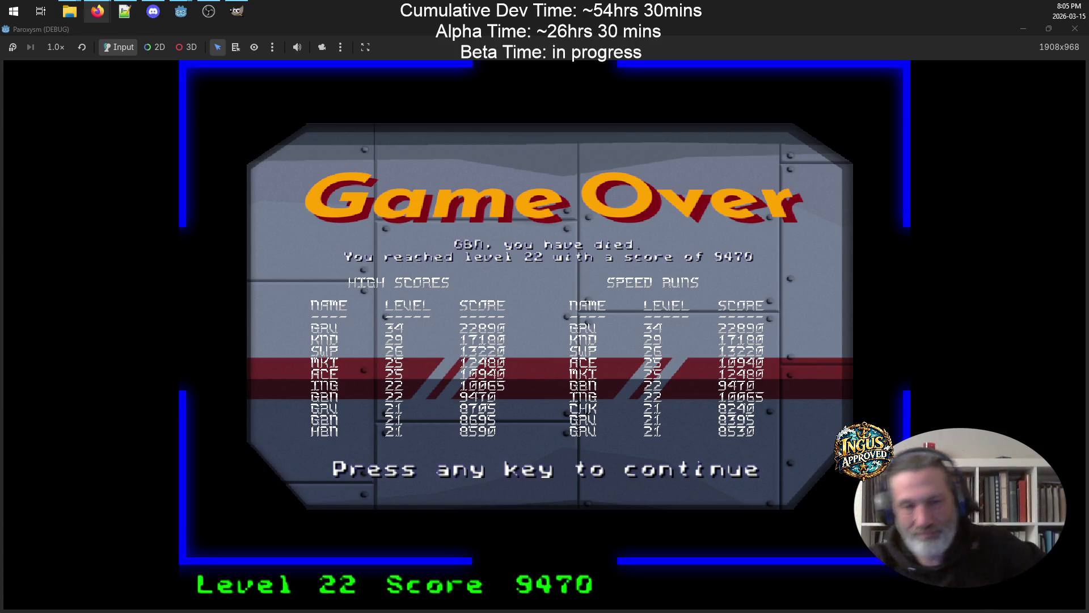
Dismiss the Game Over screen, scroll through the credits, and quit the Paroxysm debug run
key("Return")
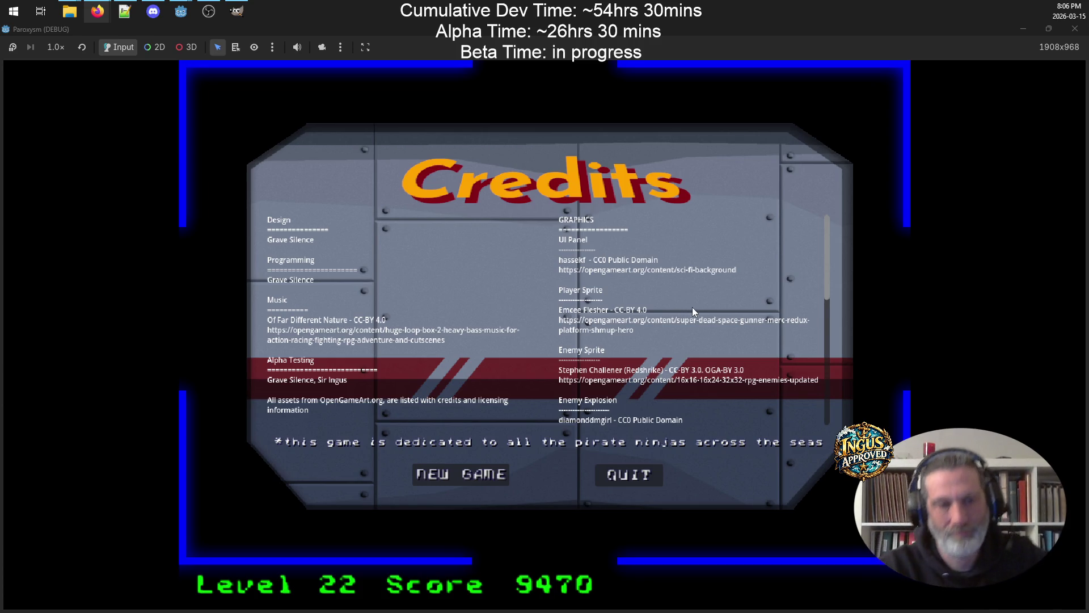
scroll(692, 307, "down", 5)
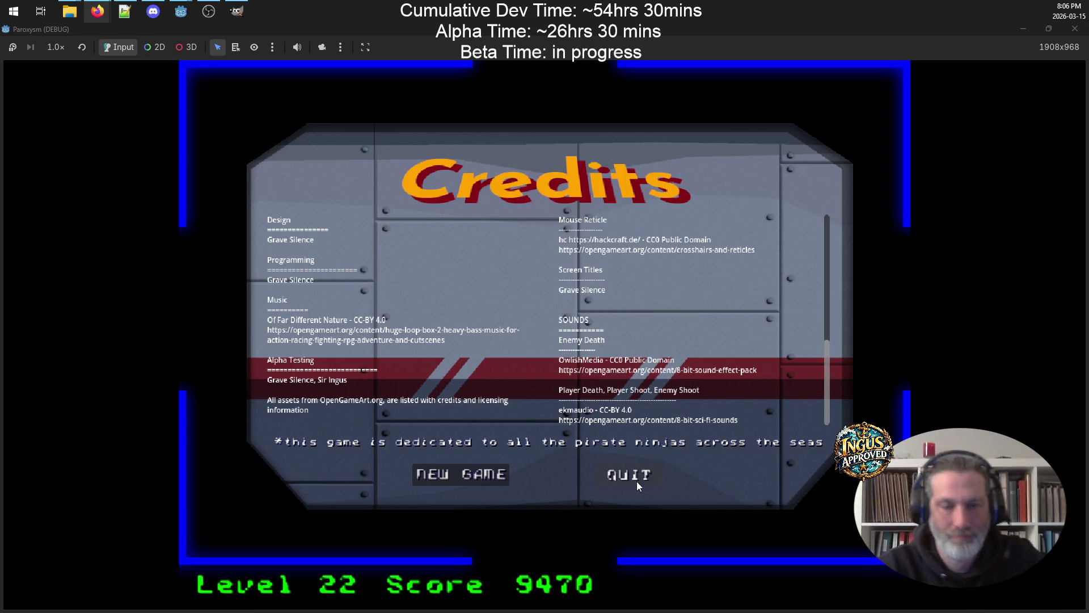
left_click(637, 481)
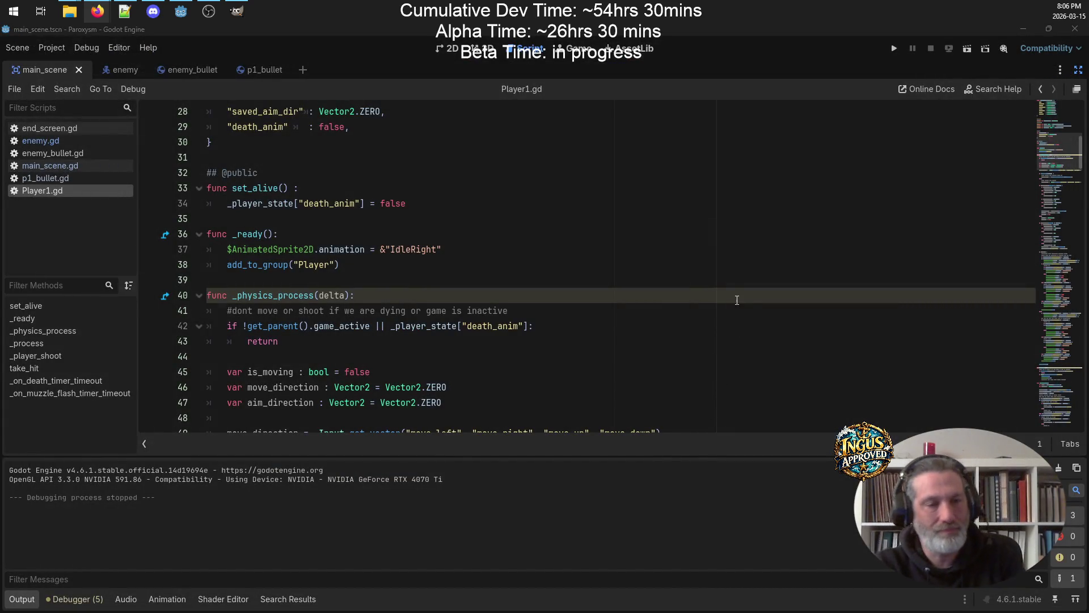
left_click(125, 11)
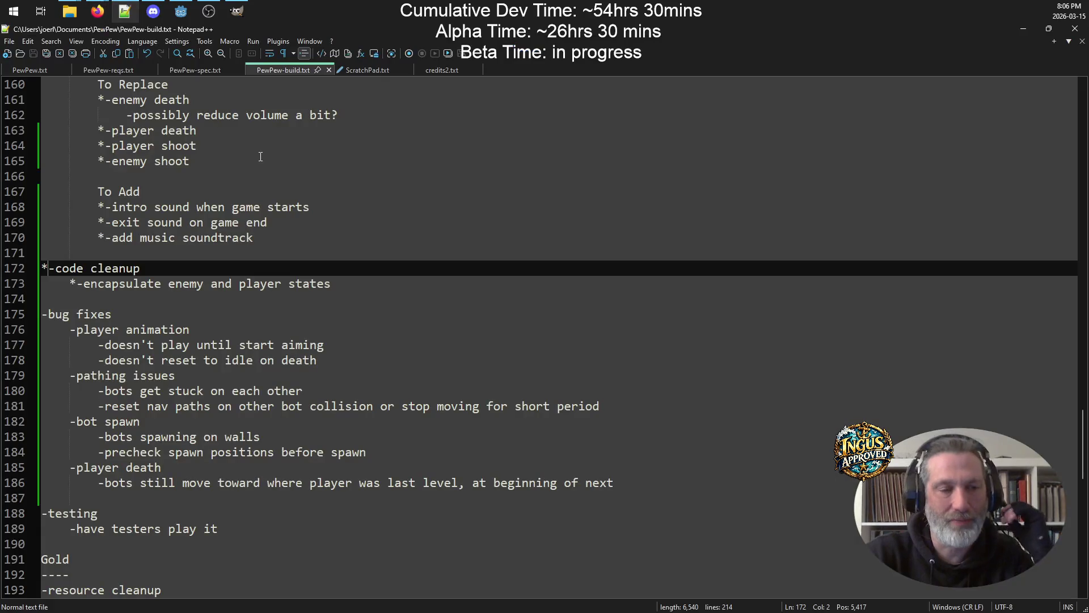
left_click(363, 287)
key("Up")
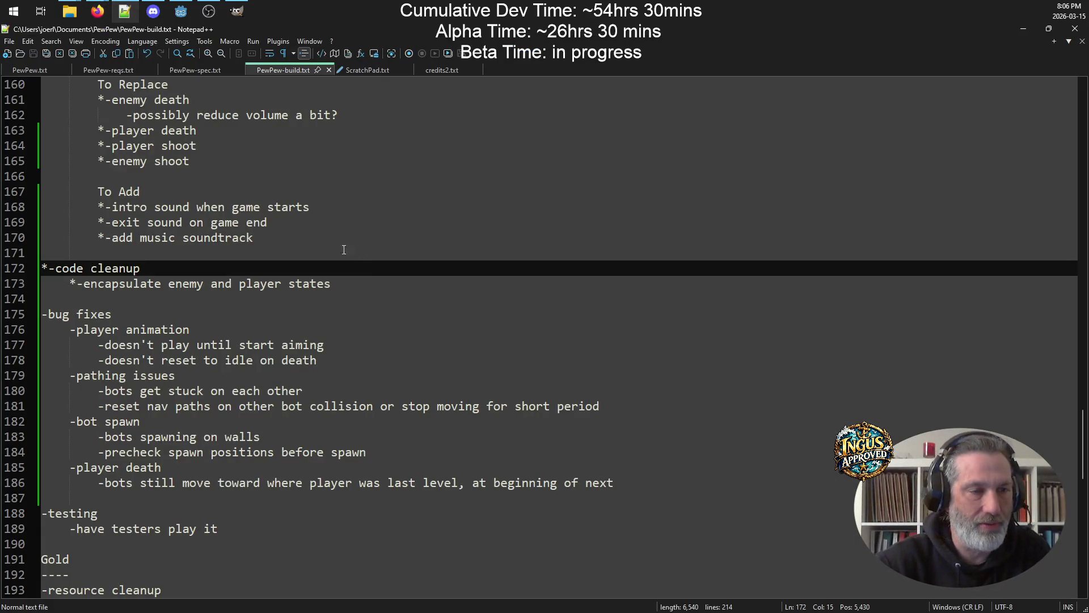
left_click(222, 238)
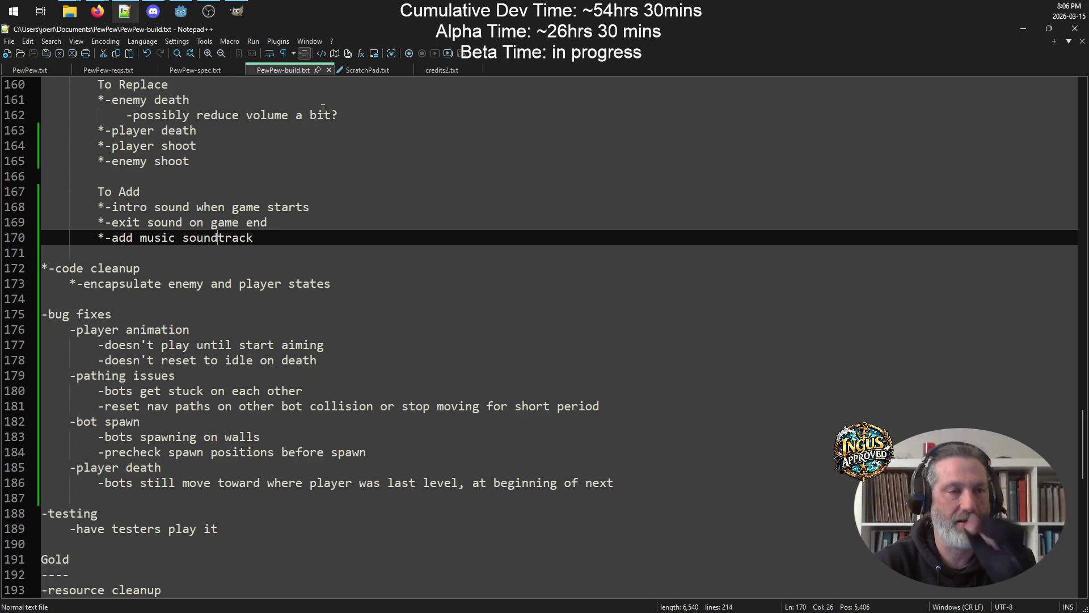
left_click(1025, 28)
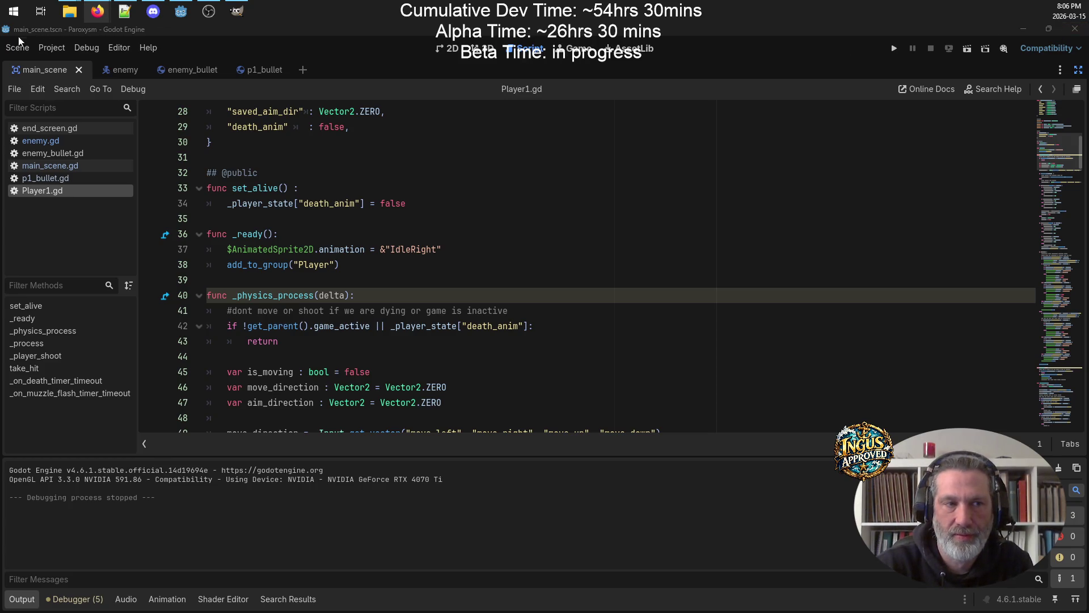
left_click(1075, 28)
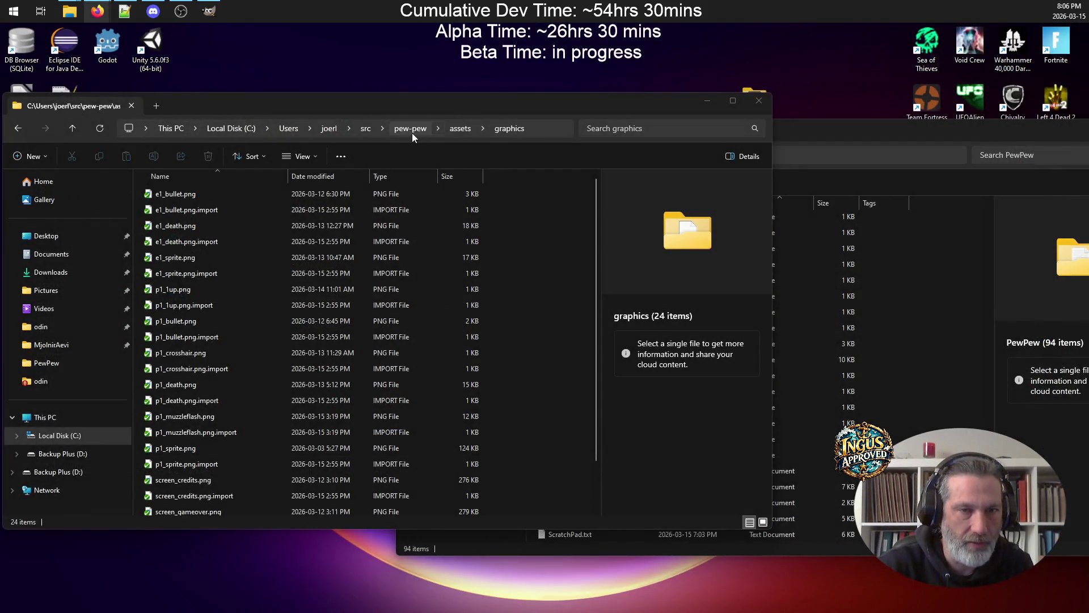
In the src folder, rename the pew-pew project folder to Paroxysm
left_click(404, 131)
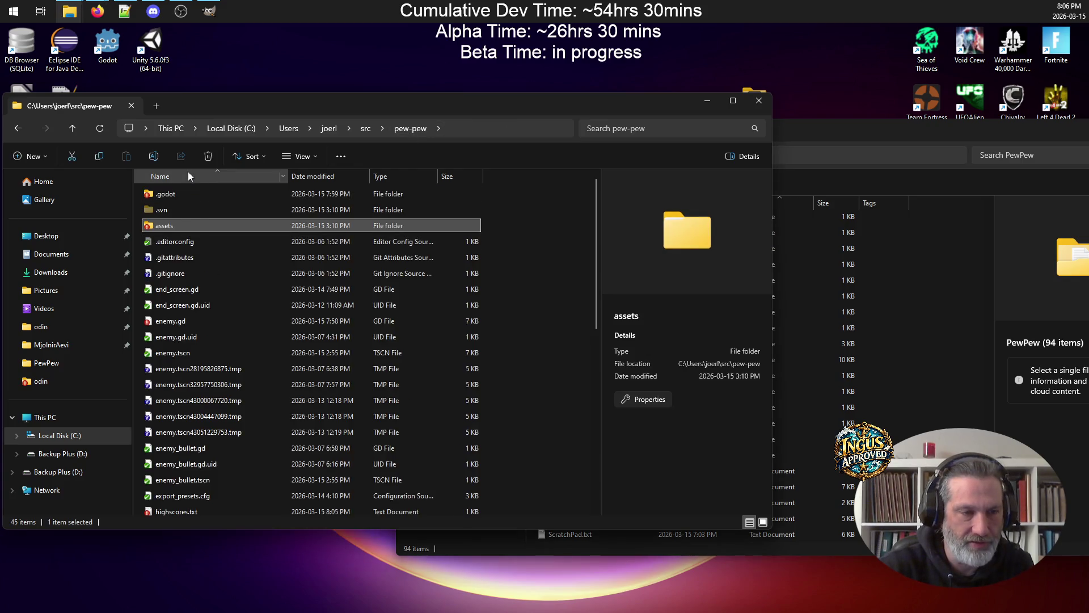
left_click(76, 126)
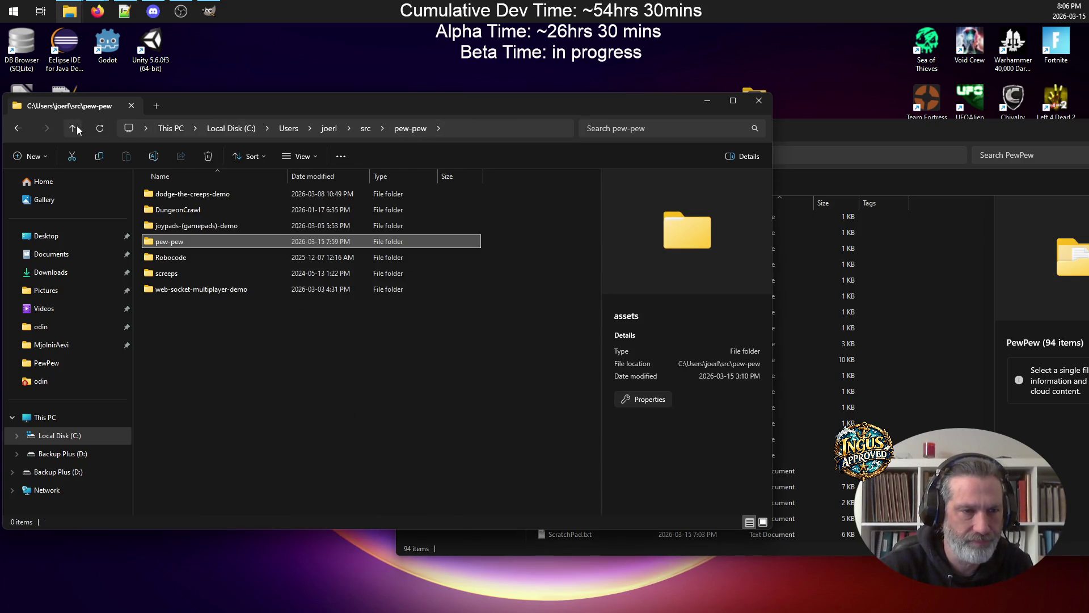
right_click(207, 245)
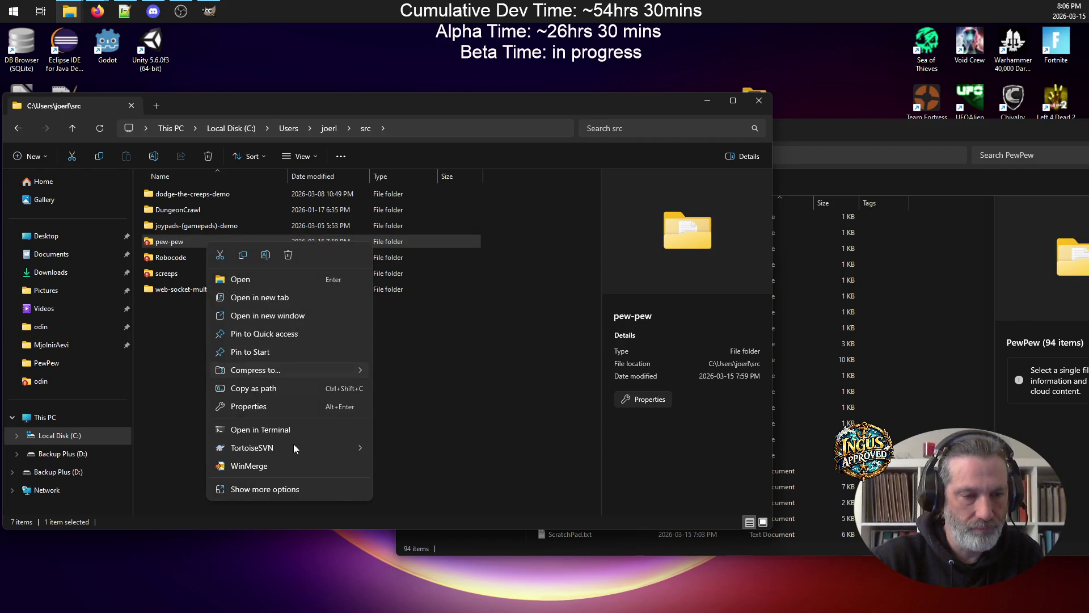
mouse_move(285, 448)
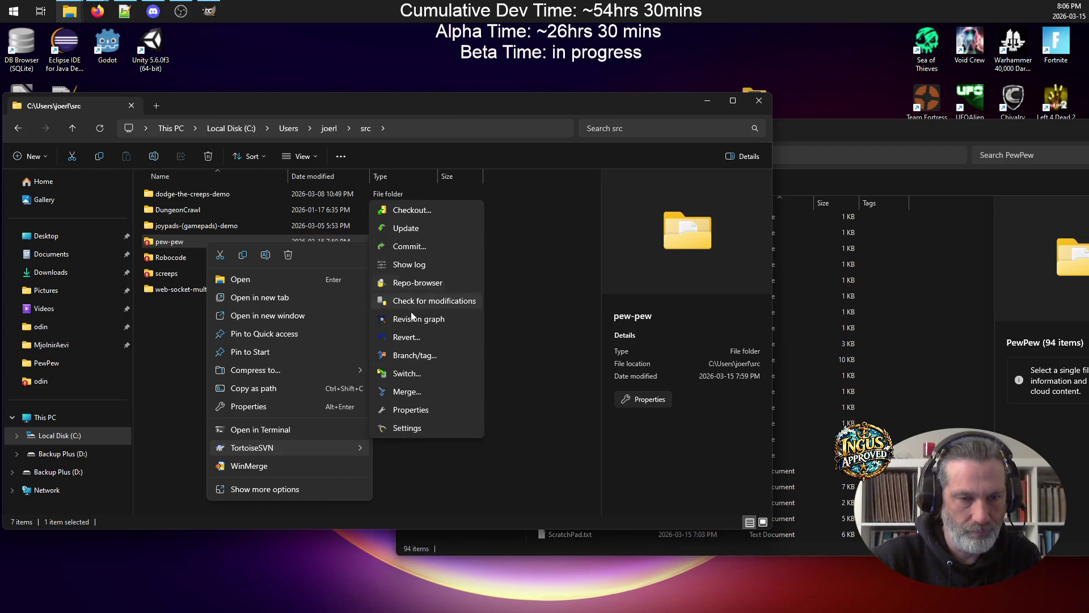
left_click(174, 244)
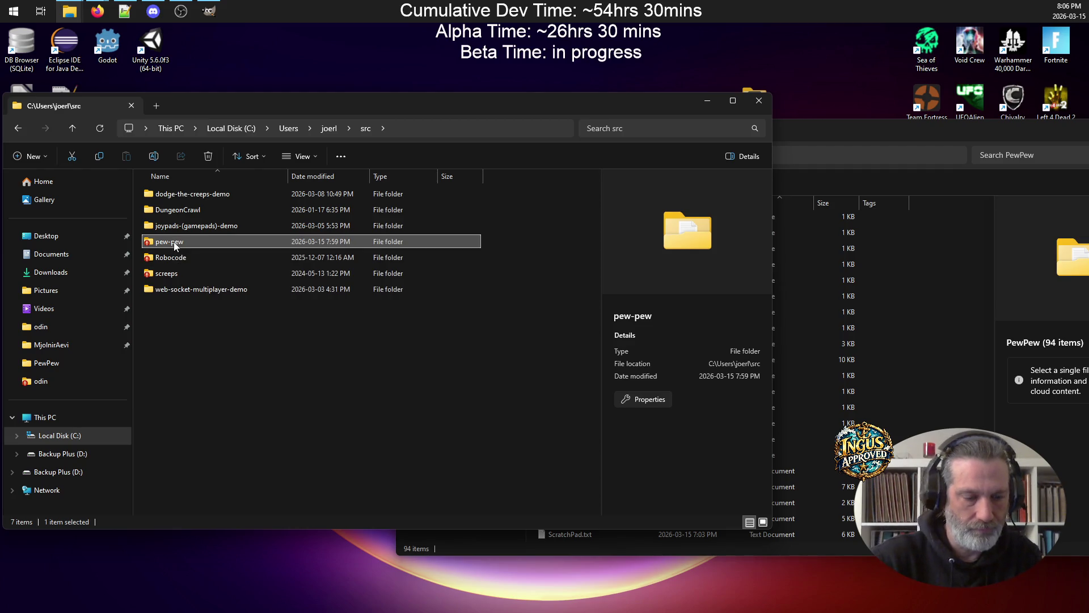
left_click(175, 244)
type("Paro")
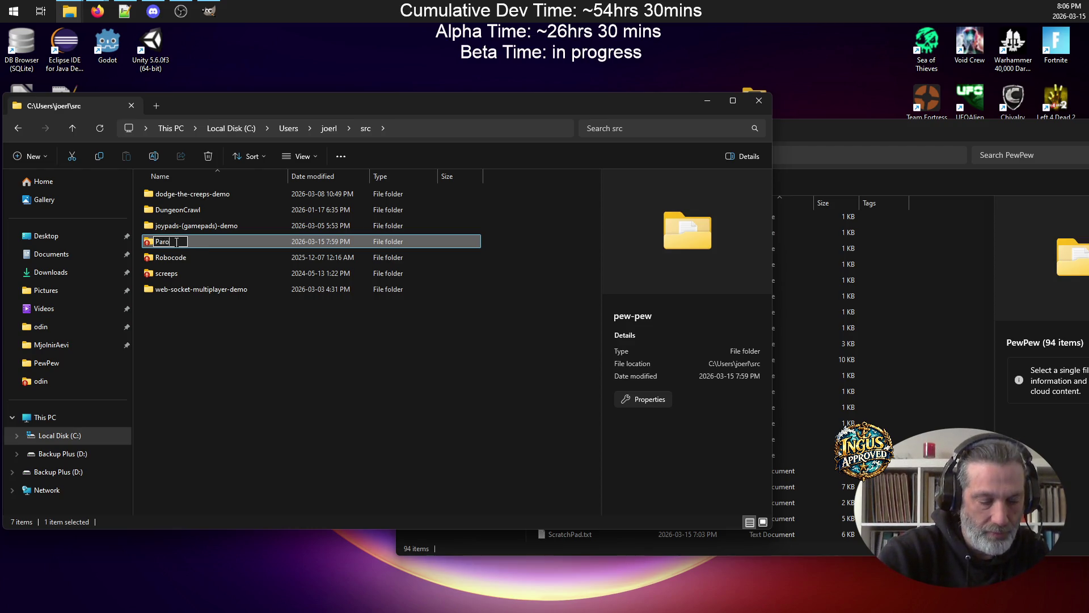
type("pysm")
key("Return")
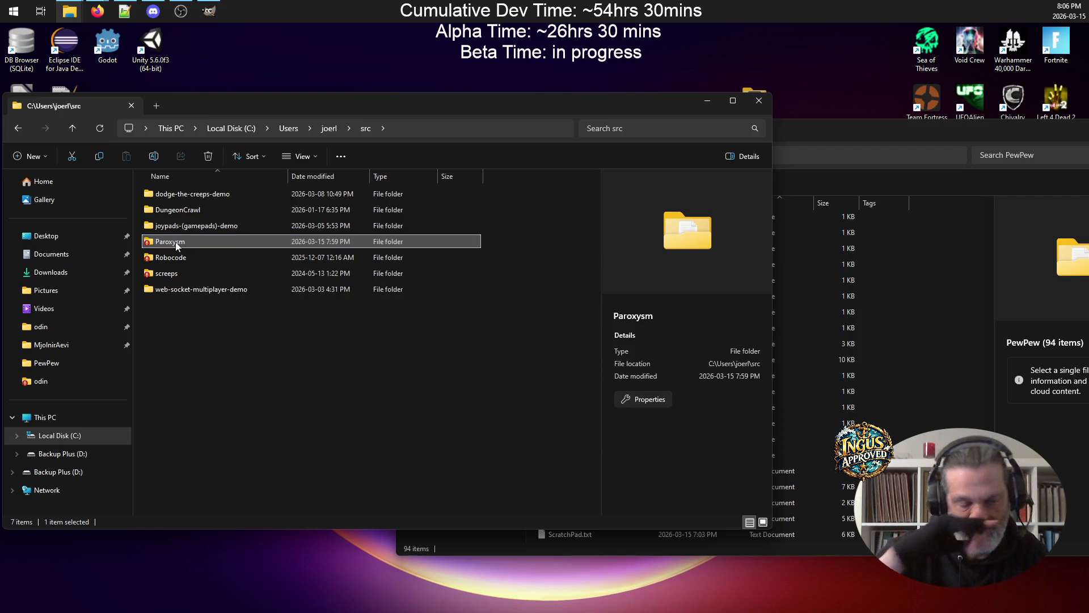
Move the Explorer window aside and relaunch Godot from the desktop shortcut
left_click_drag(226, 109, 462, 151)
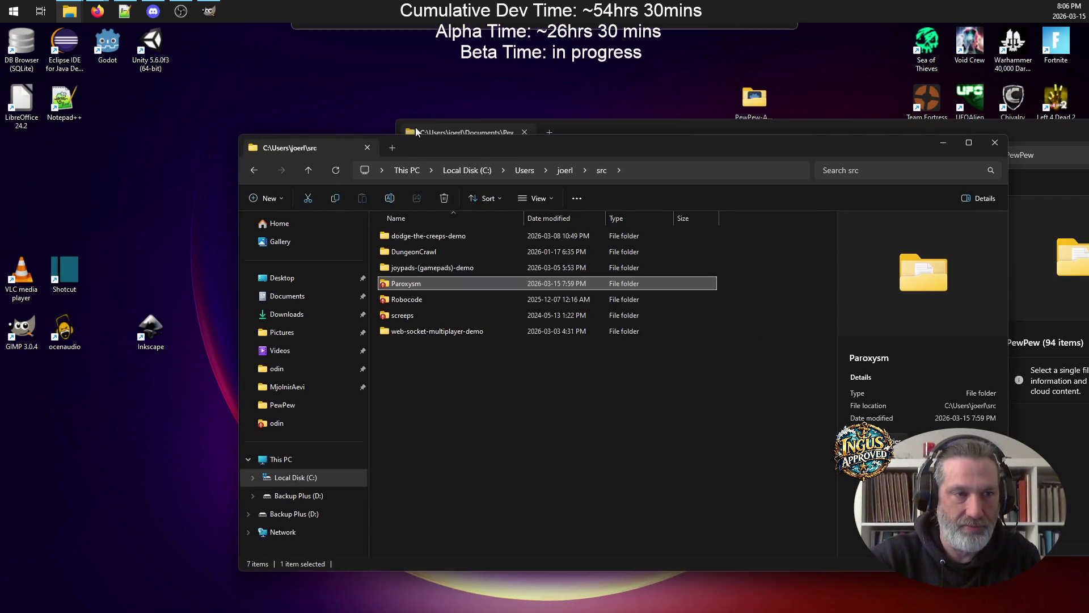
left_click(113, 47)
double_click(111, 47)
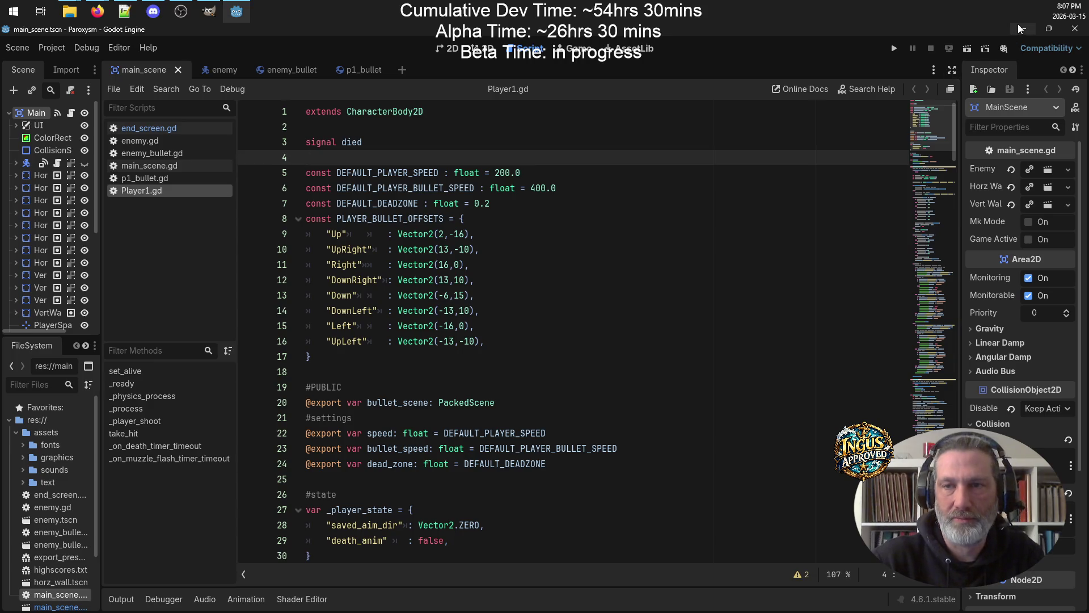
Quit Godot, relaunch it and reopen the Paroxysm project from the Project Manager
left_click(1023, 29)
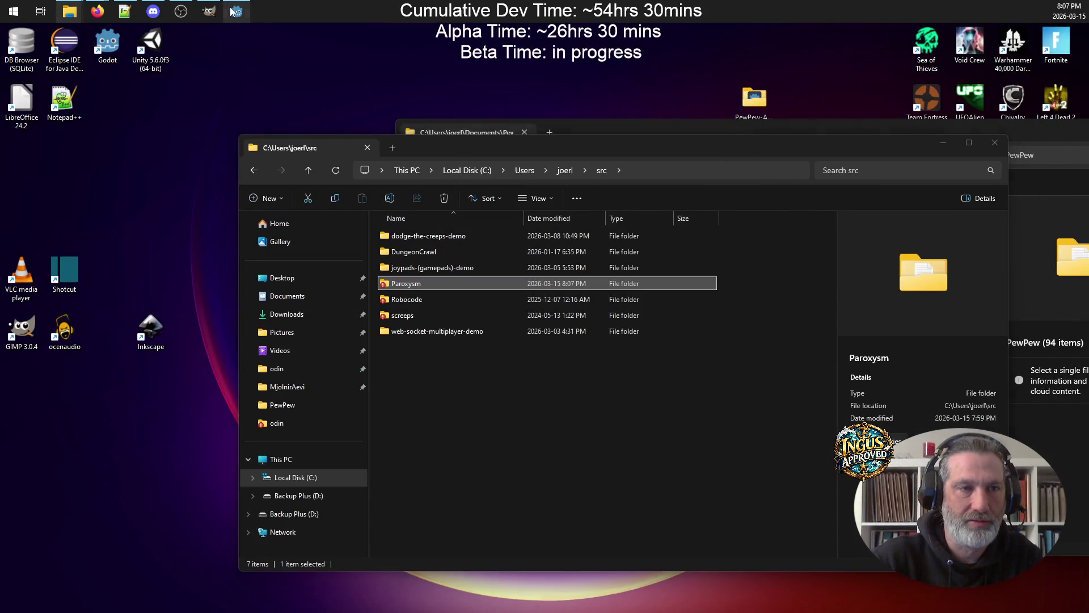
left_click(236, 11)
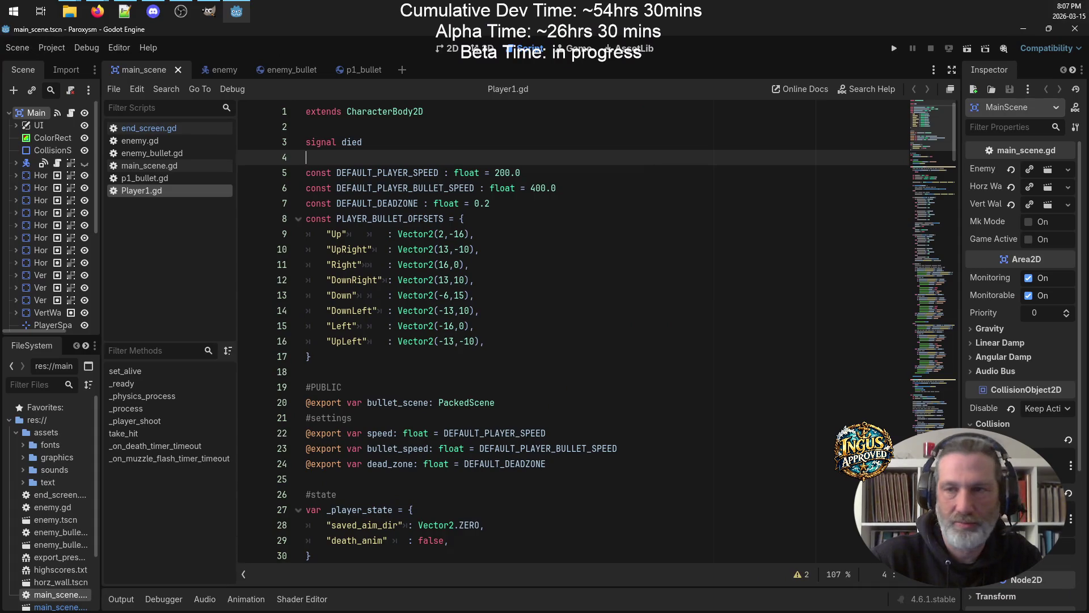
key("ctrl+q")
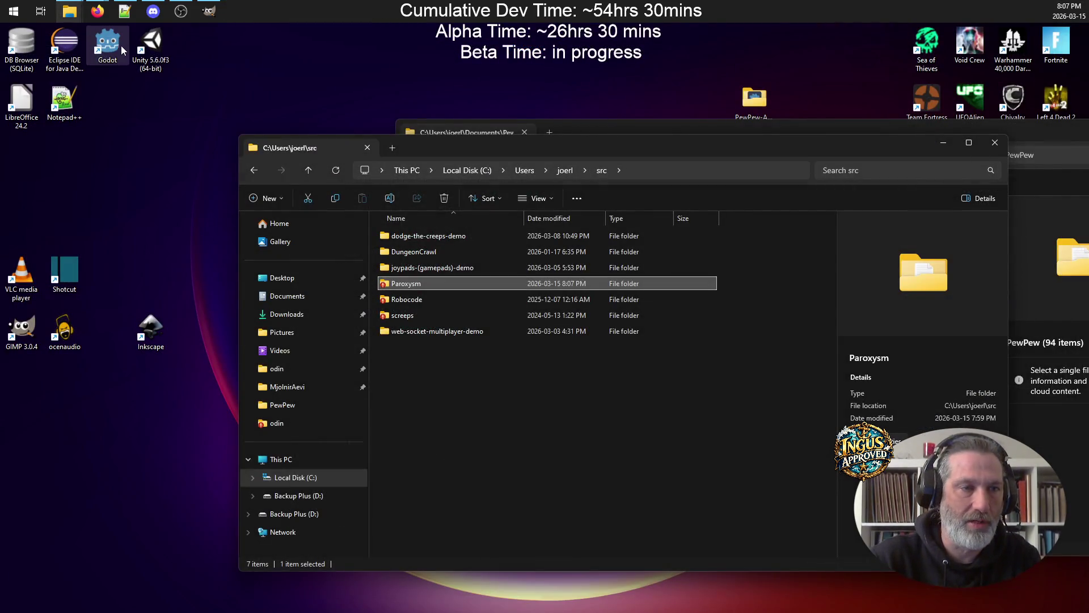
double_click(108, 44)
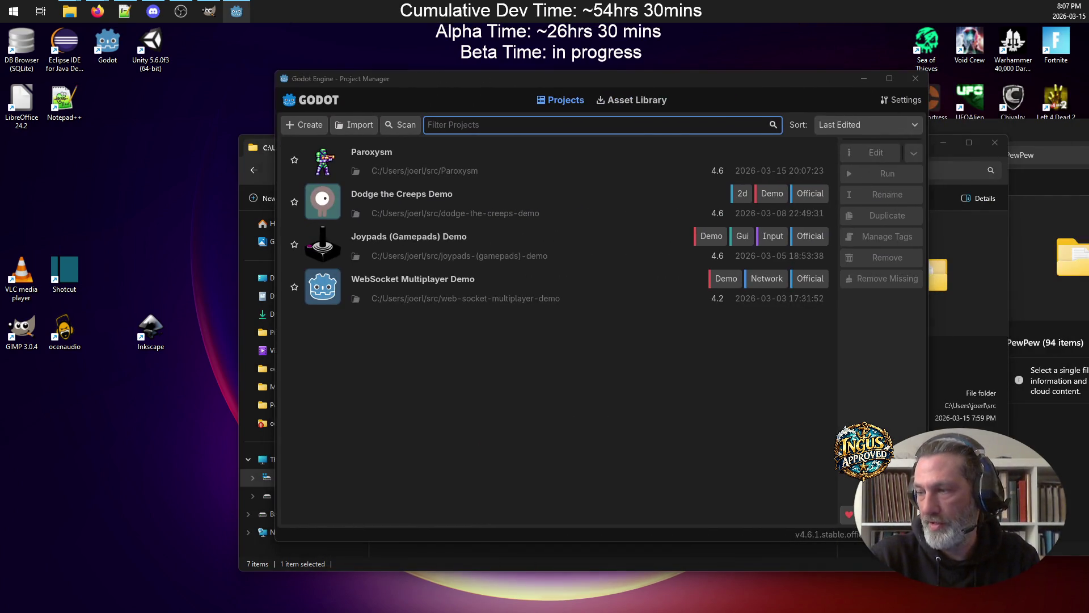
double_click(407, 162)
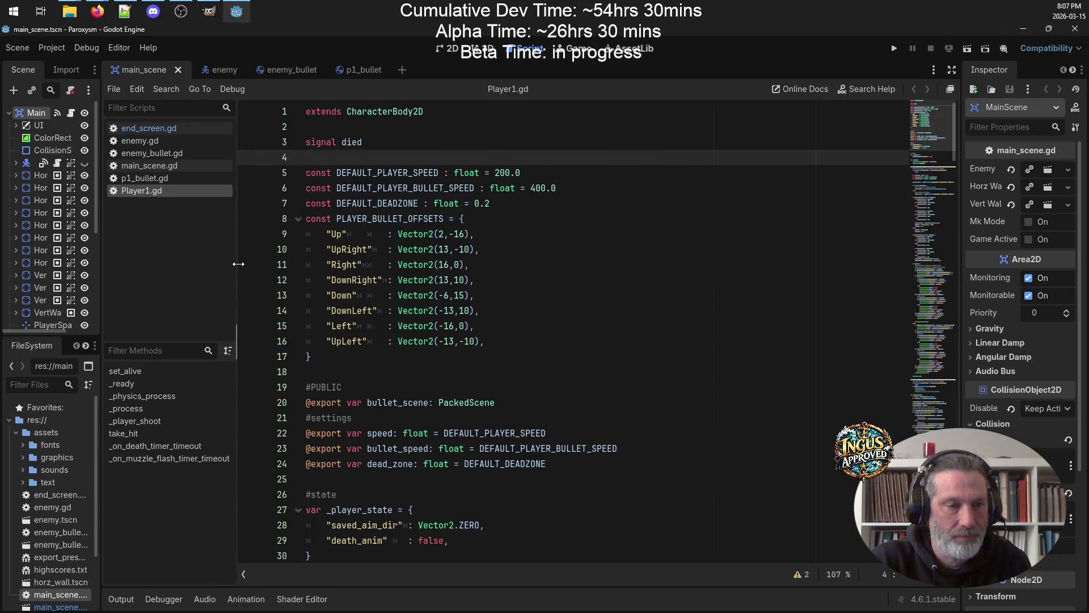
Narrow the script list beside the code, then minimize Godot and reposition File Explorer
left_click_drag(237, 264, 210, 264)
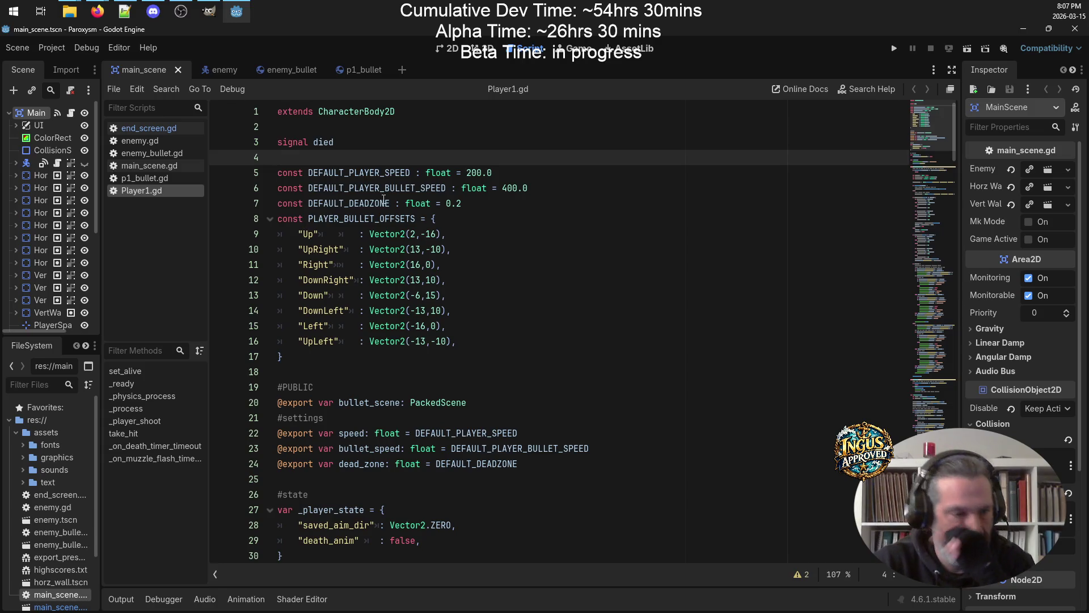
left_click(1023, 29)
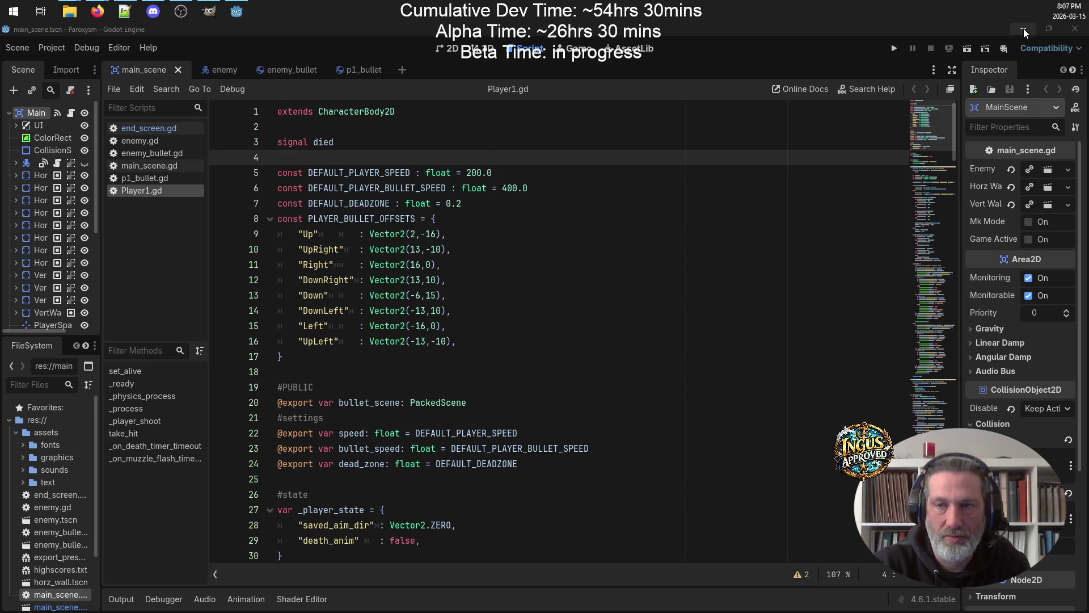
left_click_drag(639, 148, 524, 77)
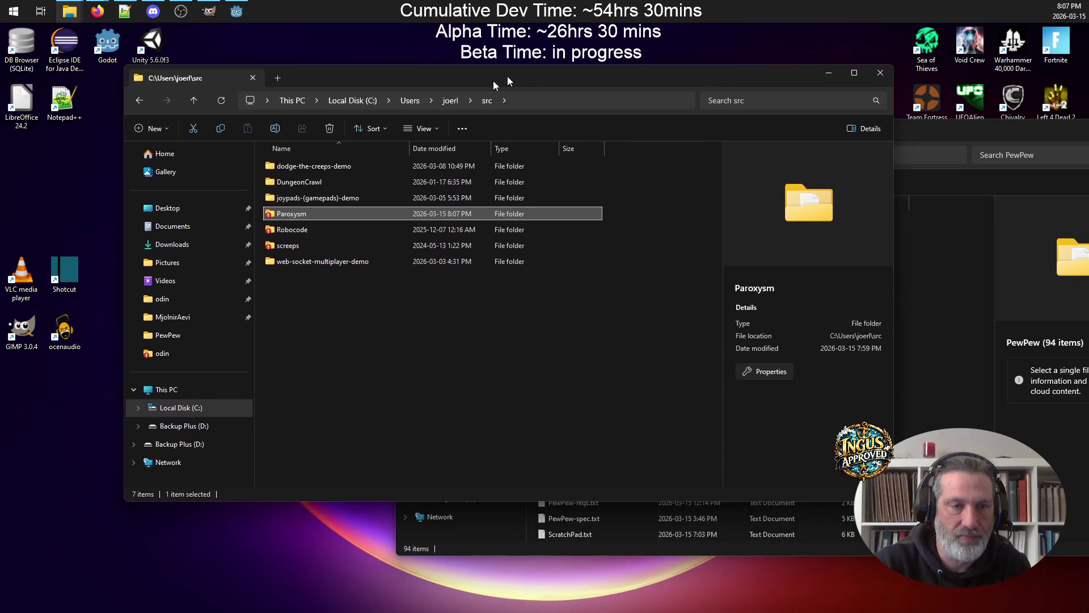
Run TortoiseSVN Check for modifications on Paroxysm, enlarge the list, and start a commit
right_click(285, 219)
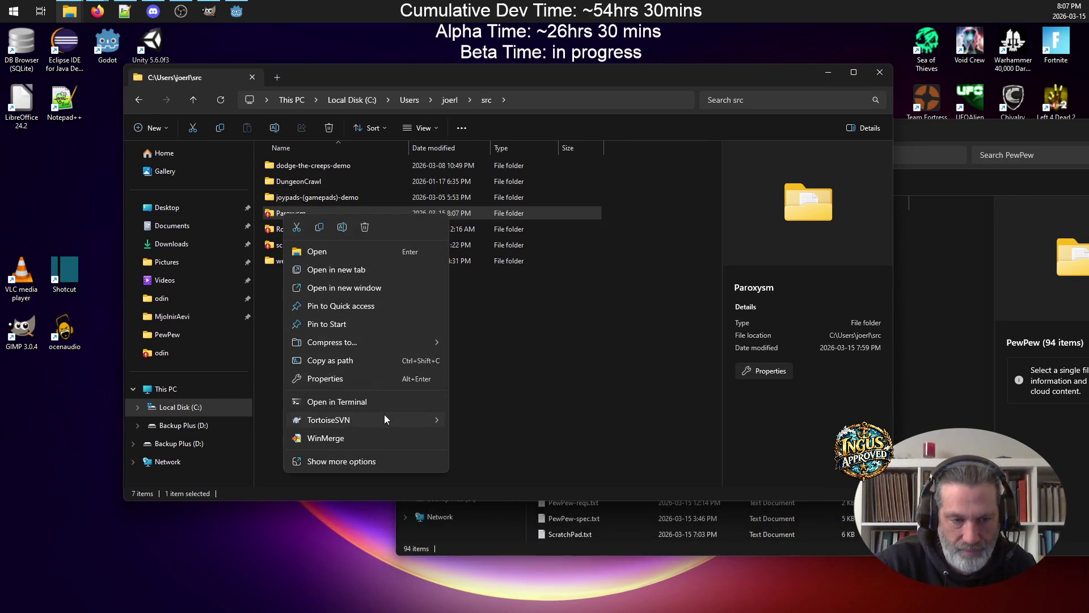
mouse_move(385, 416)
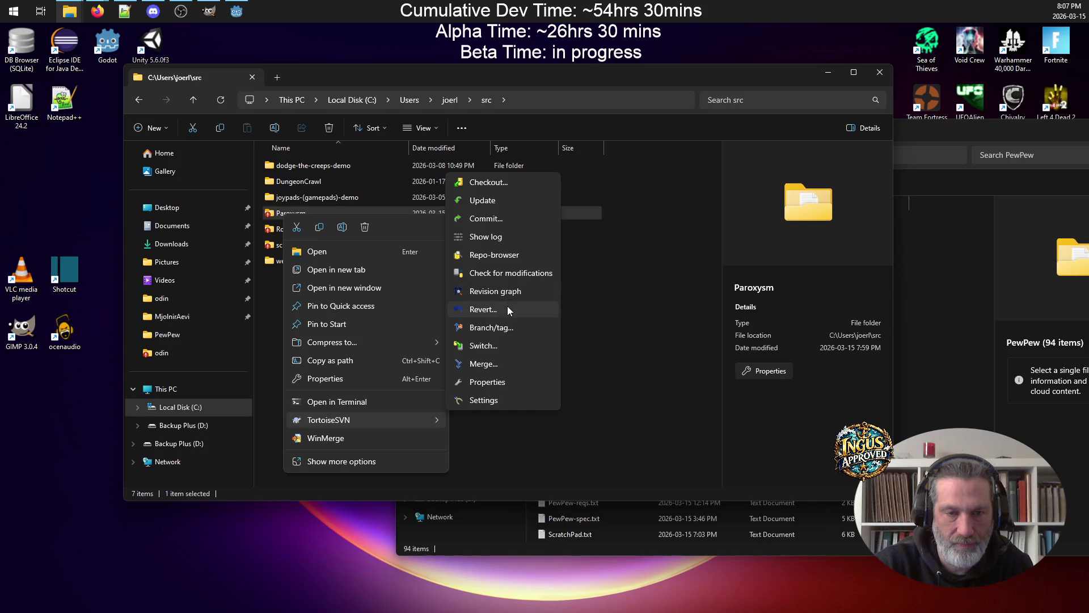
left_click(531, 274)
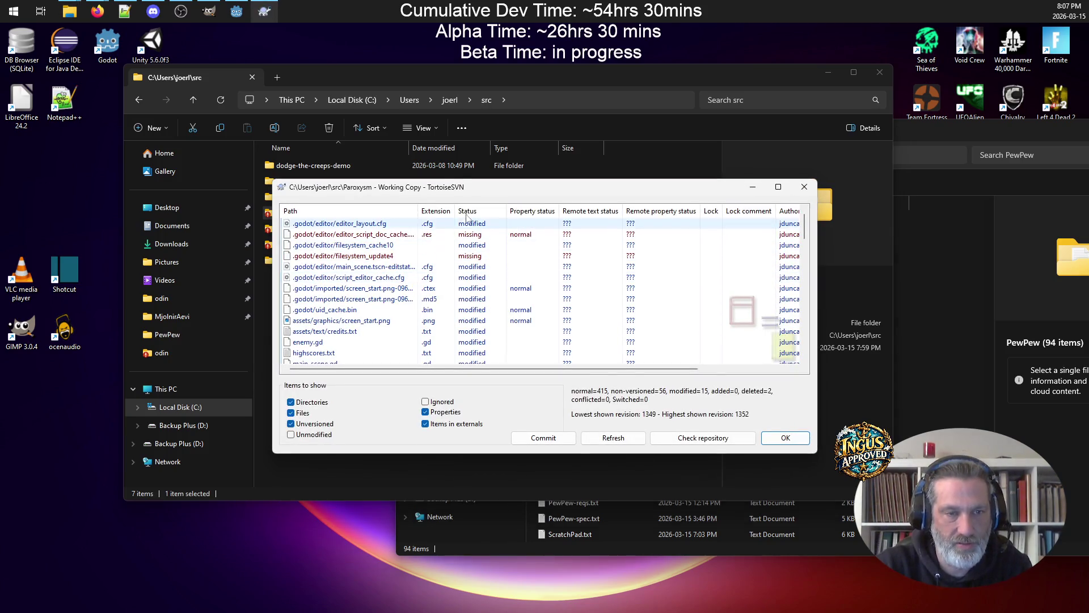
mouse_move(274, 181)
left_mouse_down()
mouse_move(169, 83)
mouse_move(161, 25)
left_mouse_up()
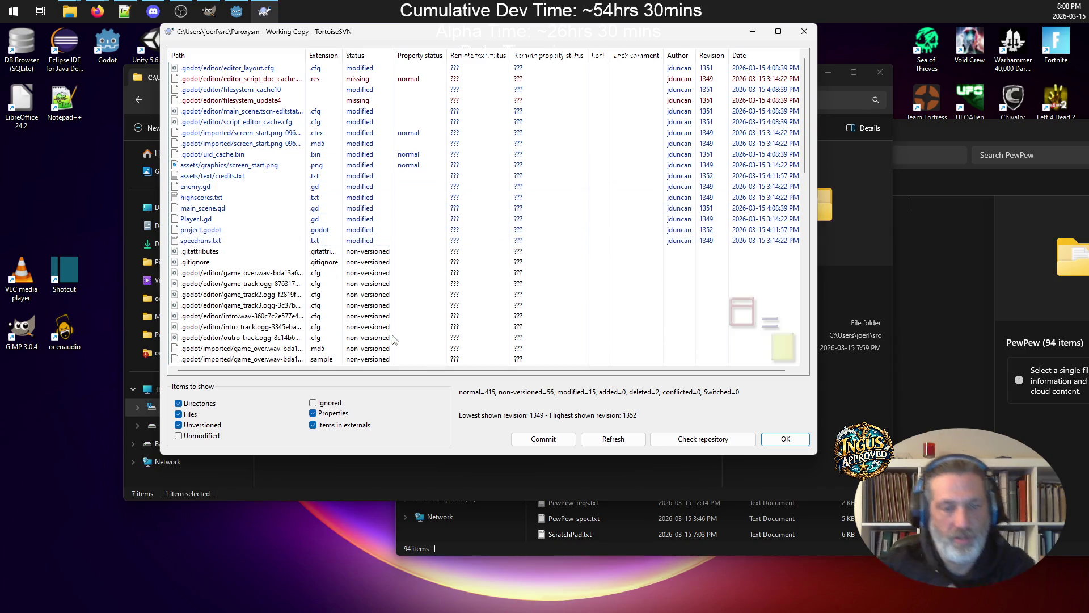
left_click(546, 441)
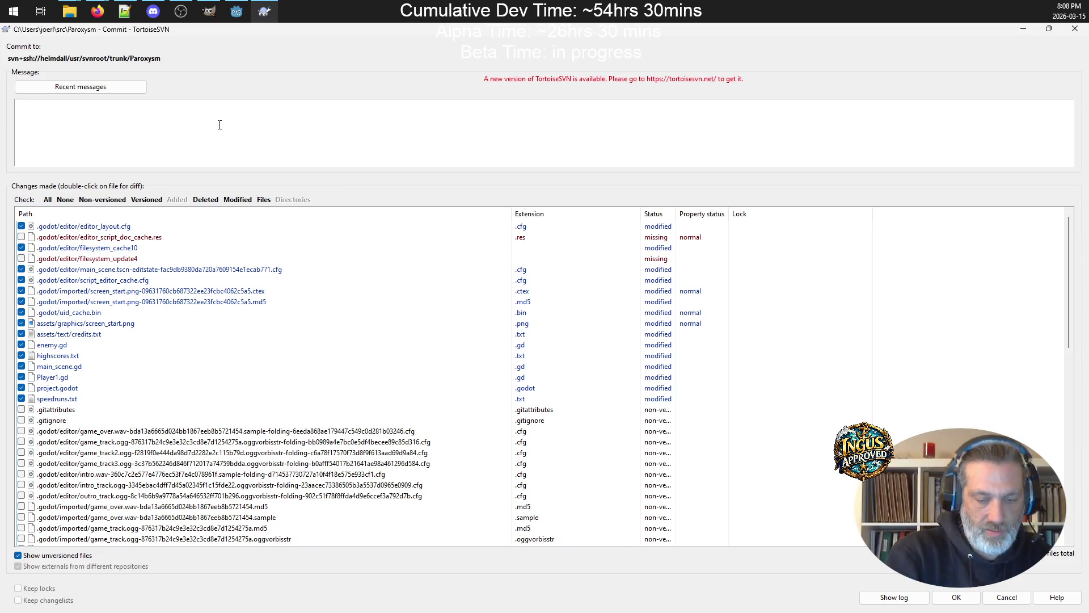
Draft a commit message noting the new title "Paroxysm" and finished pre-beta code cleanup
type("Updated proj")
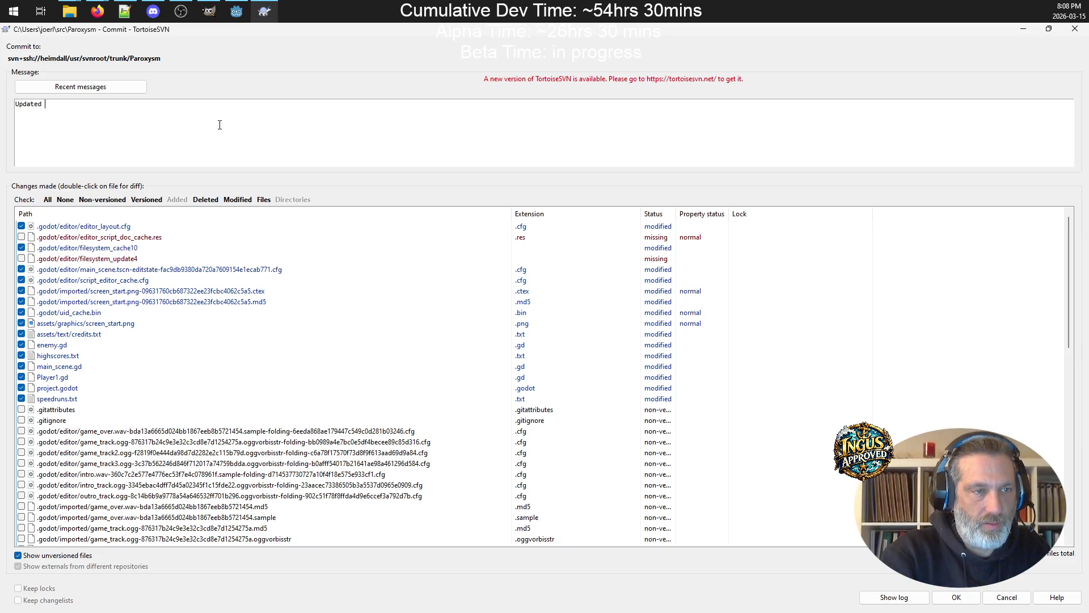
type("ect top n")
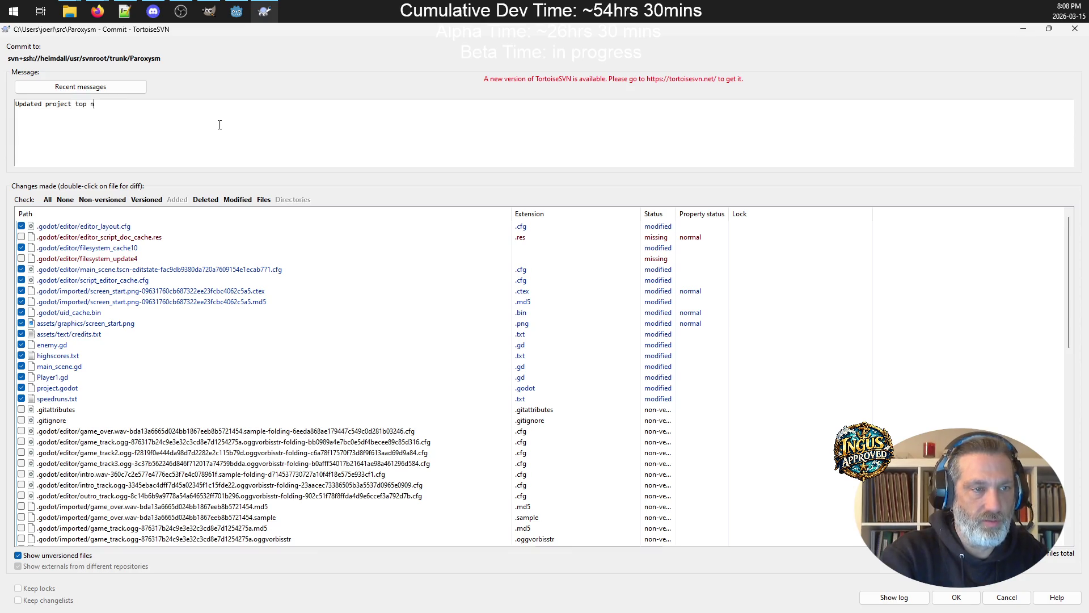
key("BackSpace")
key("BackSpace")
key("BackSpace")
type(" new title \"Paro")
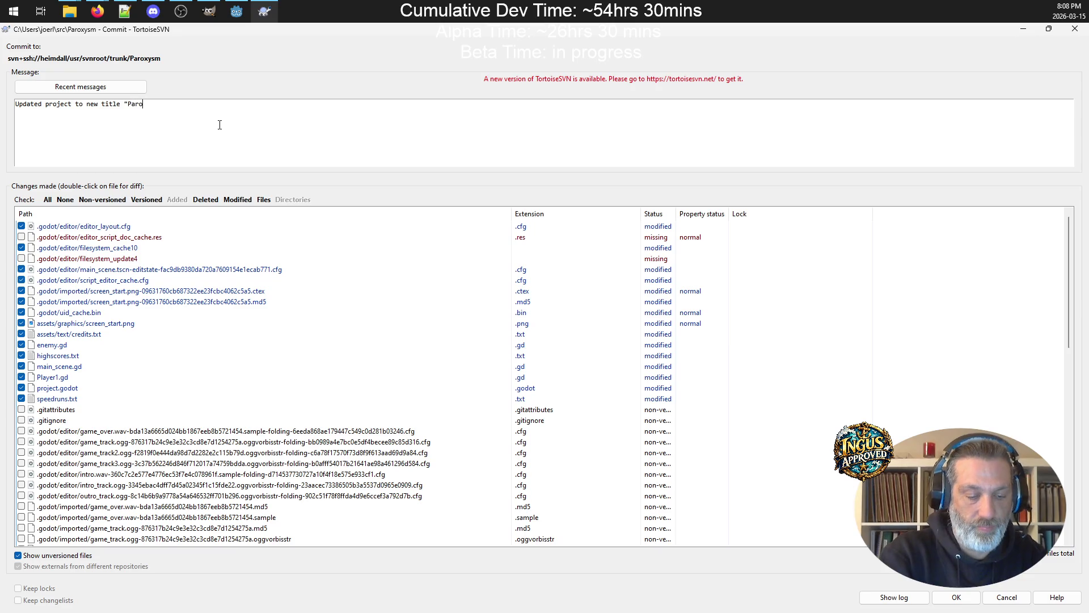
type("xysm\"")
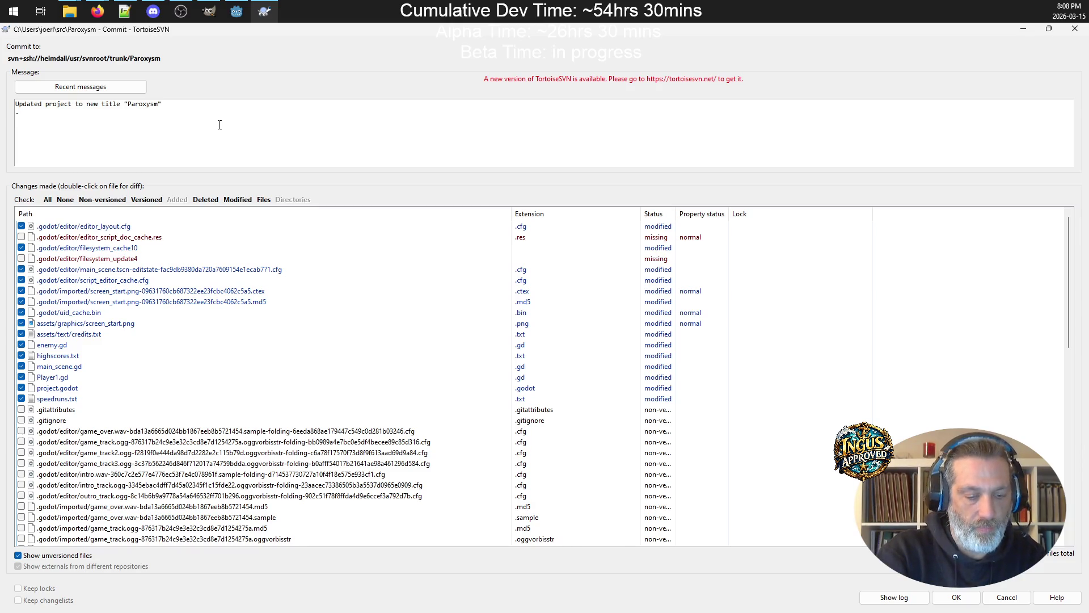
key("BackSpace")
key("BackSpace")
key("BackSpace")
type("fin")
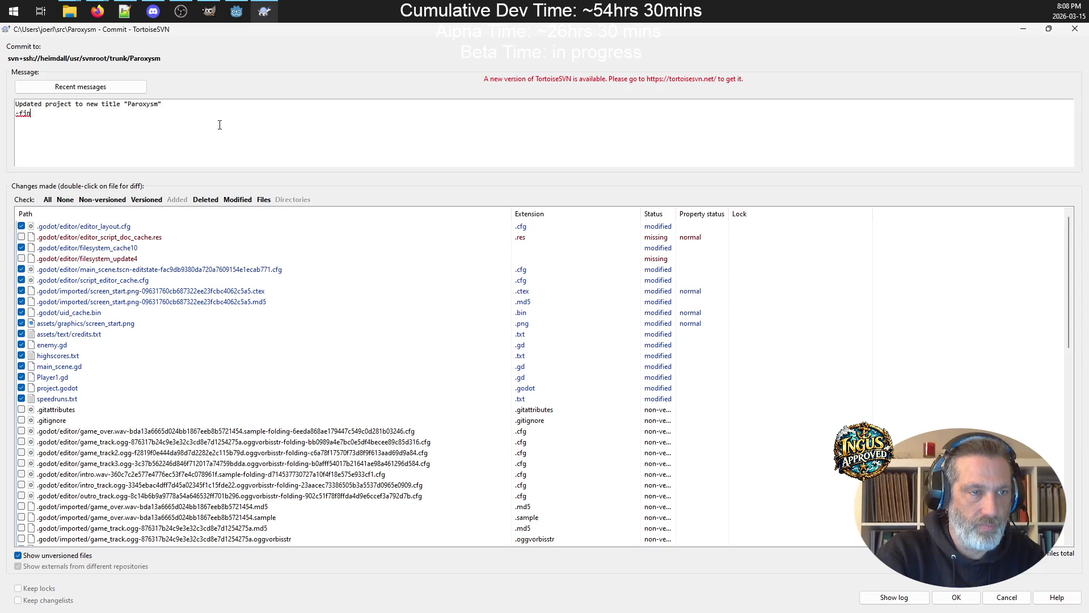
key("BackSpace")
key("BackSpace")
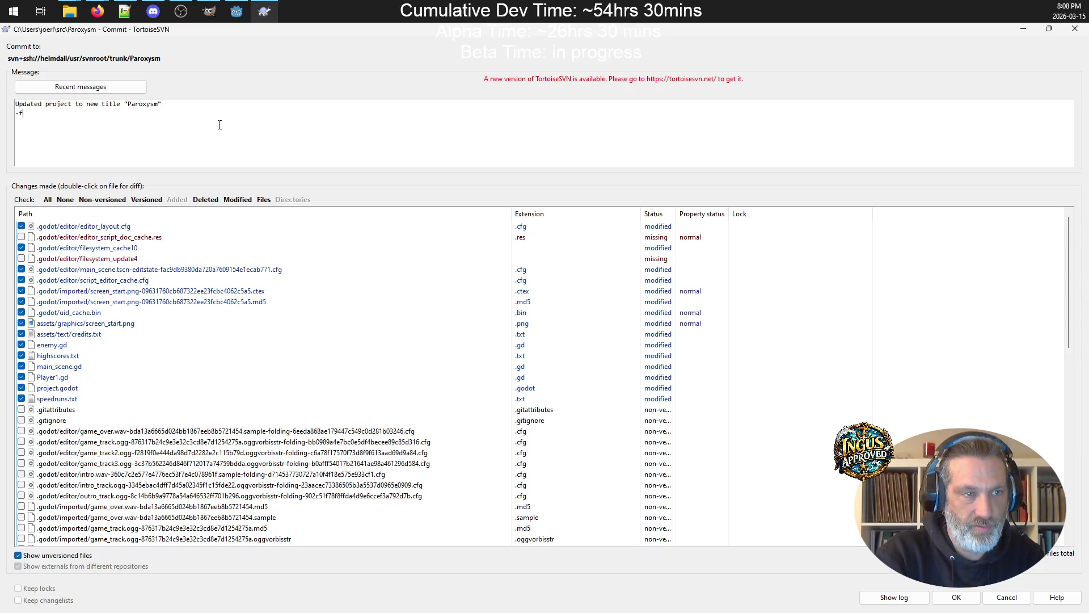
type("inished pre-beta")
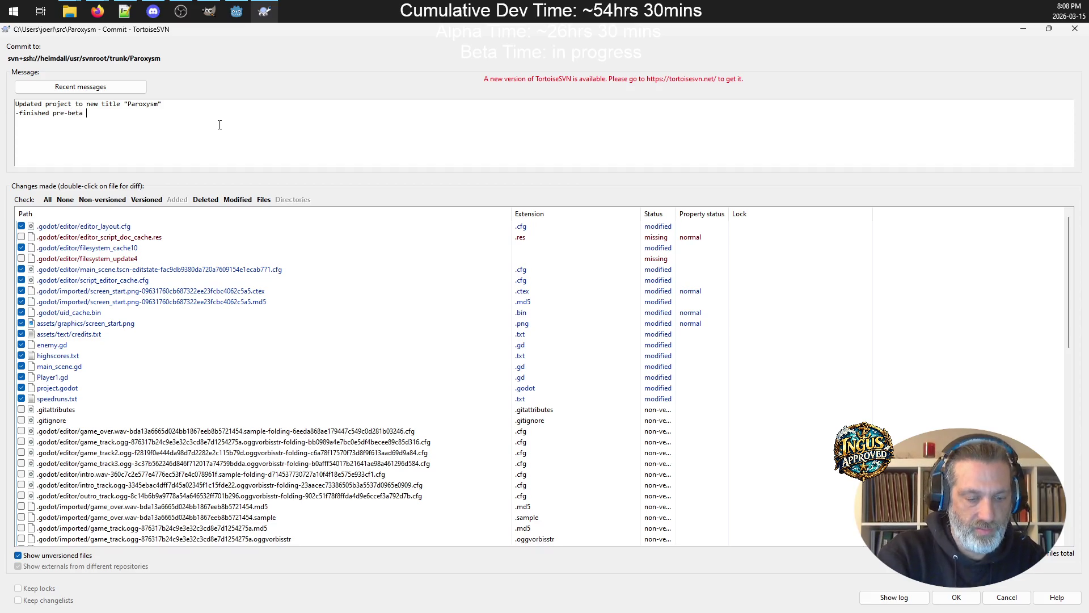
type(" code cleanup")
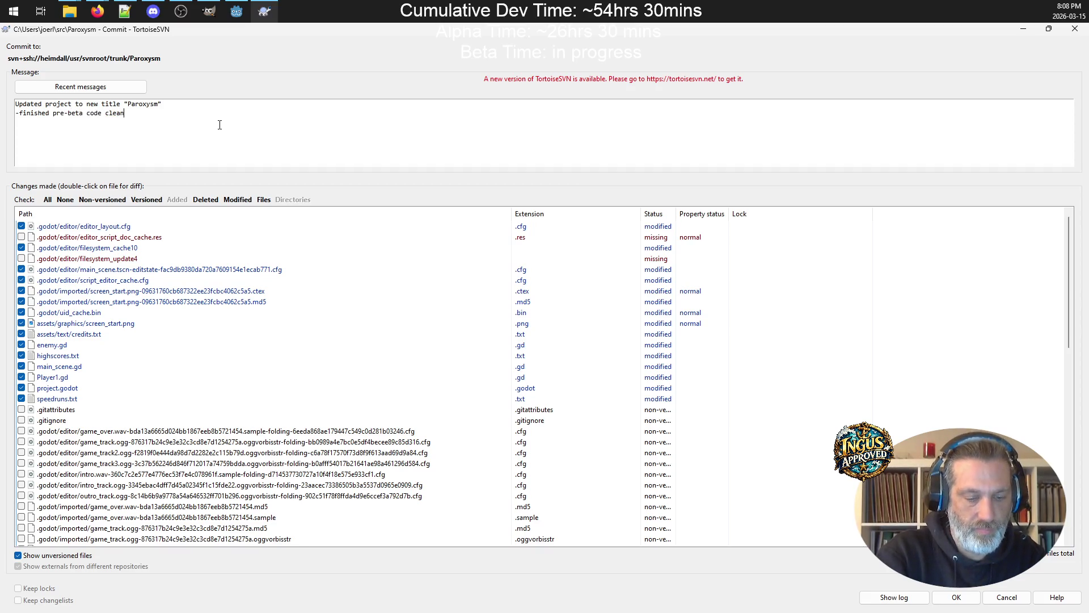
Review the commit file list, leaving game_track2.ogg excluded
scroll(322, 369, "down", 15)
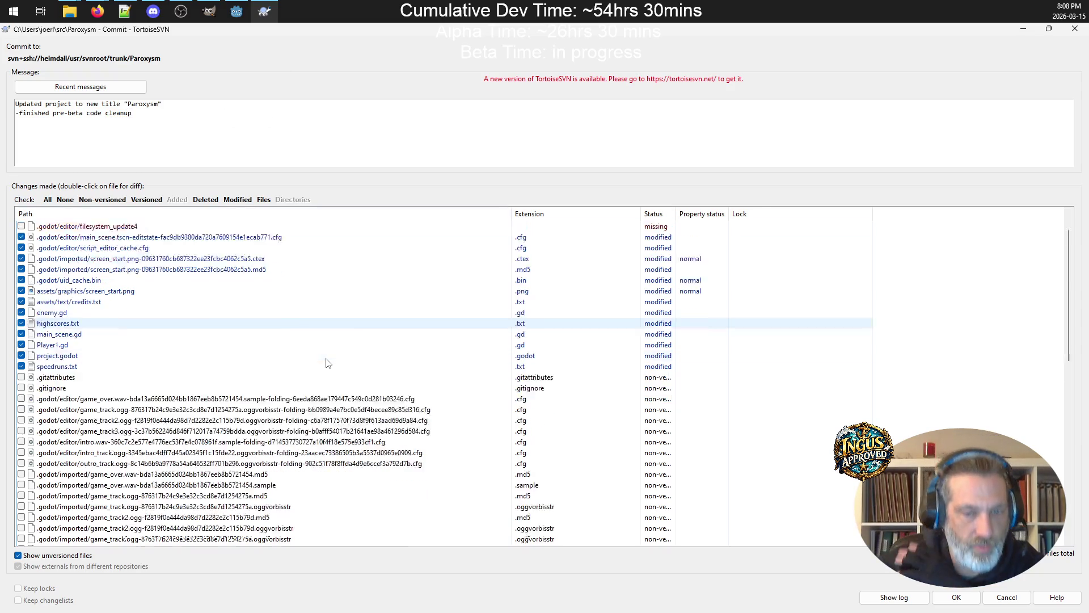
scroll(321, 368, "down", 2)
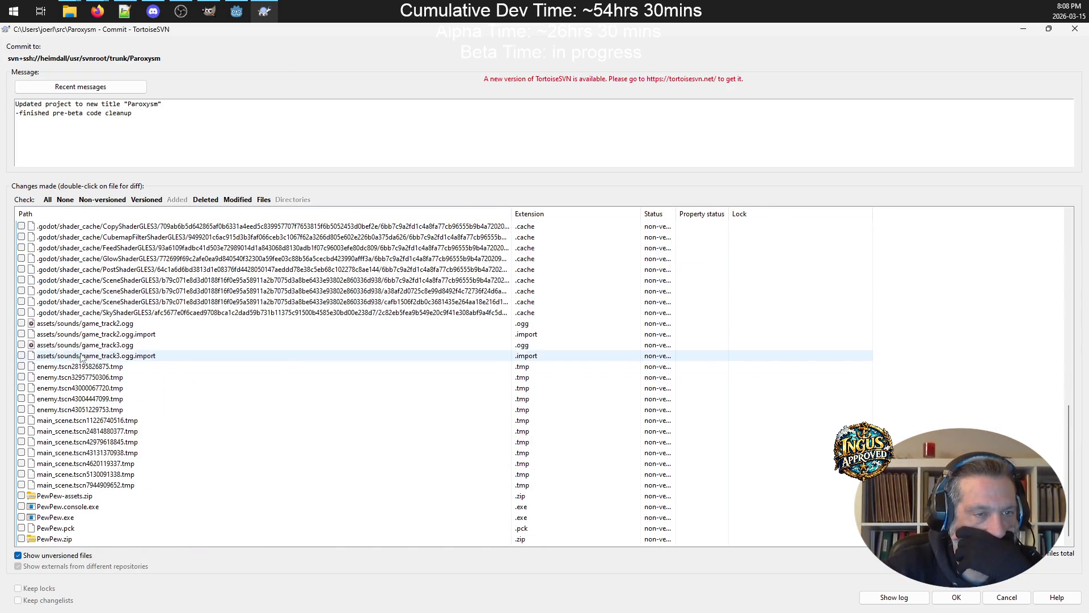
left_click(21, 324)
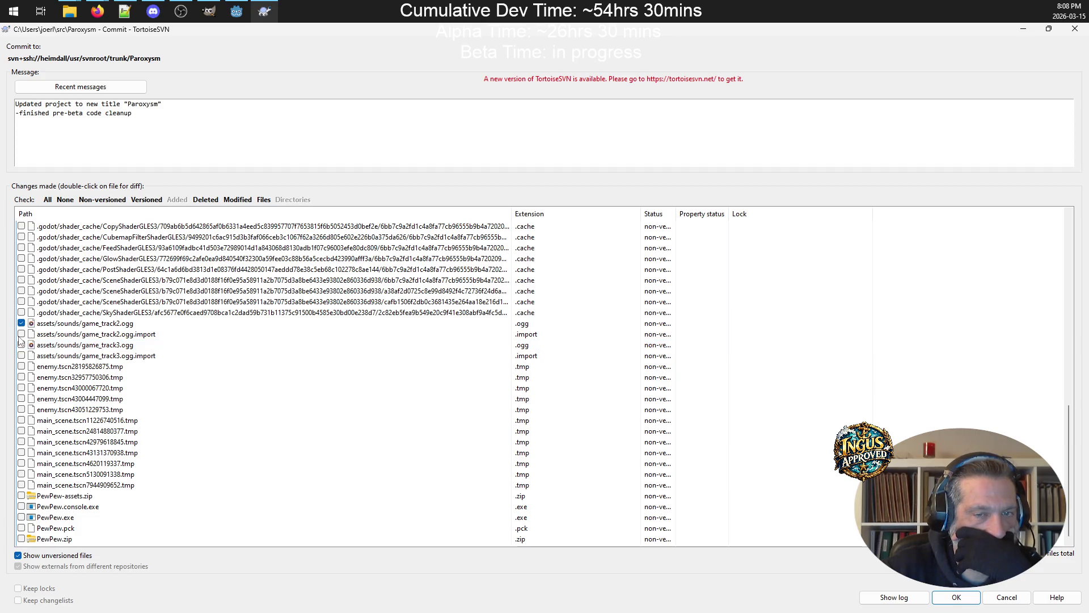
left_click(21, 324)
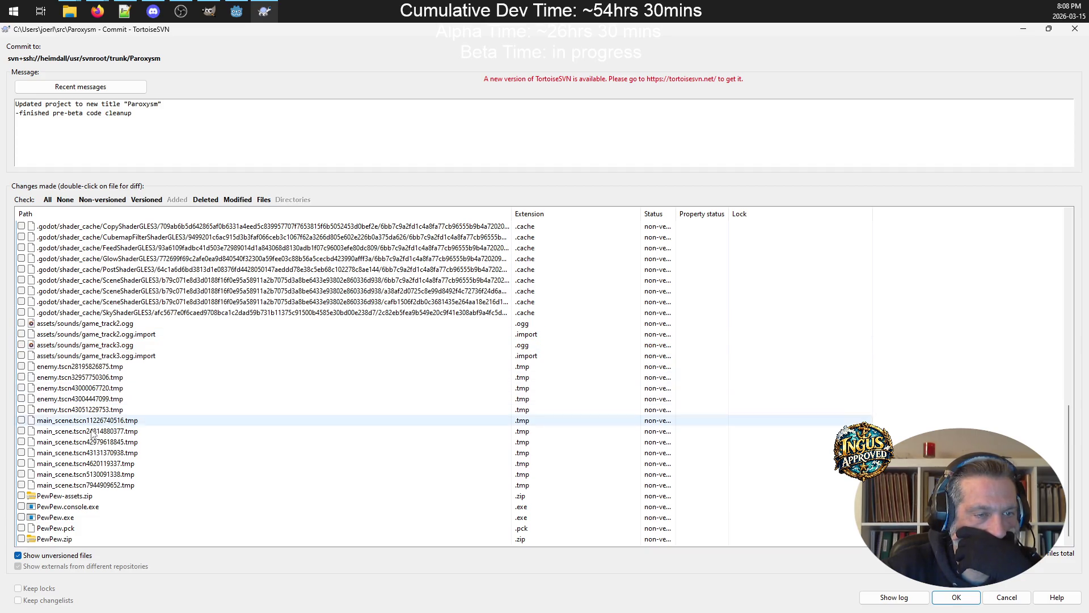
scroll(187, 454, "up", 10)
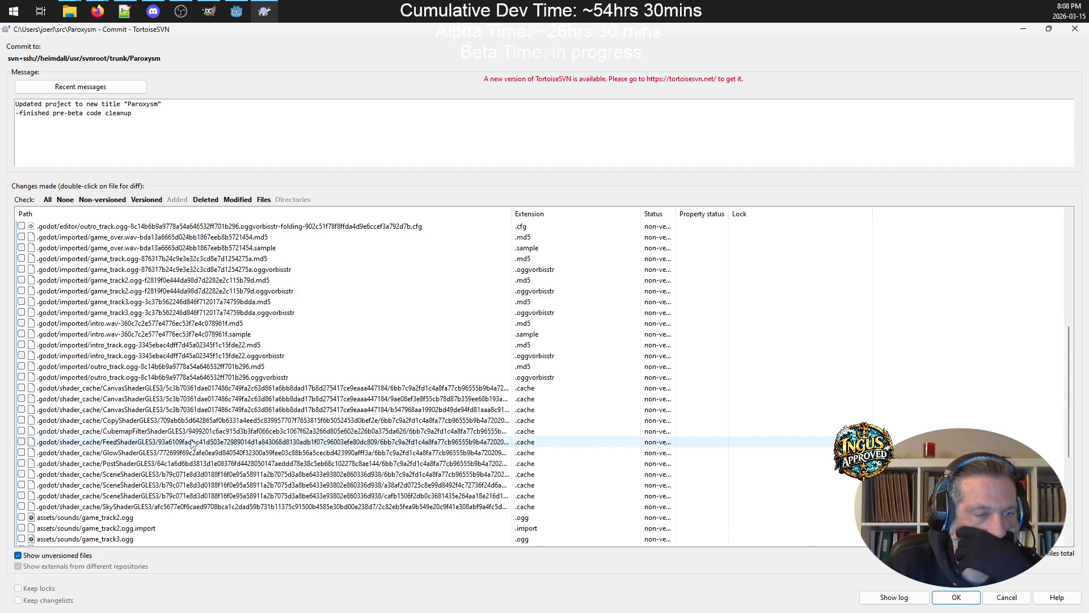
scroll(193, 440, "down", 3)
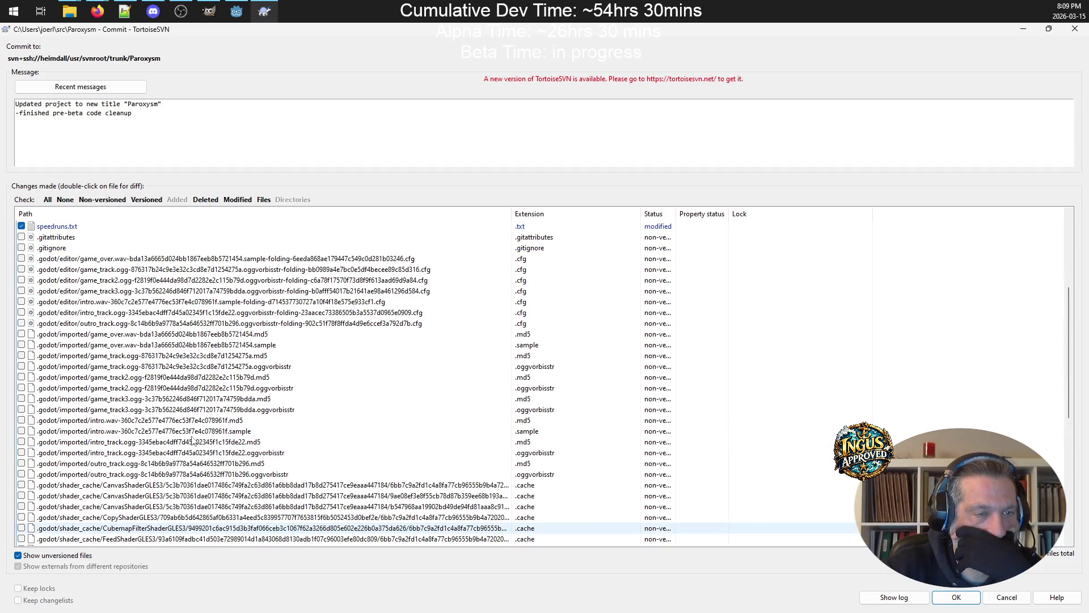
scroll(201, 417, "up", 5)
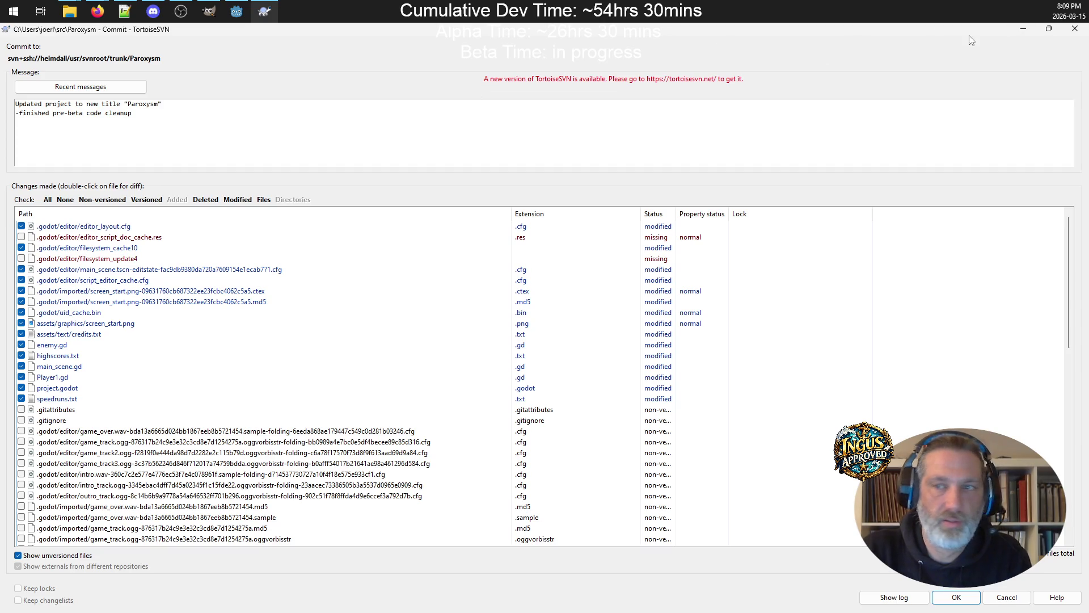
Cut the message, cancel the commit, close the status window, and show ScratchPad.txt in Notepad++
left_click_drag(148, 113, 10, 95)
key("ctrl+x")
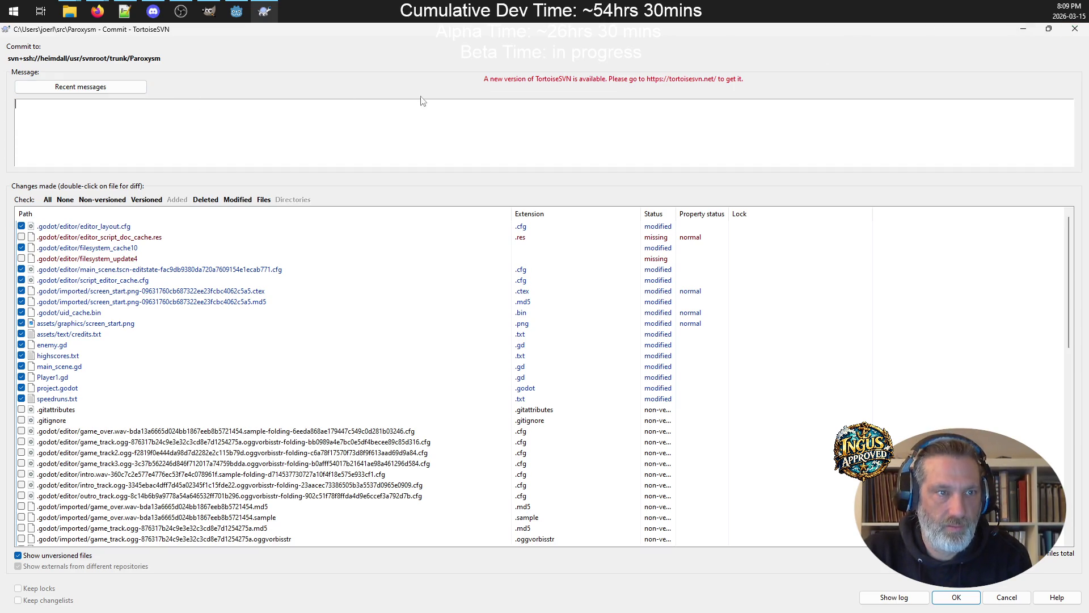
left_click(1075, 28)
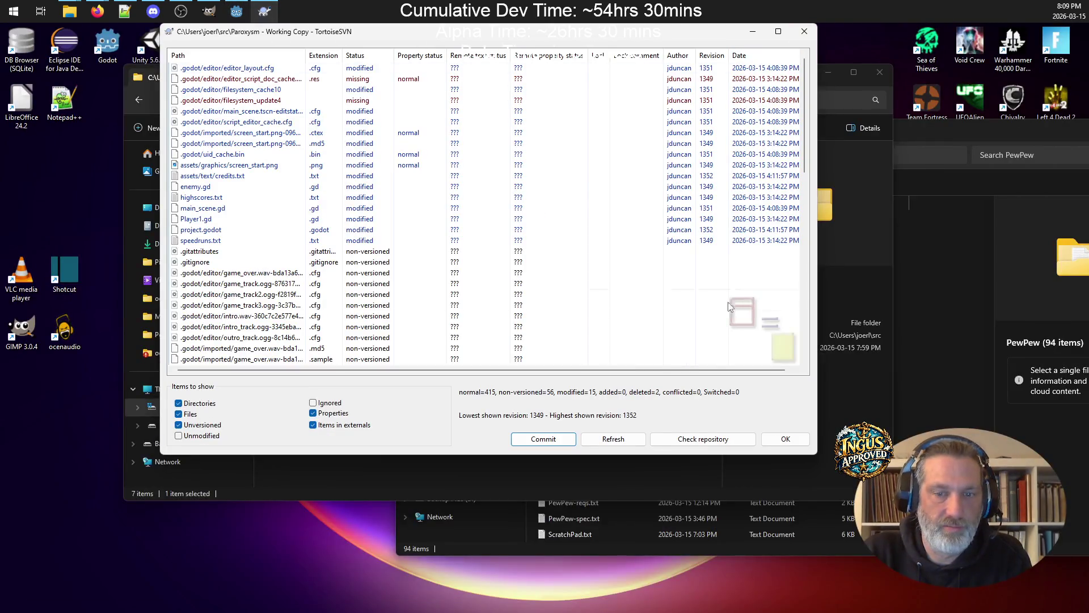
left_click(786, 439)
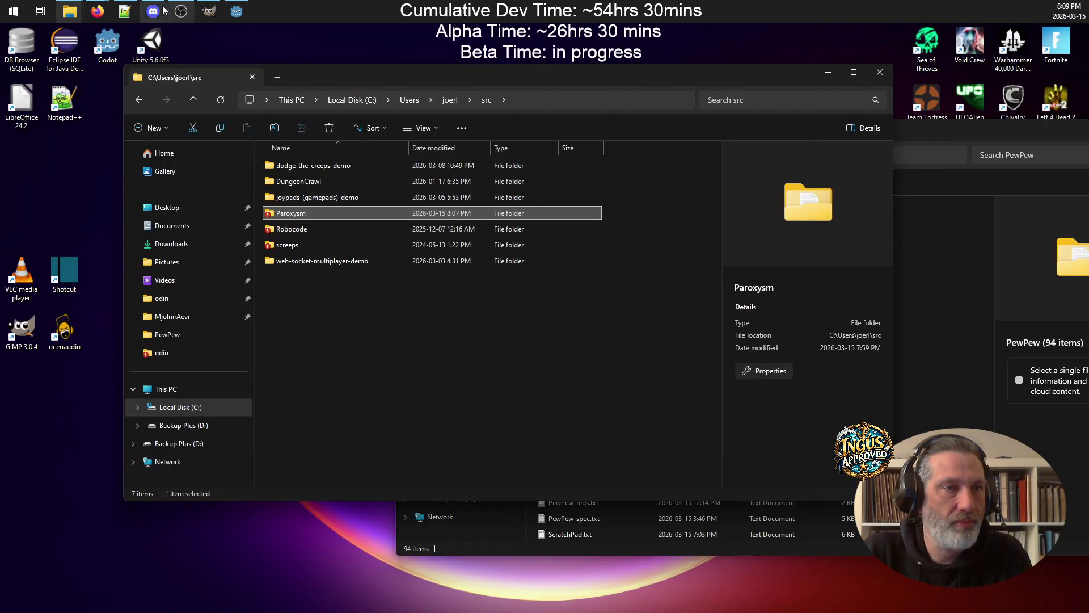
left_click(124, 12)
left_click(362, 69)
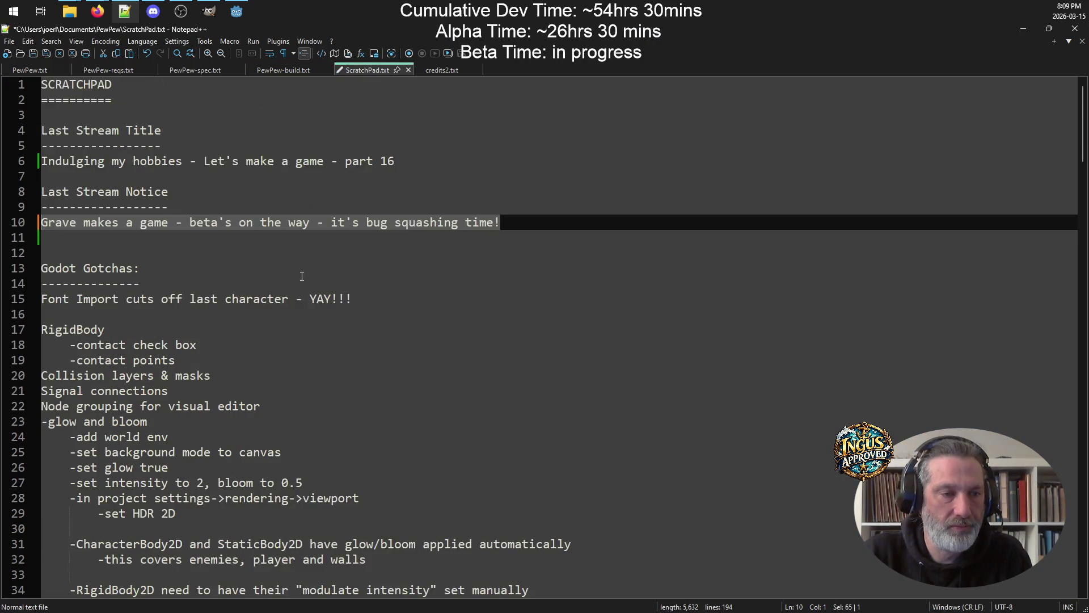
Paste the commit notes at the end of ScratchPad.txt, unindent the title line, and save
scroll(470, 401, "down", 20)
left_click(471, 401)
scroll(471, 401, "down", 6)
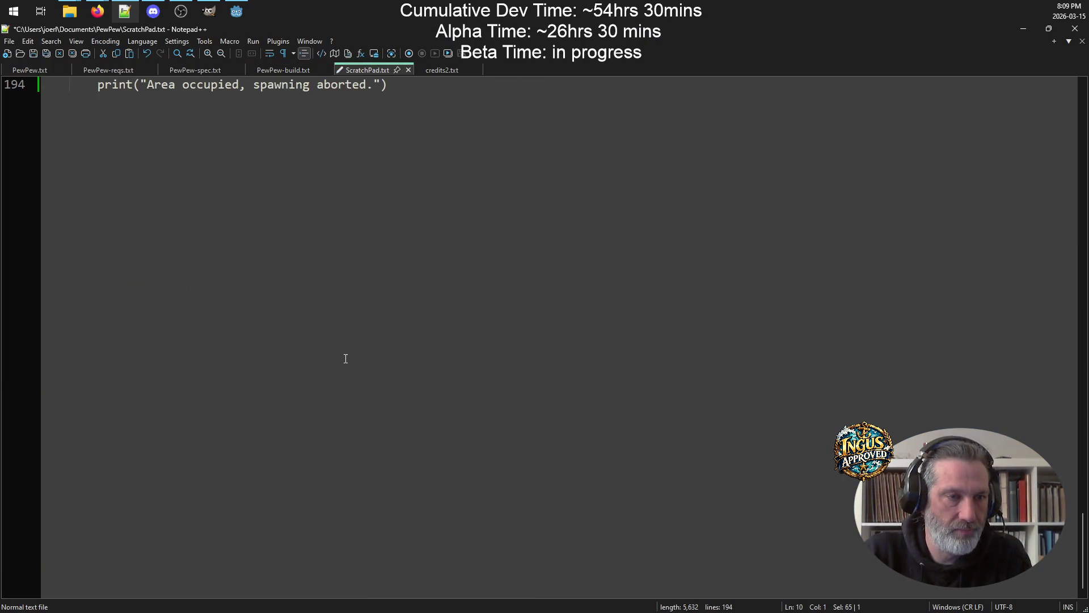
key("Return")
key("Return")
key("Return")
key("ctrl+v")
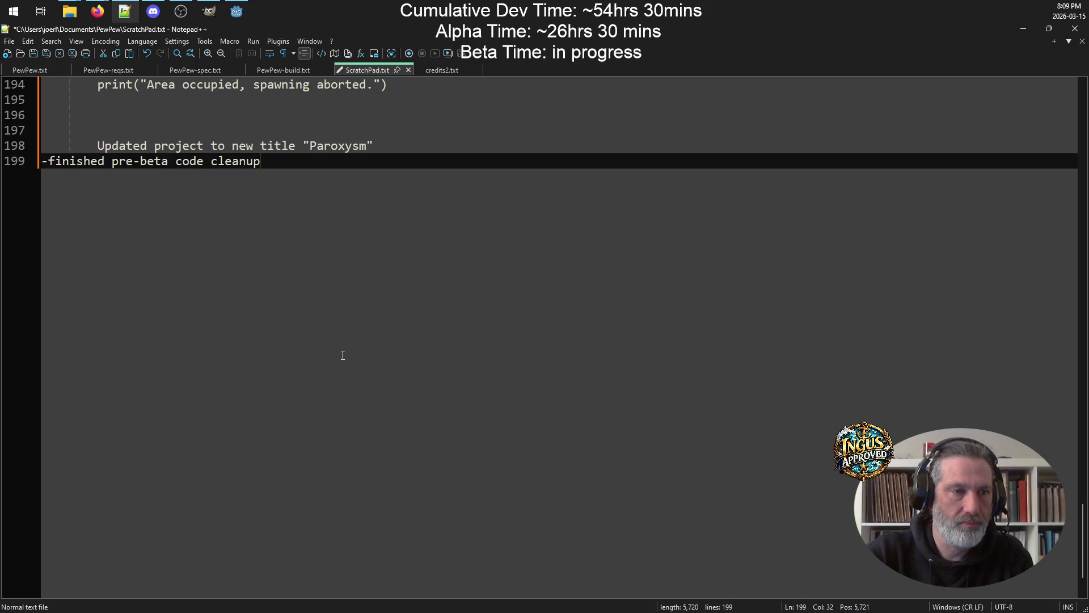
left_click(98, 147)
key("BackSpace")
key("BackSpace")
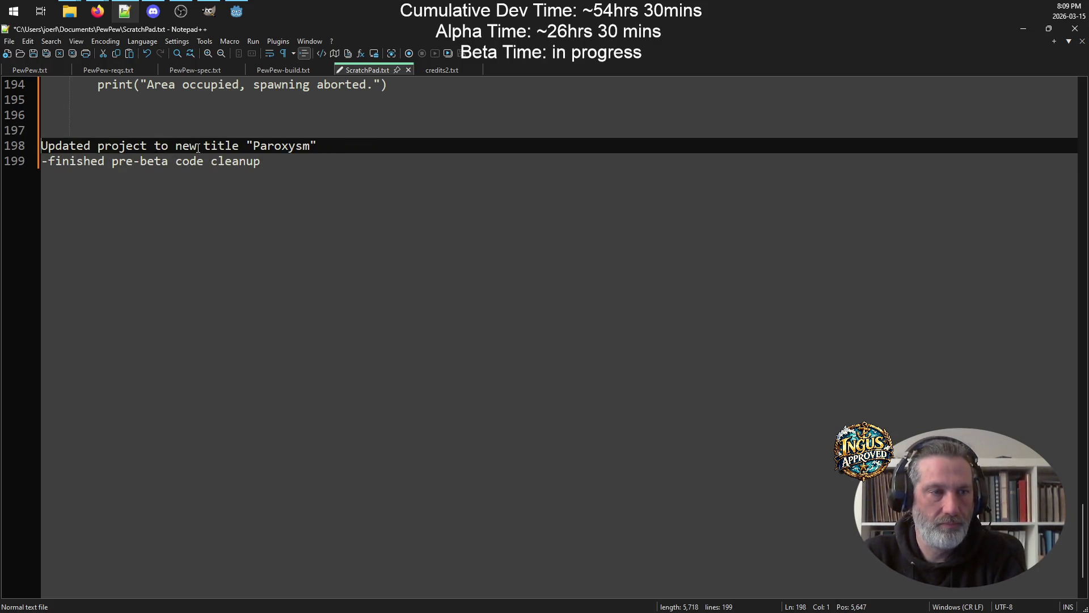
left_click(312, 241)
key("ctrl+s")
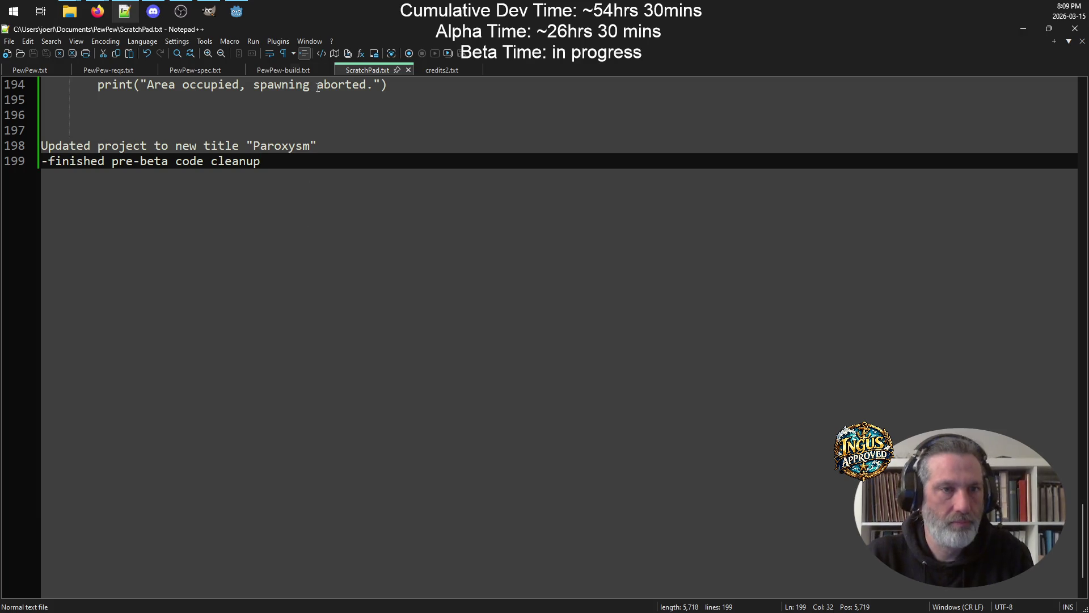
Bring the Godot editor forward and shrink it so Notepad++ shows behind
left_click(246, 12)
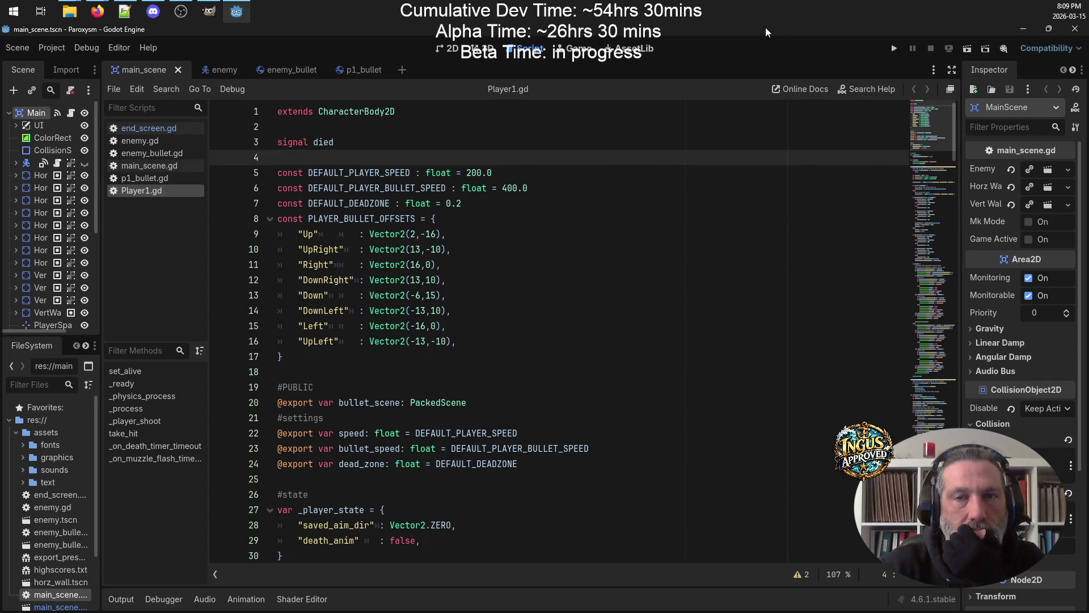
mouse_move(767, 31)
left_mouse_down()
mouse_move(690, 257)
mouse_move(687, 85)
mouse_move(730, 83)
left_mouse_up()
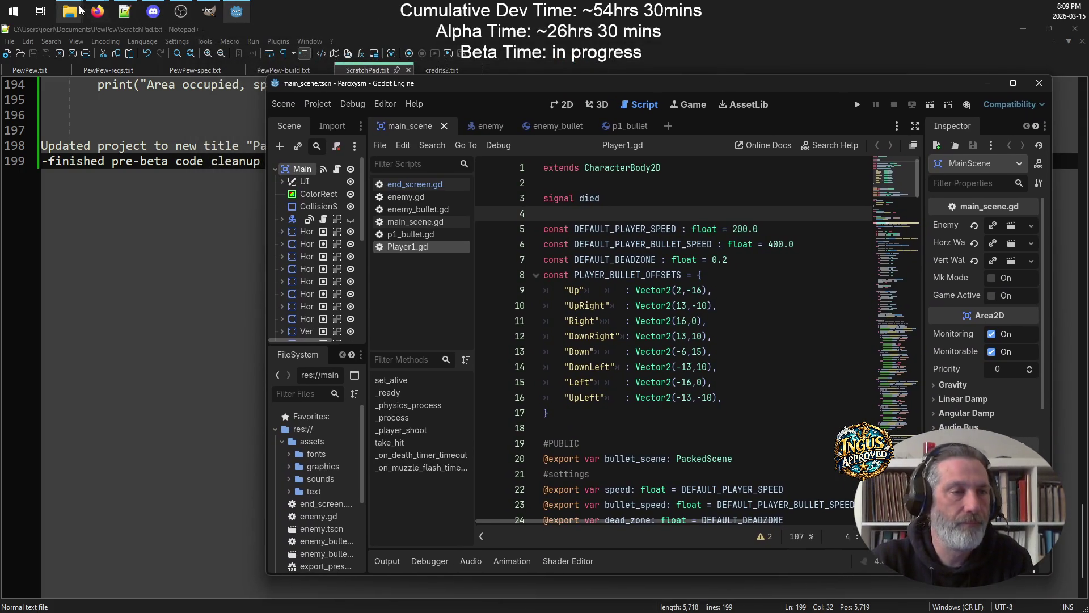
mouse_move(69, 11)
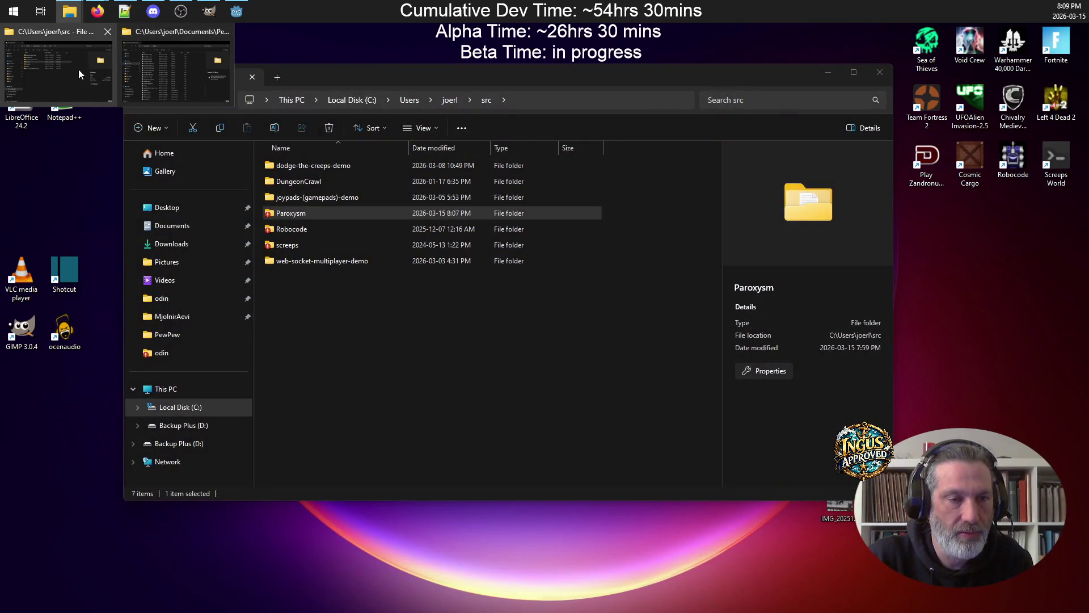
Navigate into the Paroxysm project's assets\sounds folder
left_click(78, 69)
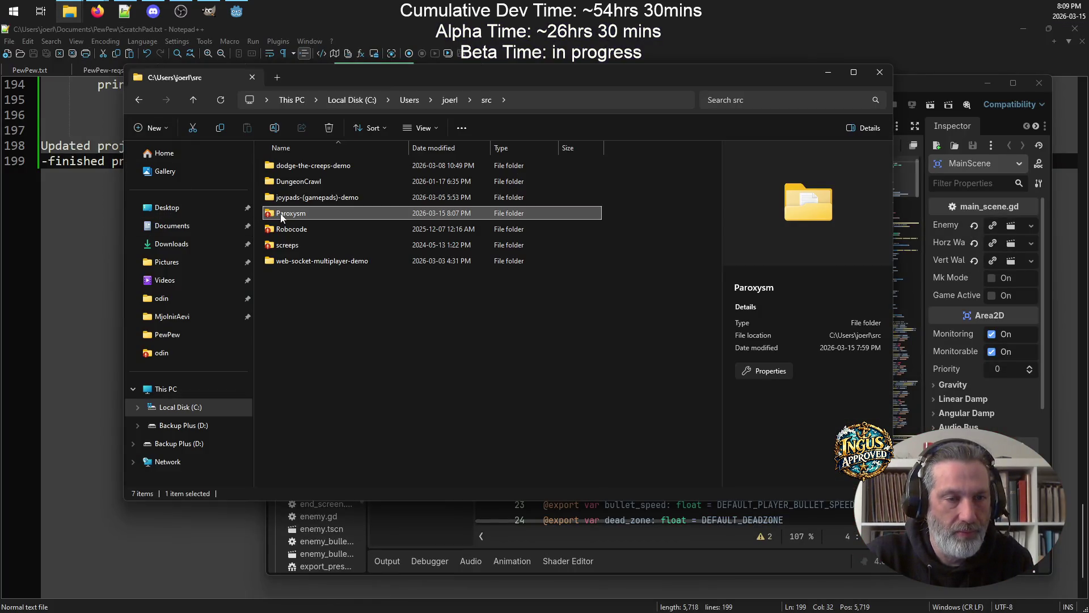
double_click(280, 213)
double_click(315, 196)
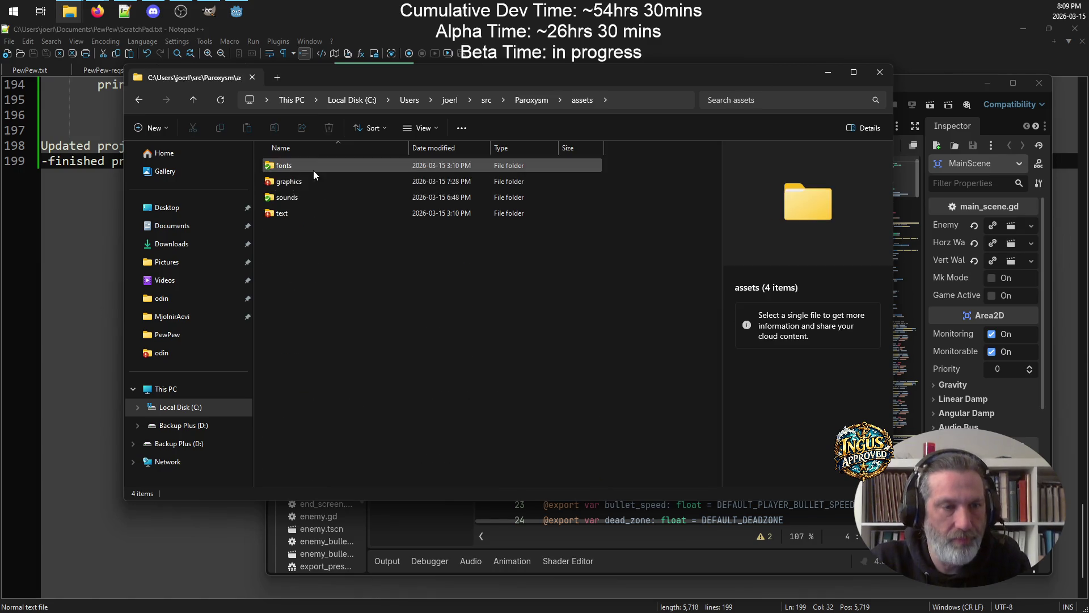
double_click(317, 196)
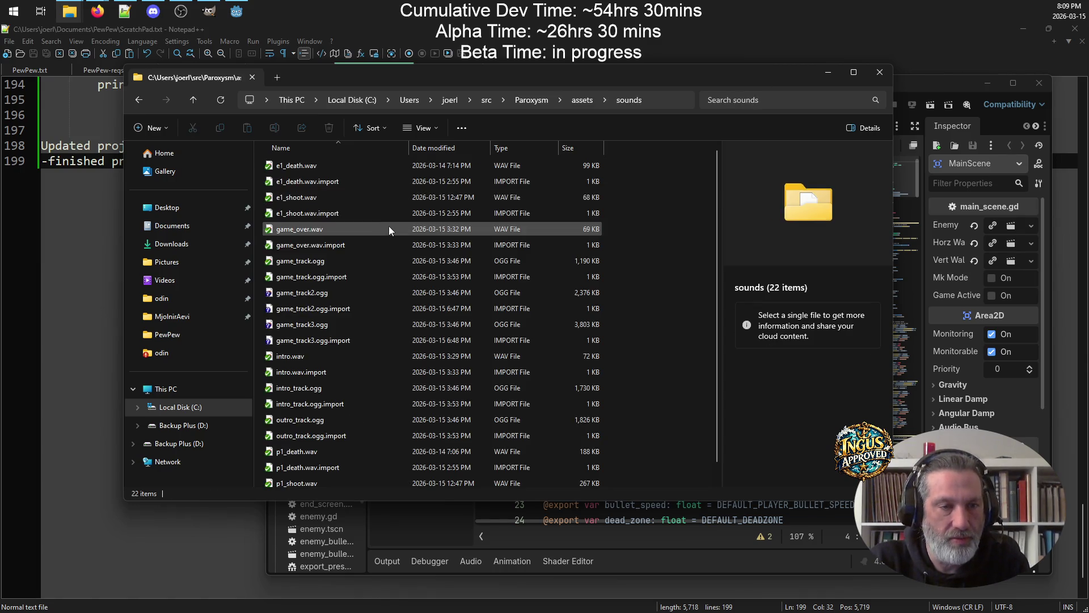
Add the game_track2 and game_track3 .ogg and .import files to version control
left_click(345, 292)
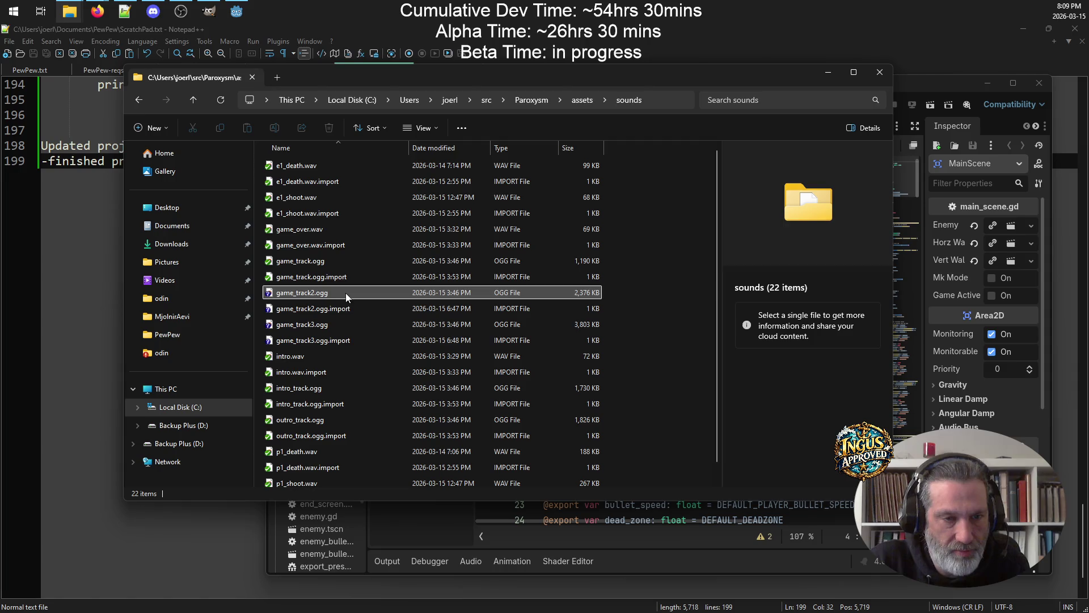
left_click(349, 324, "shift")
left_click(357, 340, "shift")
right_click(357, 339)
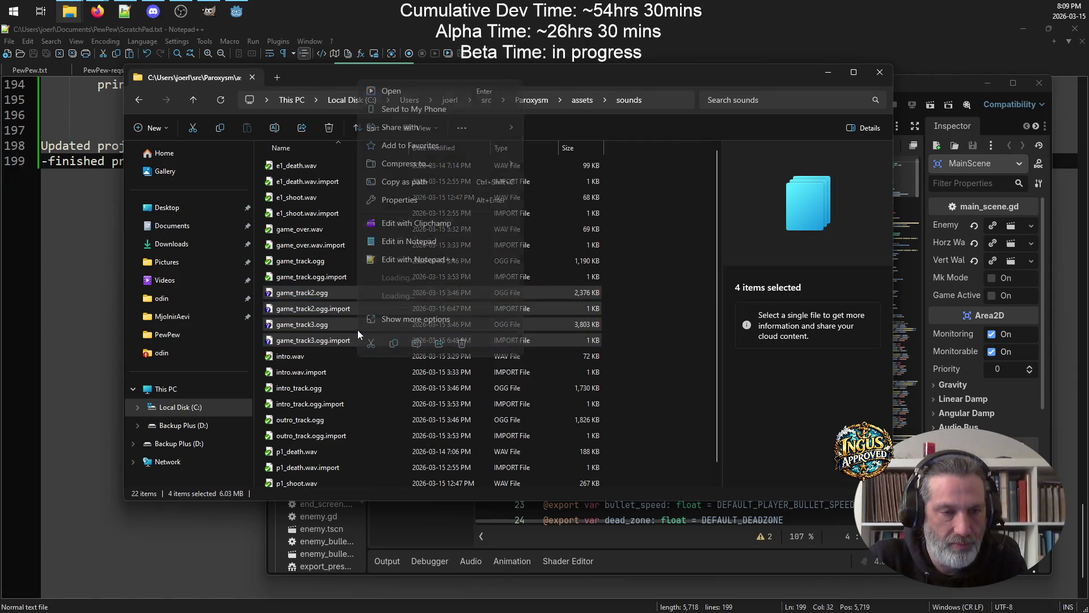
mouse_move(437, 277)
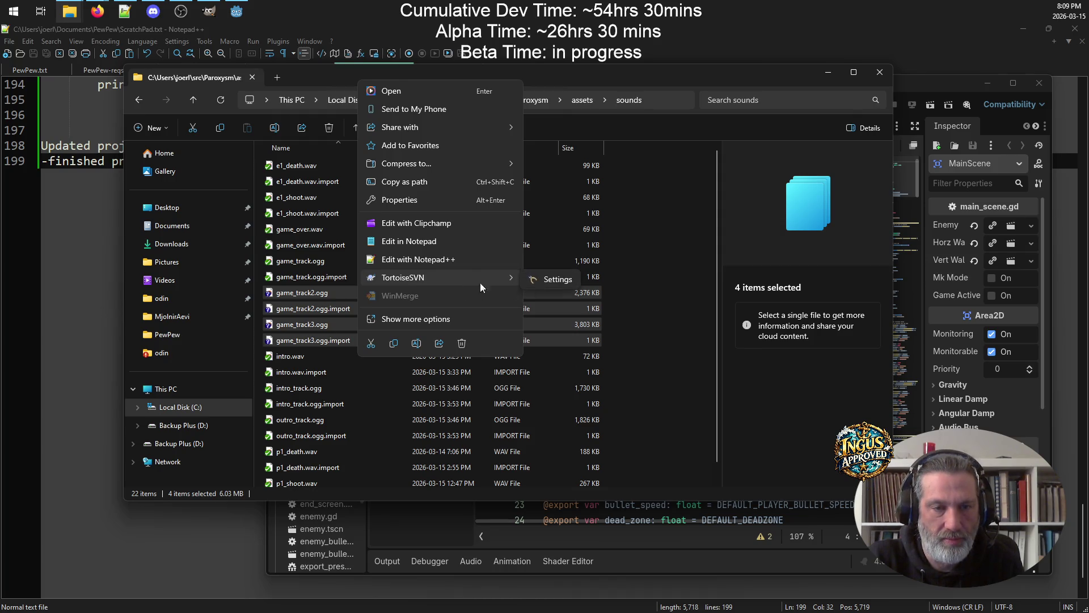
left_click(295, 297)
left_click(298, 294)
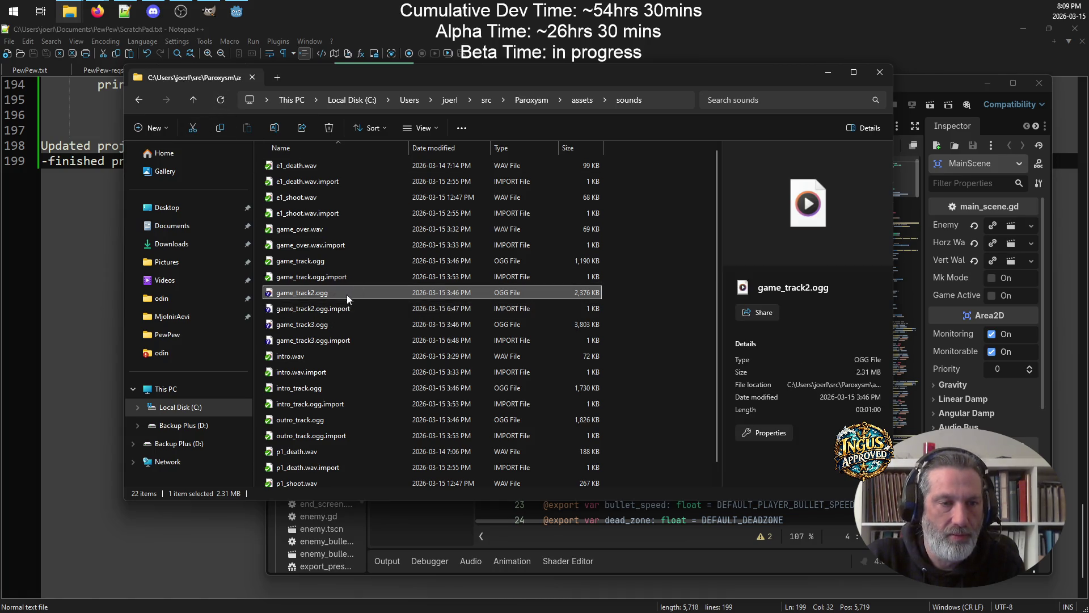
left_click(330, 335, "shift")
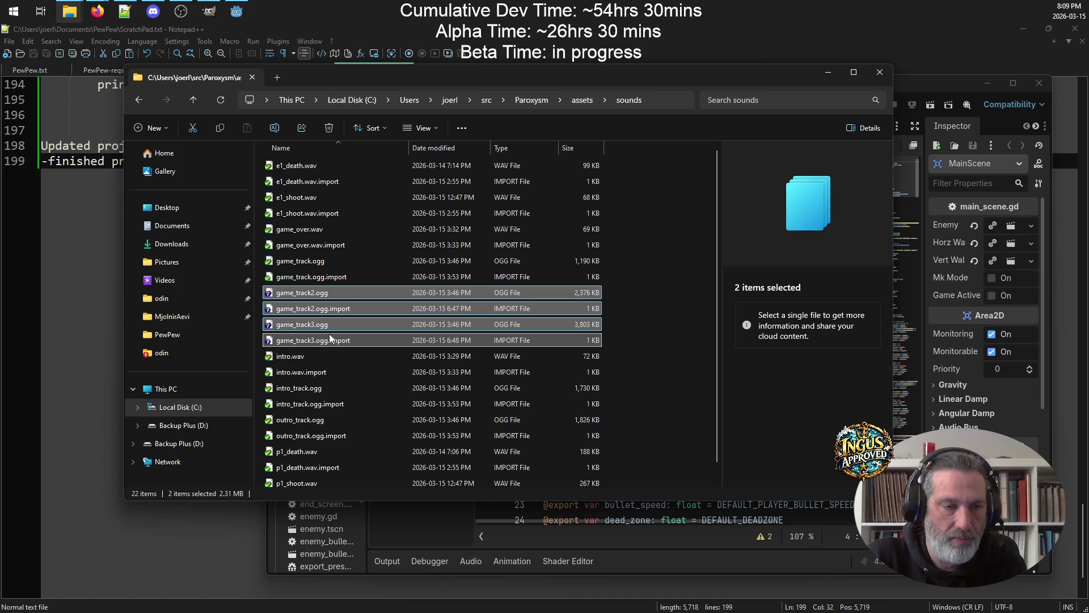
right_click(290, 309)
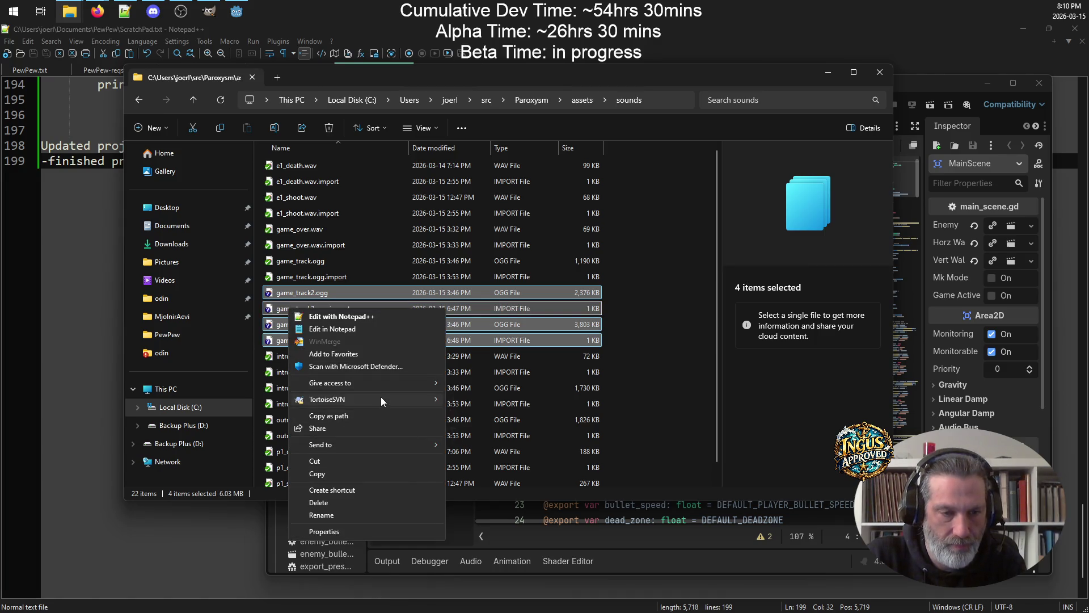
mouse_move(380, 399)
left_click(471, 398)
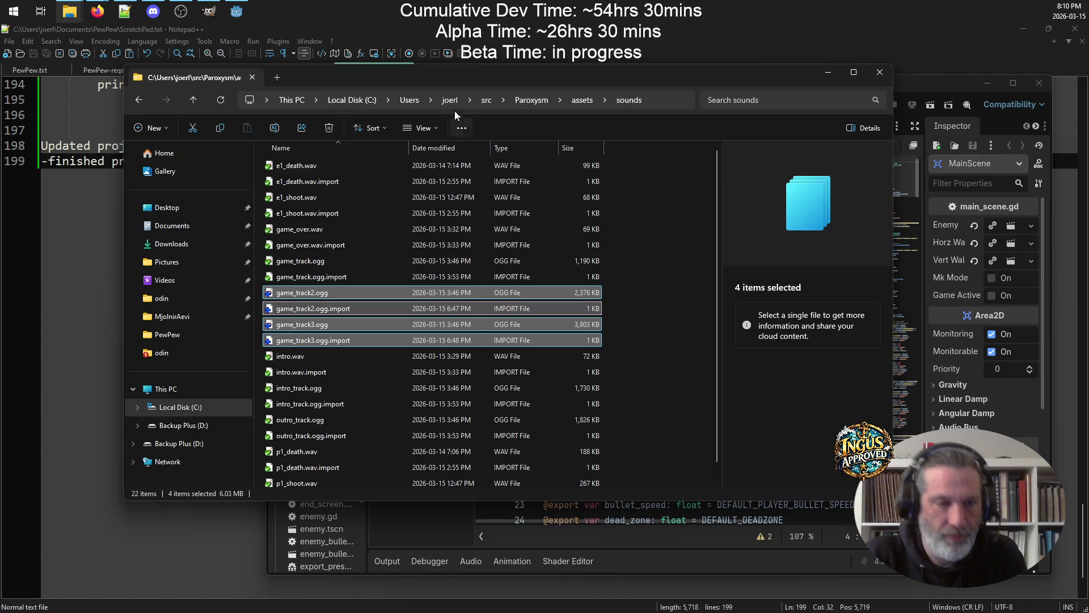
Go back up to src and start a TortoiseSVN commit of the Paroxysm folder
left_click(193, 99)
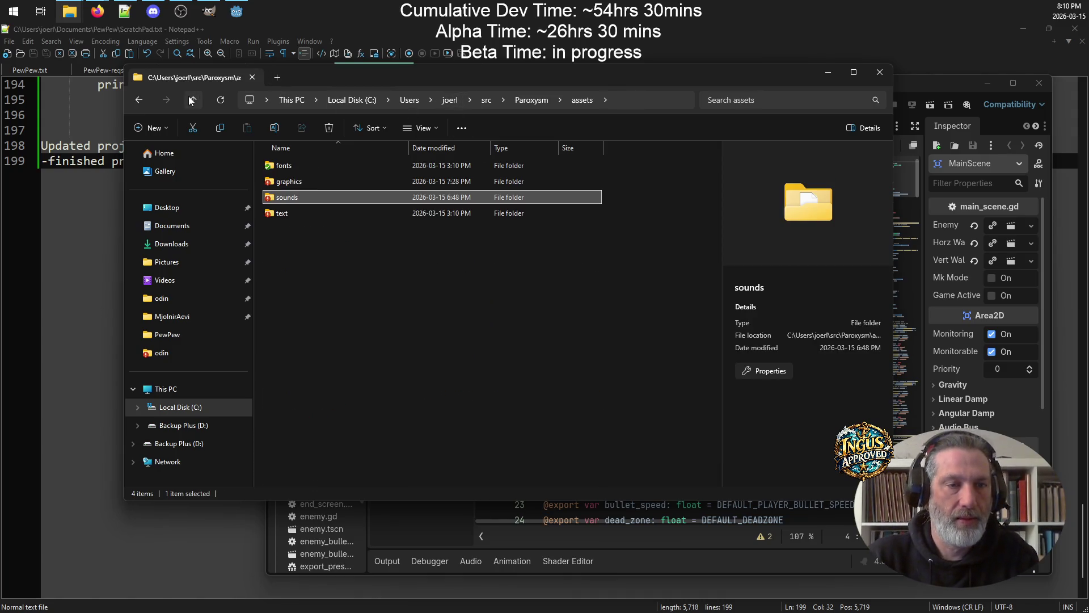
left_click(192, 100)
left_click(192, 100)
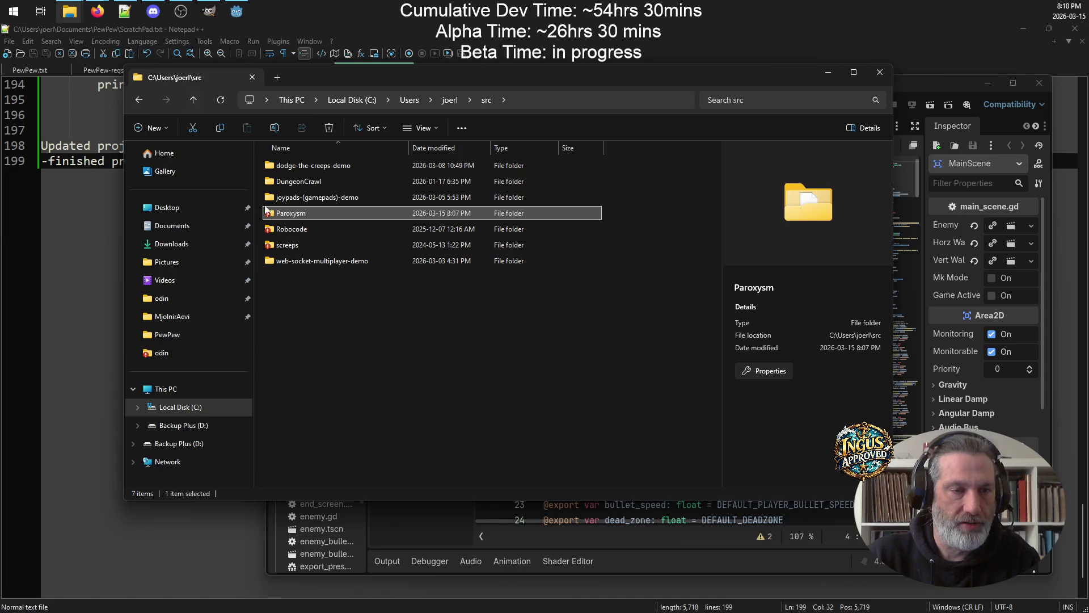
right_click(302, 214)
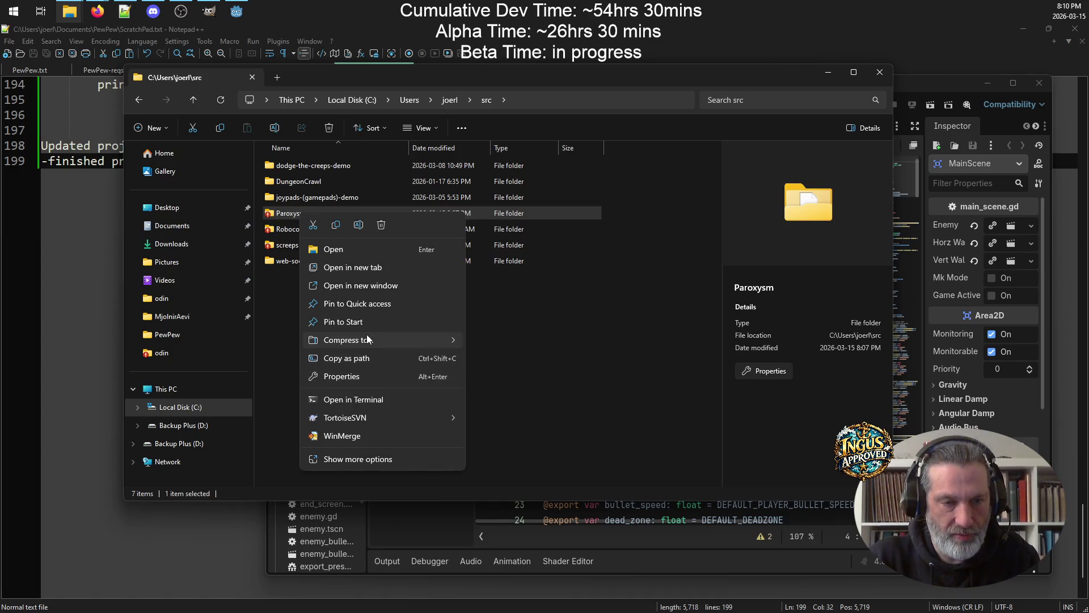
mouse_move(381, 418)
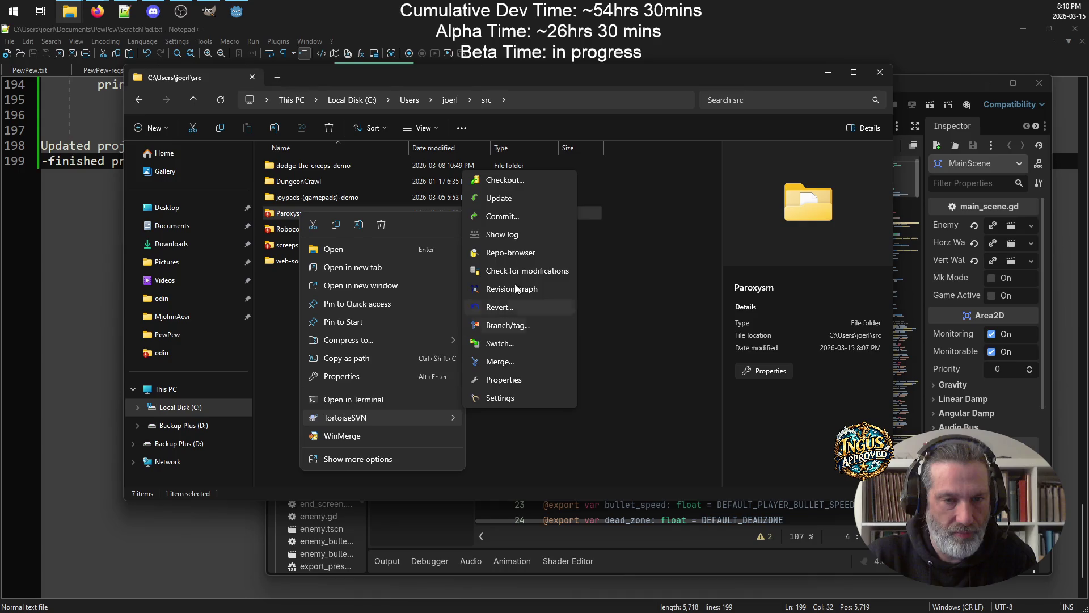
left_click(515, 219)
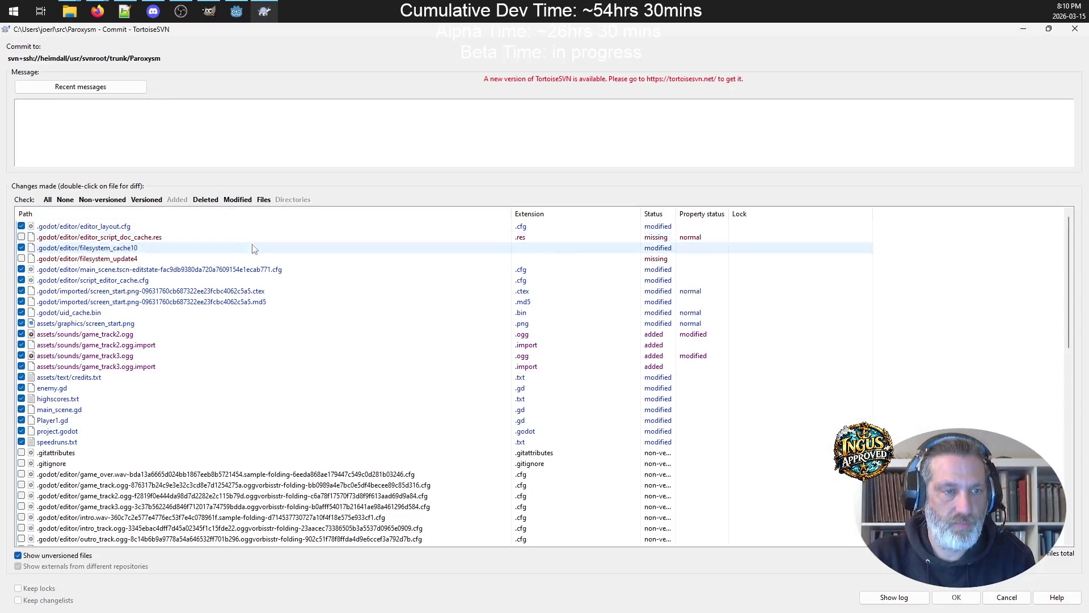
Commit with the message about the new title, pre-beta cleanup and added soundtracks, reaching revision 1353
type("Updated project to new title \"Paroxysm\" -finished pre-beta code cleanup -added")
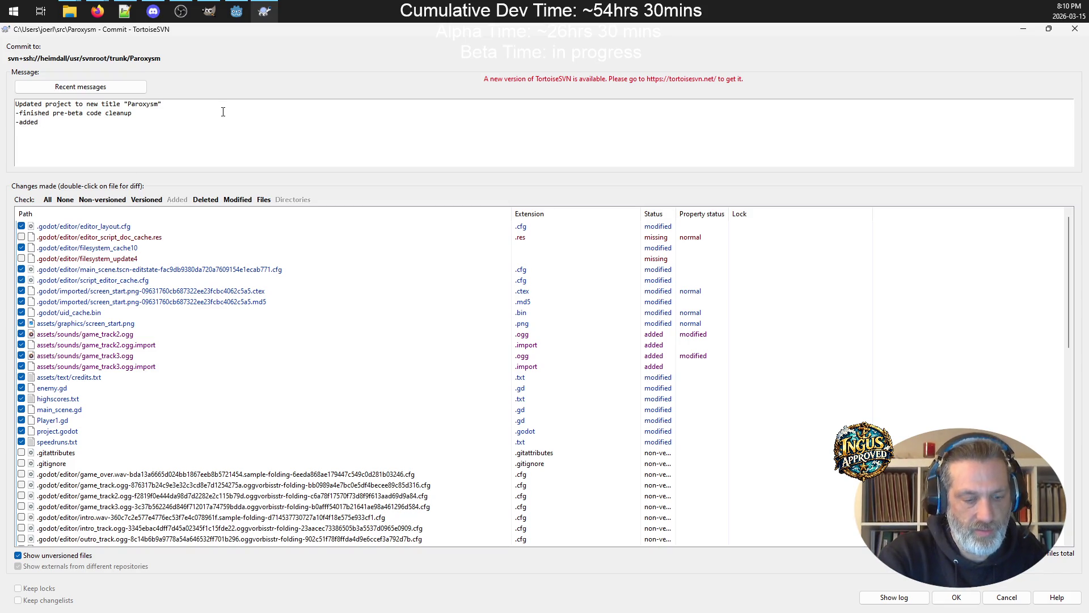
type(" soundtracks")
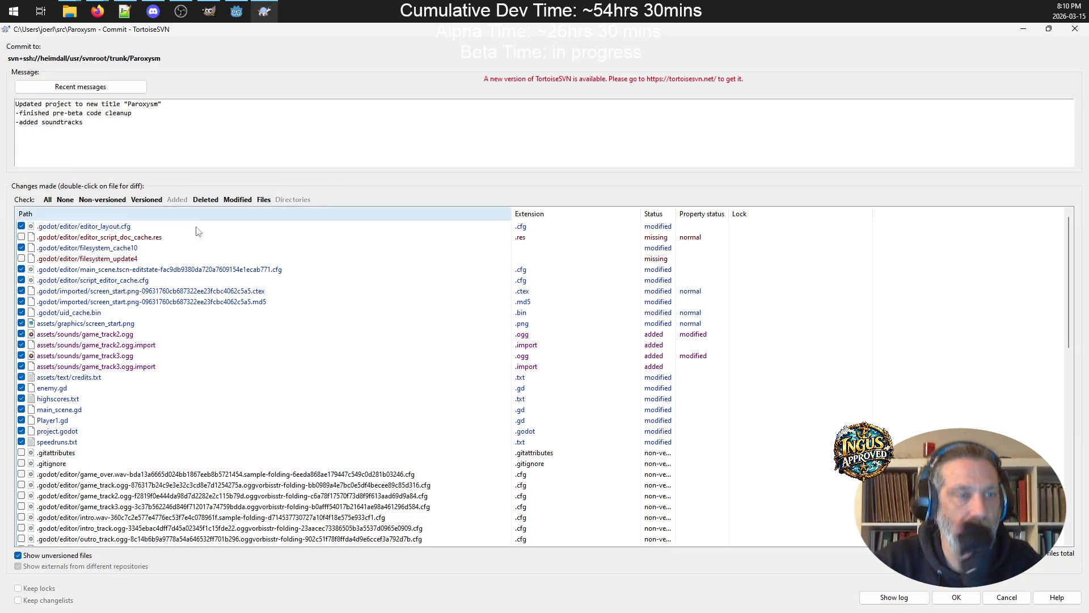
left_click(954, 597)
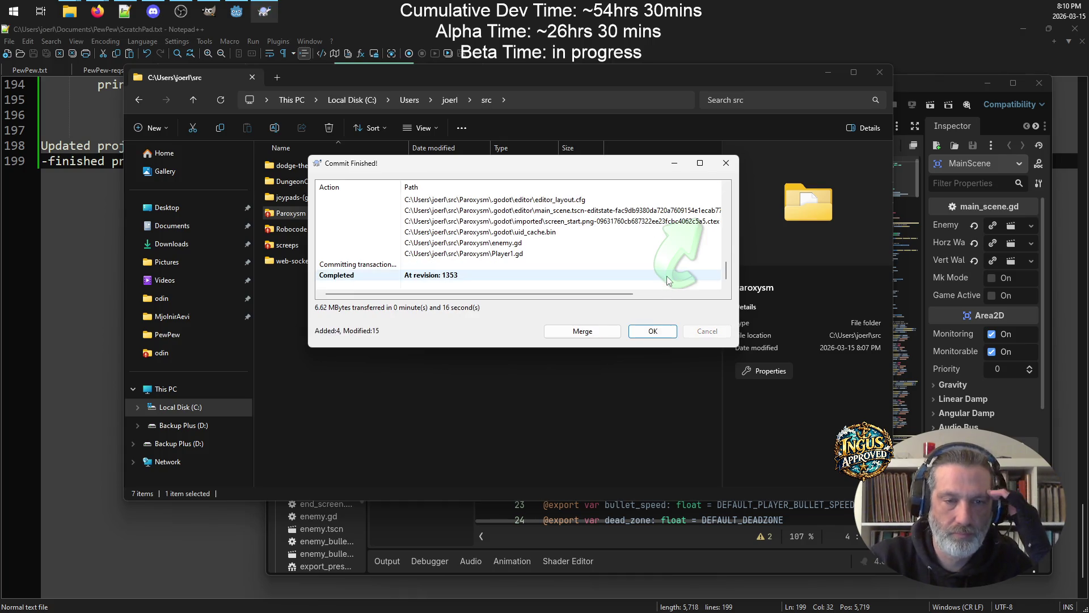
left_click(653, 330)
left_click(526, 41)
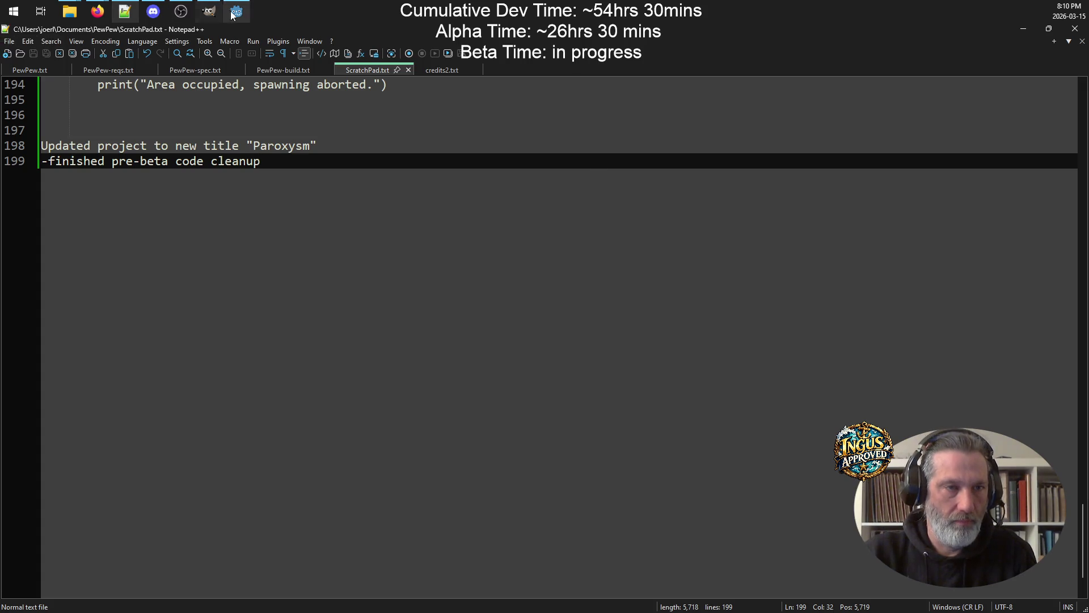
Maximize the Godot editor and open Project Settings
left_click(236, 11)
left_click(1013, 83)
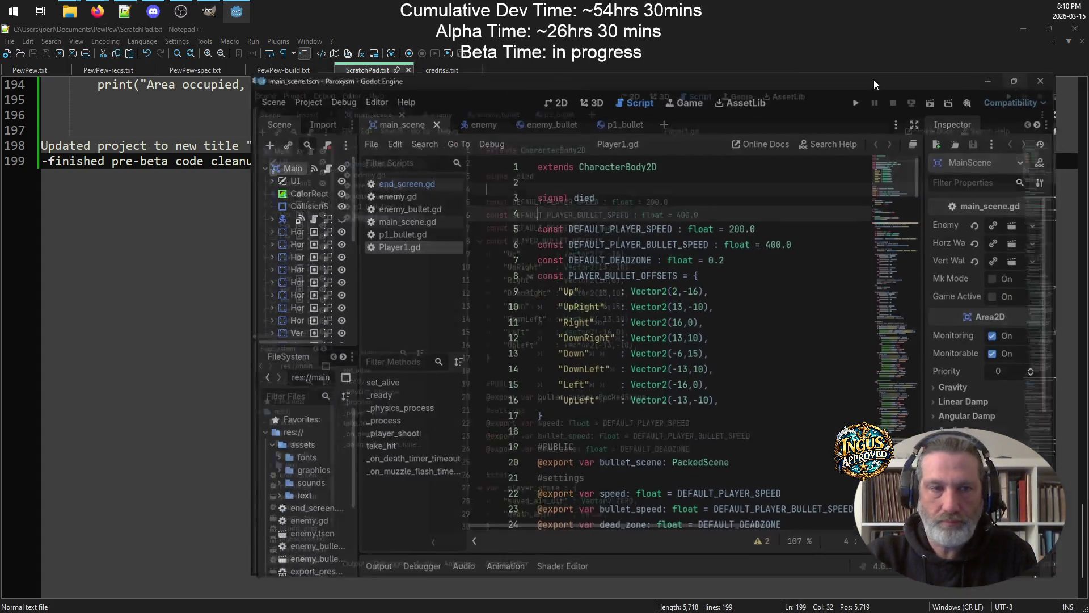
left_click(50, 48)
left_click(82, 66)
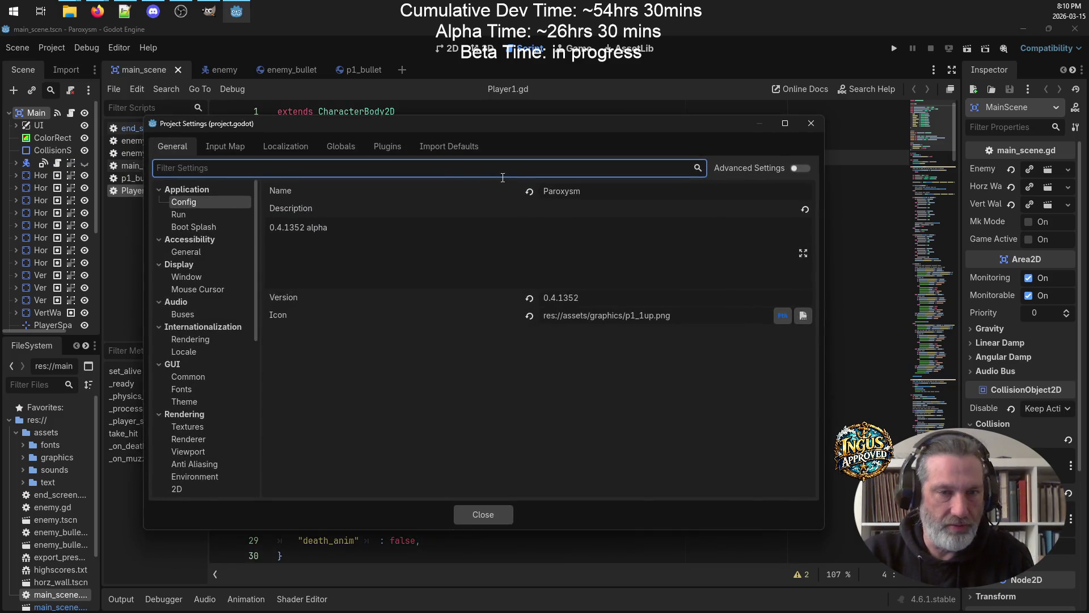
Change the project version to 0.4.1353 and description to "0.4.1353 alpha", then close settings
left_click(590, 297)
key("BackSpace")
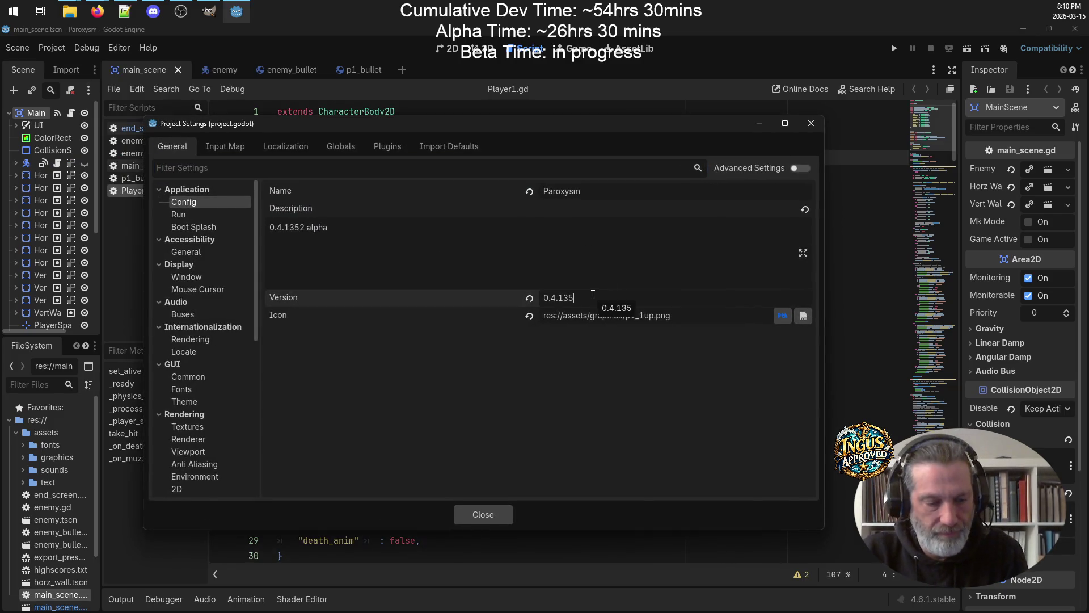
type("3")
left_click(304, 227)
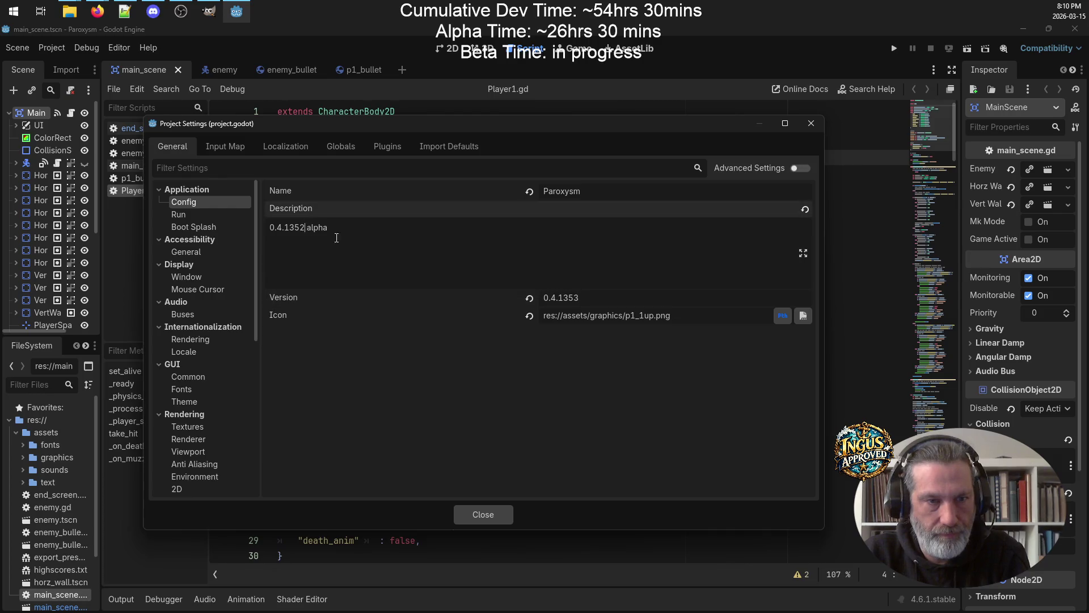
key("BackSpace")
type("3")
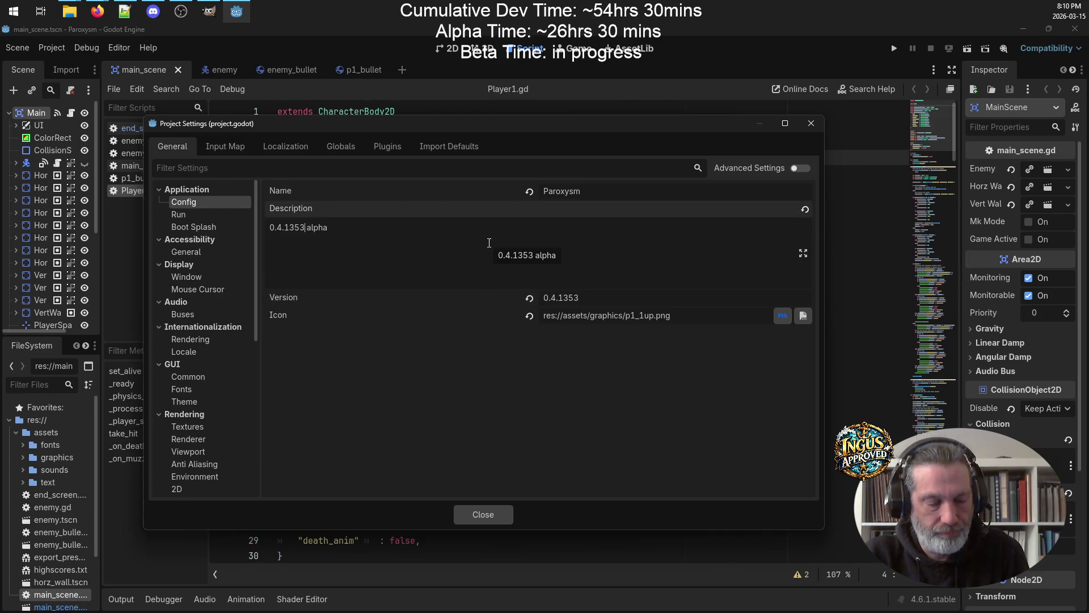
left_click(485, 514)
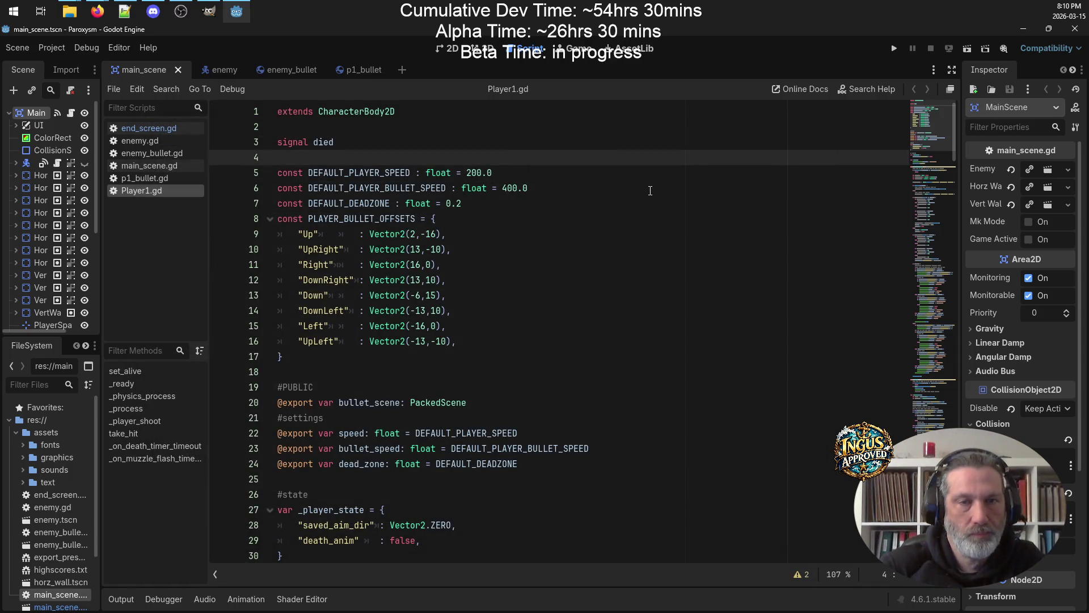
left_click(124, 11)
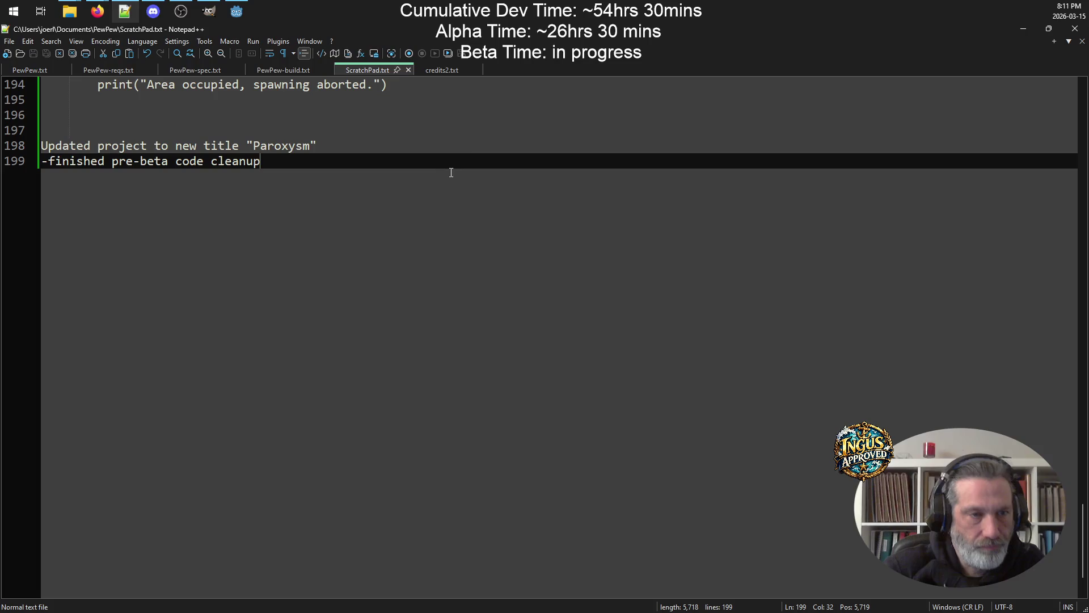
In PewPew-build.txt, select line 178's "doesn't reset to idle on death" note, then return to Godot
scroll(439, 170, "up", 4)
left_click(301, 71)
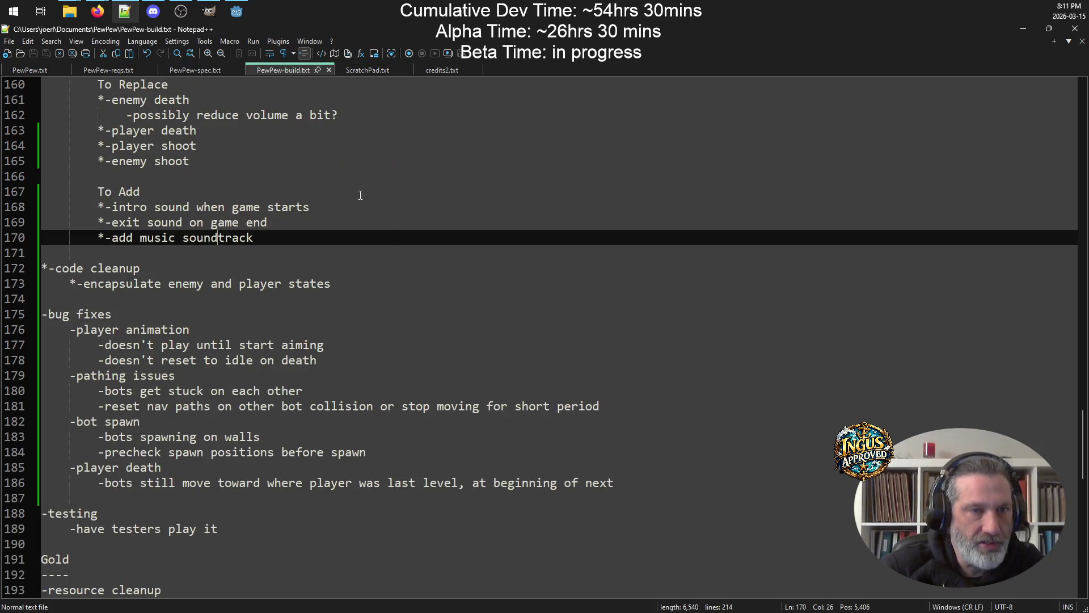
left_click(366, 353)
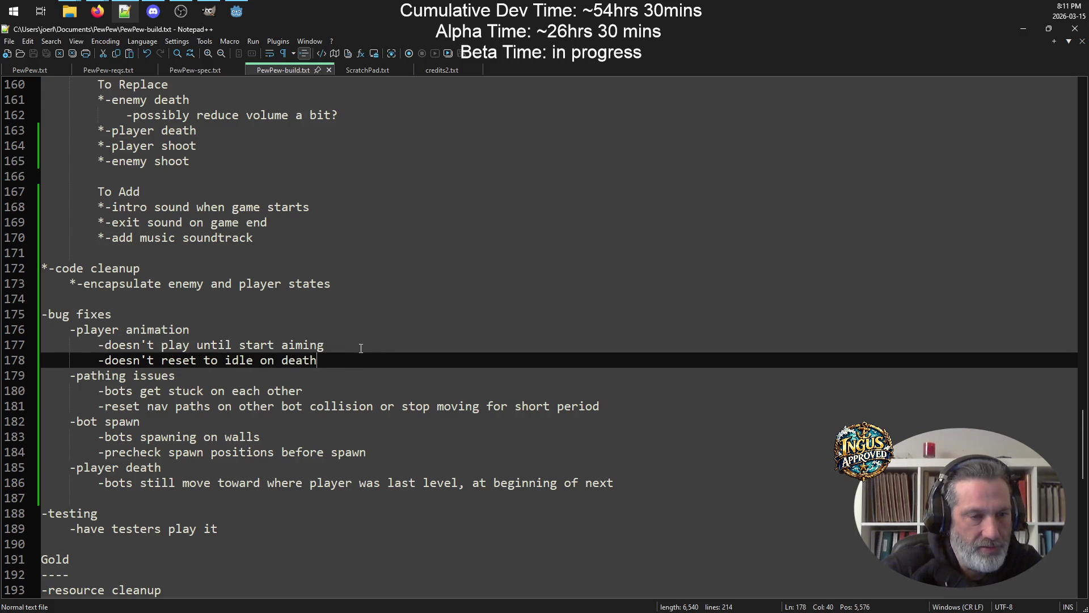
left_click(360, 348)
left_click(331, 360)
left_click_drag(328, 361, 129, 366)
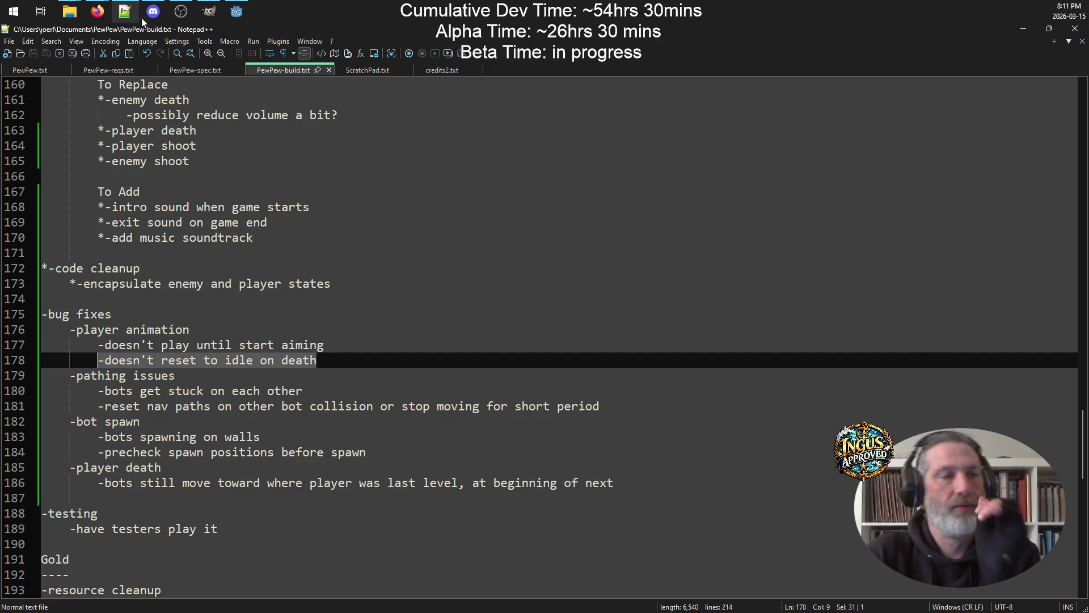
left_click(237, 11)
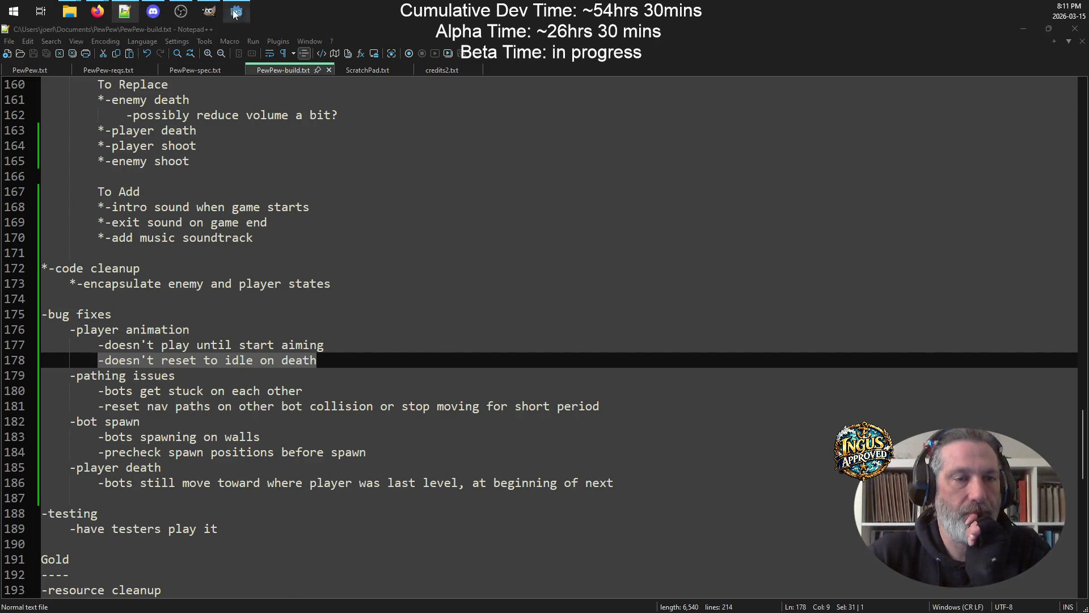
scroll(575, 152, "down", 6)
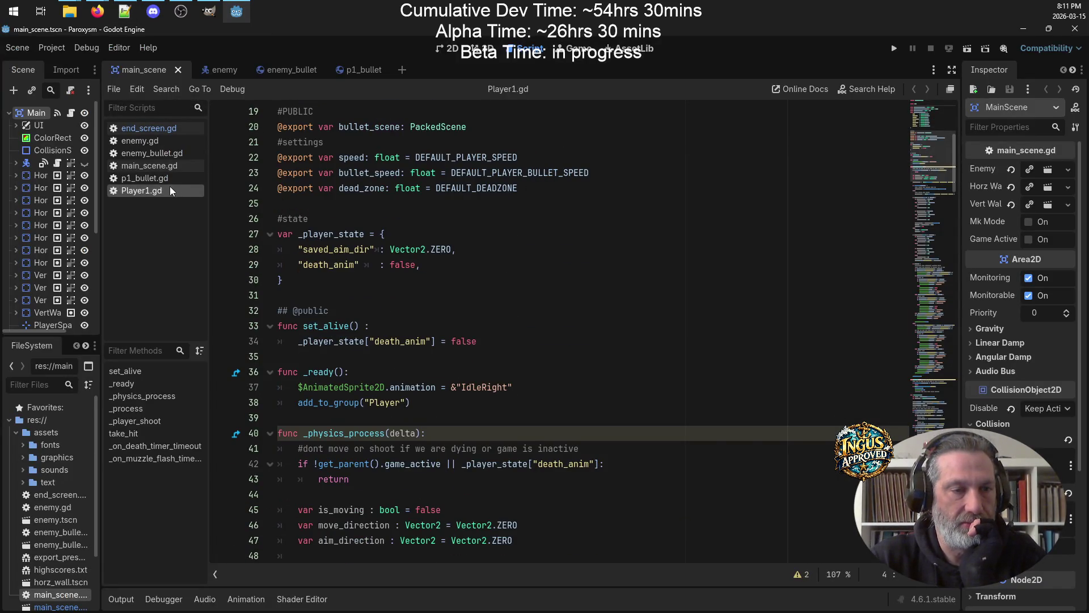
scroll(500, 298, "down", 6)
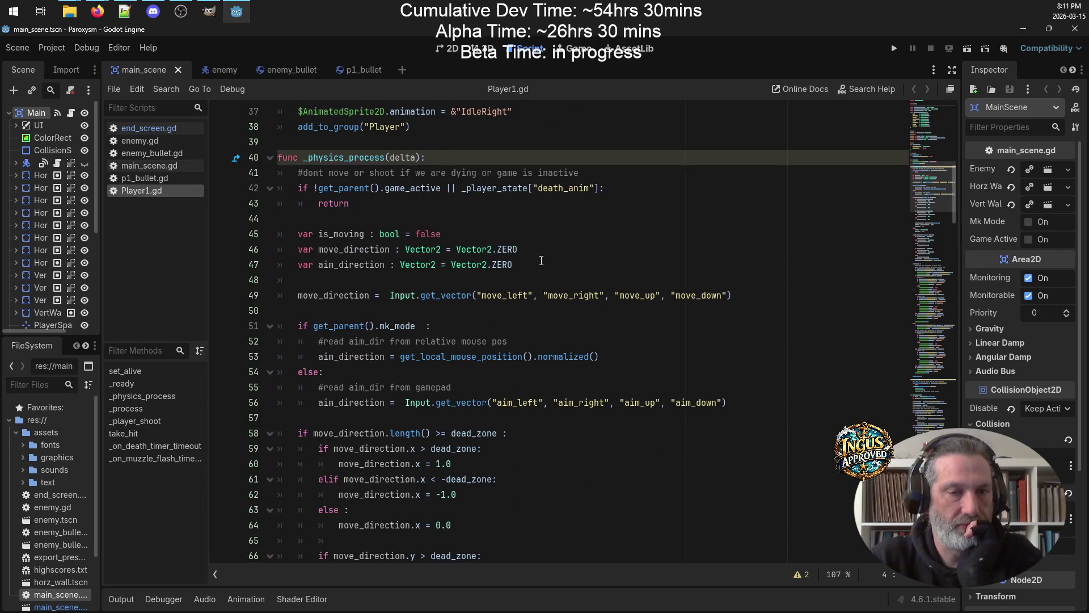
scroll(546, 257, "down", 3)
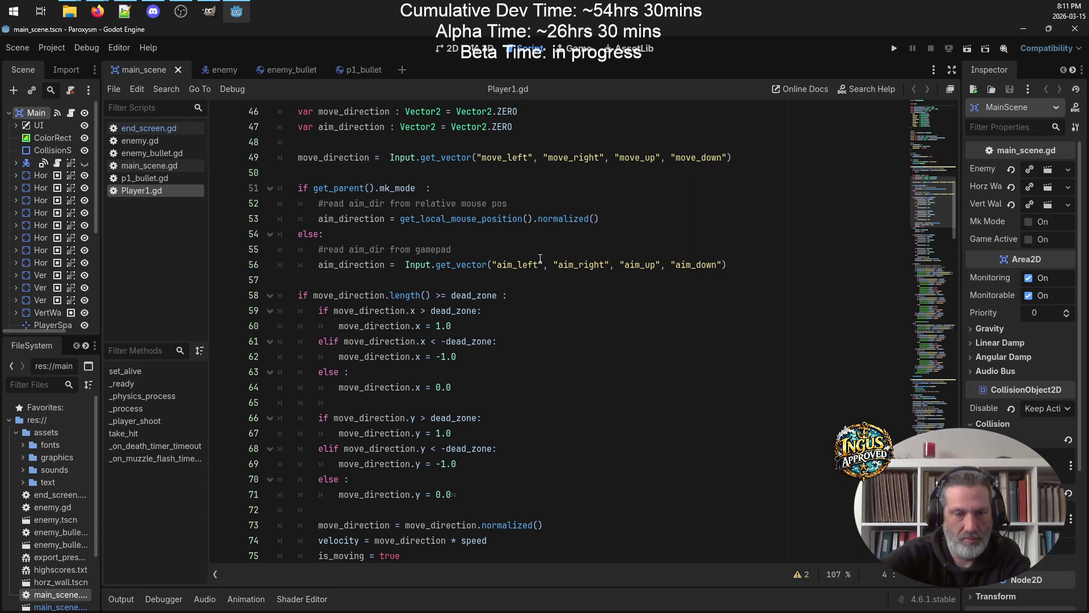
scroll(488, 313, "down", 3)
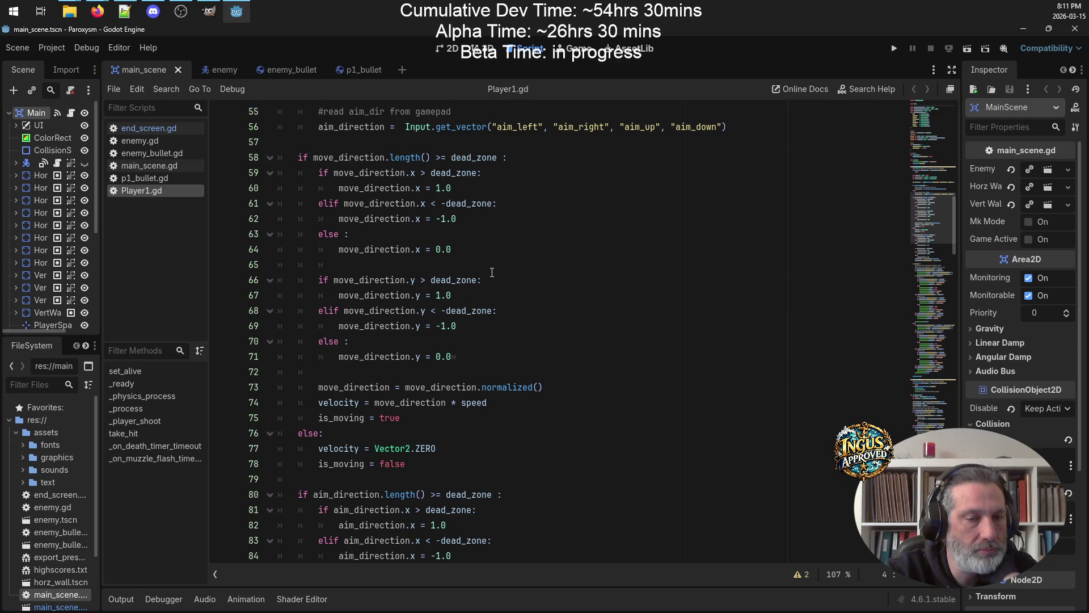
scroll(492, 273, "down", 4)
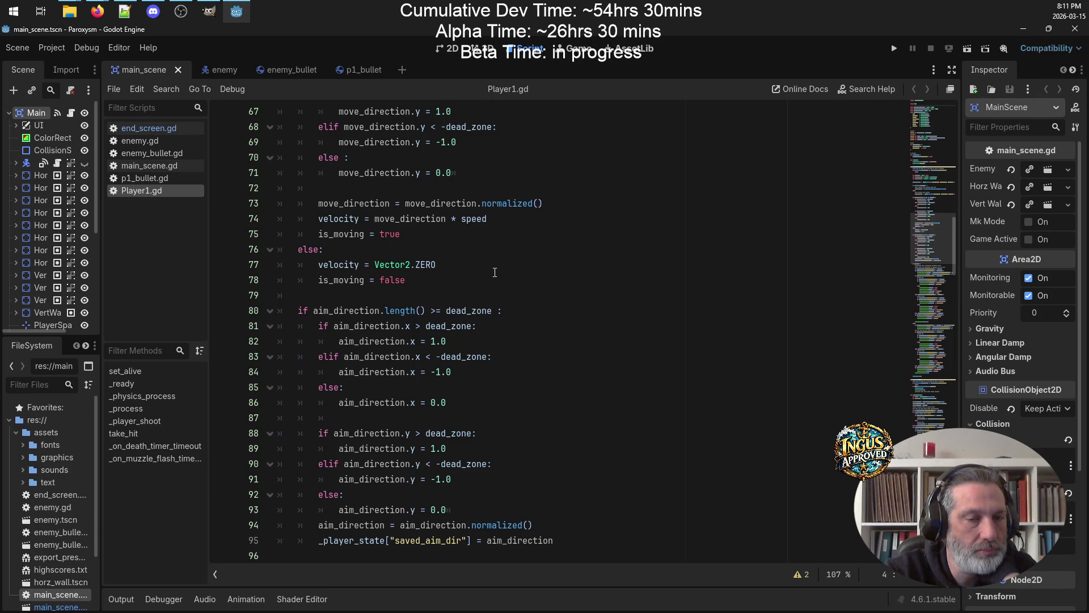
scroll(495, 272, "down", 6)
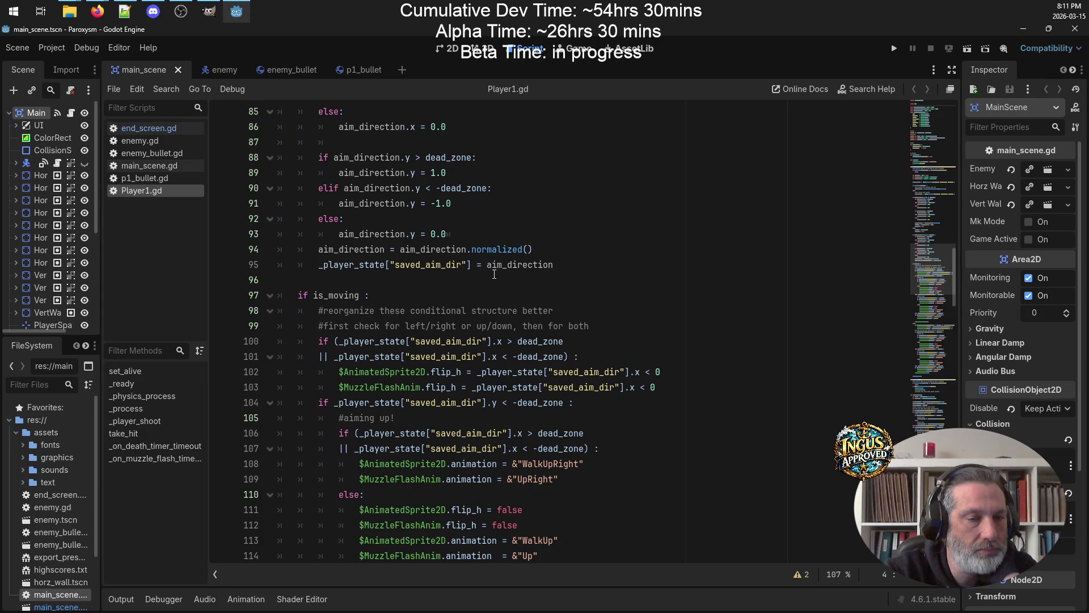
double_click(321, 298)
scroll(482, 277, "up", 12)
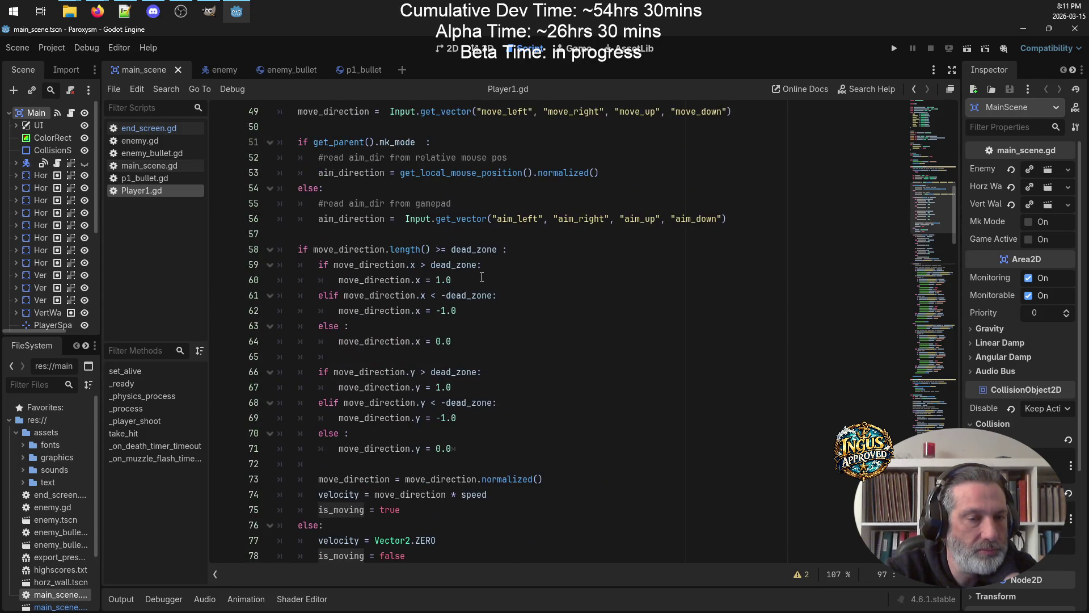
scroll(482, 276, "down", 4)
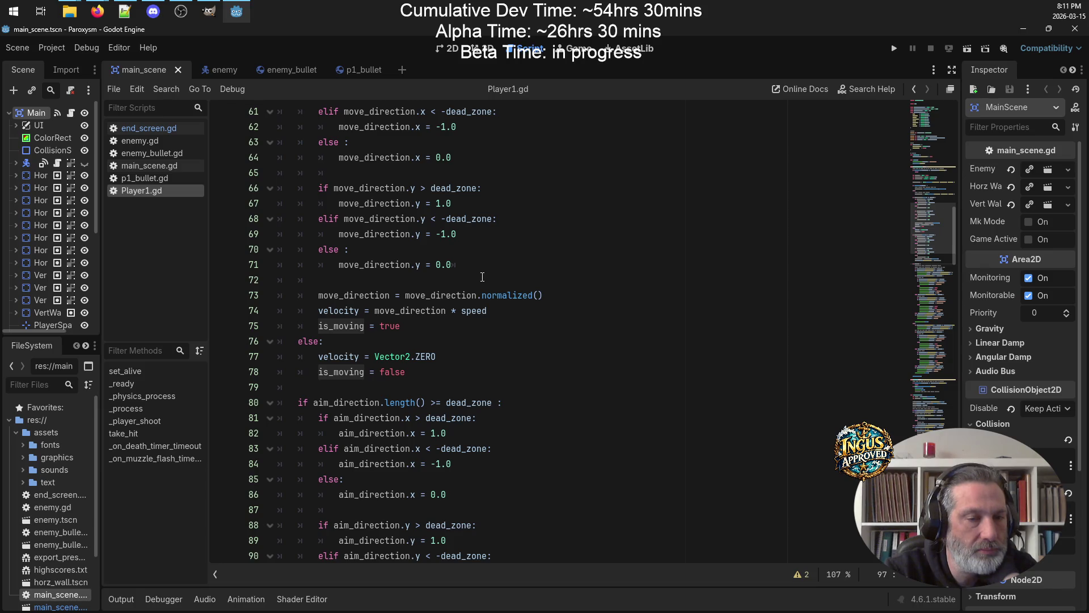
scroll(483, 277, "down", 6)
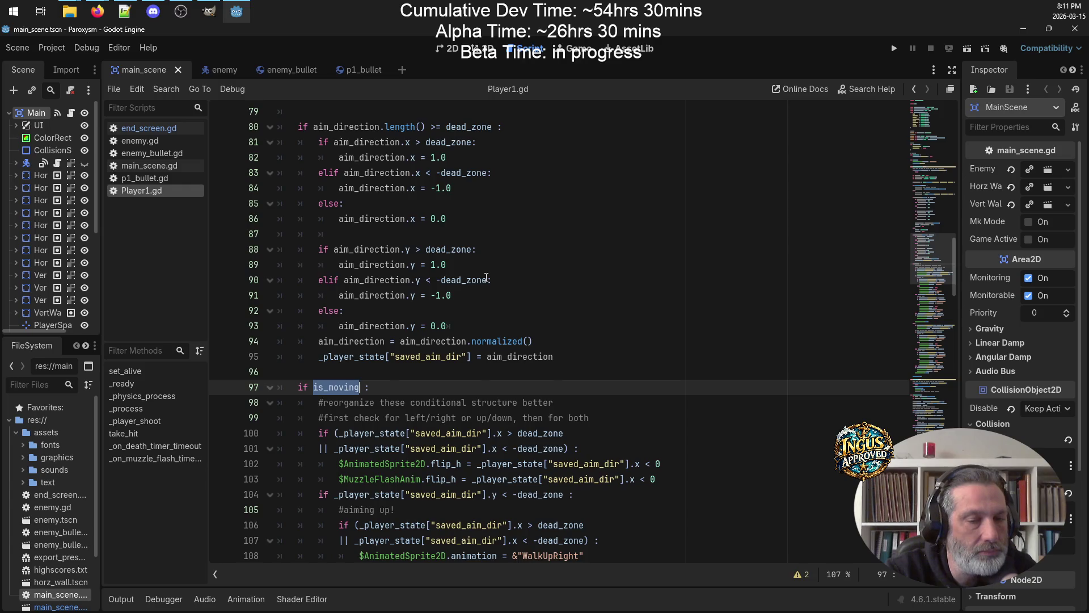
scroll(486, 277, "down", 5)
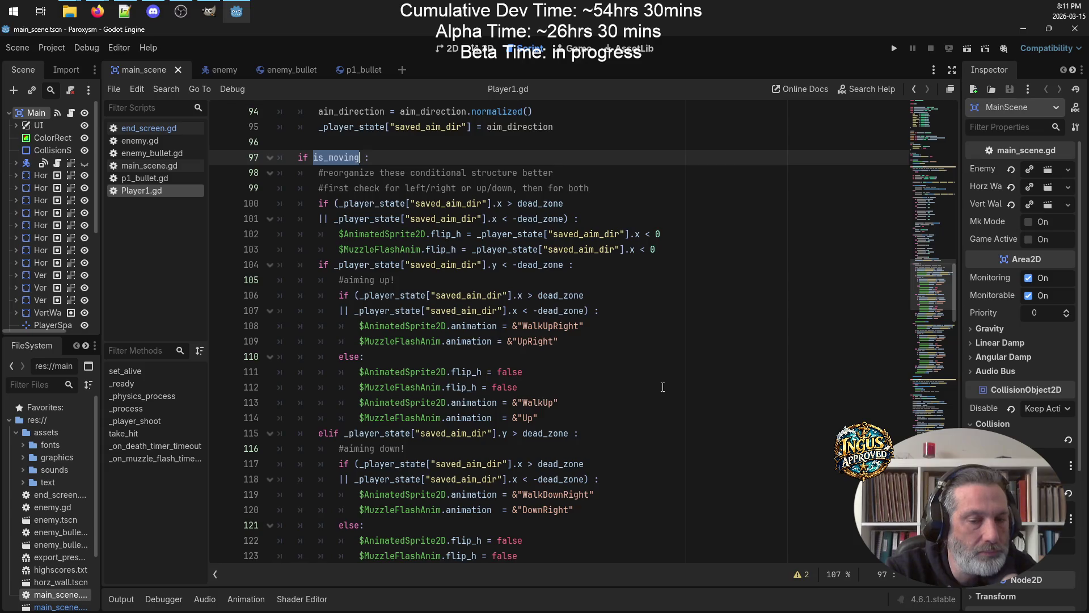
scroll(663, 387, "down", 6)
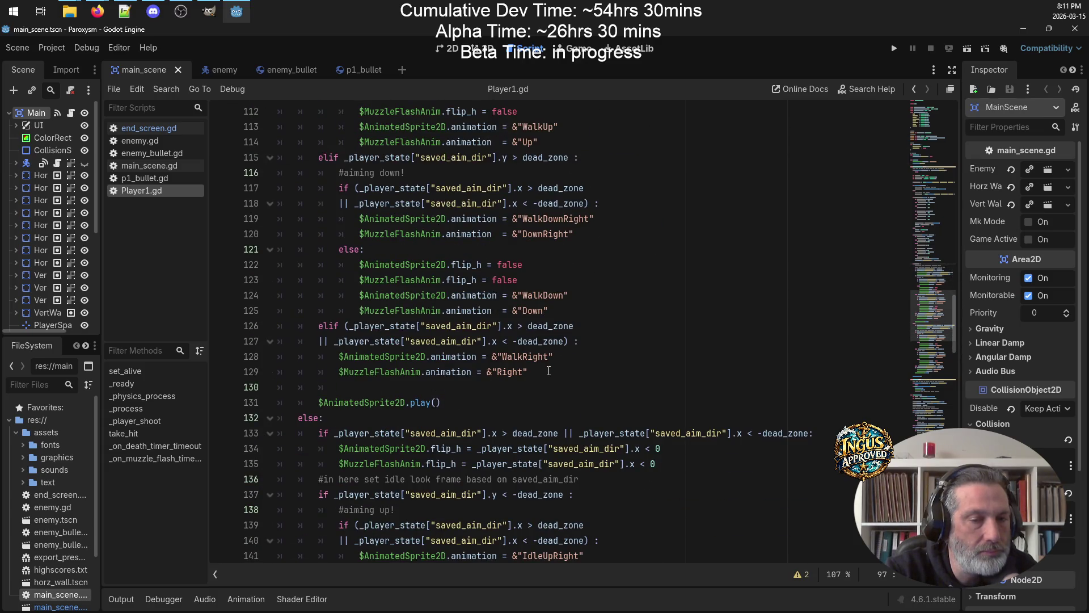
left_click_drag(549, 371, 177, 361)
key("ctrl+c")
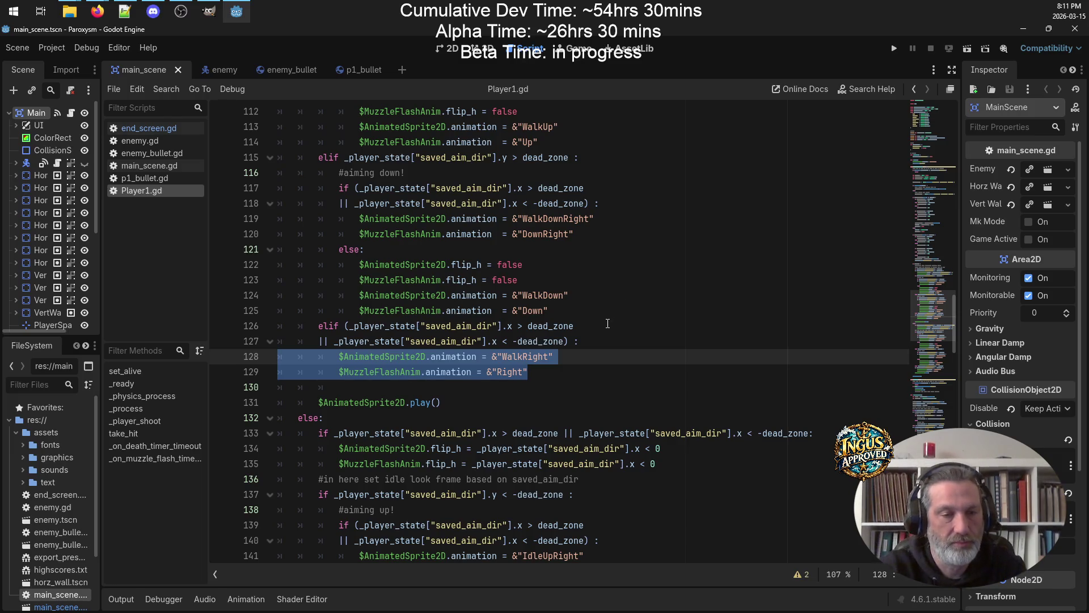
left_click(339, 390)
scroll(370, 392, "up", 5)
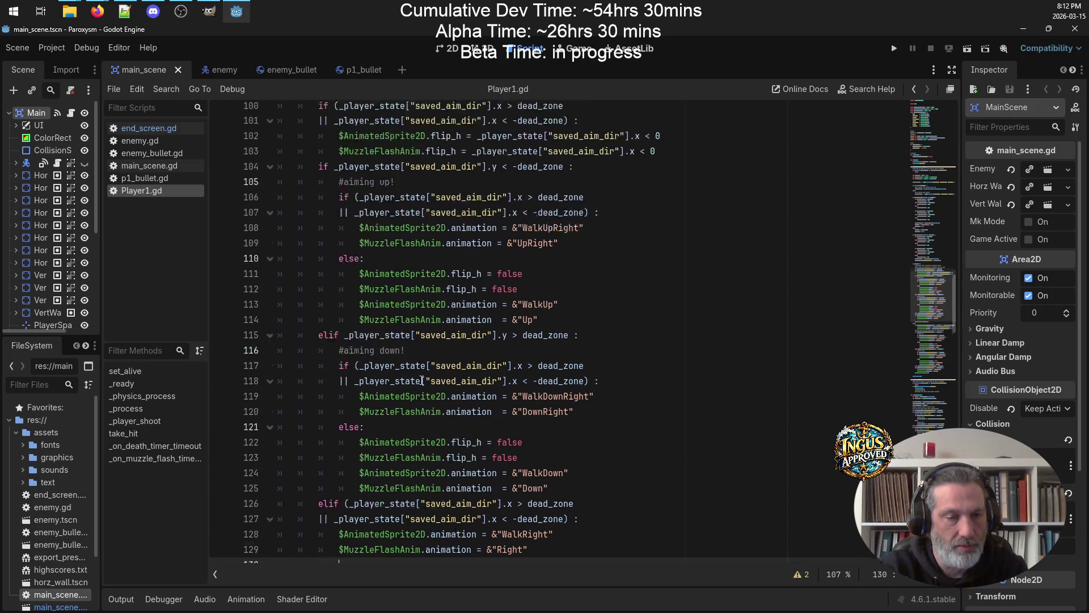
scroll(424, 379, "up", 4)
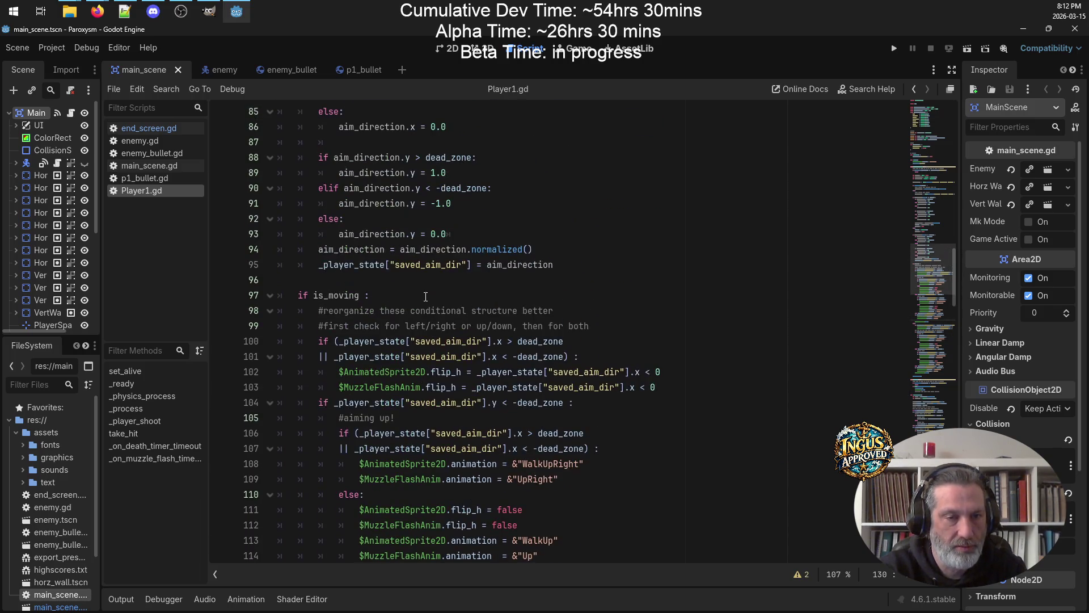
left_click(426, 296)
Paste the WalkRight and Right animation lines under the is_moving check, fix their indentation, and save
key("Return")
key("ctrl+v")
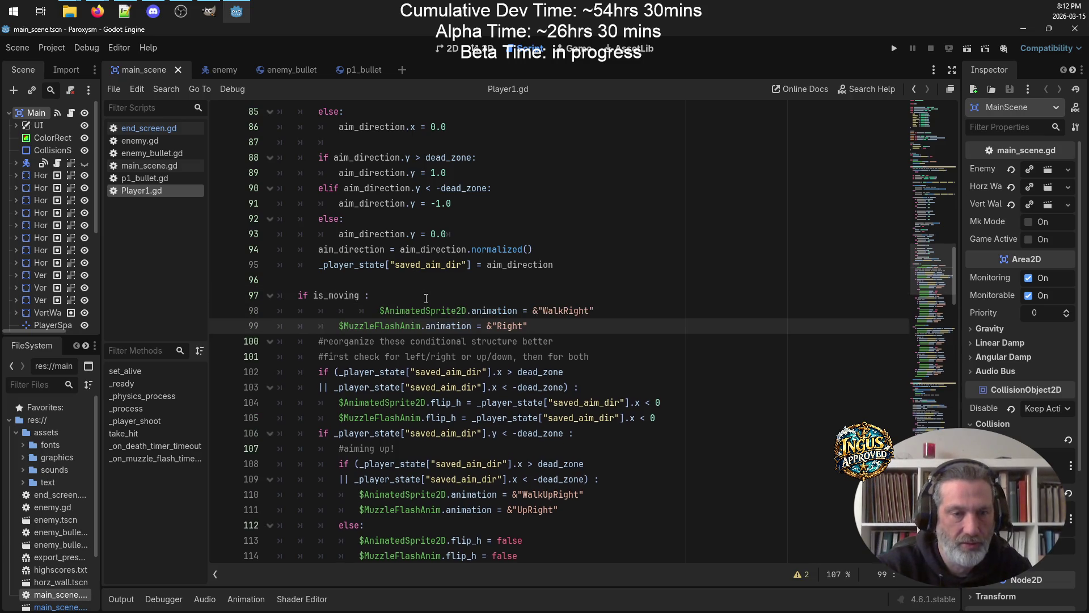
left_click_drag(530, 326, 525, 309)
key("shift+Tab")
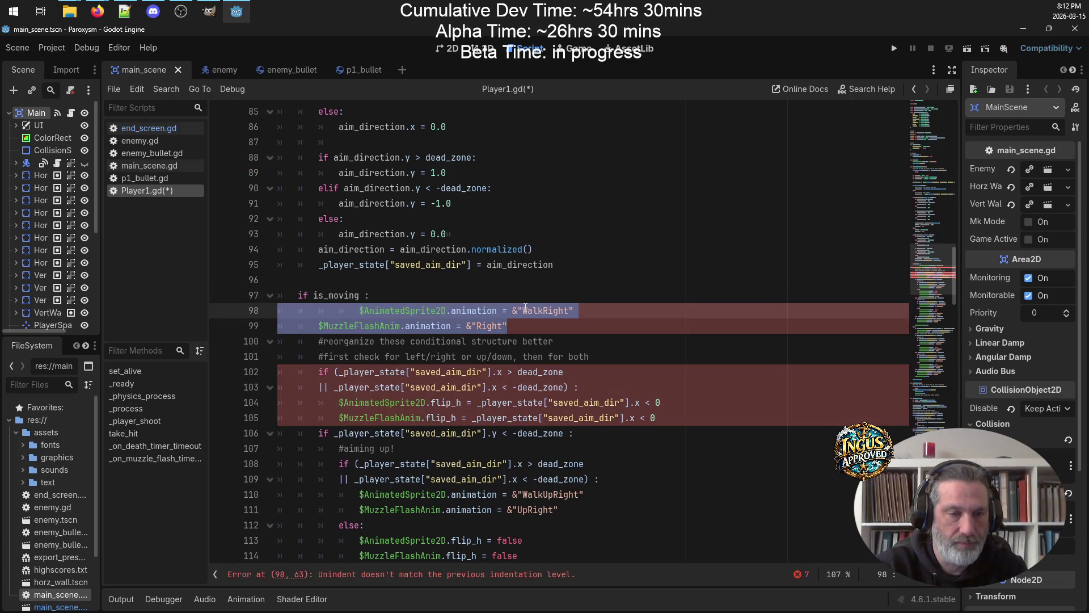
key("shift+Tab")
key("shift+Tab")
key("shift+Tab")
key("Tab")
key("Tab")
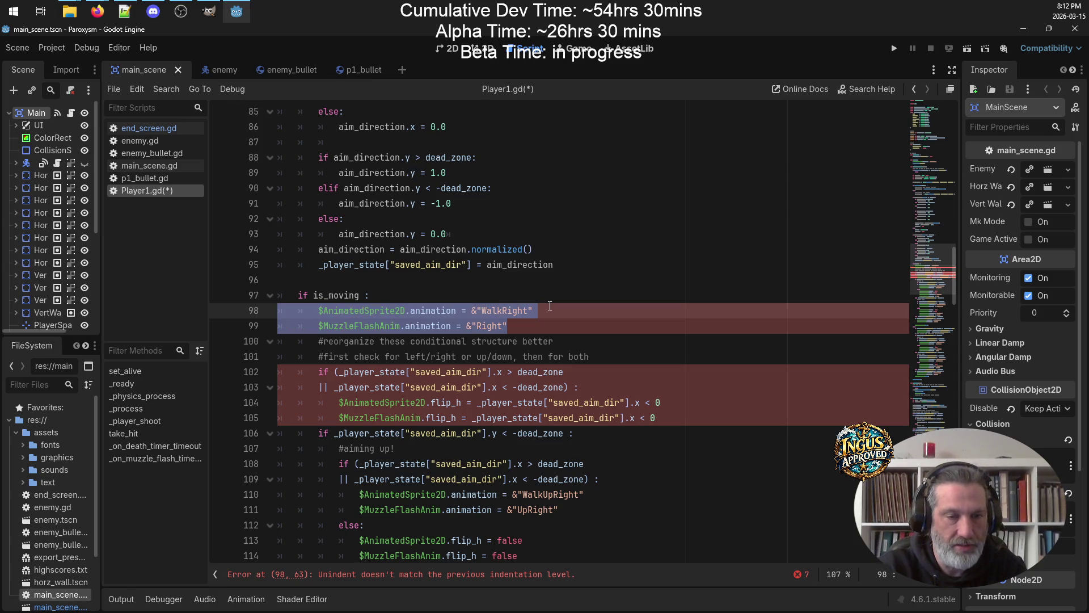
key("ctrl+s")
Select the IdleRight and Right animation lines further down the script
left_click(596, 311)
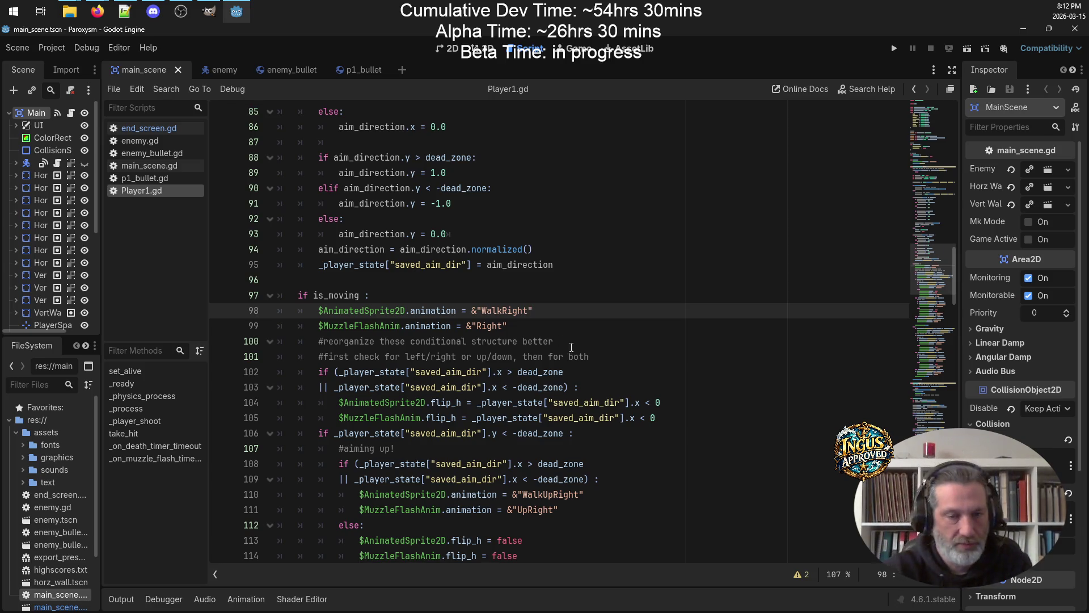
scroll(601, 351, "down", 7)
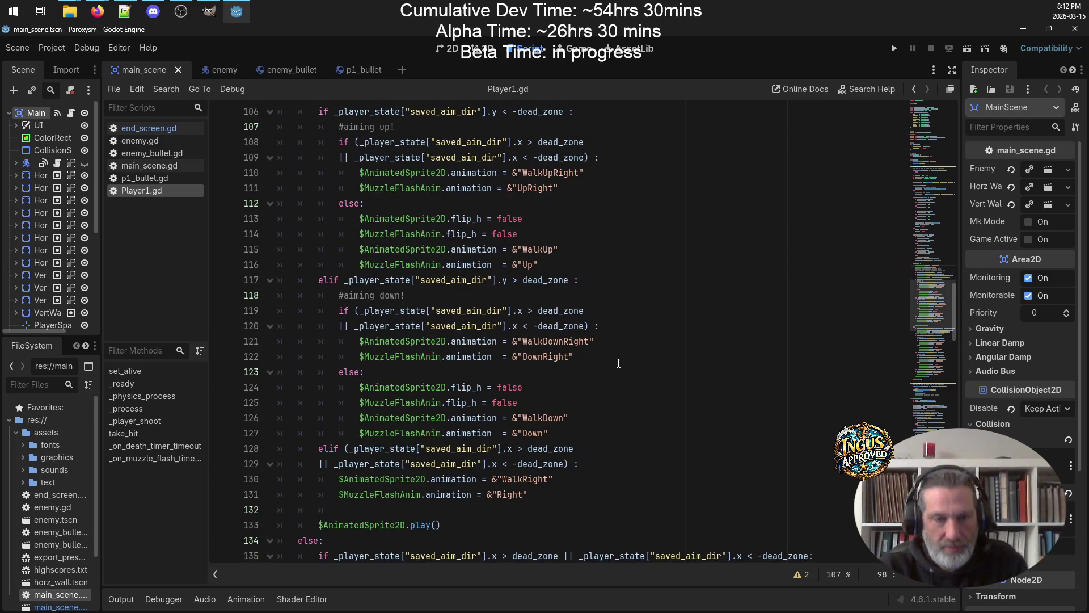
scroll(618, 363, "down", 10)
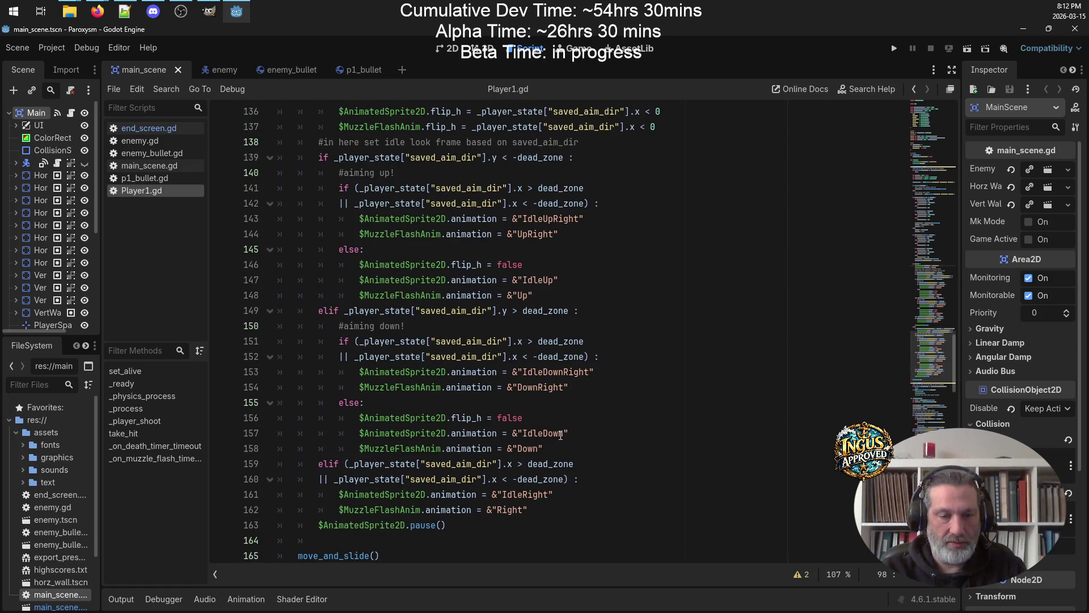
mouse_move(544, 510)
left_mouse_down()
mouse_move(398, 494)
mouse_move(225, 497)
left_mouse_up()
key("ctrl+c")
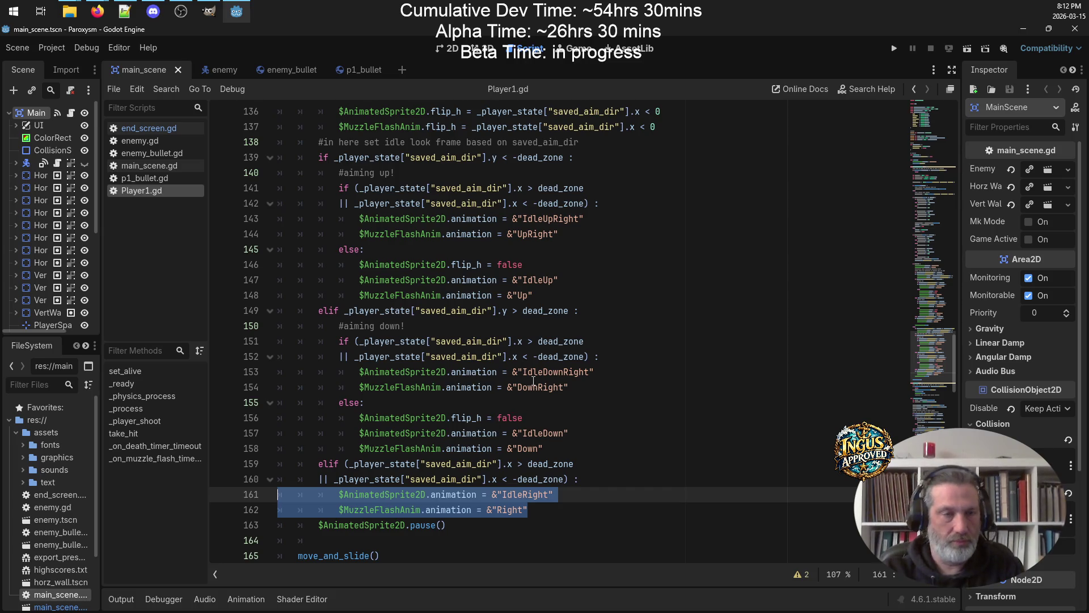
left_click(132, 433)
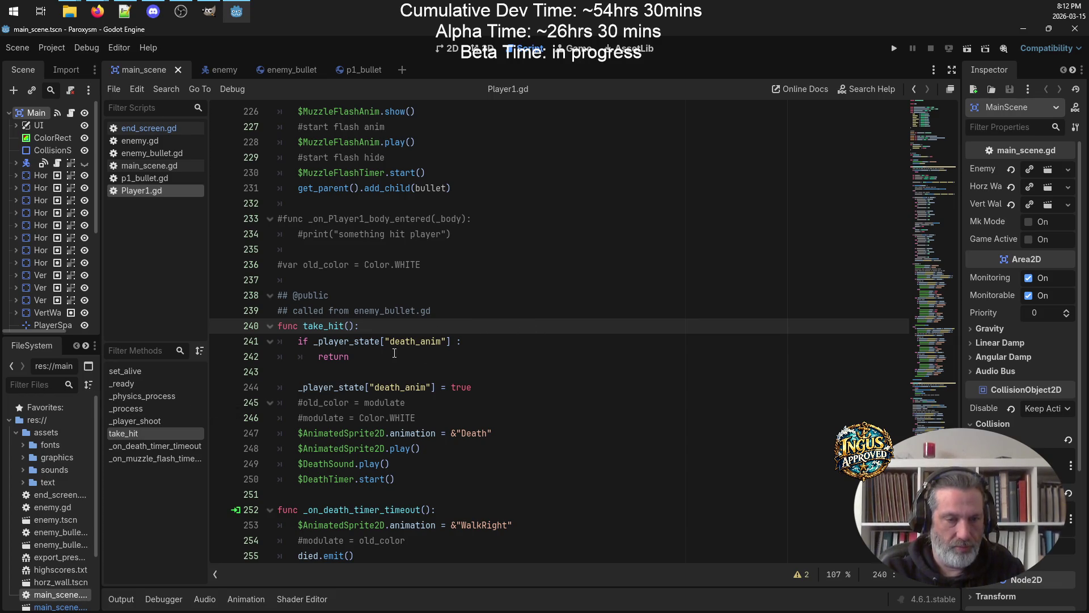
scroll(408, 345, "down", 2)
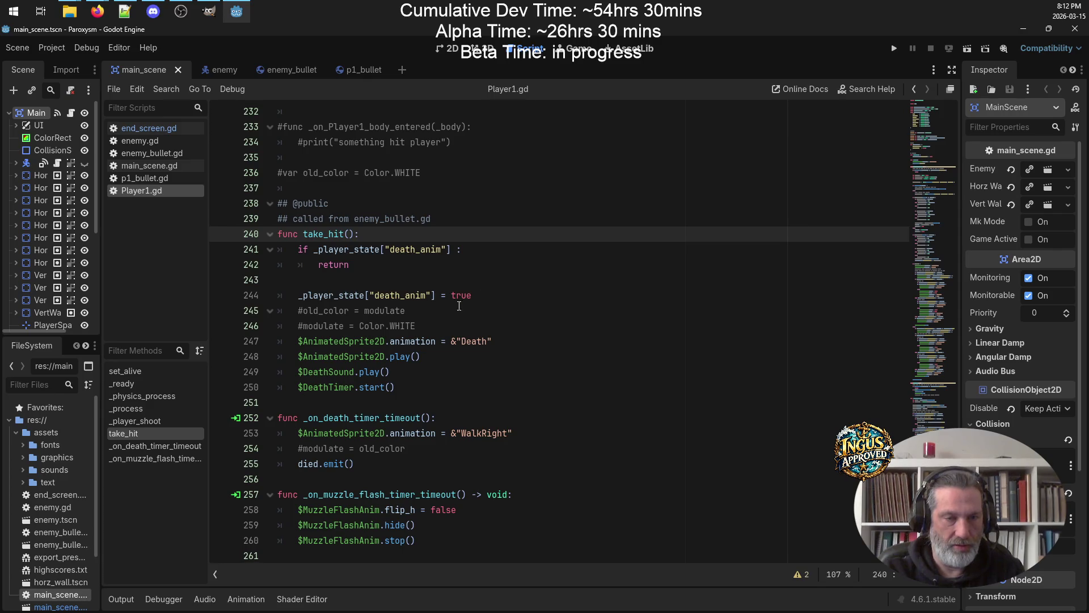
left_click(509, 342)
left_click(444, 355)
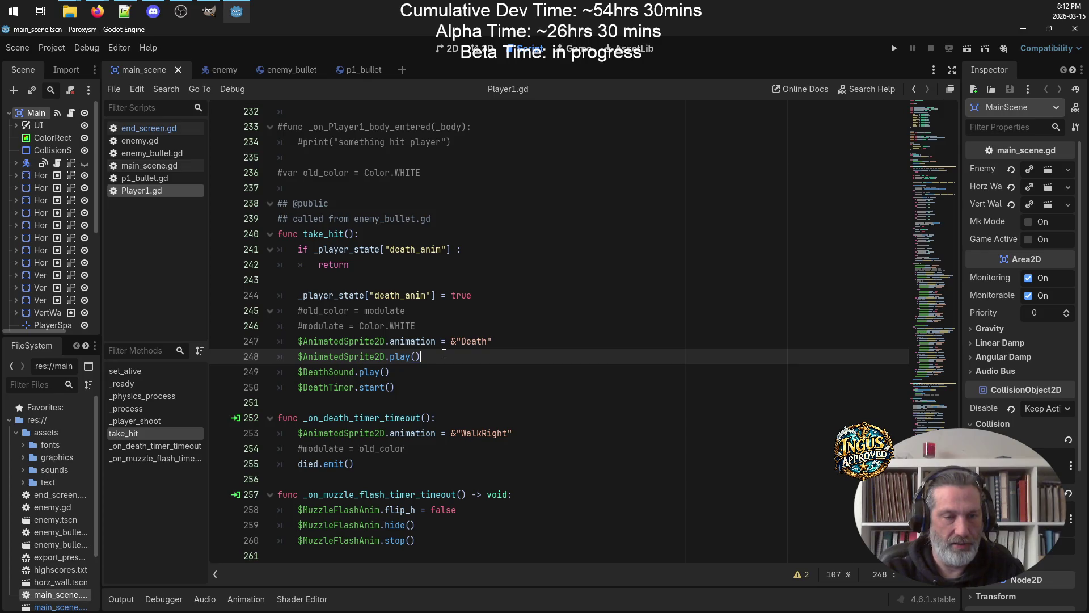
left_click(405, 373)
left_click(465, 388)
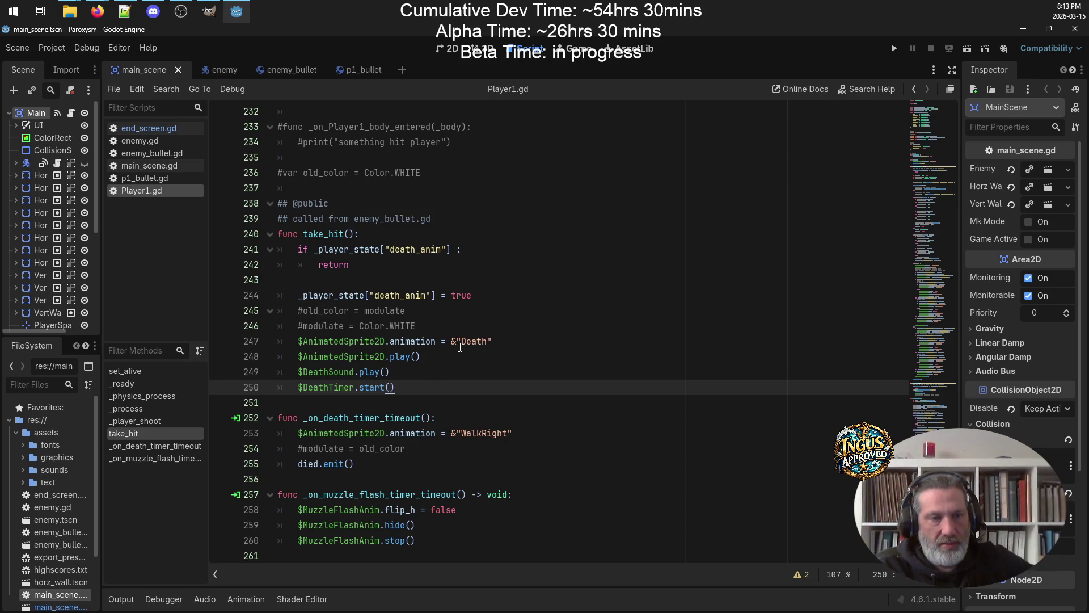
scroll(475, 347, "up", 15)
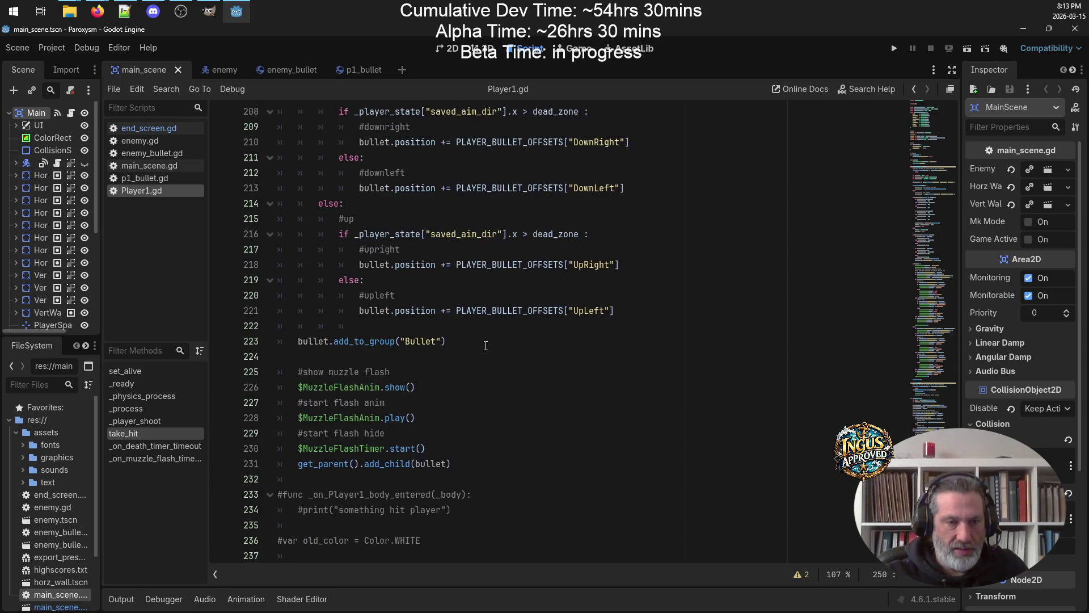
scroll(486, 345, "up", 20)
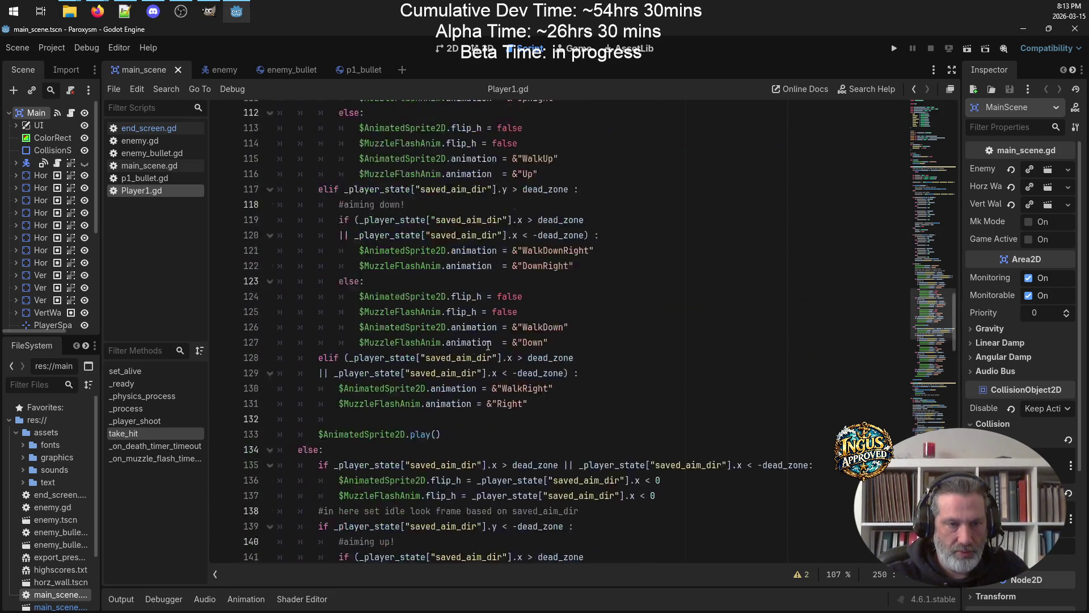
left_click(158, 373)
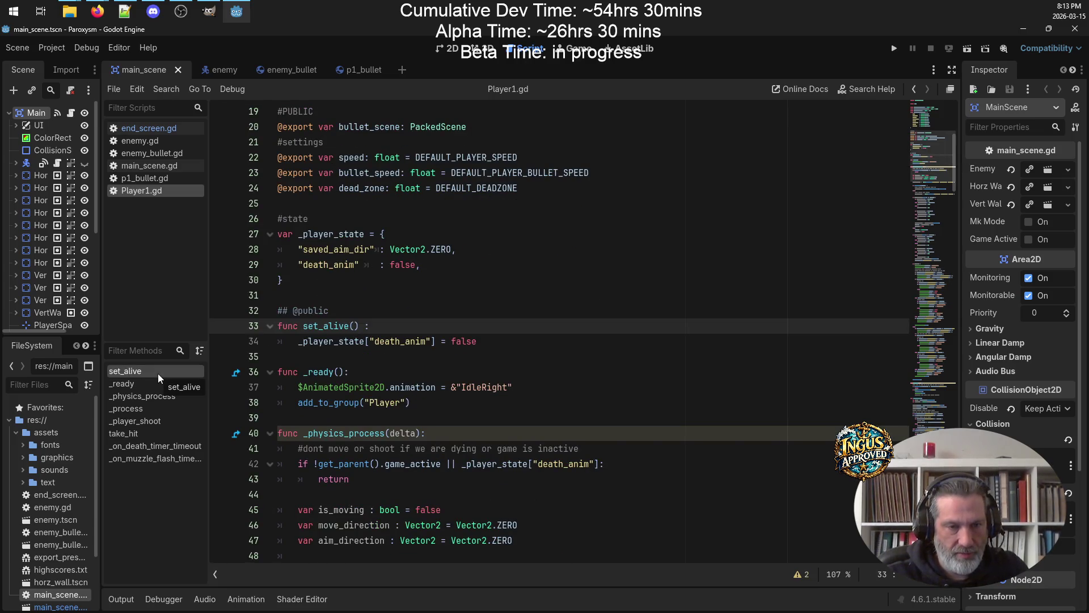
Paste the IdleRight and Right animation lines into set_alive, indent them one level, and save
left_click(527, 337)
key("Return")
key("ctrl+v")
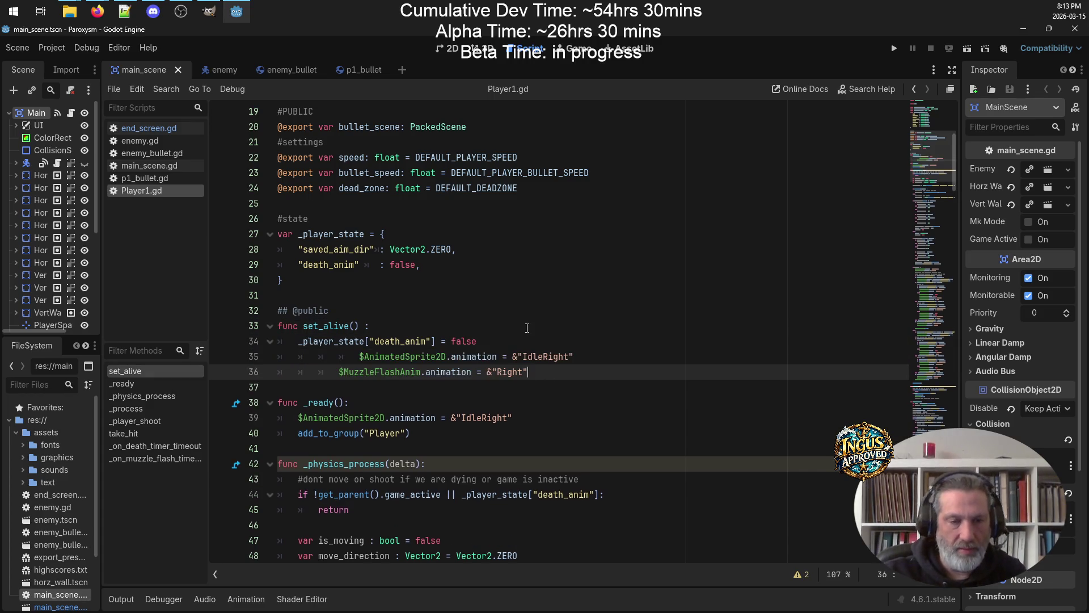
key("shift+Up")
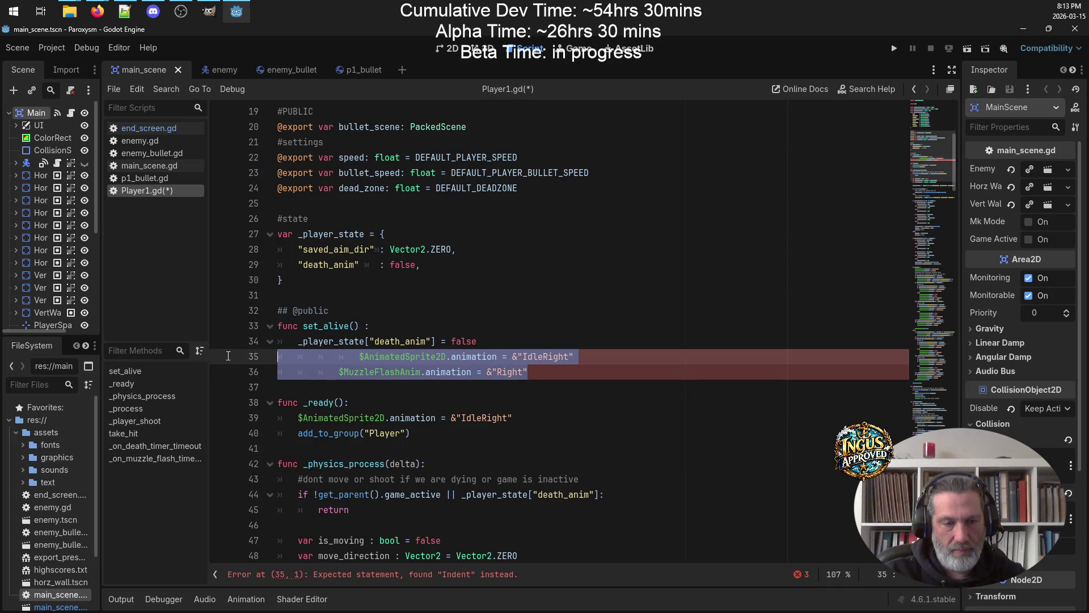
key("shift+Tab")
key("shift+Tab")
key("shift+Tab")
key("Tab")
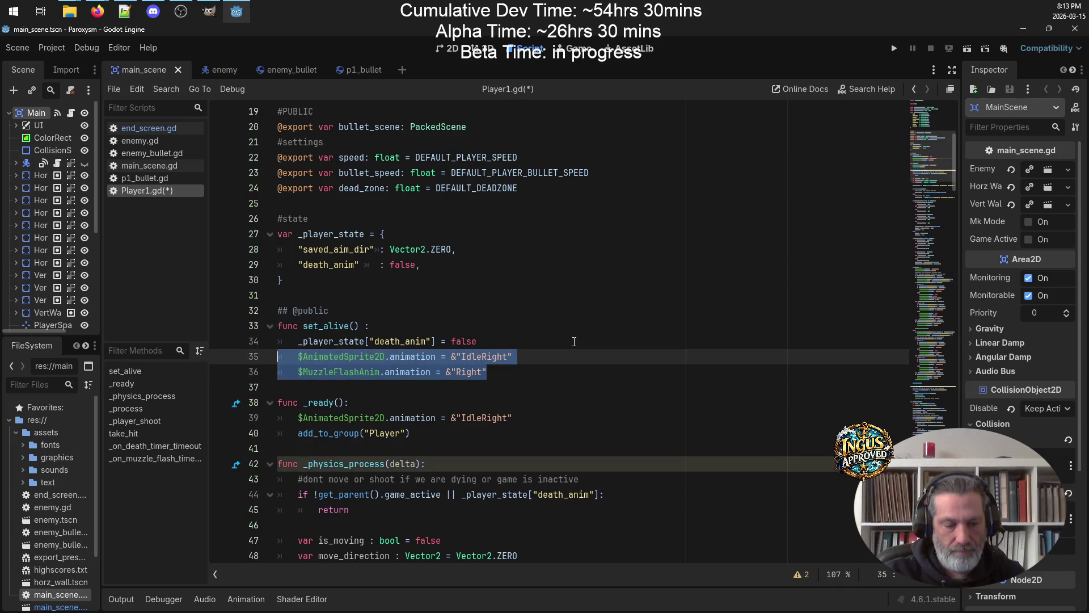
key("ctrl+s")
left_click(566, 375)
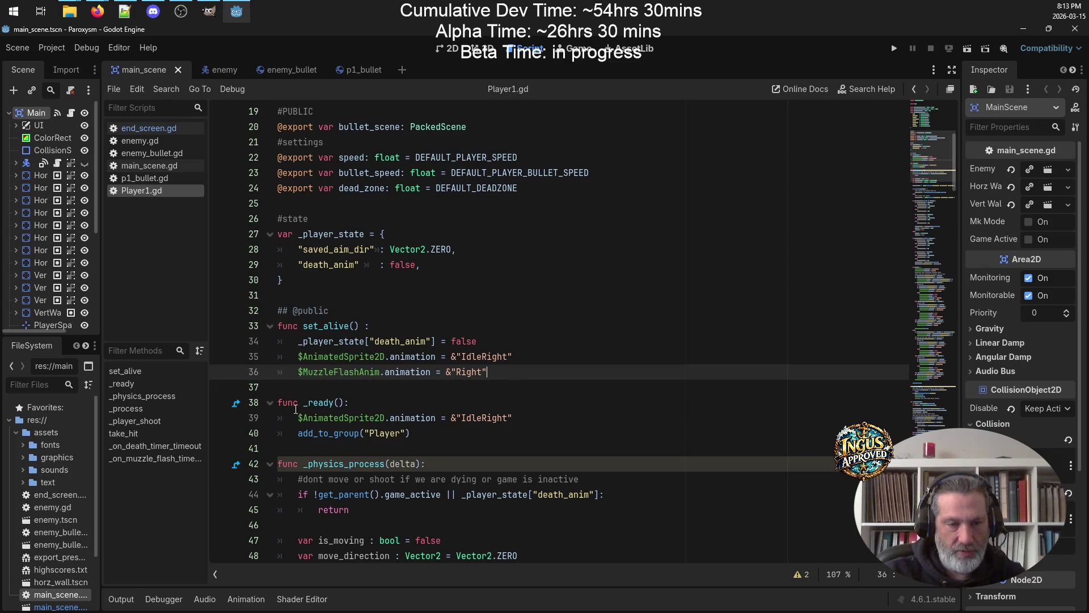
Copy the $MuzzleFlashAnim line into _ready below line 39, fix its indent, and save
key("shift+Home")
key("shift+Home")
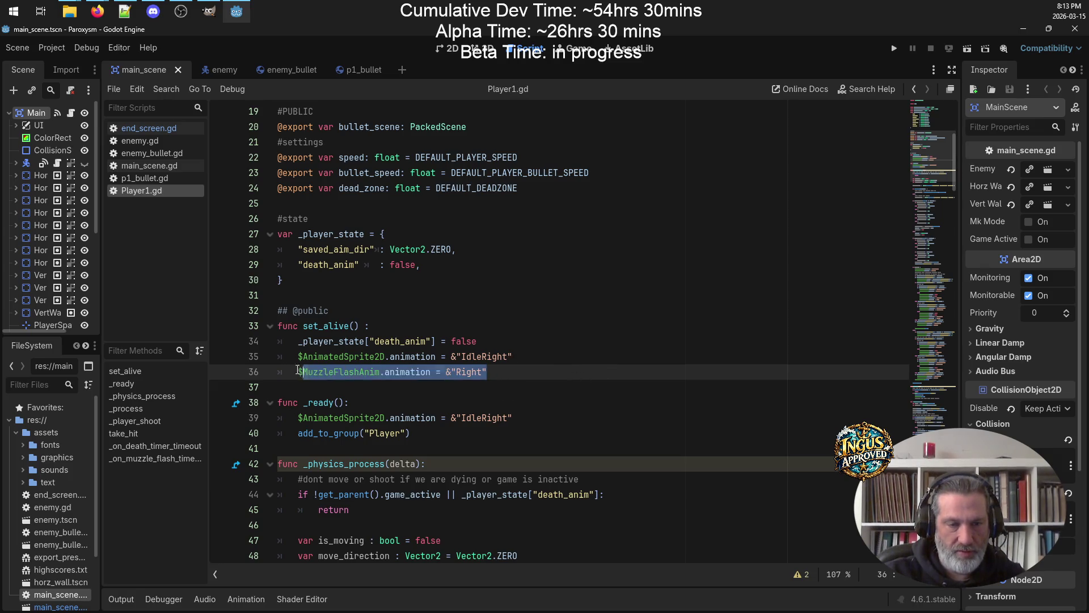
key("ctrl+c")
left_click(551, 423)
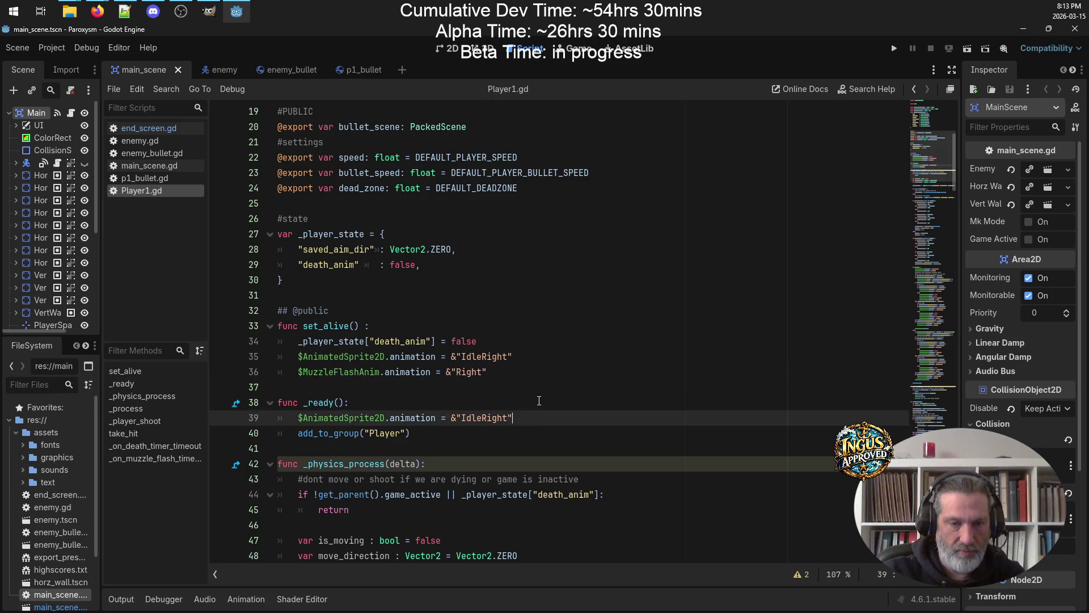
key("Return")
key("ctrl+v")
key("shift+Home")
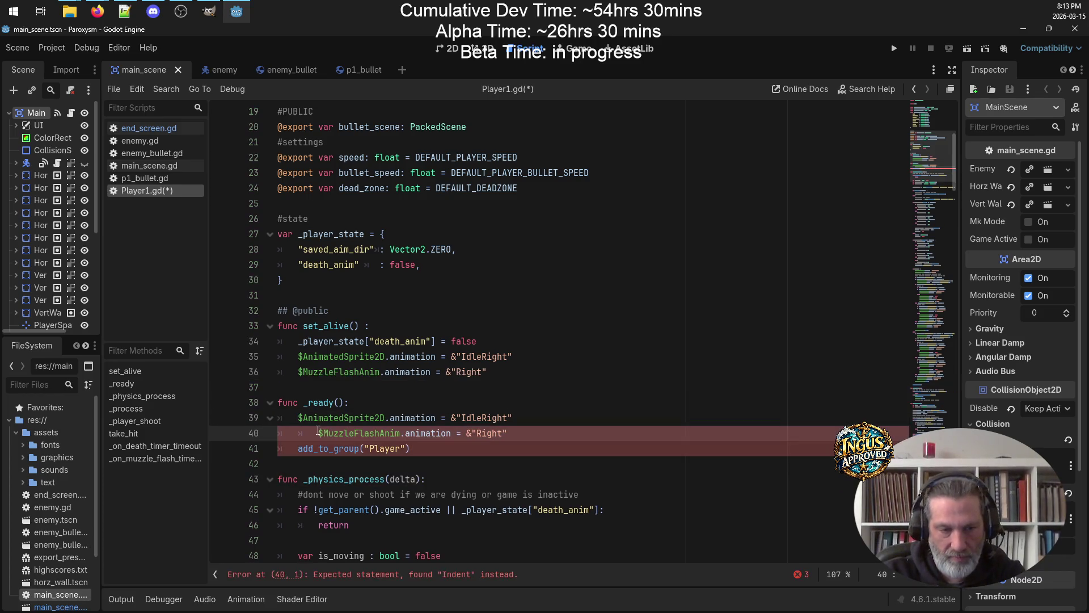
key("shift+Tab")
key("Left")
key("ctrl+s")
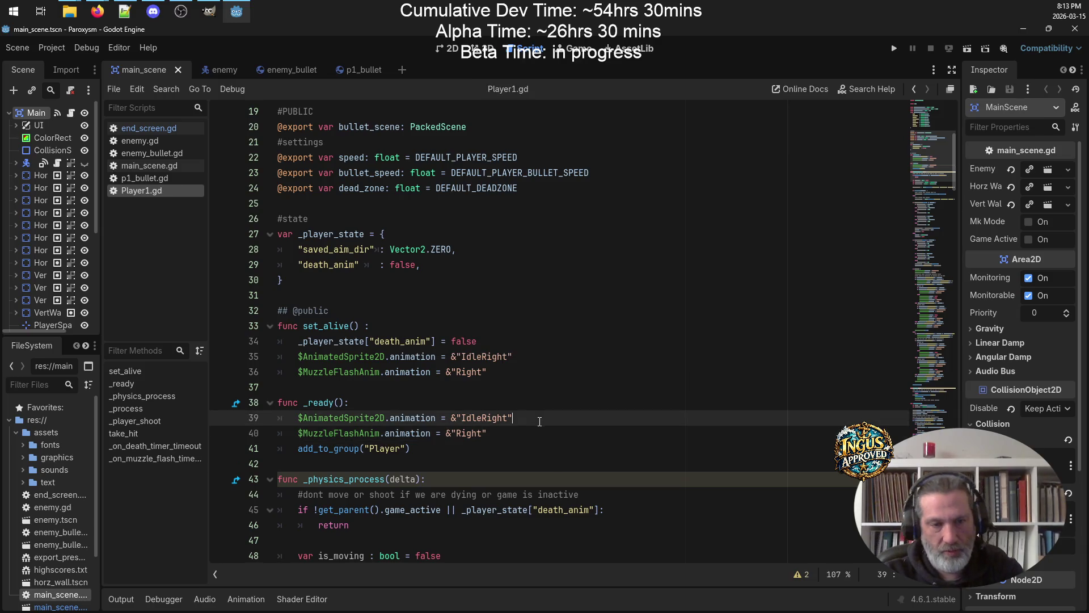
Review the _physics_process code, then bring the Notepad++ build log to the front
left_click(535, 459)
key("Down")
key("Down")
key("Down")
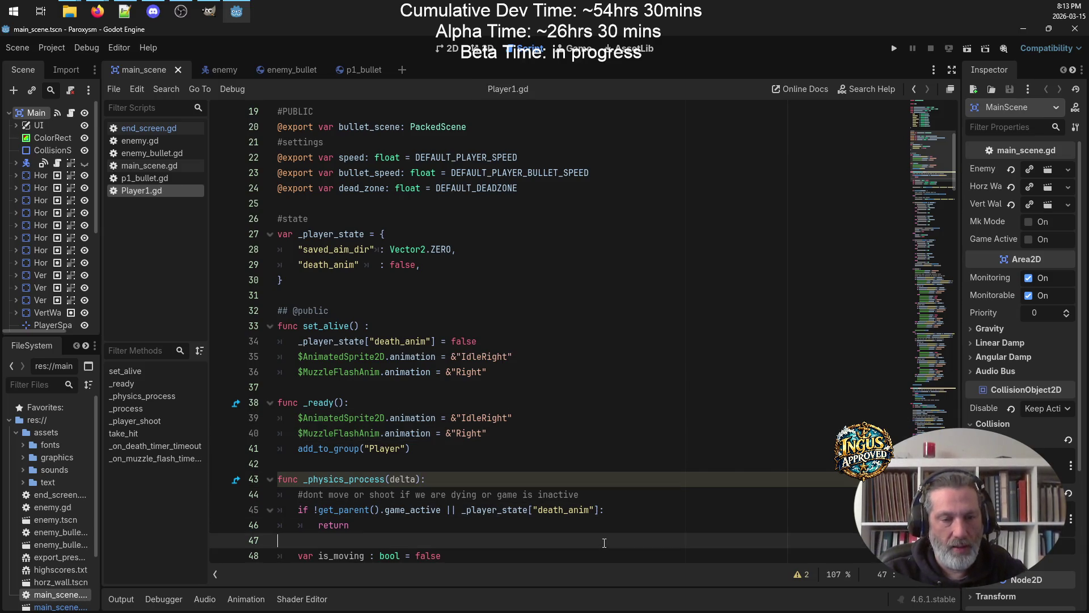
scroll(397, 368, "up", 6)
scroll(369, 351, "down", 5)
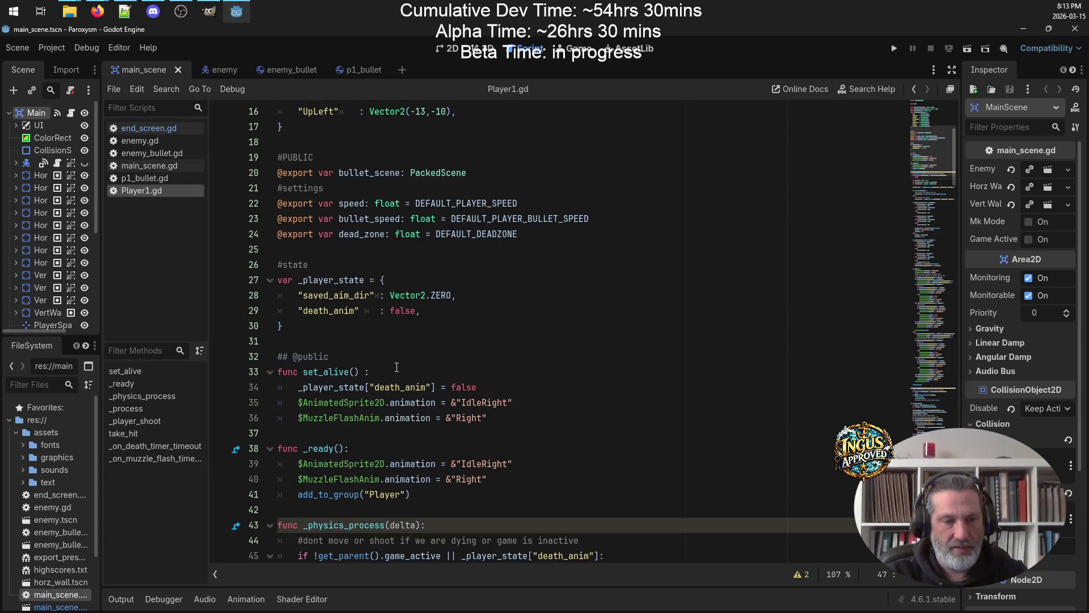
left_click(365, 341)
scroll(366, 345, "up", 5)
left_click(124, 10)
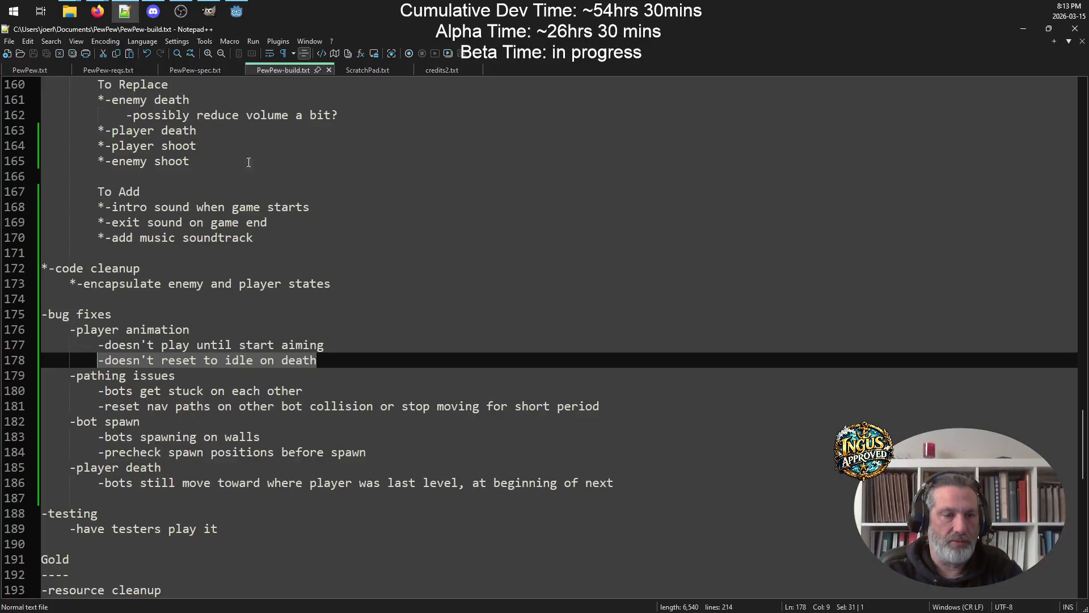
Review the animation-bug lines 177–178 in PewPew-build.txt without editing, then return to Godot
left_click_drag(323, 344, 41, 346)
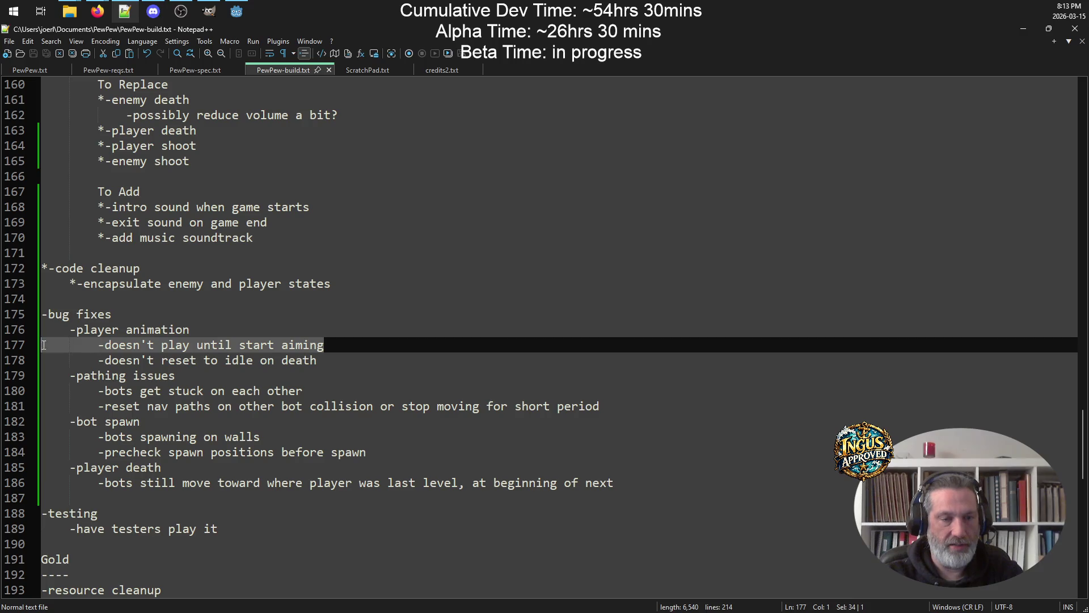
left_click(386, 346)
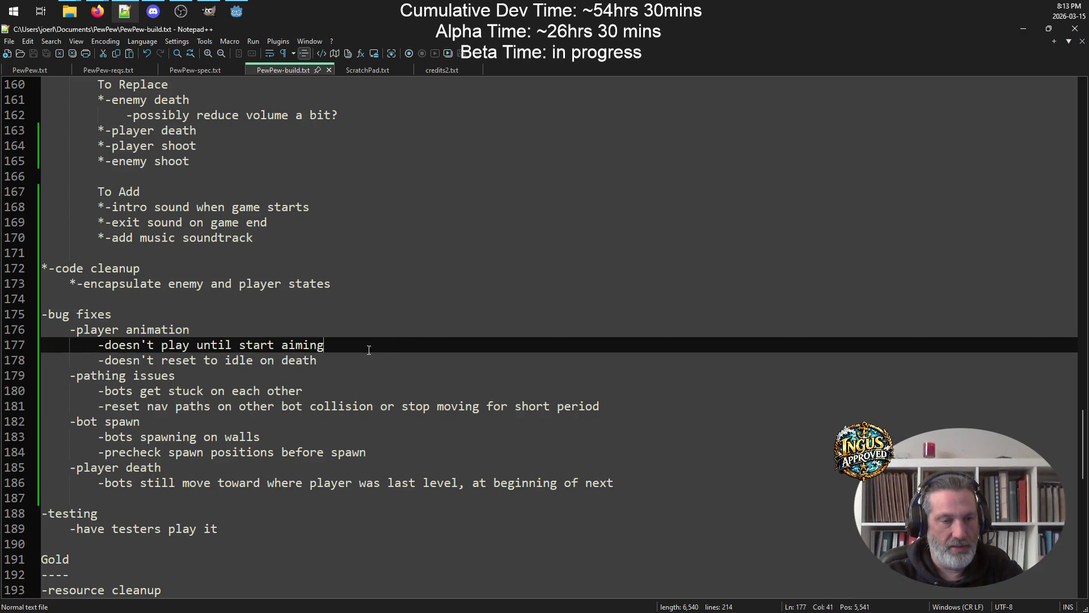
left_click(391, 360)
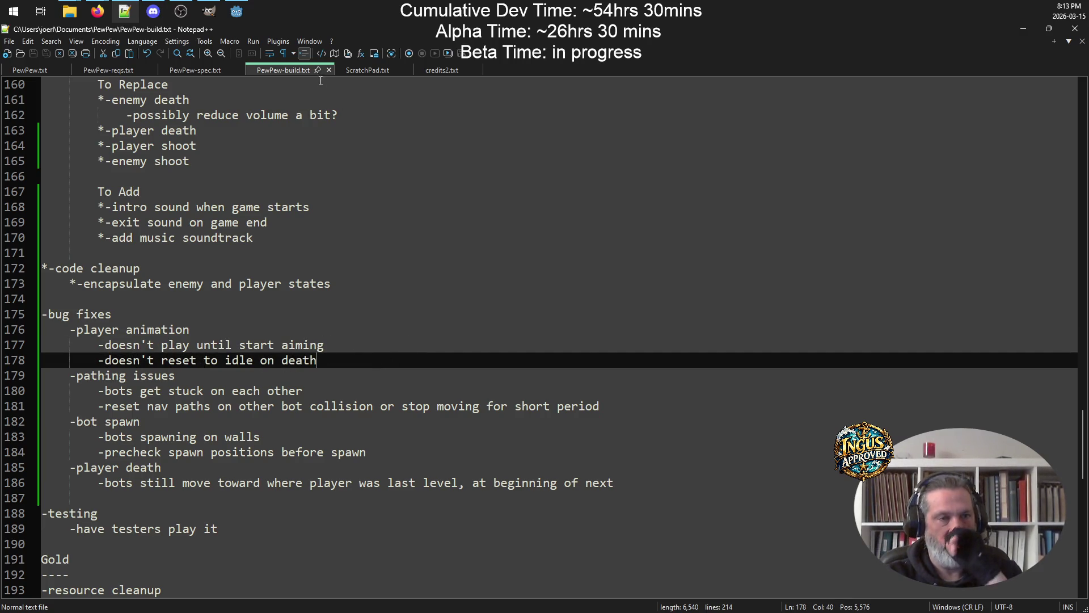
left_click(236, 11)
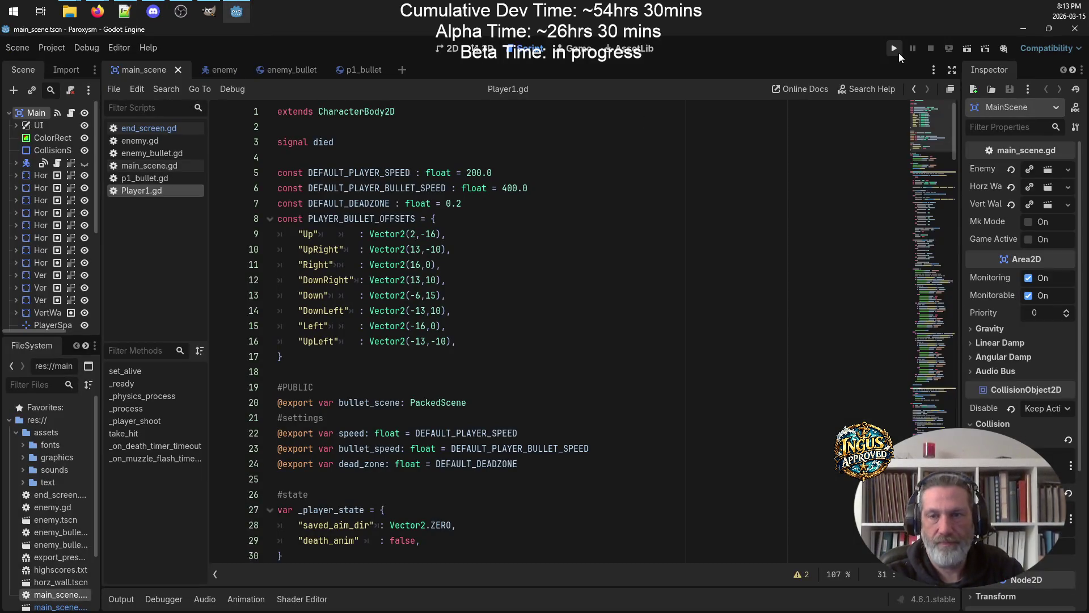
Run the project, enter a three-letter arcade name, and start moving the player around Level 1
left_click(897, 52)
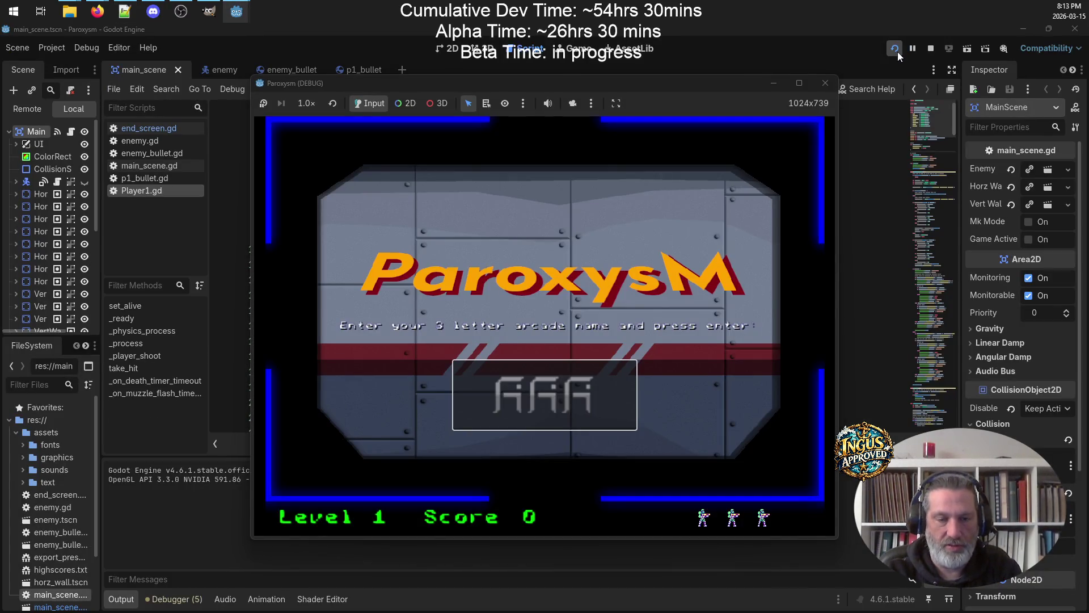
type("GRU")
key("Return")
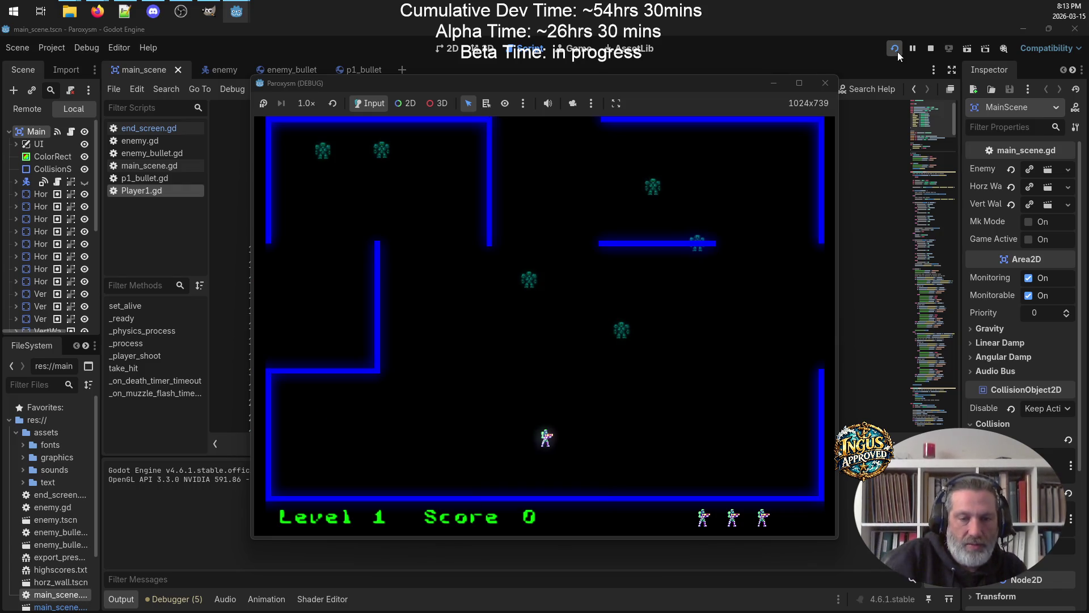
key("Left")
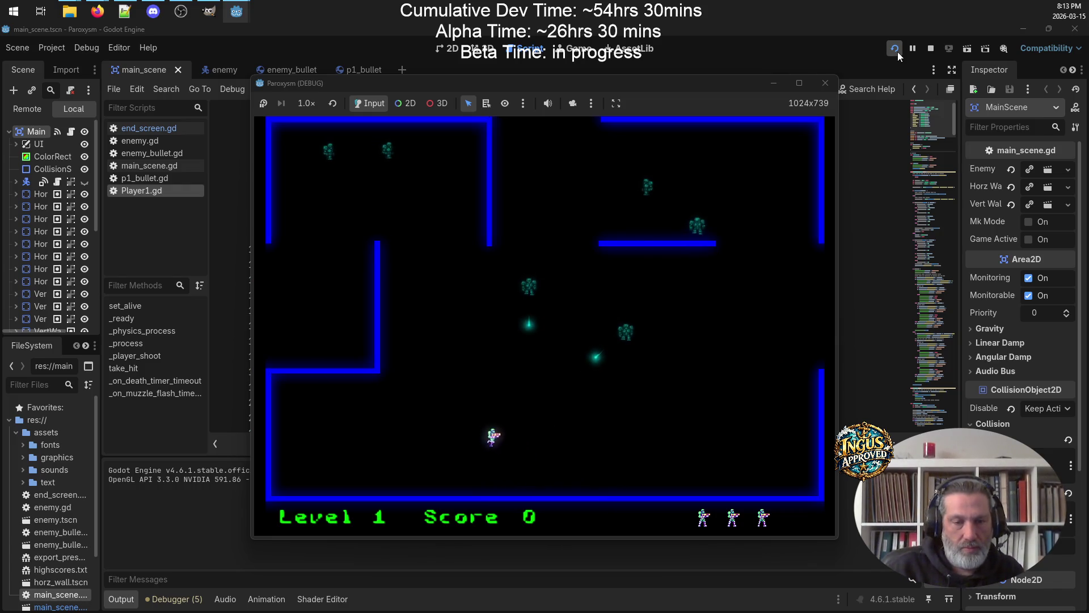
key("Up")
key("Right")
key("Down")
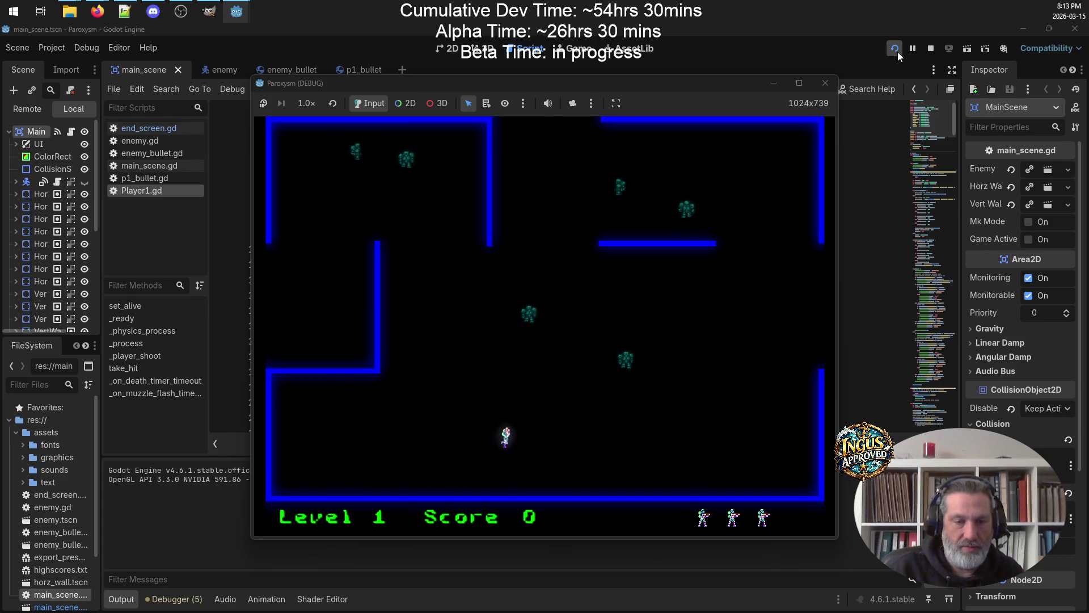
key("Left")
key("Left")
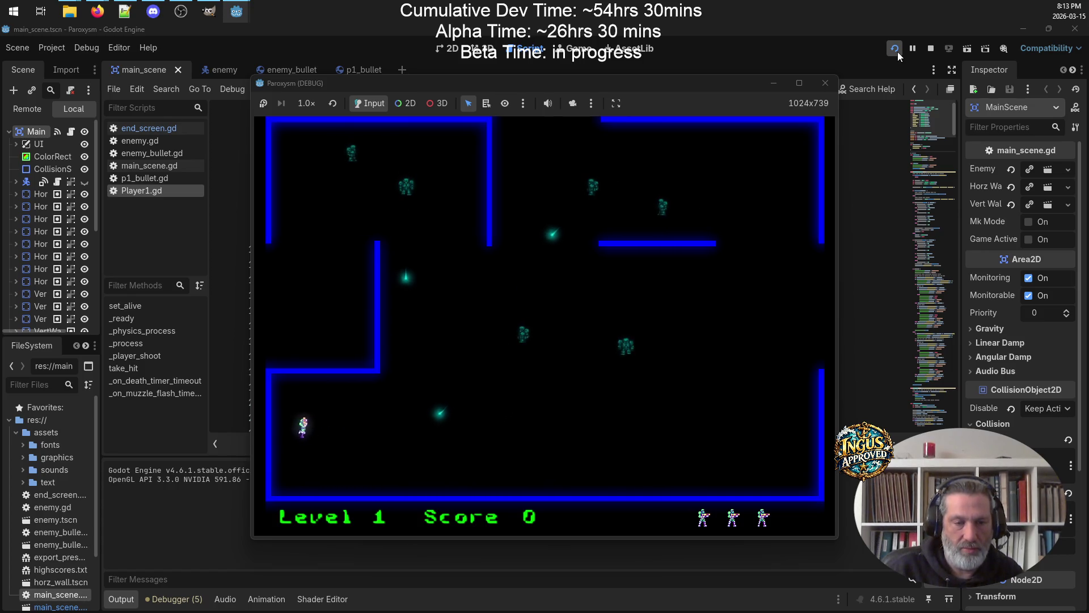
key("Down")
key("Right")
Steer the player through the maze into enemy fire until it dies, then close the debug window
key("Right")
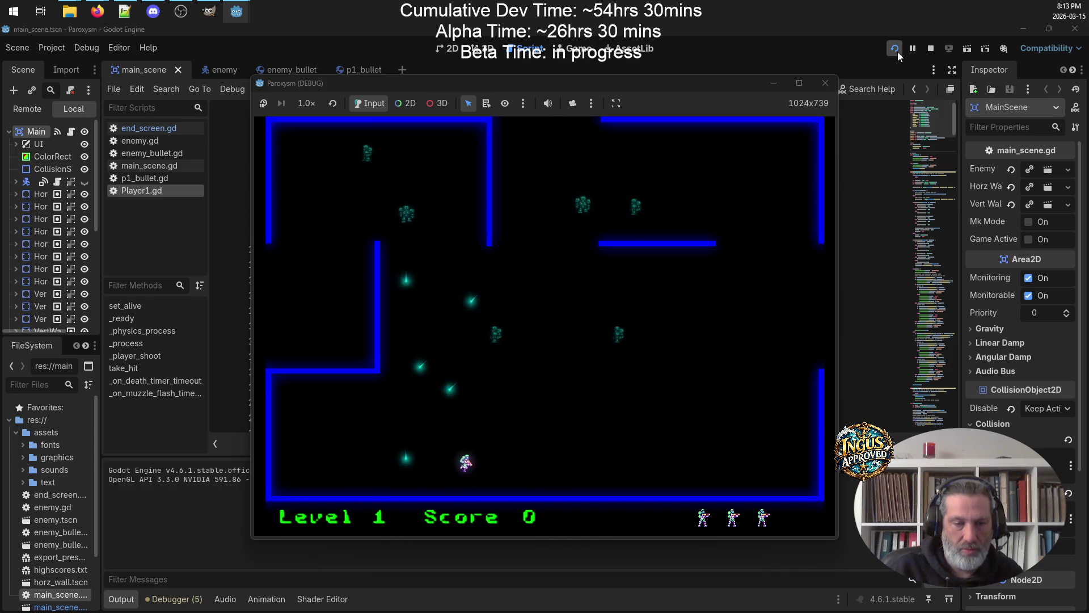
key("Up")
key("Down")
key("Up")
key("Right")
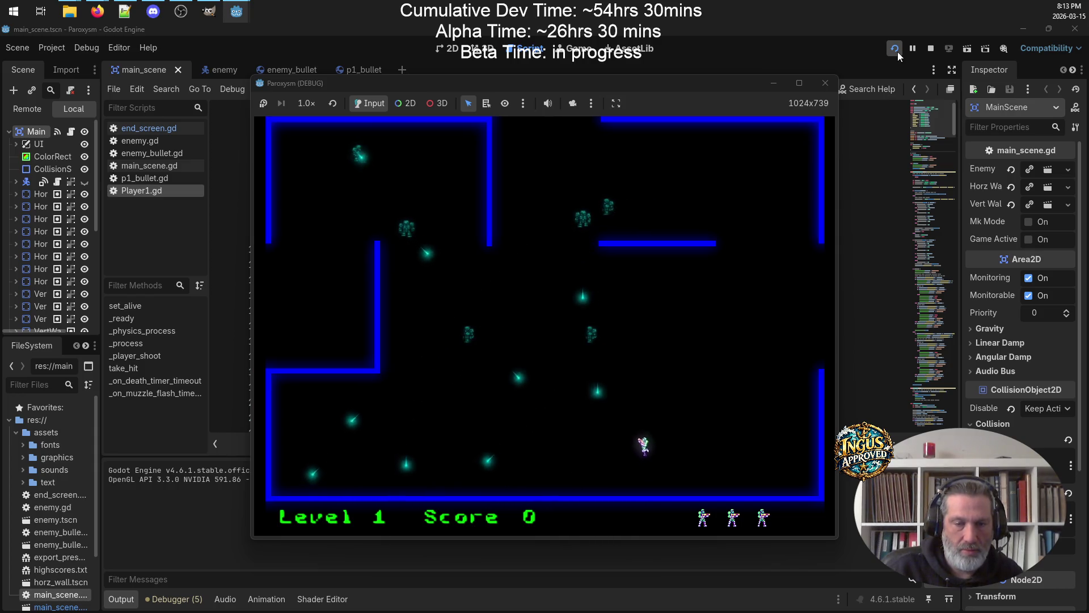
key("Left")
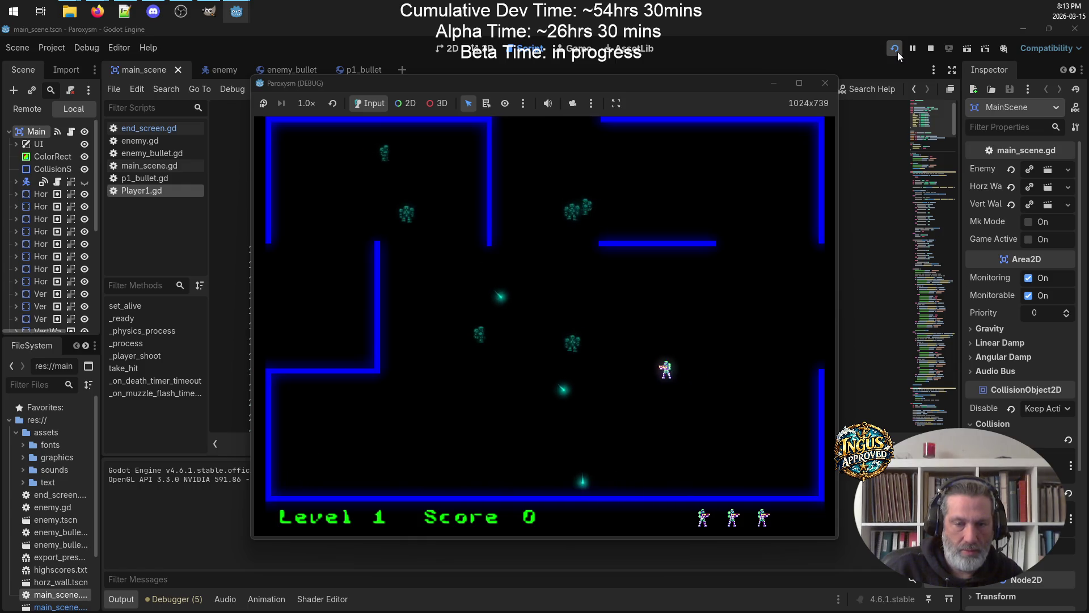
key("Right")
key("Up")
key("Left")
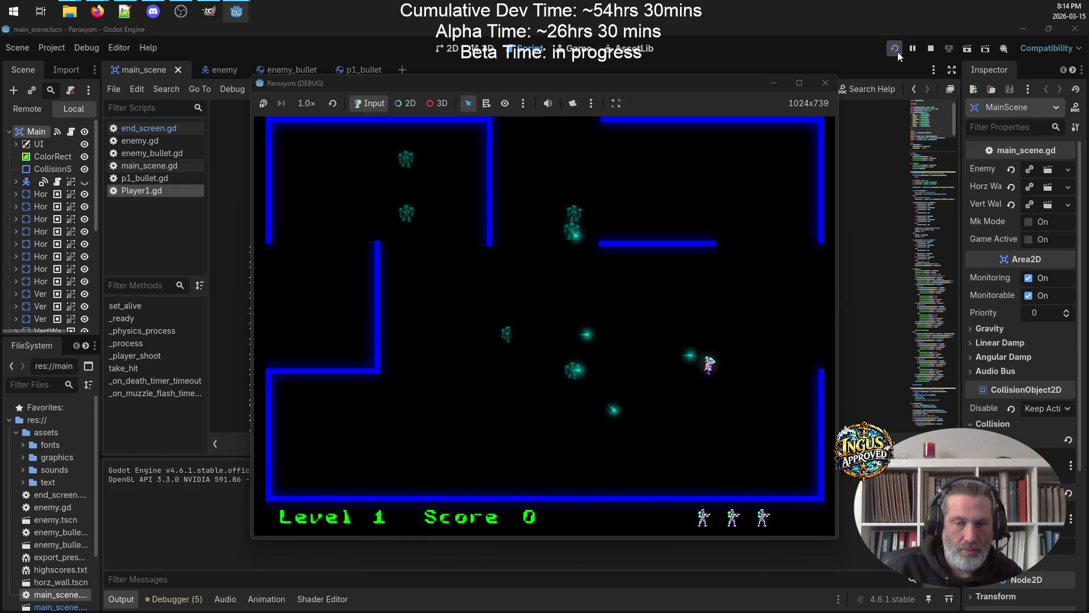
key("Down")
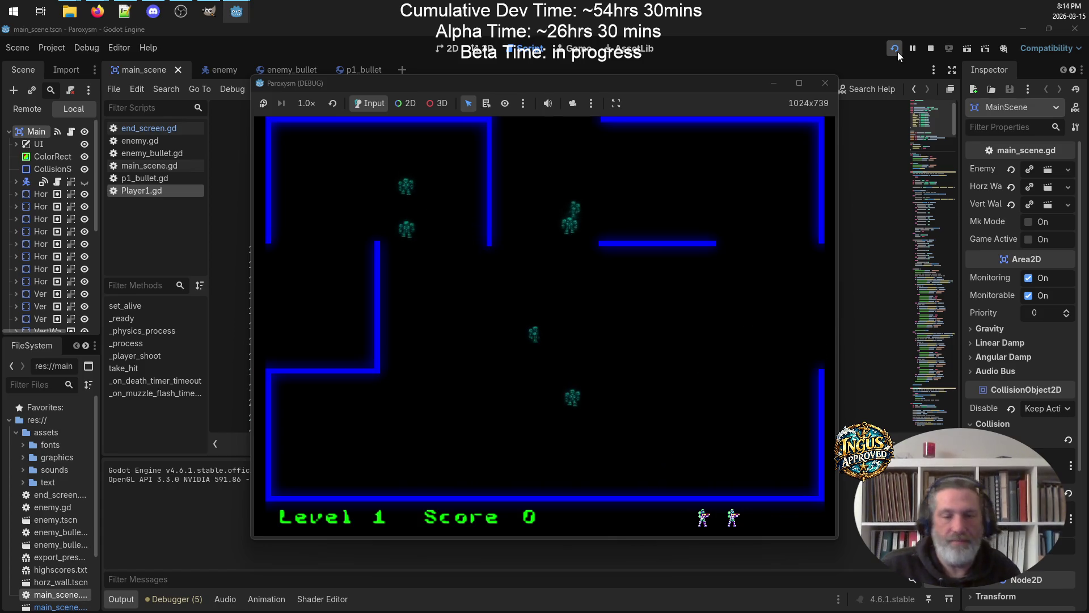
left_click(823, 84)
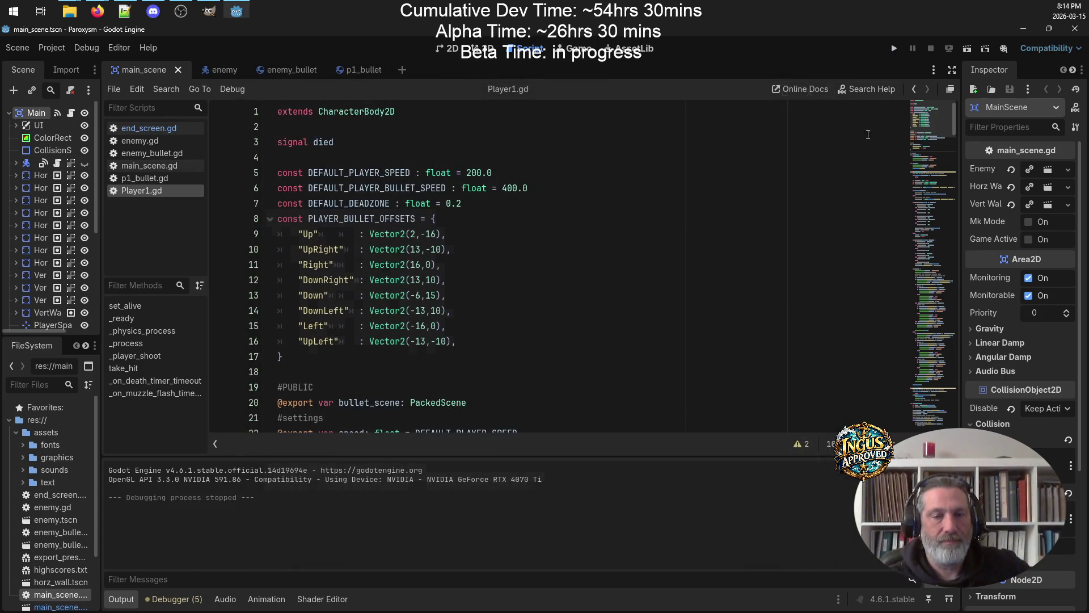
scroll(507, 276, "down", 7)
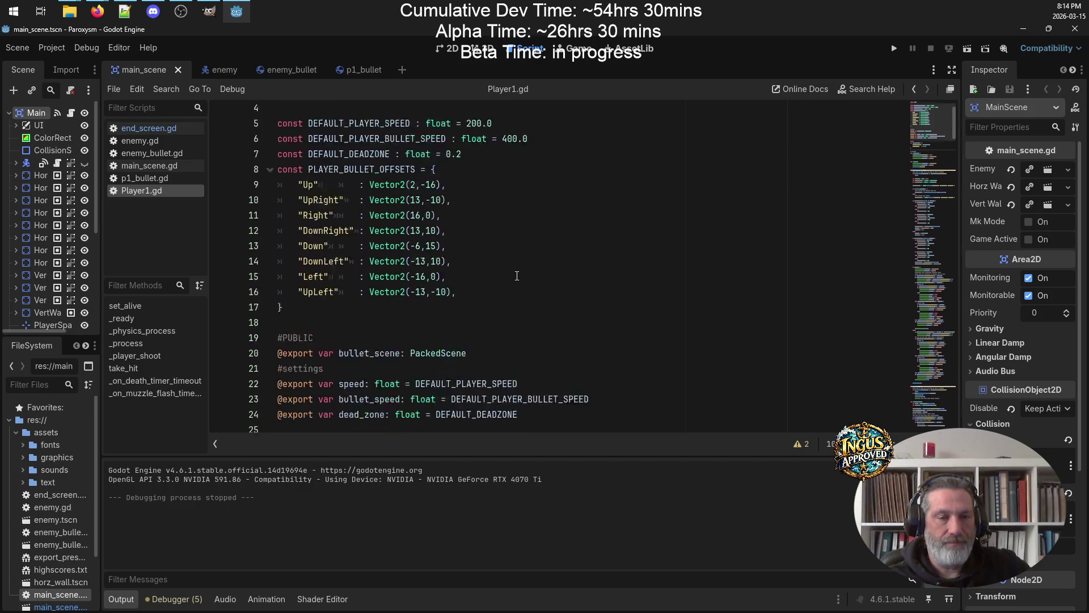
scroll(517, 276, "down", 12)
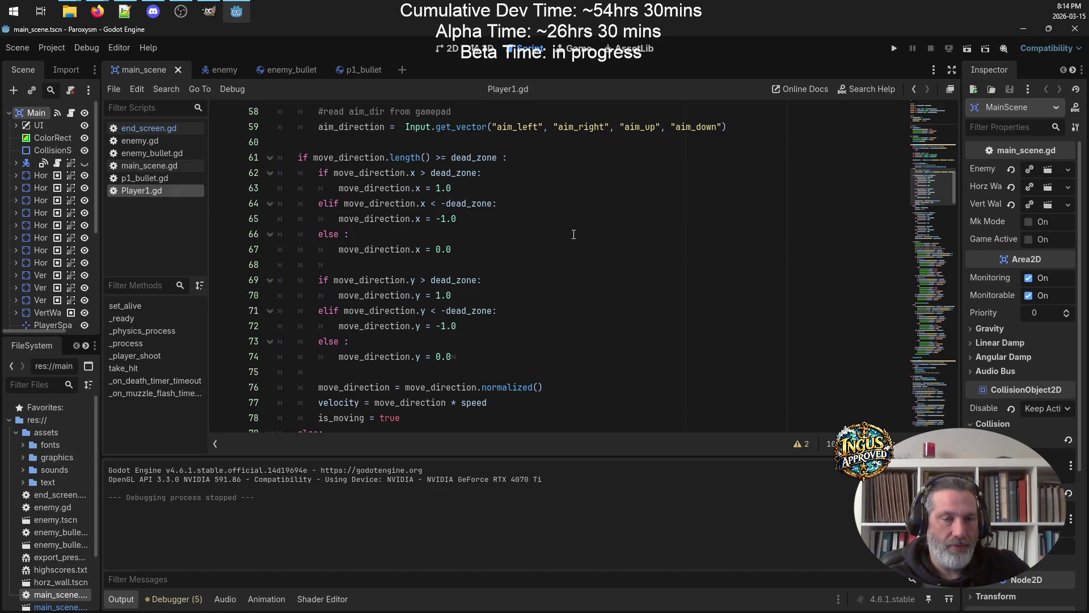
scroll(570, 236, "down", 9)
scroll(568, 259, "down", 3)
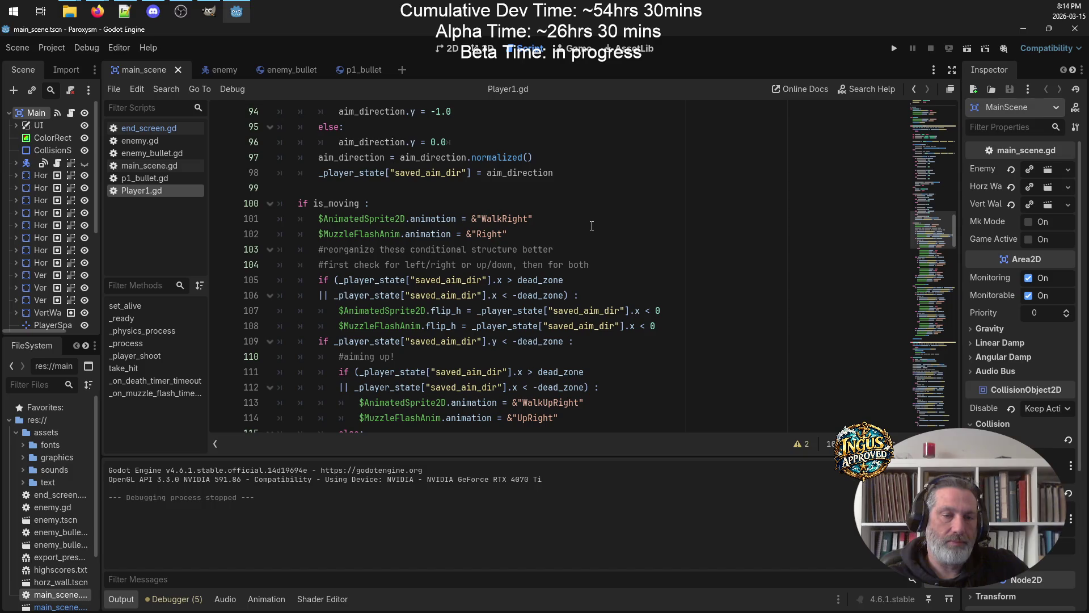
scroll(591, 226, "up", 4)
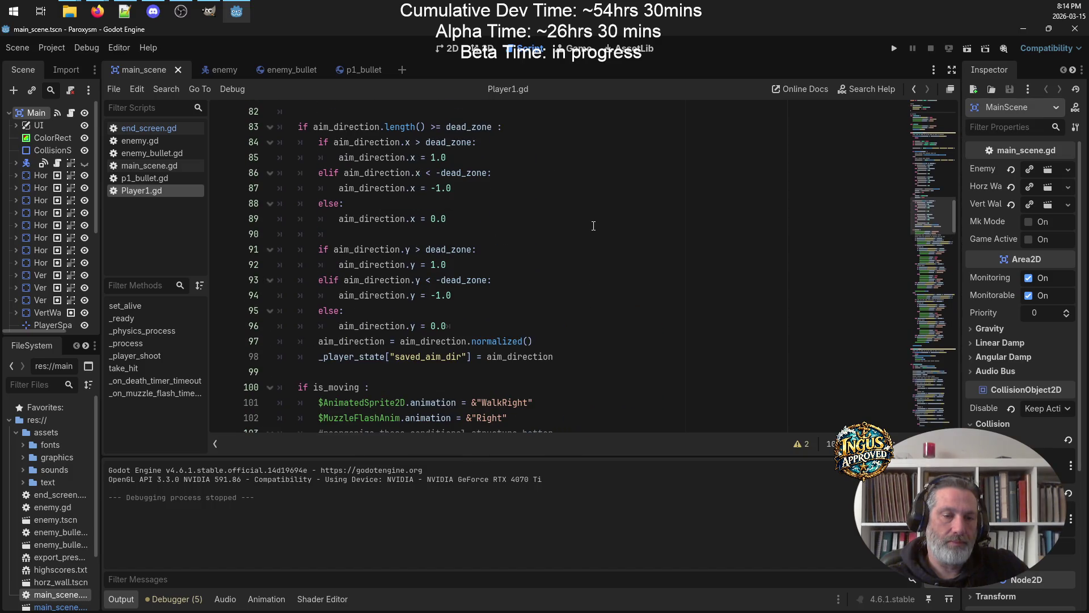
scroll(594, 225, "up", 12)
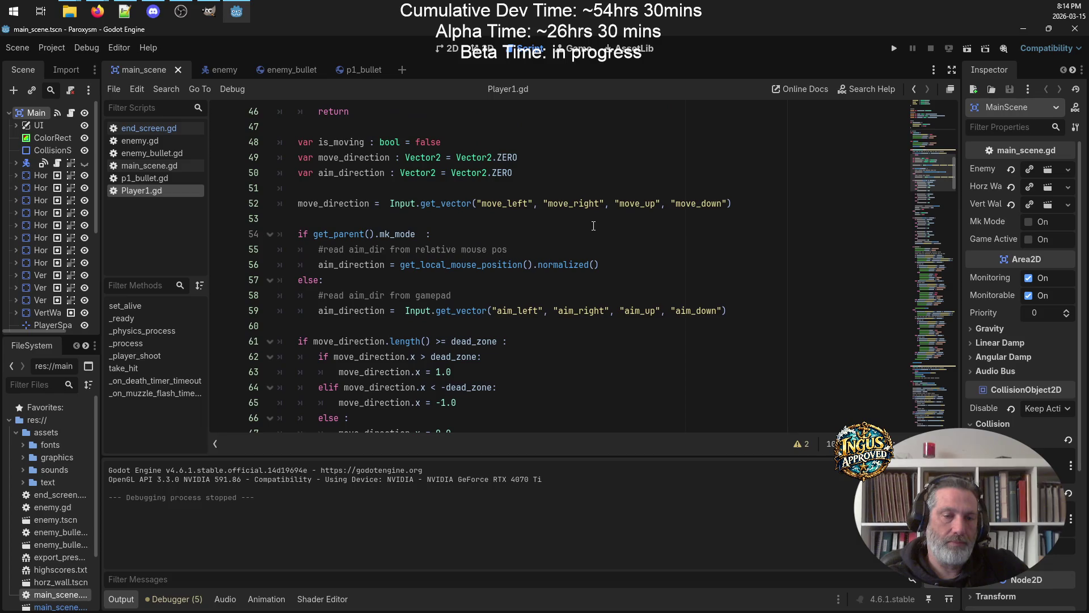
scroll(594, 226, "up", 2)
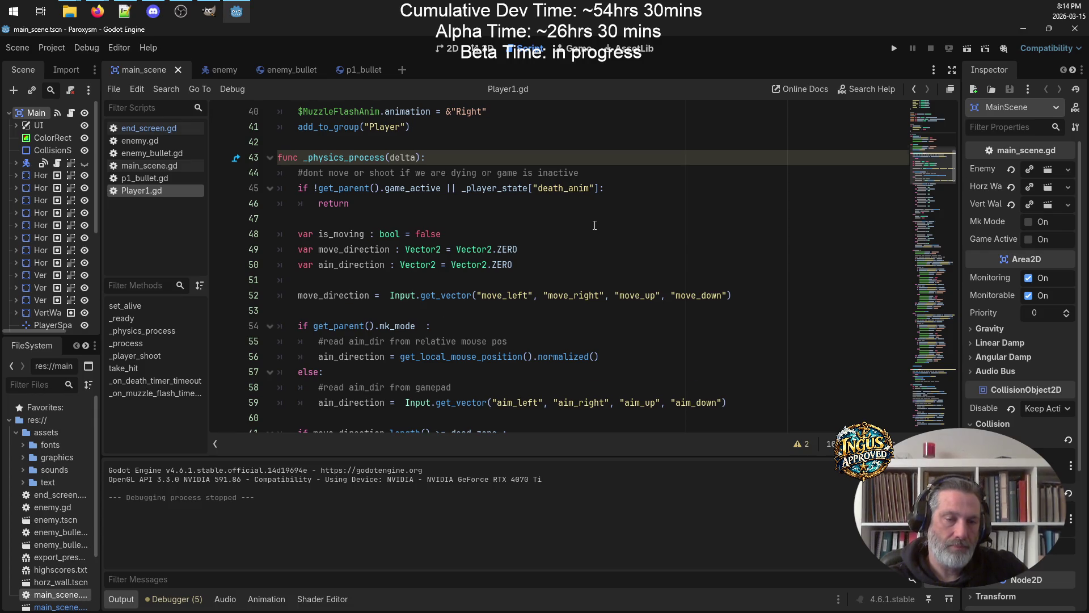
scroll(594, 226, "down", 10)
scroll(596, 225, "down", 6)
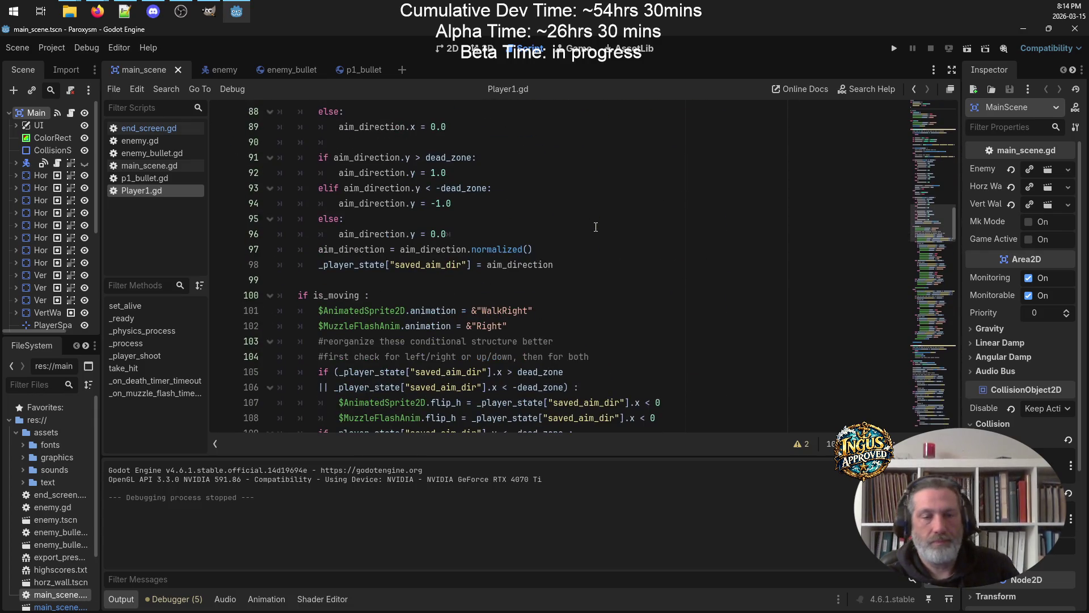
scroll(606, 219, "down", 4)
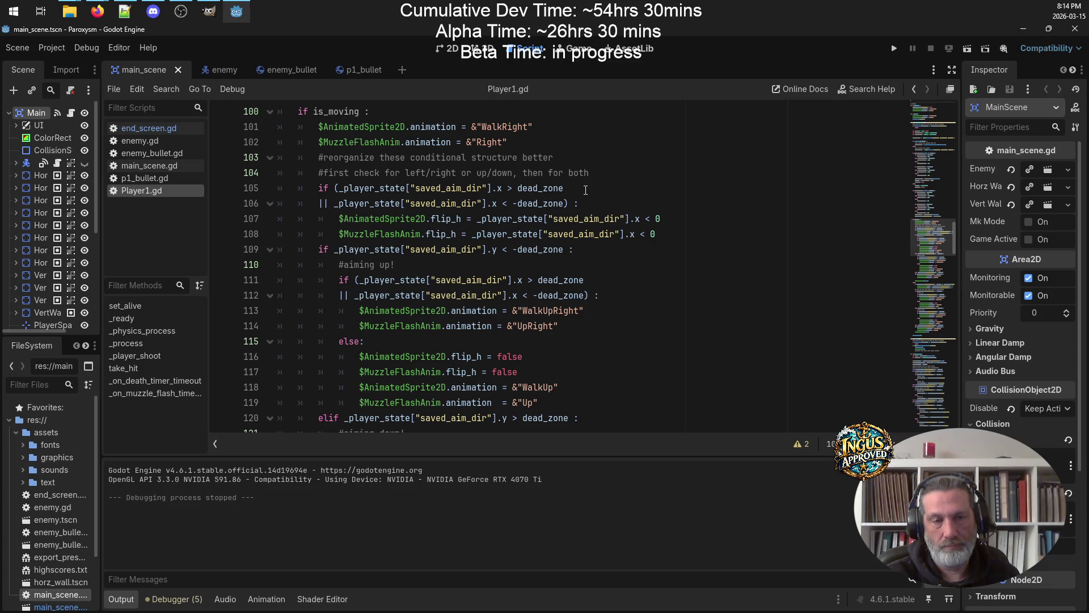
scroll(587, 192, "down", 3)
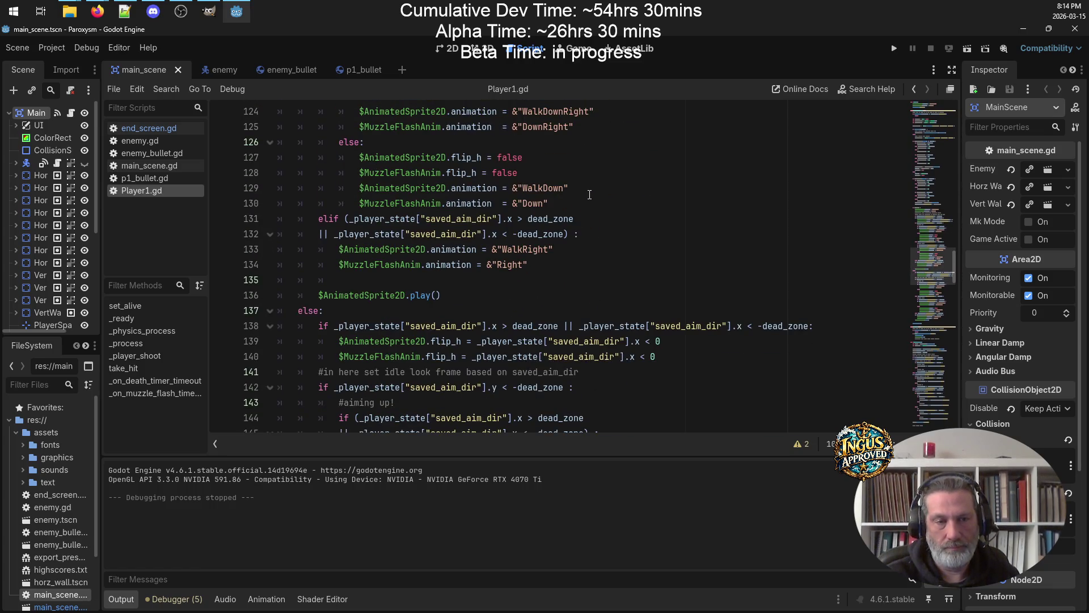
scroll(407, 250, "up", 3)
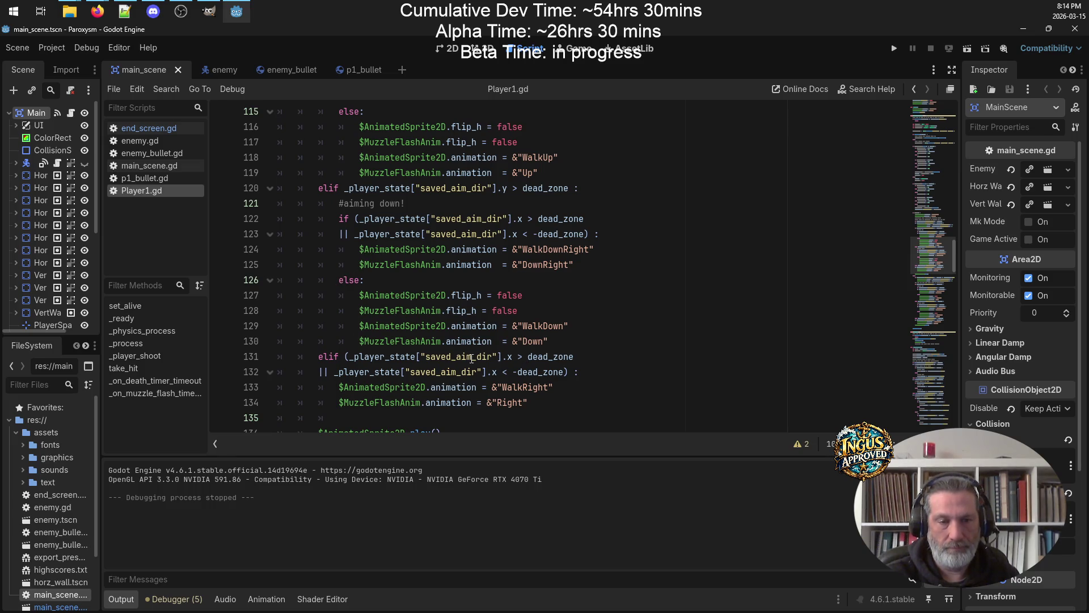
left_click(452, 357)
double_click(369, 358)
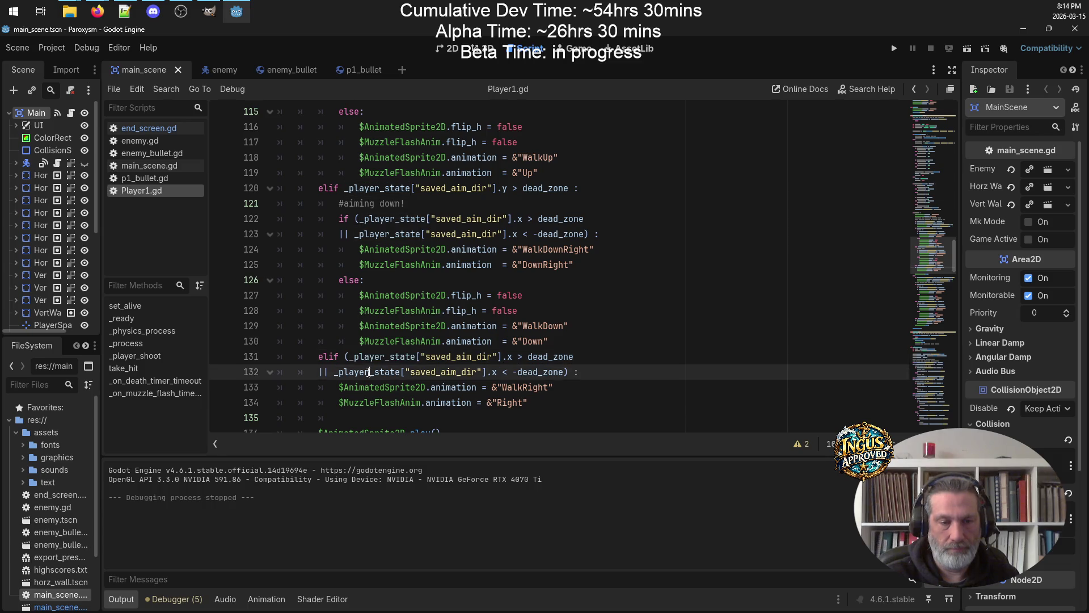
double_click(371, 364)
double_click(372, 357)
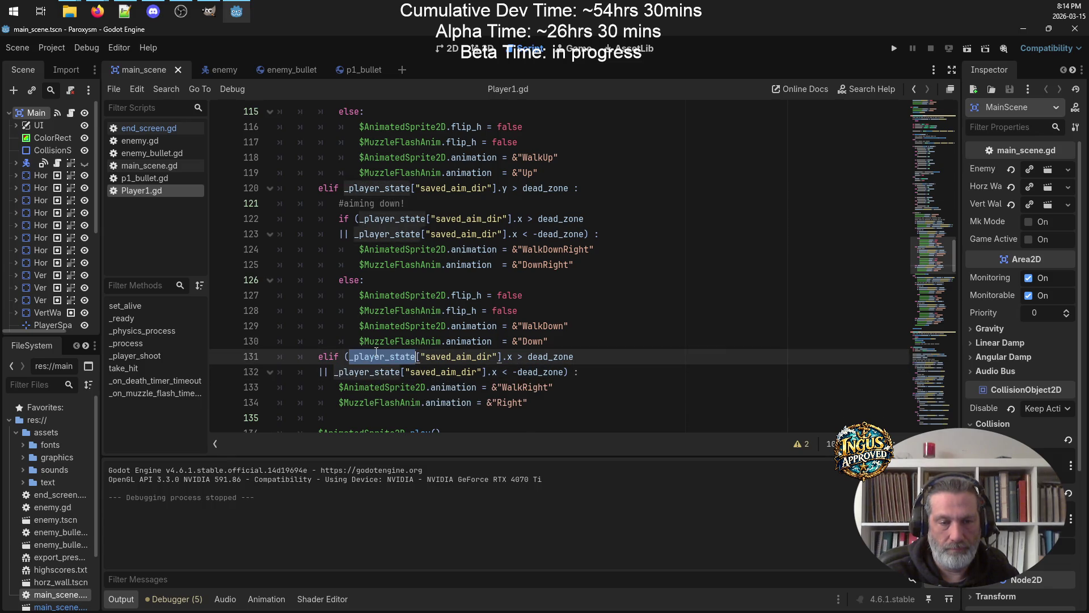
scroll(441, 282, "up", 6)
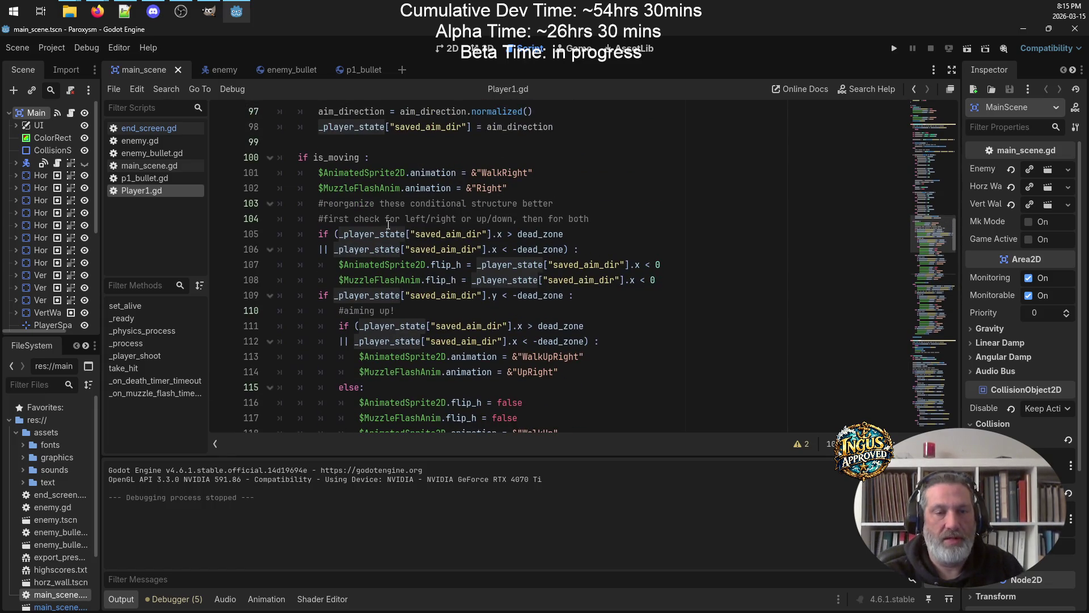
scroll(332, 255, "down", 2)
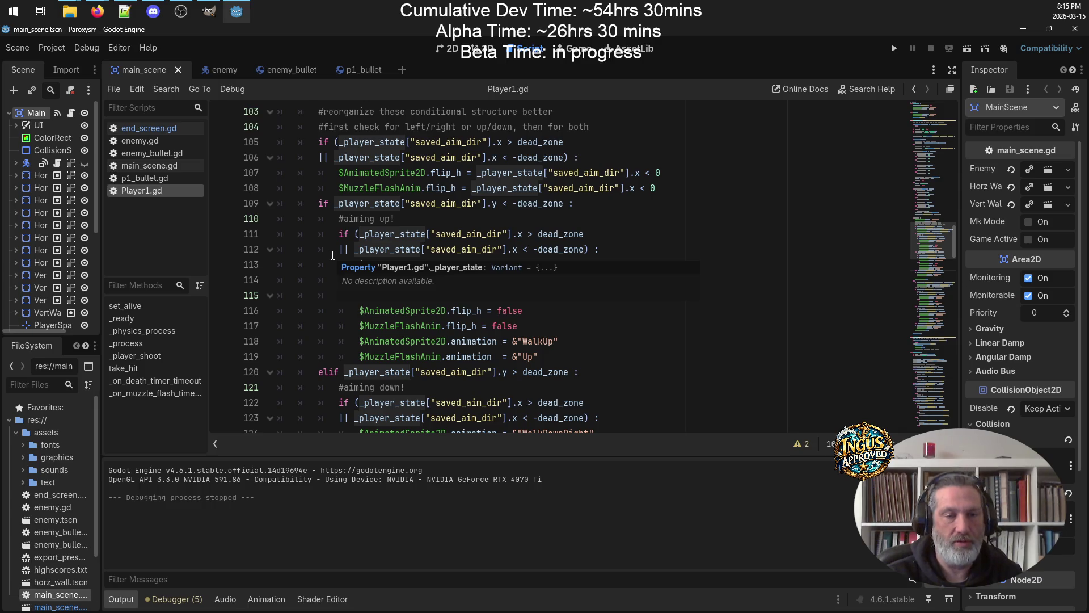
scroll(332, 256, "down", 3)
scroll(333, 256, "down", 5)
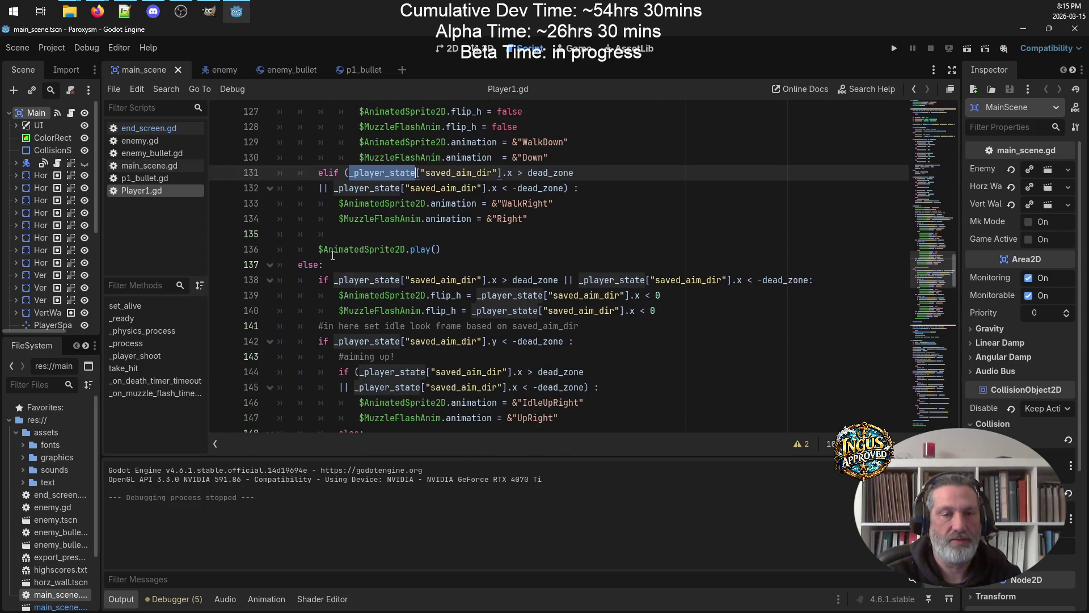
Add an else: branch after the right-facing elif
left_click(329, 233)
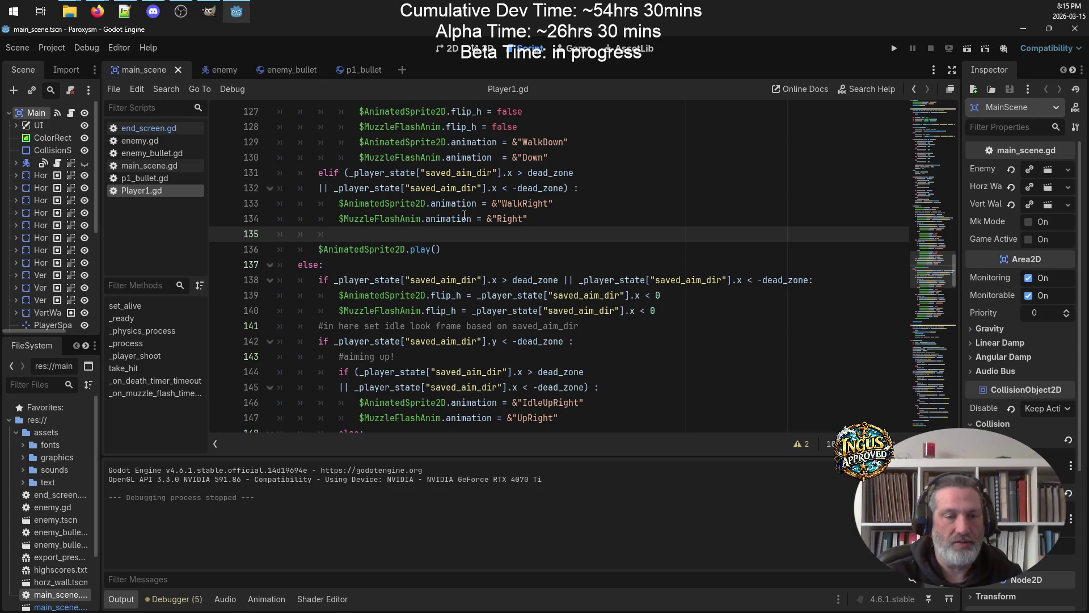
key("Return")
key("Up")
type("els")
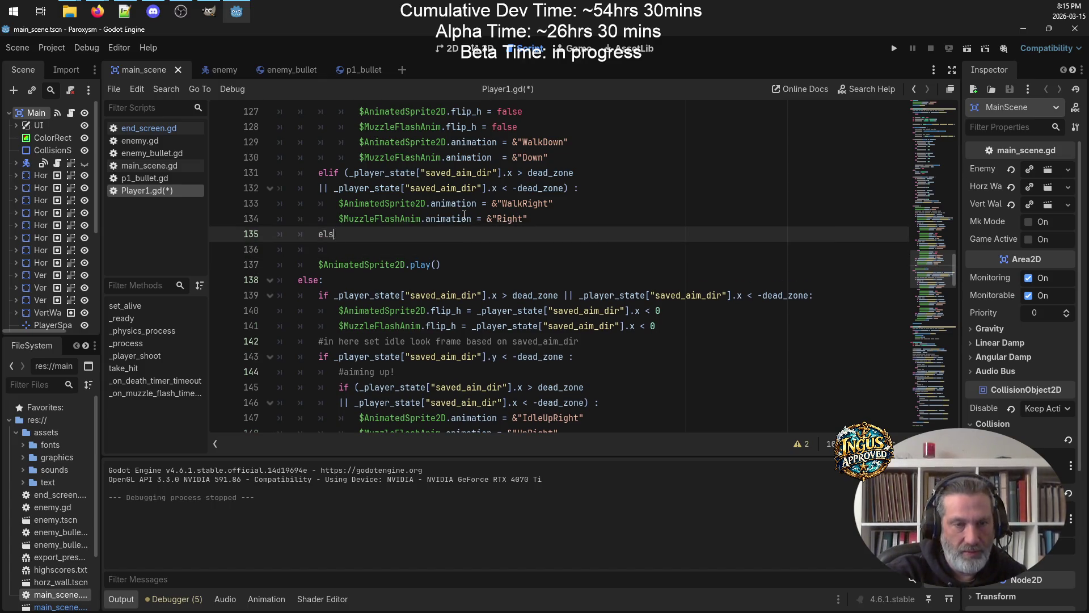
key("Return")
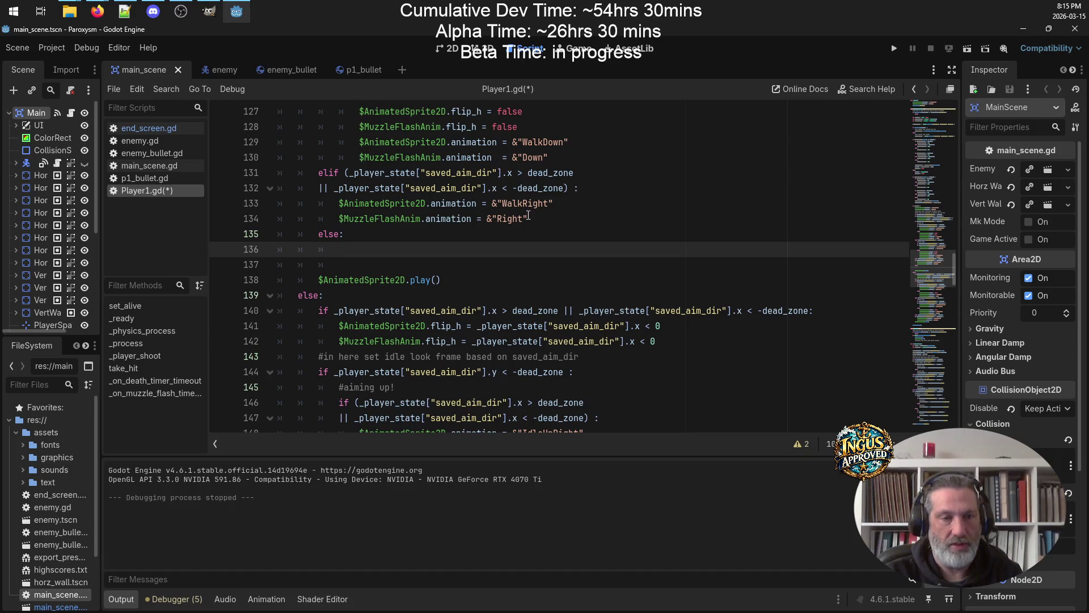
Copy the WalkRight and Right animation lines into the else body and save
mouse_move(528, 218)
left_mouse_down()
mouse_move(298, 218)
mouse_move(206, 204)
left_mouse_up()
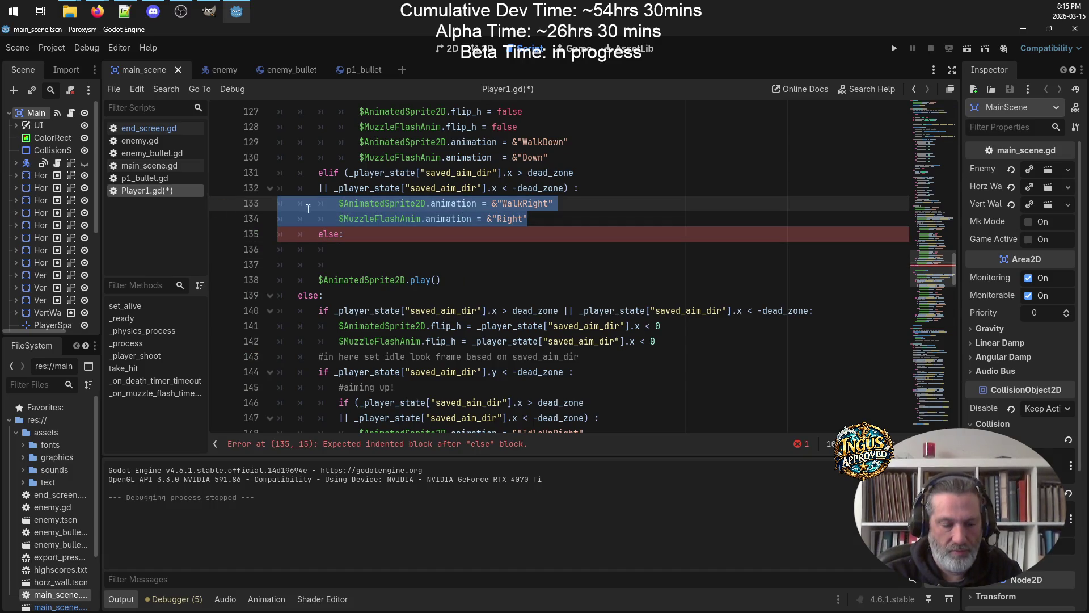
key("ctrl+c")
left_click(275, 251)
key("ctrl+v")
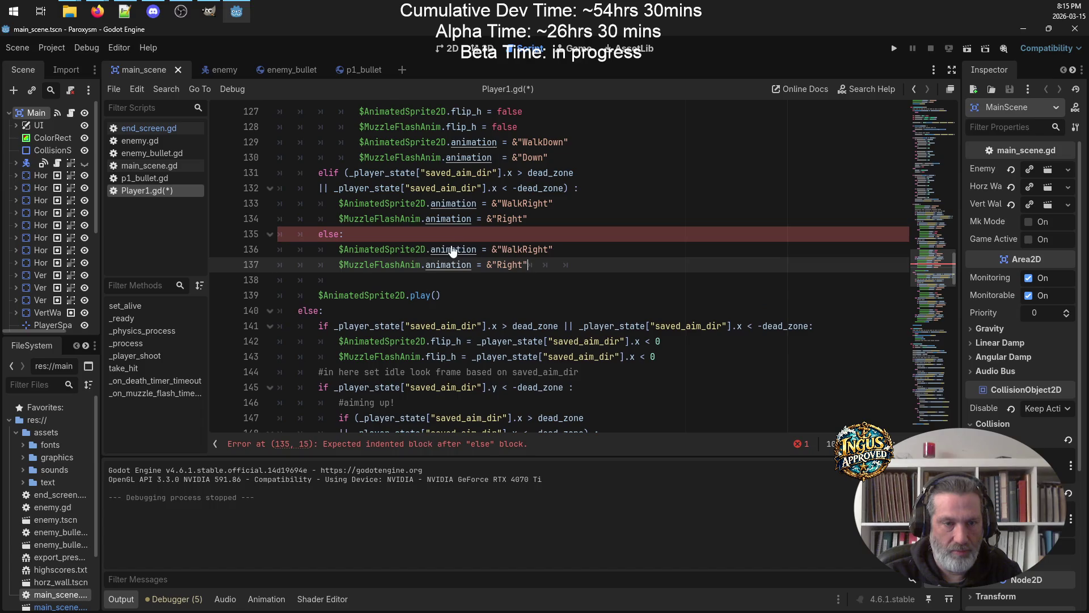
key("ctrl+s")
Delete the default WalkRight and Right lines directly under 'if is_moving :'
scroll(341, 284, "up", 10)
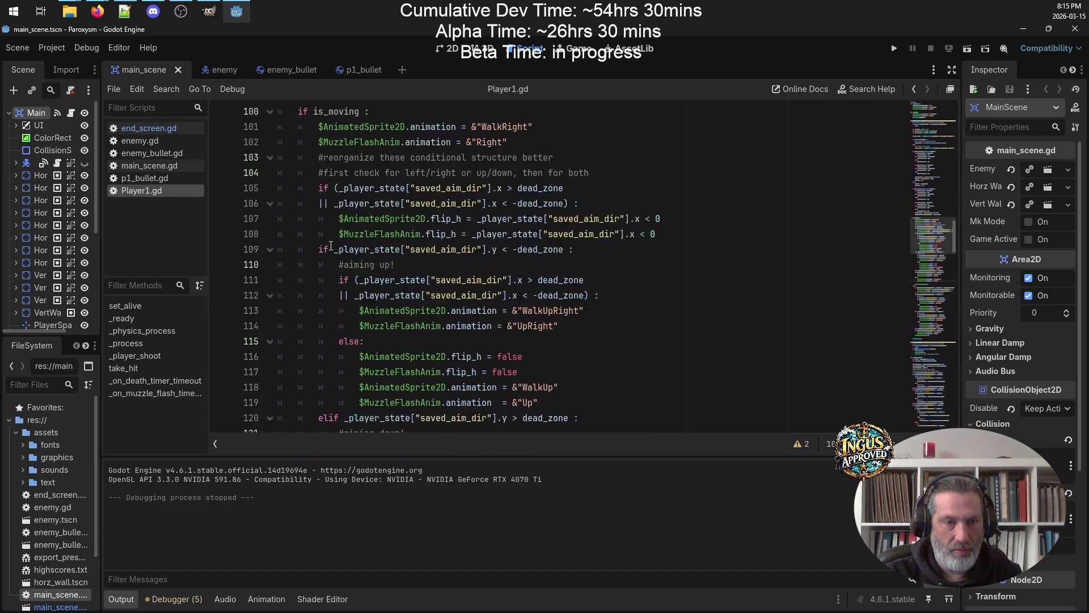
scroll(324, 320, "down", 1)
left_click_drag(509, 187, 166, 177)
key("ctrl+x")
key("BackSpace")
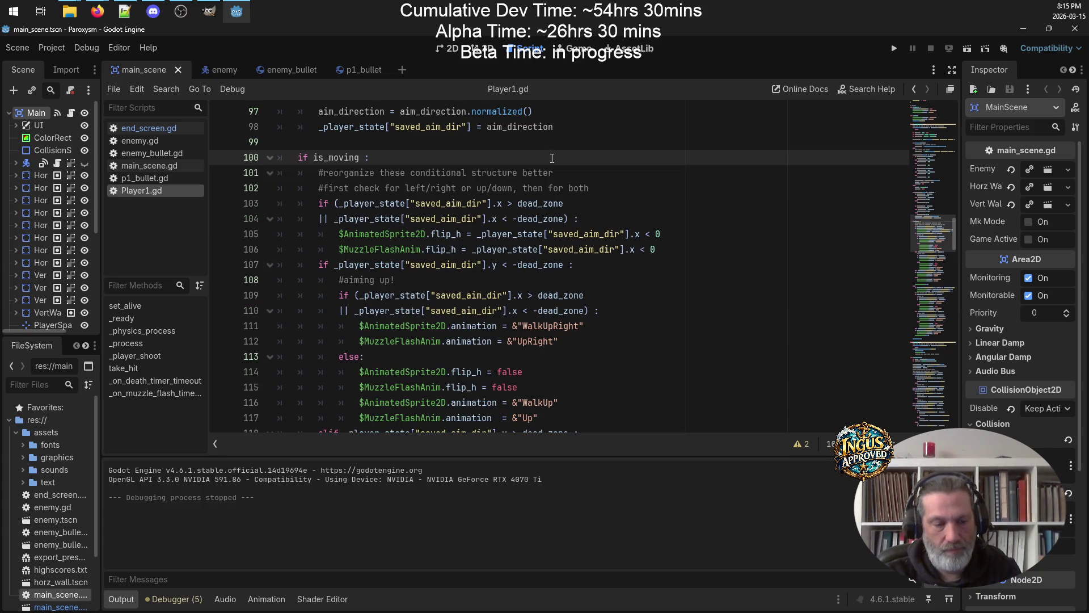
left_click(624, 249)
scroll(653, 255, "down", 10)
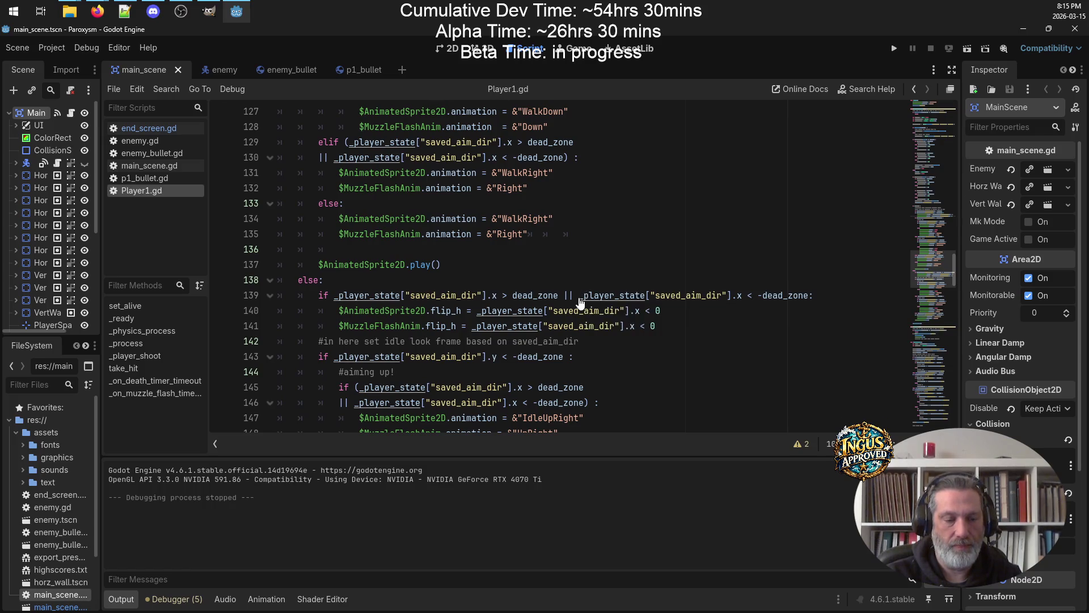
Run the game full-screen, enter a three-letter arcade name, and start fighting through Level 1
left_click(895, 49)
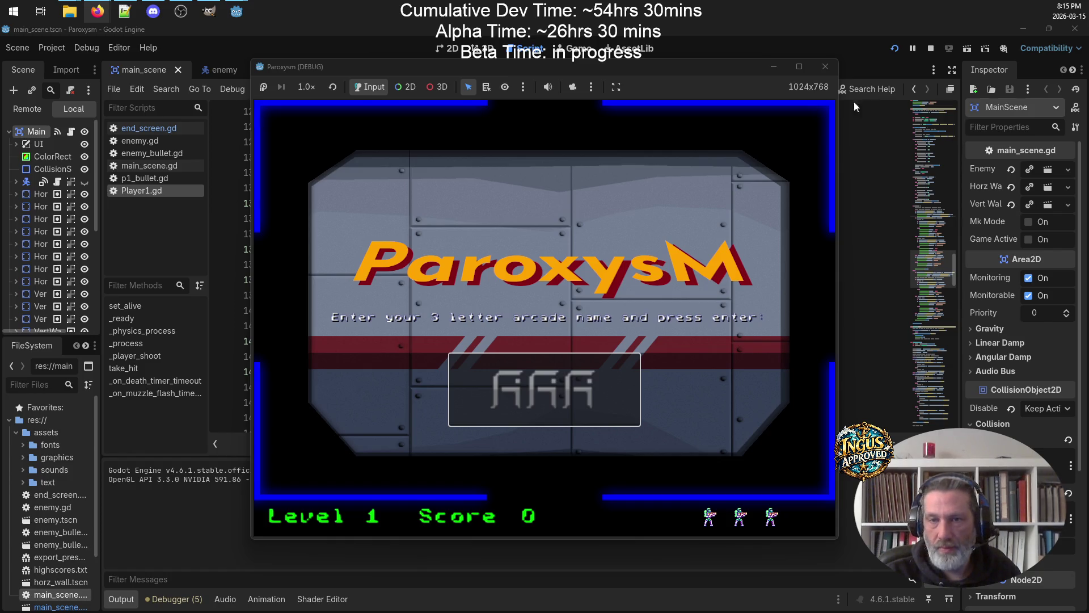
left_click(800, 67)
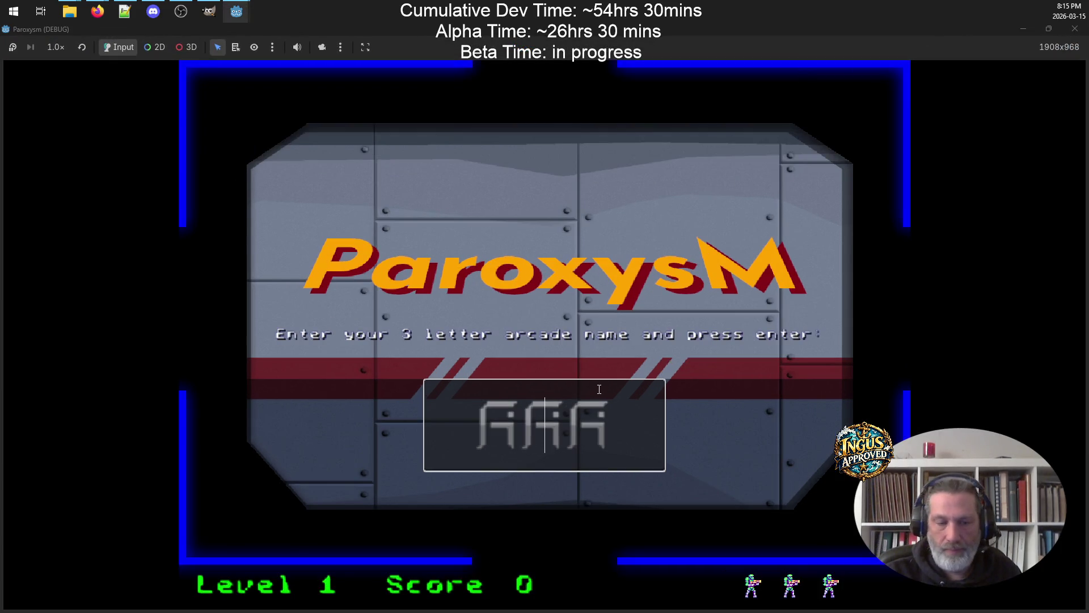
type("GRV")
key("Return")
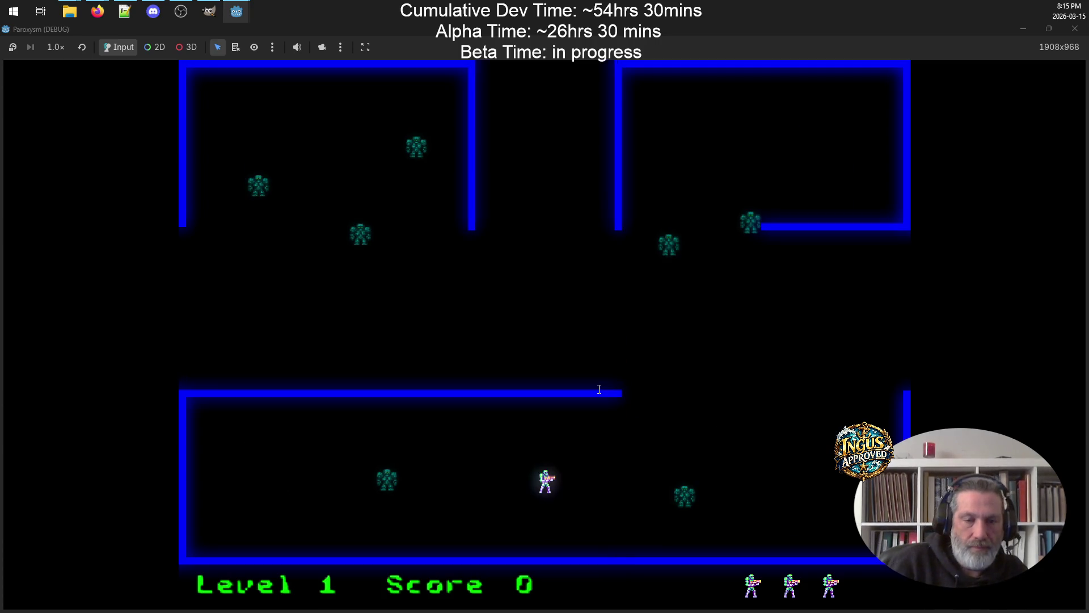
key("Up")
key("Right")
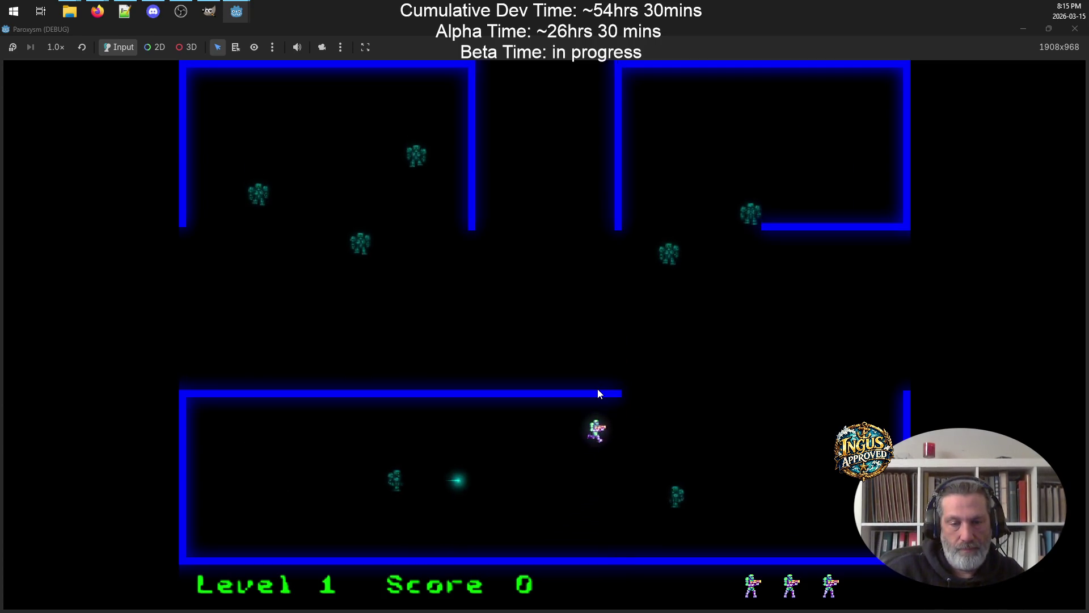
key("Right")
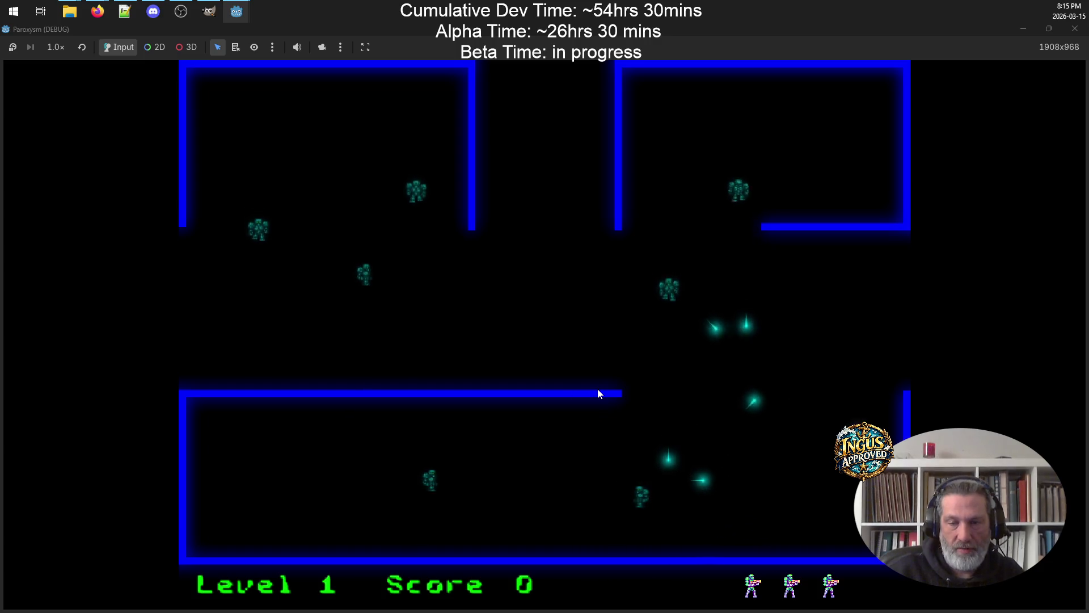
key("Up")
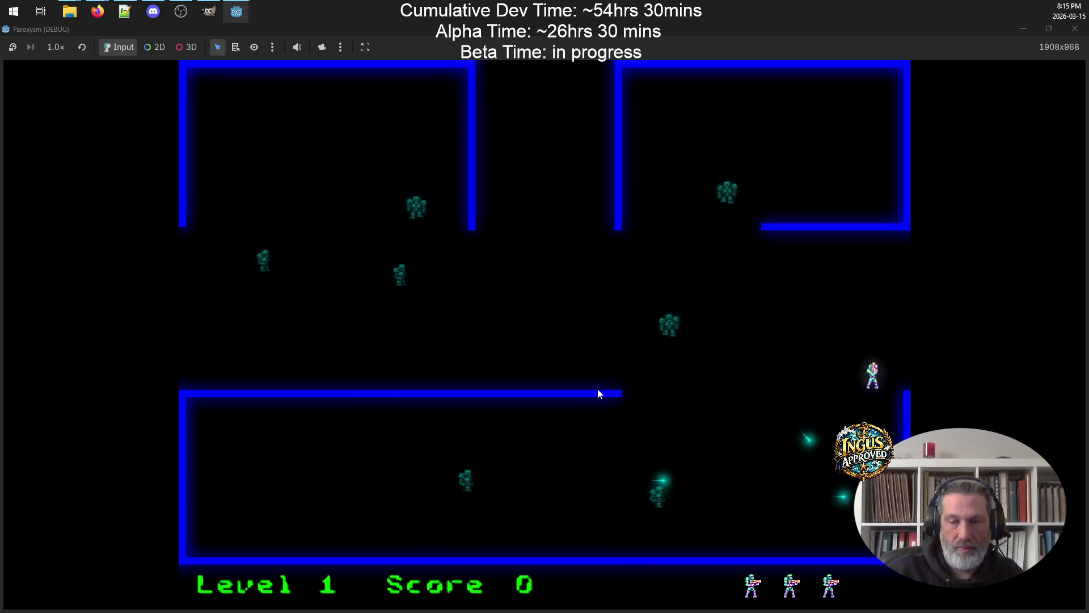
key("Left")
key("Down")
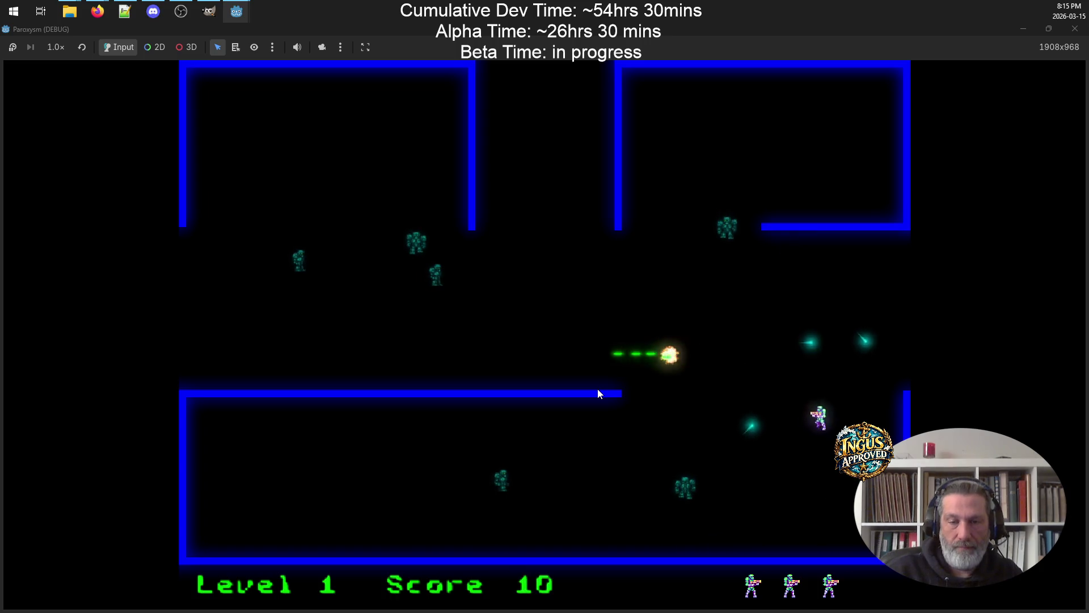
key("Down")
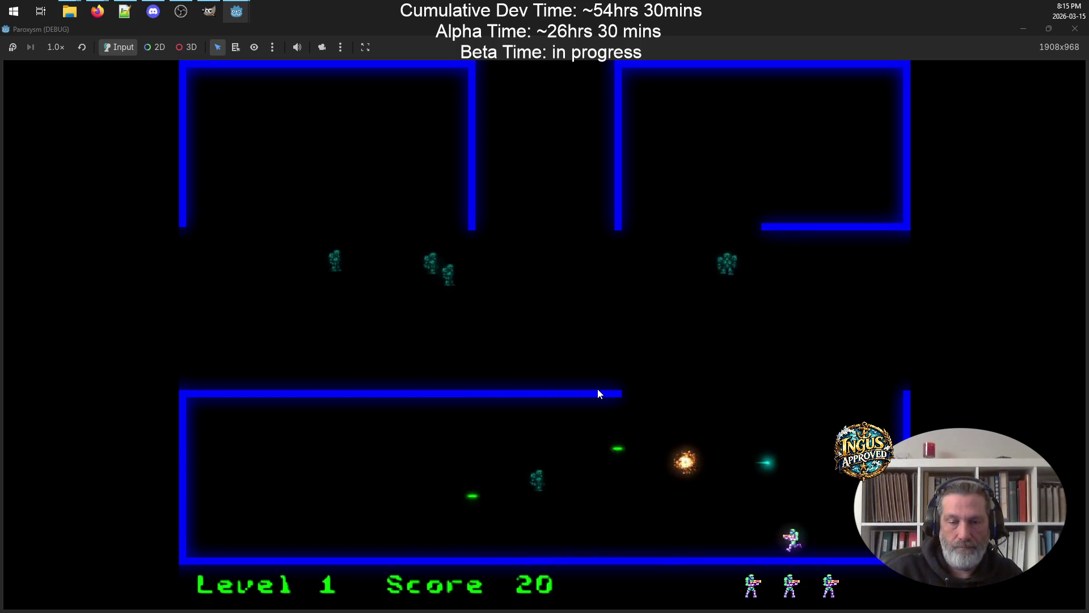
key("Left")
key("Left")
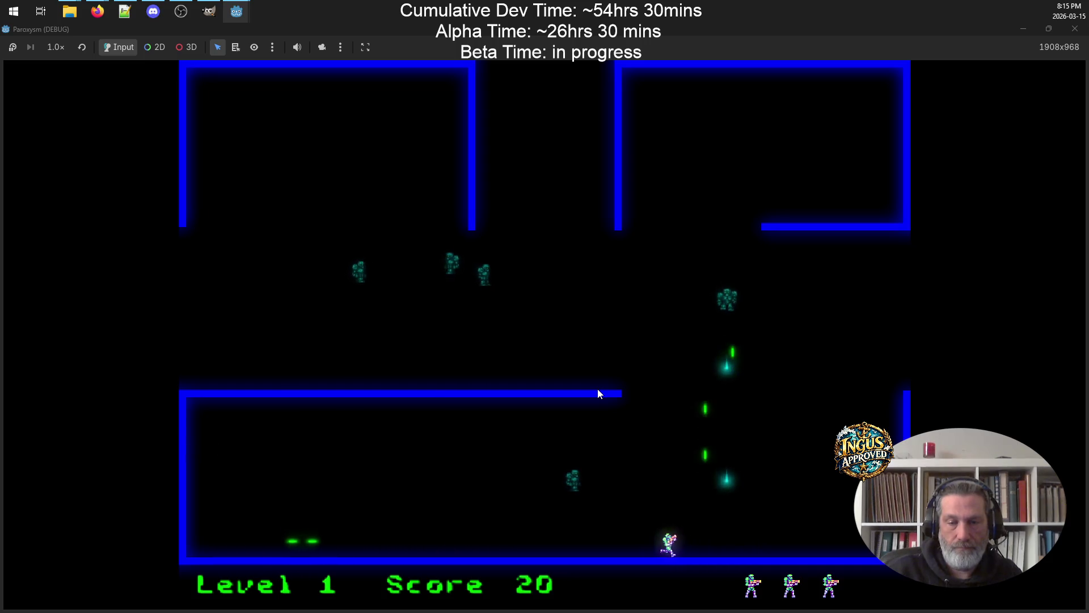
Steer the player in all directions to test facing animations, exiting left into Level 2
key("Up")
key("Right")
key("Up")
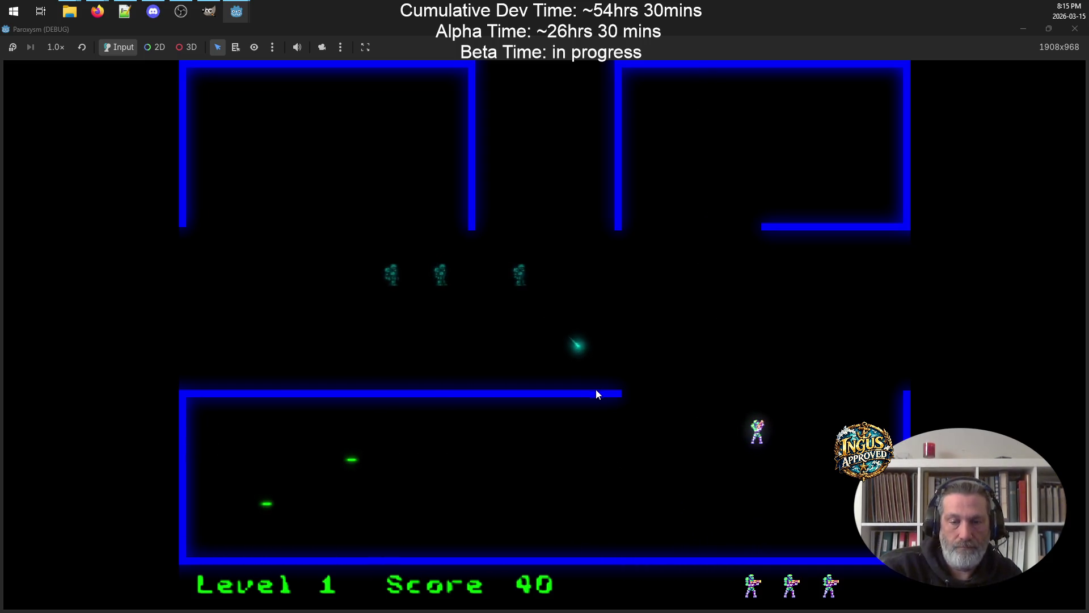
key("Left")
key("Down")
key("Up")
key("Right")
key("Down")
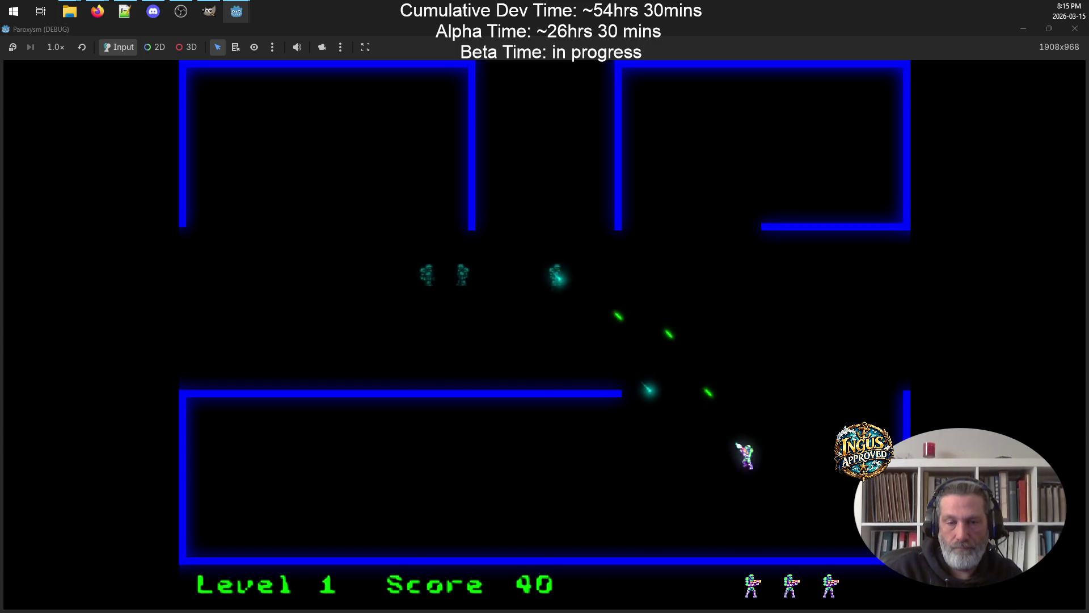
key("Up")
key("Up")
key("Left")
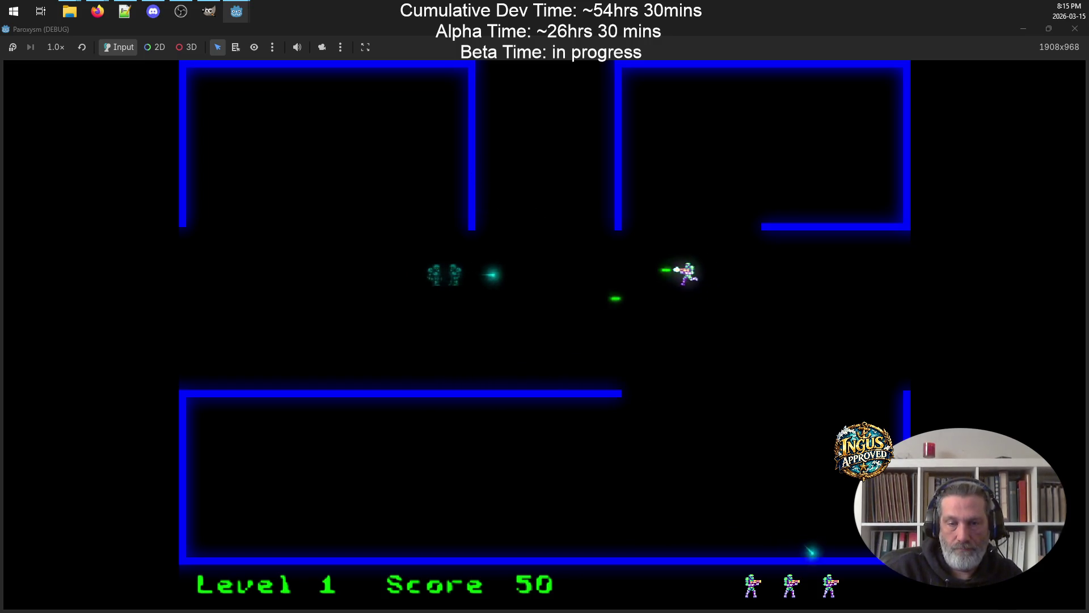
key("Down")
key("Down")
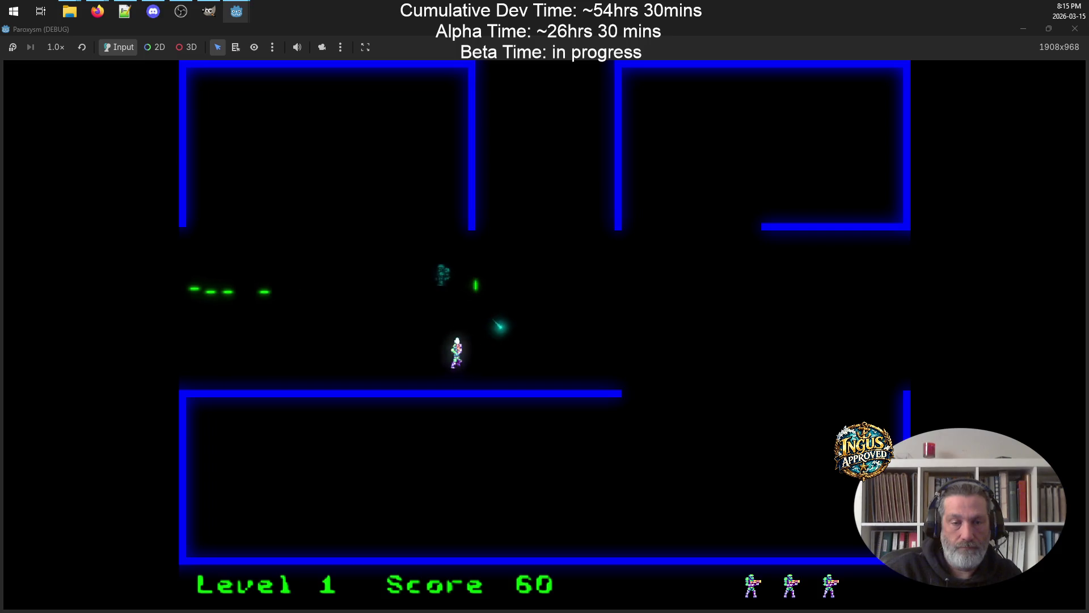
key("Up")
key("Left")
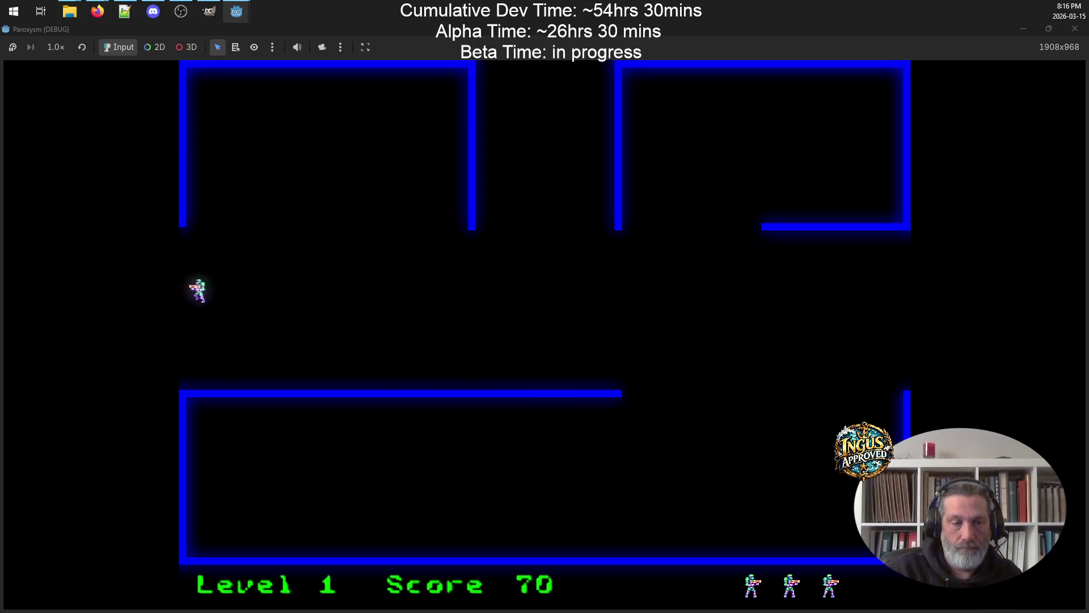
Run down-left and up through Level 2, shooting robots along the lower wall
key("Down")
key("Up")
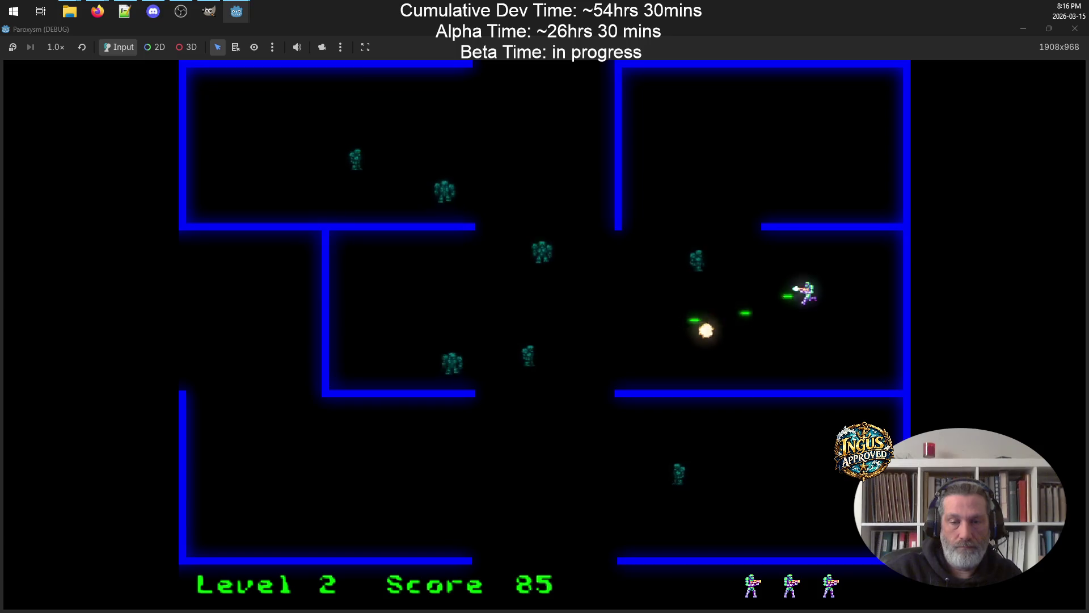
key("Down")
key("Up")
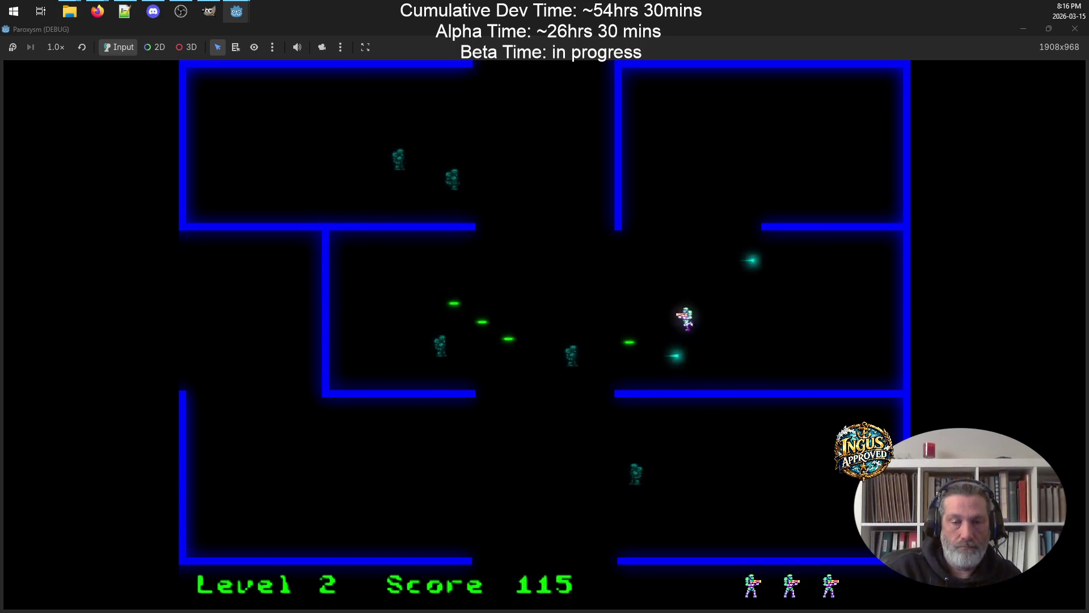
key("Down")
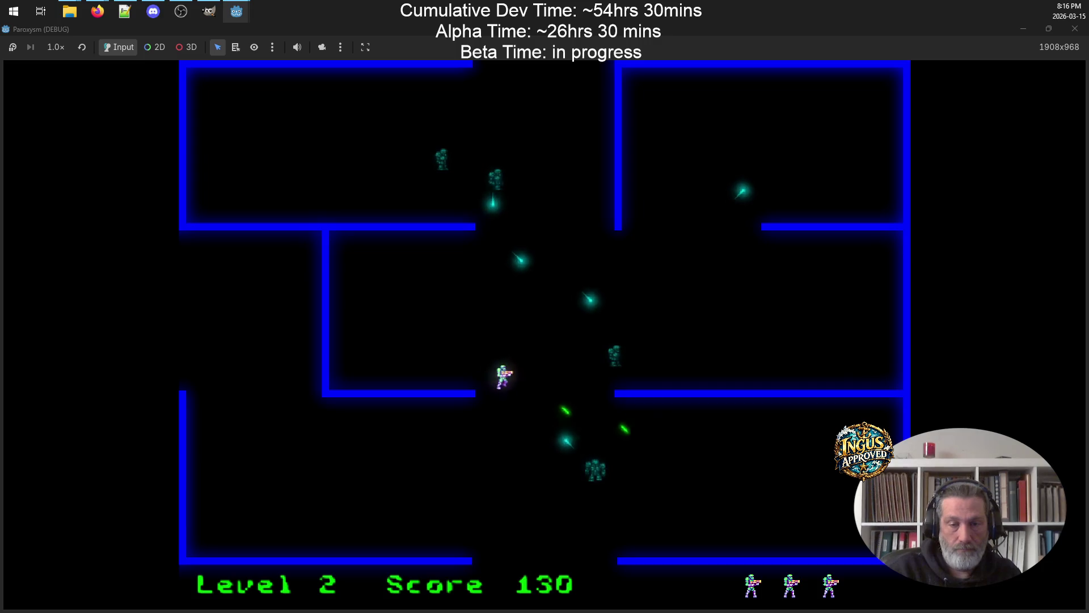
key("Up")
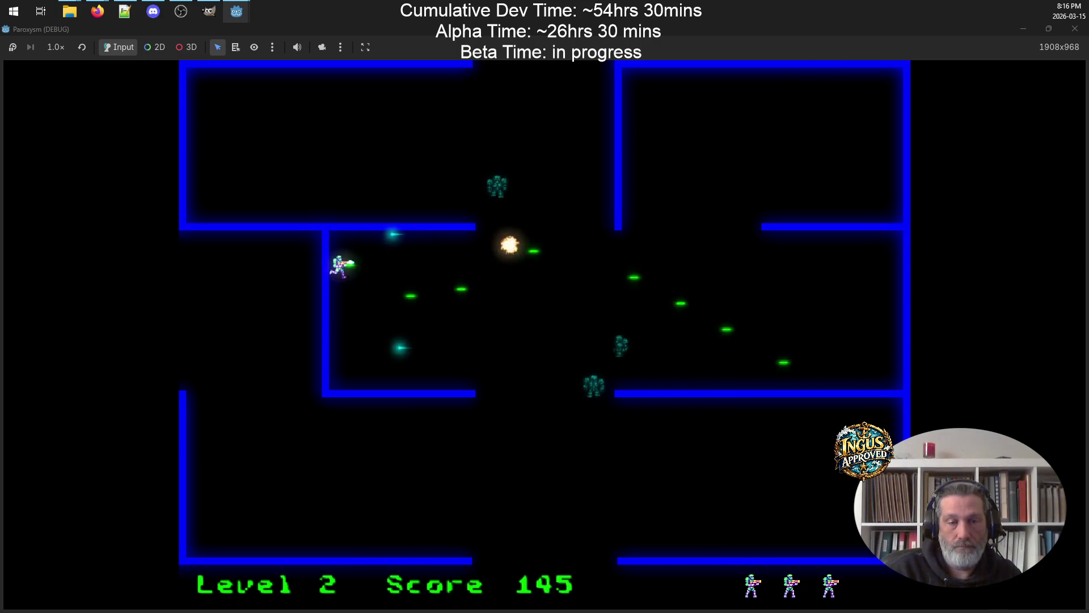
key("Down")
key("Up")
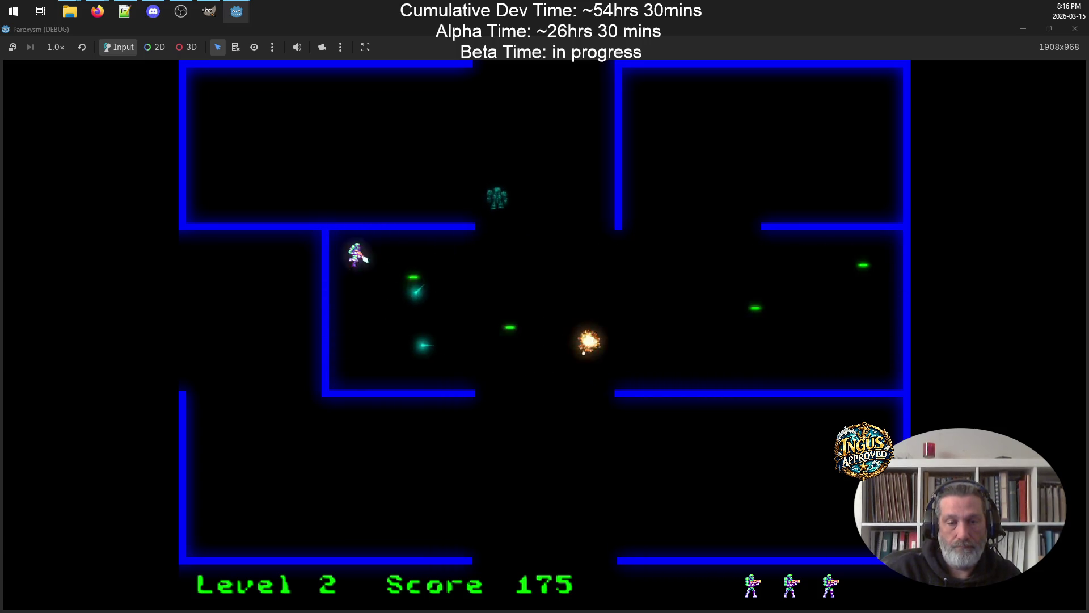
key("Right")
key("Down")
key("Down")
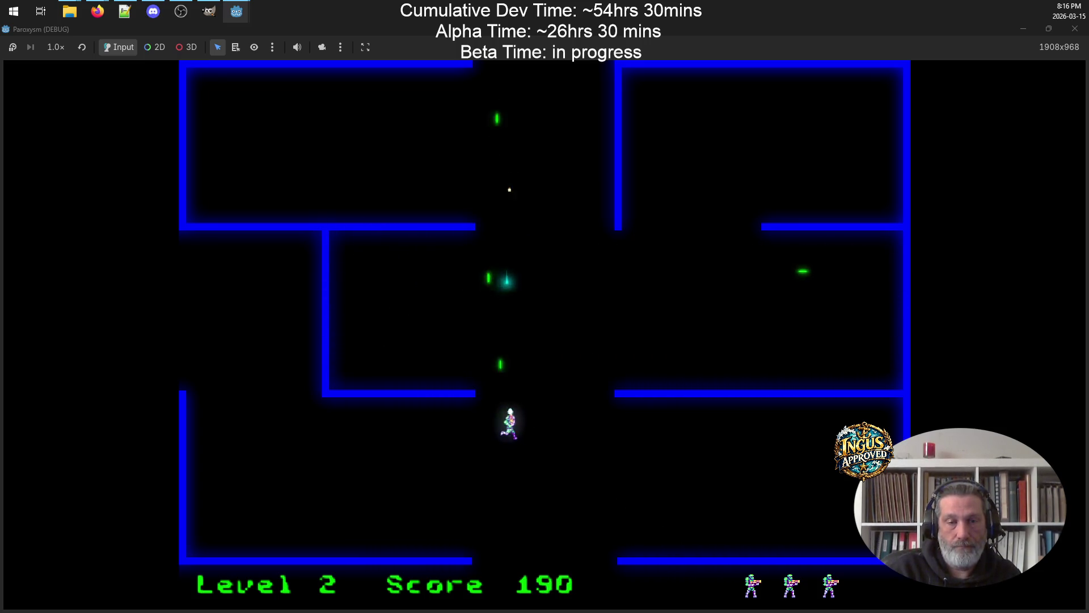
Keep running left, up and down through the maze, destroying robots
key("Left")
key("Left")
key("Up")
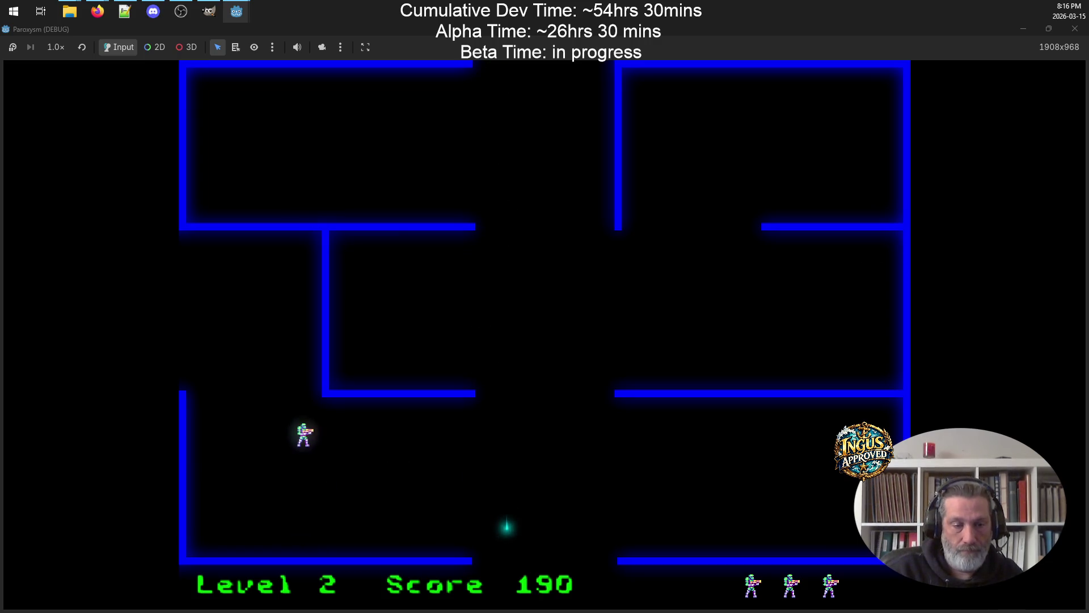
key("Left")
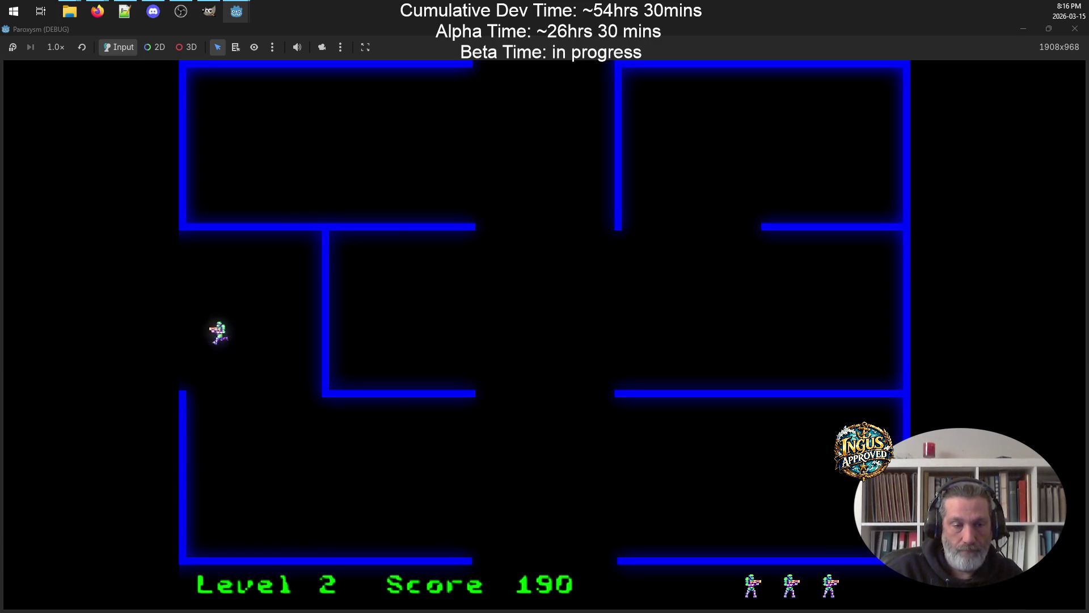
key("Down")
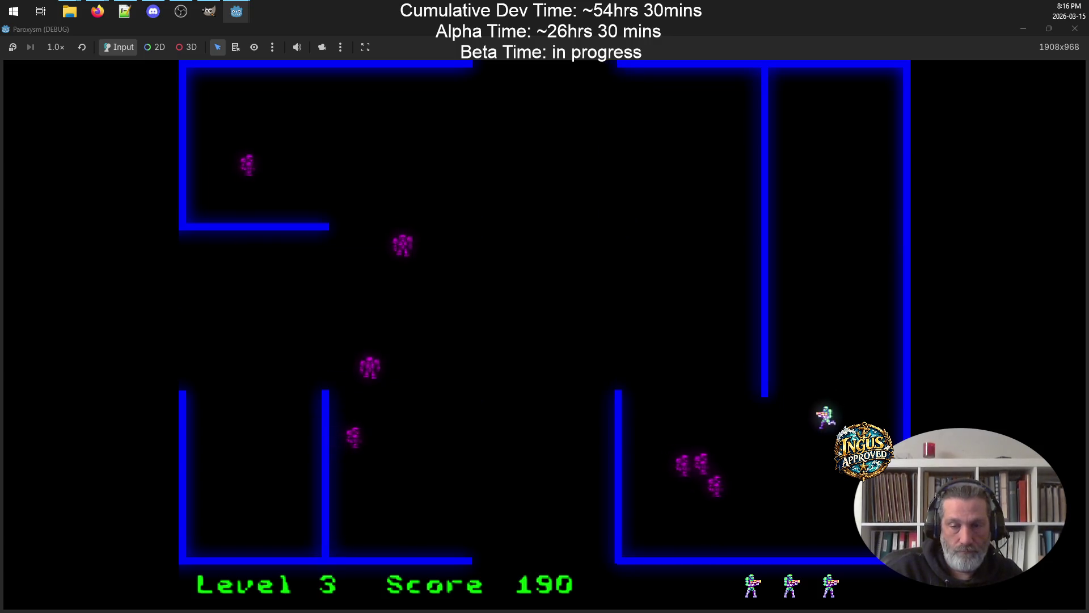
key("Left")
key("Left")
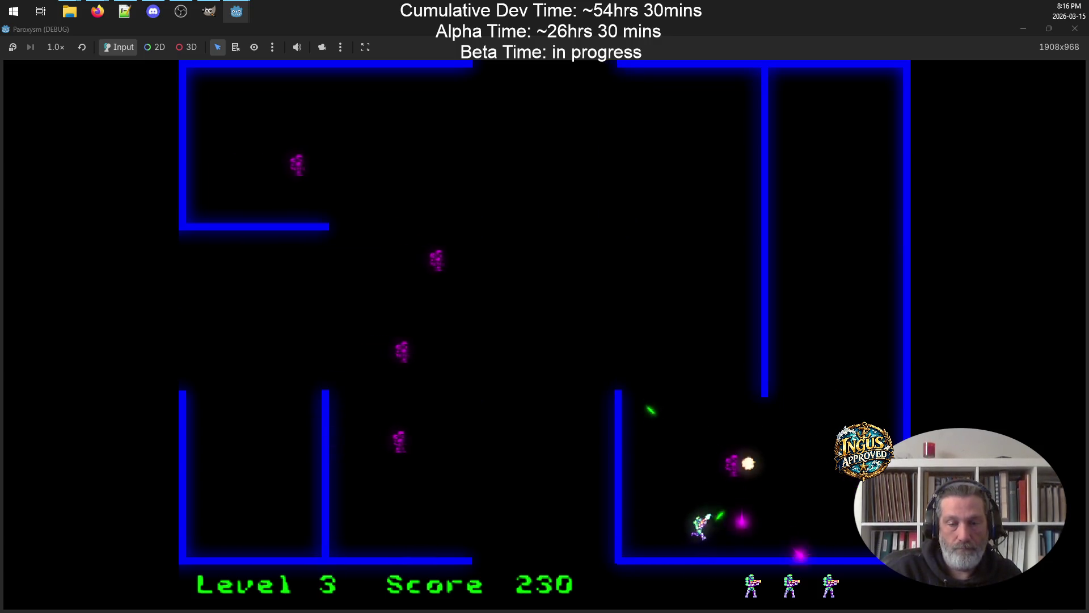
key("Up")
key("Up")
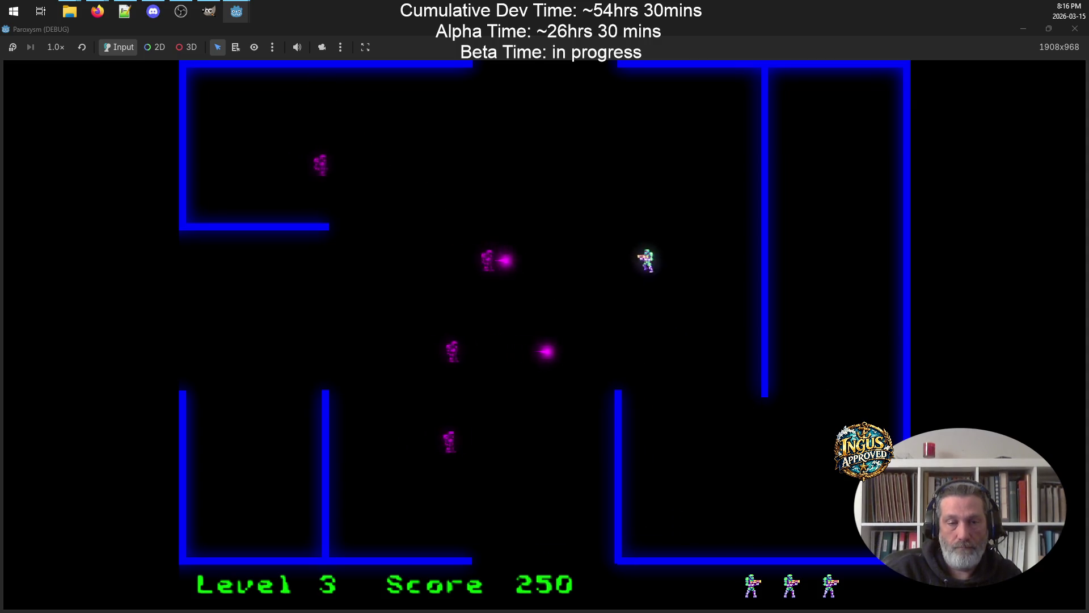
key("Left")
key("Down")
key("Left")
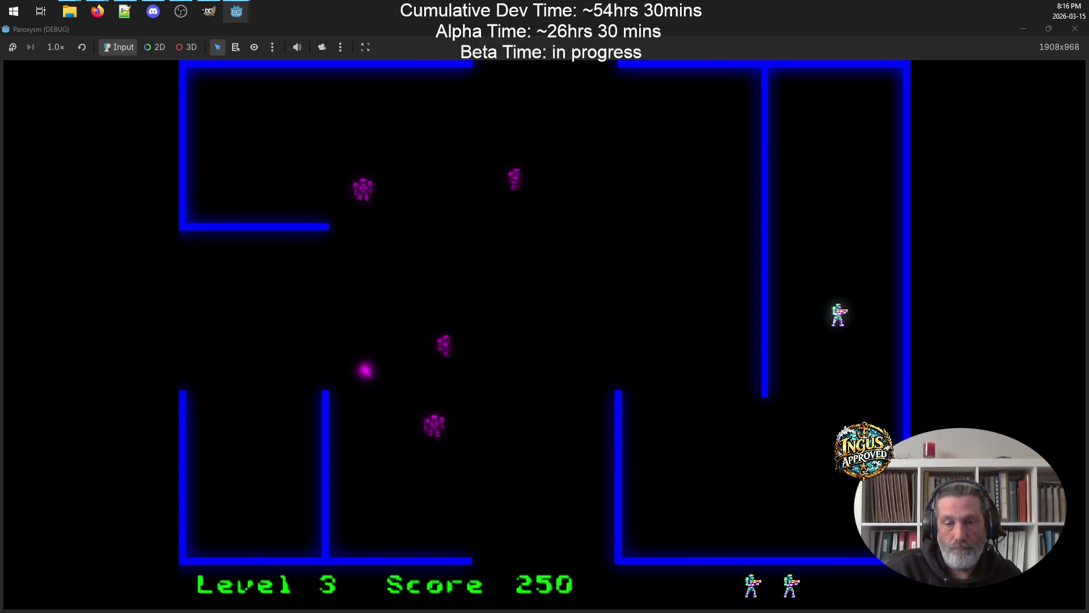
Play on after respawns, firing with Space, reaching Level 3 at score 330, then end the run
key("Left")
key("Down")
key("Left")
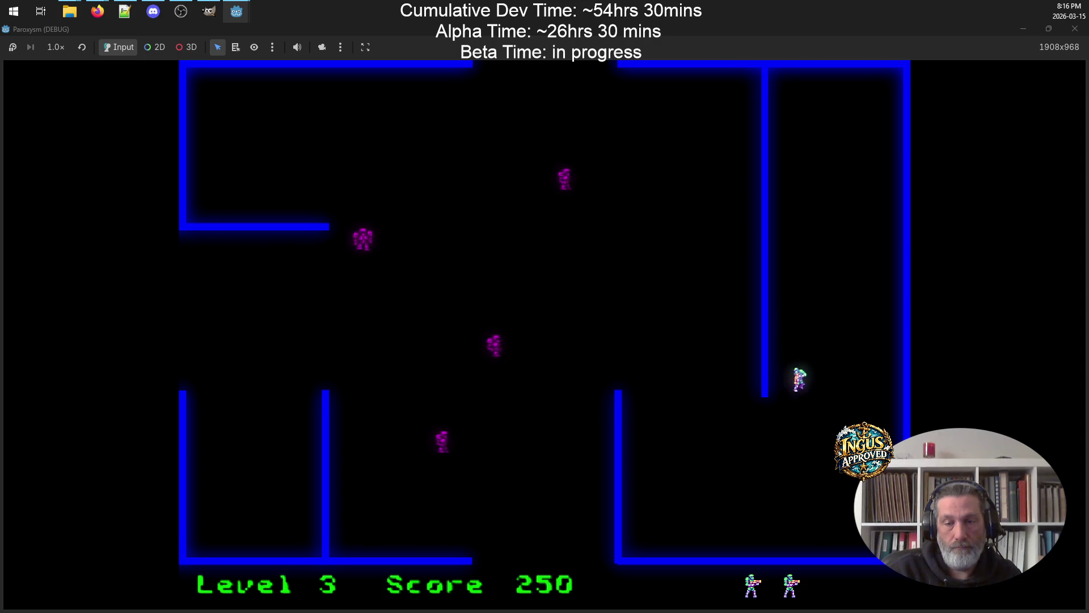
key("Up")
key("Right")
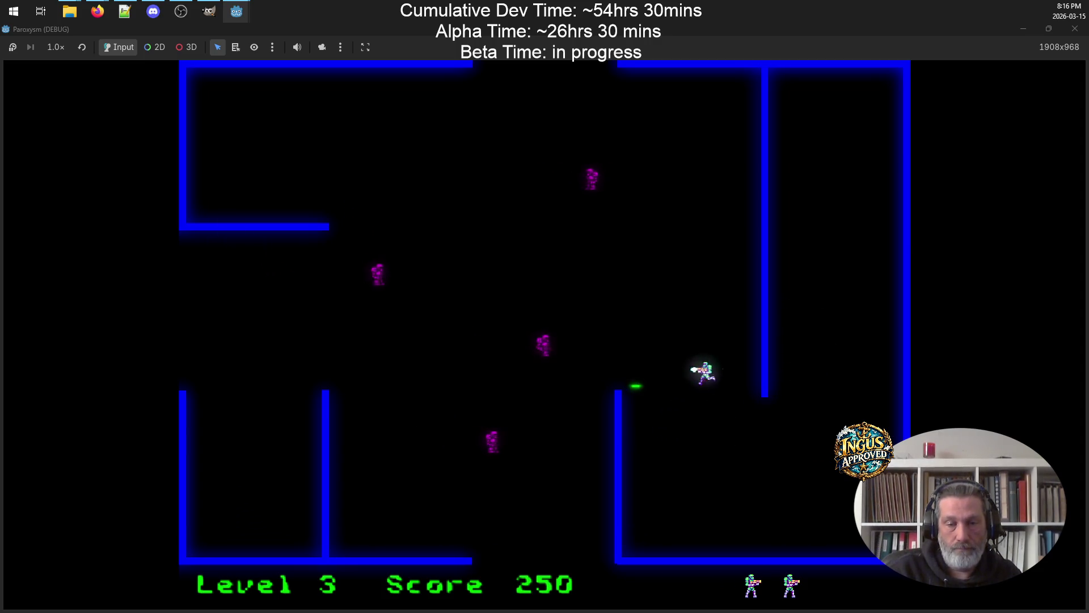
key("space")
key("Up")
key("space")
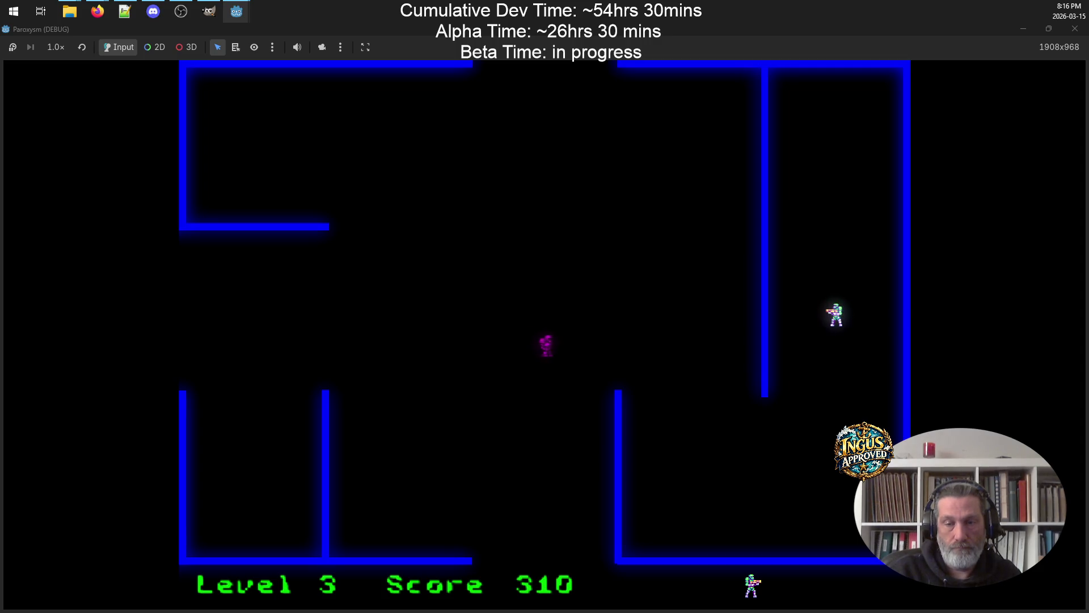
key("Down")
key("Left")
key("space")
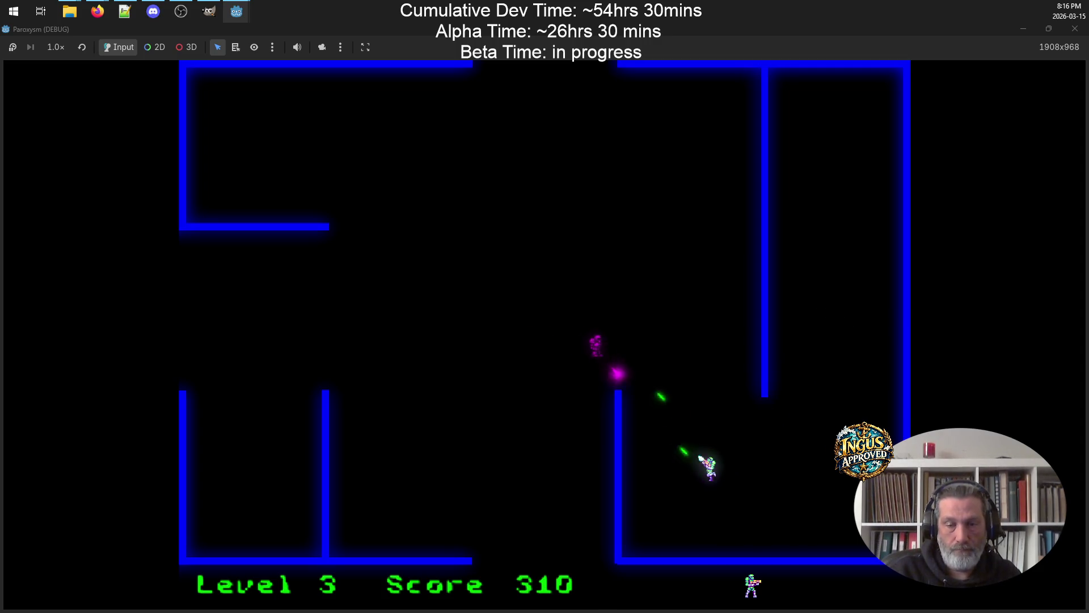
key("Up")
key("Left")
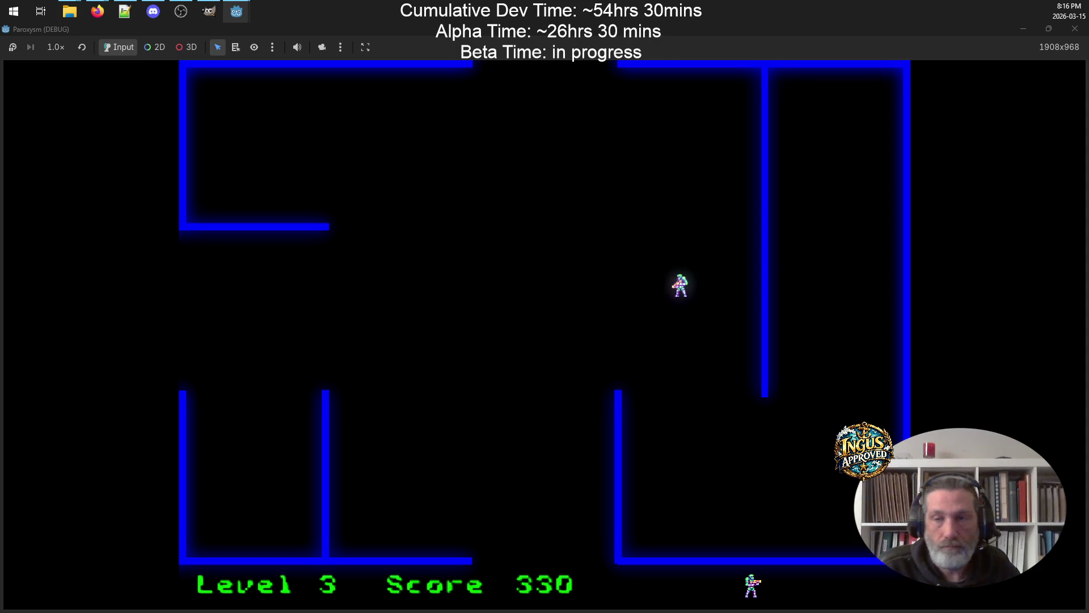
left_click(1071, 32)
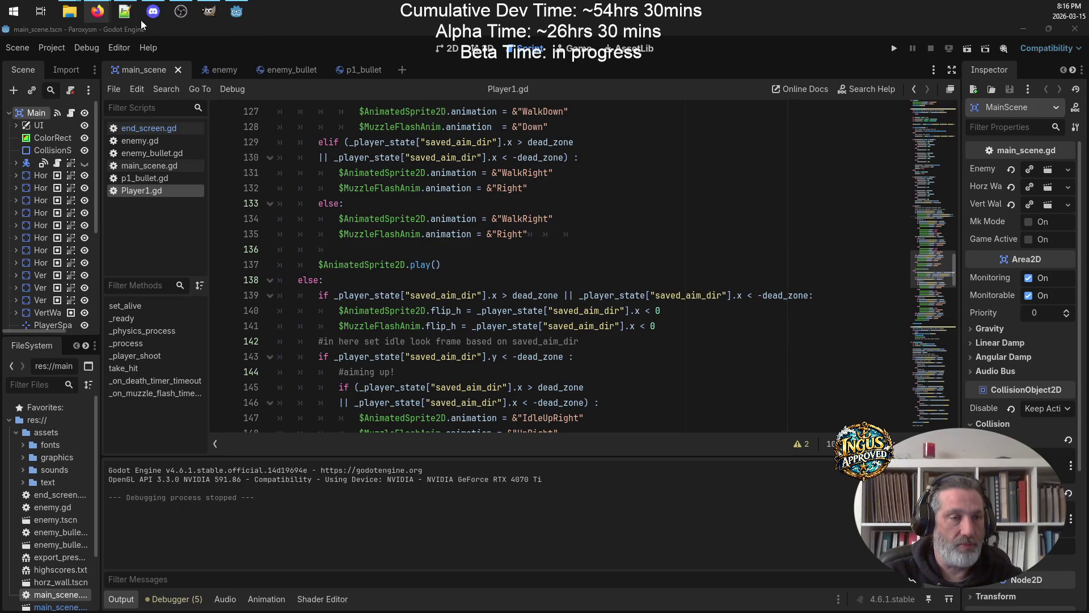
Mark the three player animation bug lines in the build log as done with asterisks
left_click(124, 11)
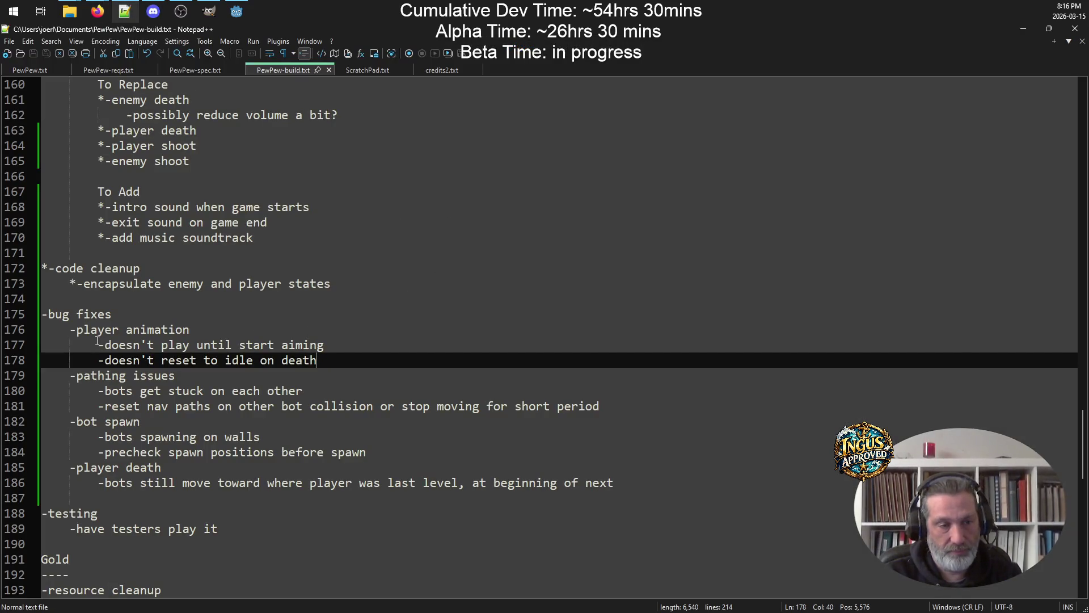
left_click(72, 329)
type("*")
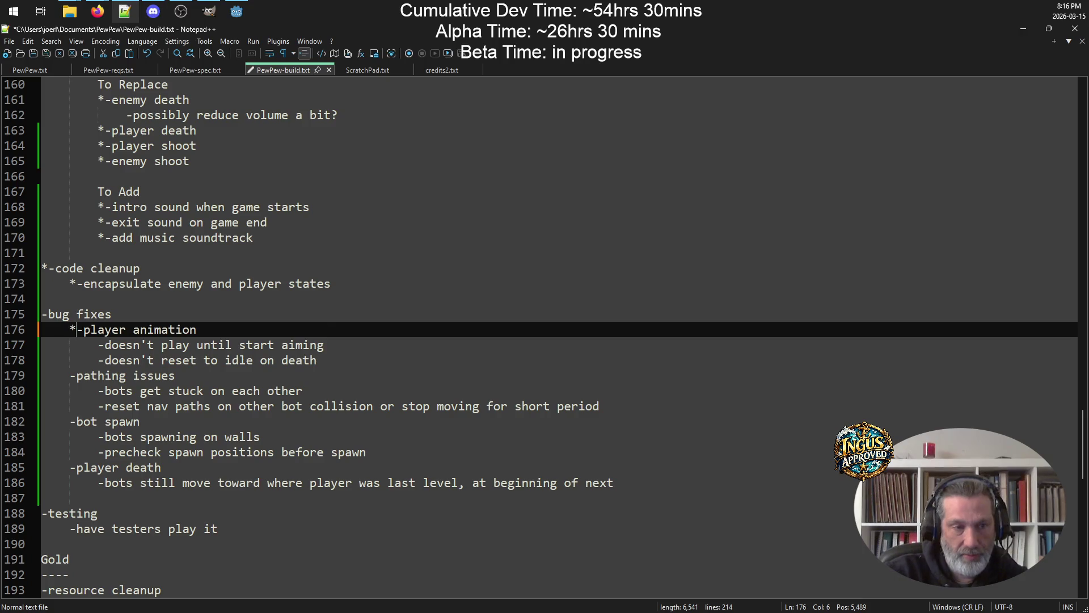
key("Down")
type("*")
key("Down")
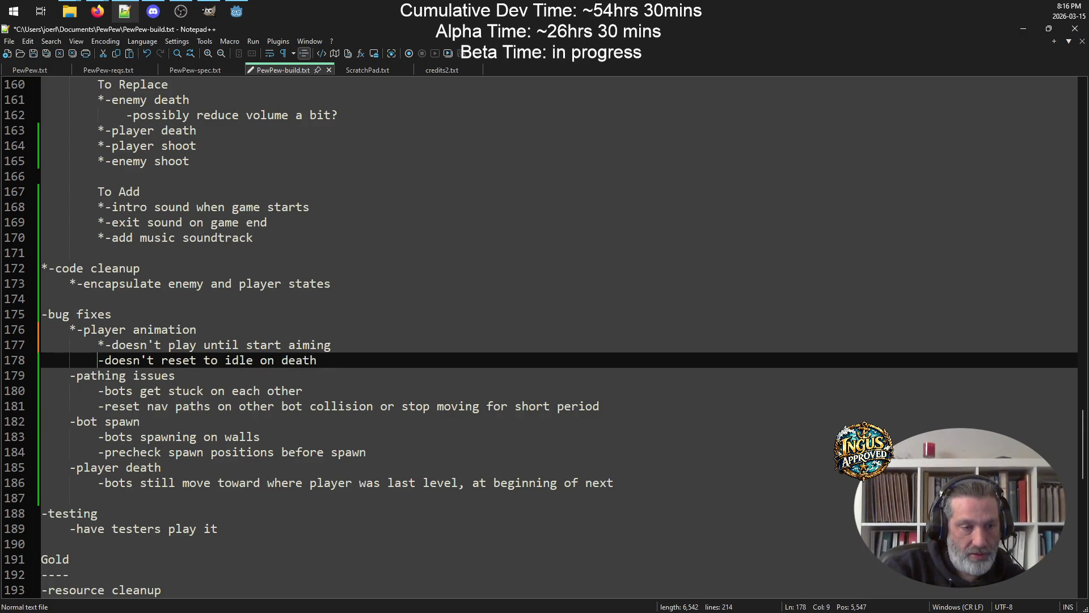
type("*")
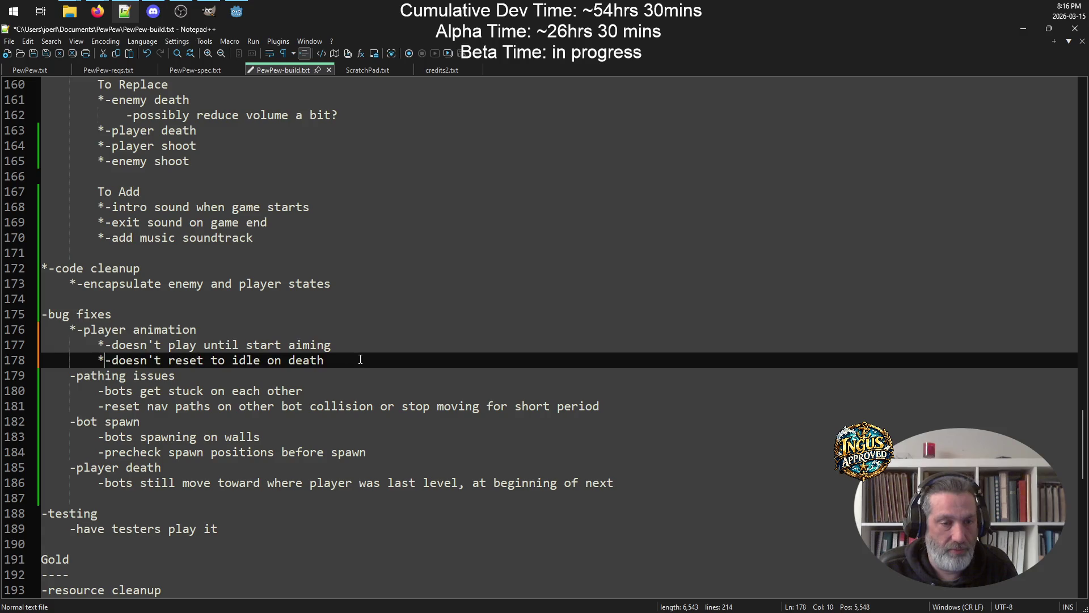
Cut the three finished player animation lines out of the open bug list
left_click_drag(360, 360, 6, 326)
key("ctrl+c")
key("BackSpace")
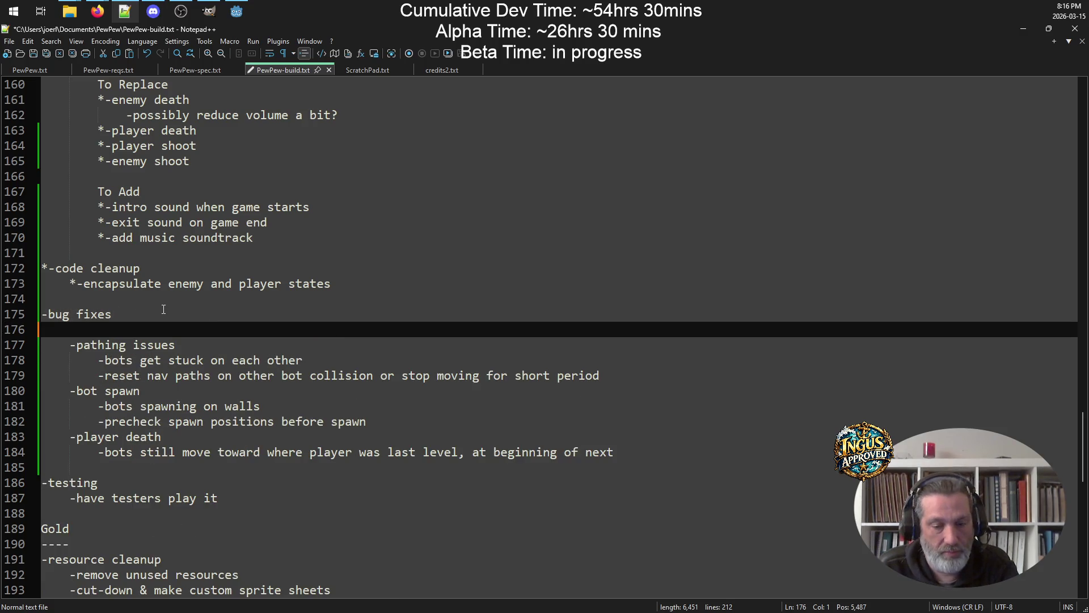
key("BackSpace")
scroll(210, 289, "up", 11)
scroll(210, 289, "up", 14)
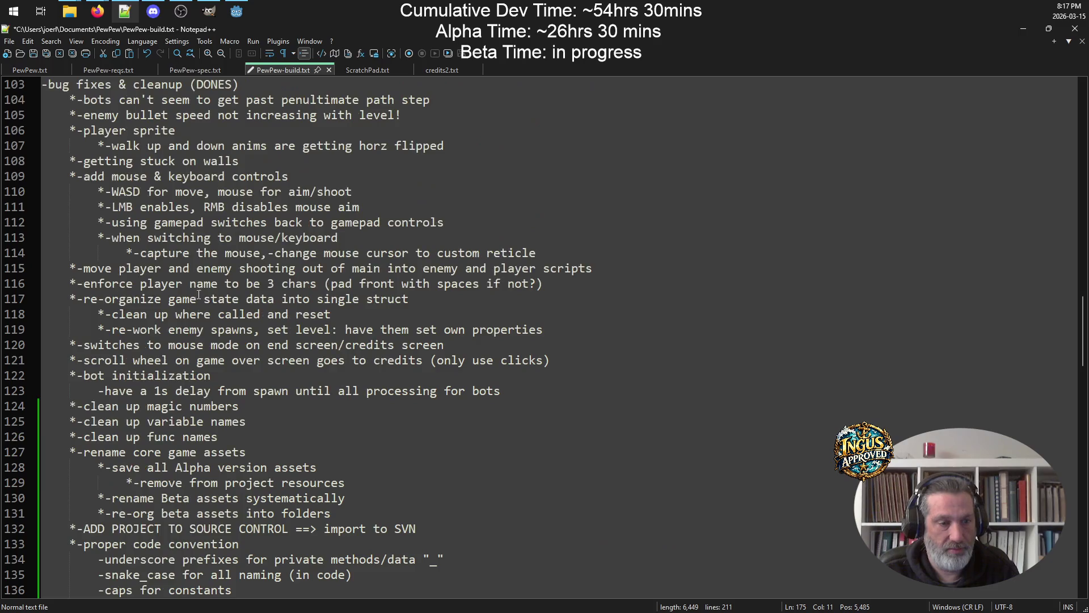
scroll(121, 396, "down", 8)
Paste the player animation entries at line 137, add a blank line after them, and save
left_click(50, 513)
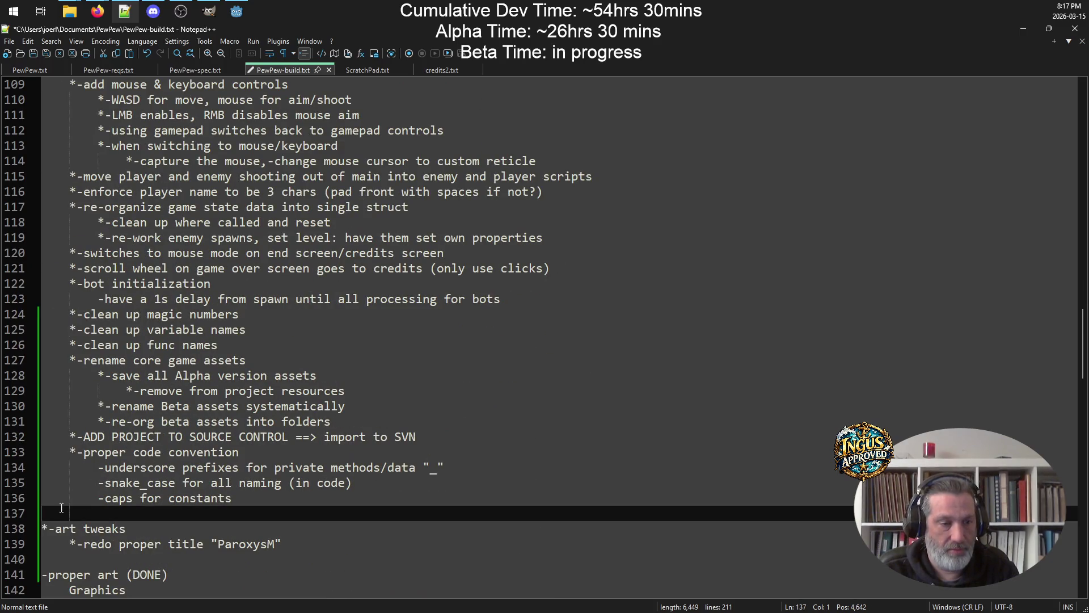
key("ctrl+v")
key("Return")
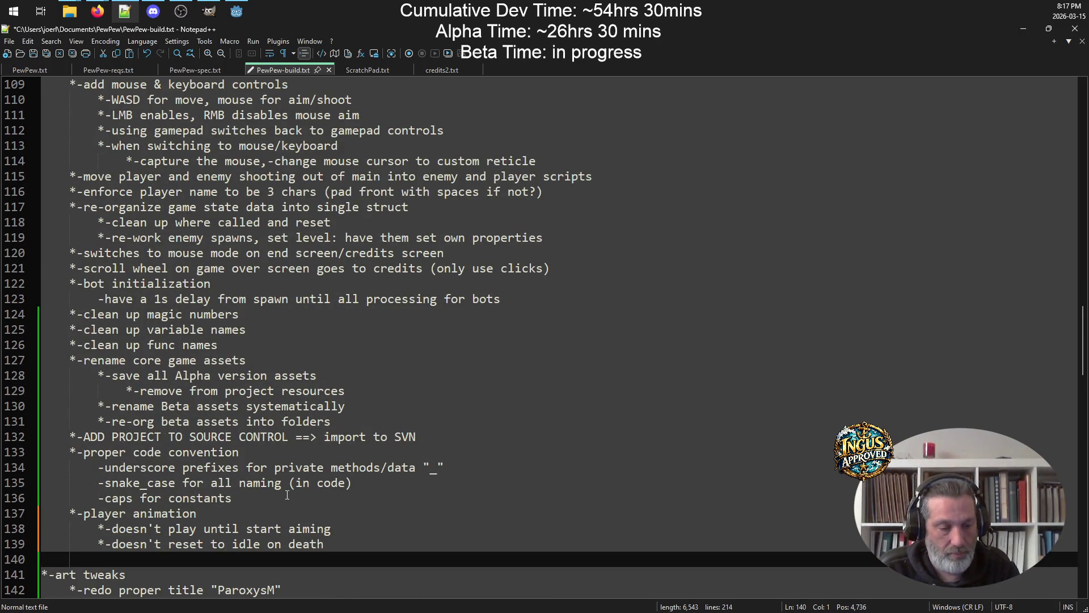
key("ctrl+s")
Go to the pathing issues entry at the reset nav paths note
scroll(417, 352, "down", 17)
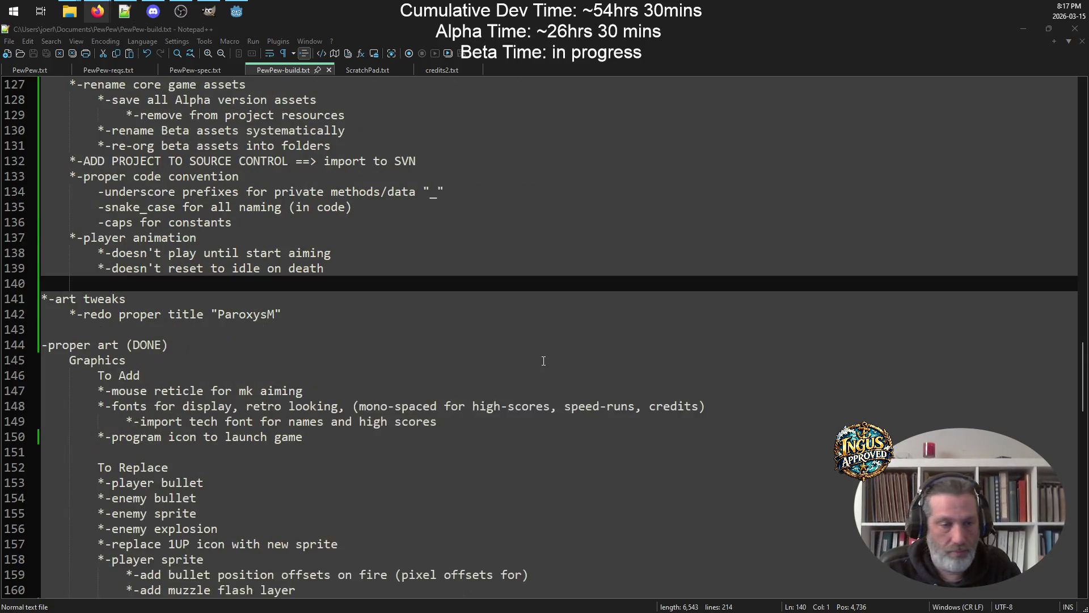
scroll(339, 300, "down", 2)
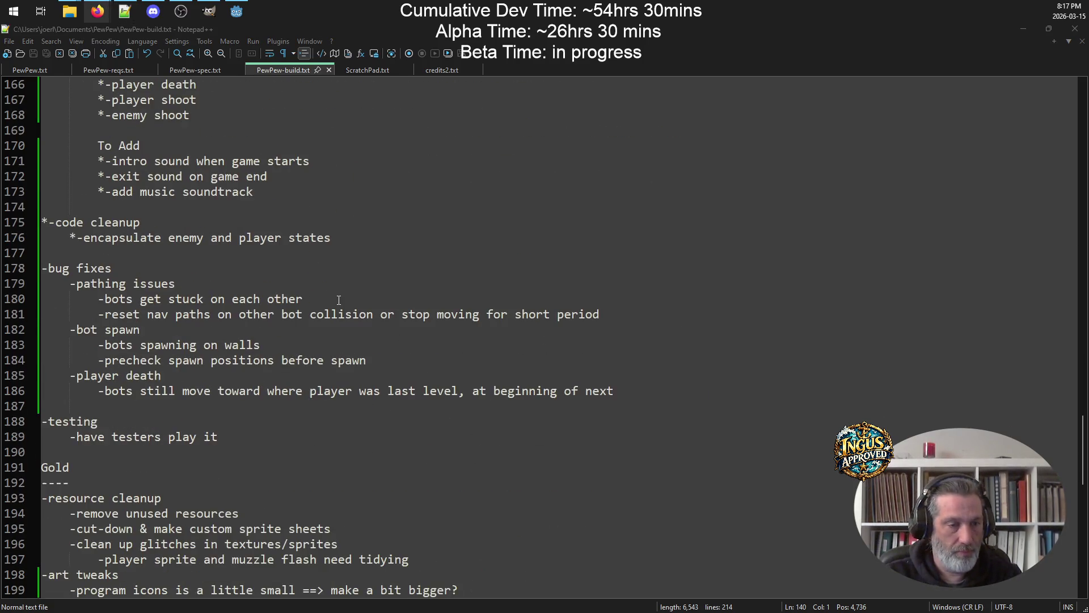
left_click(84, 285)
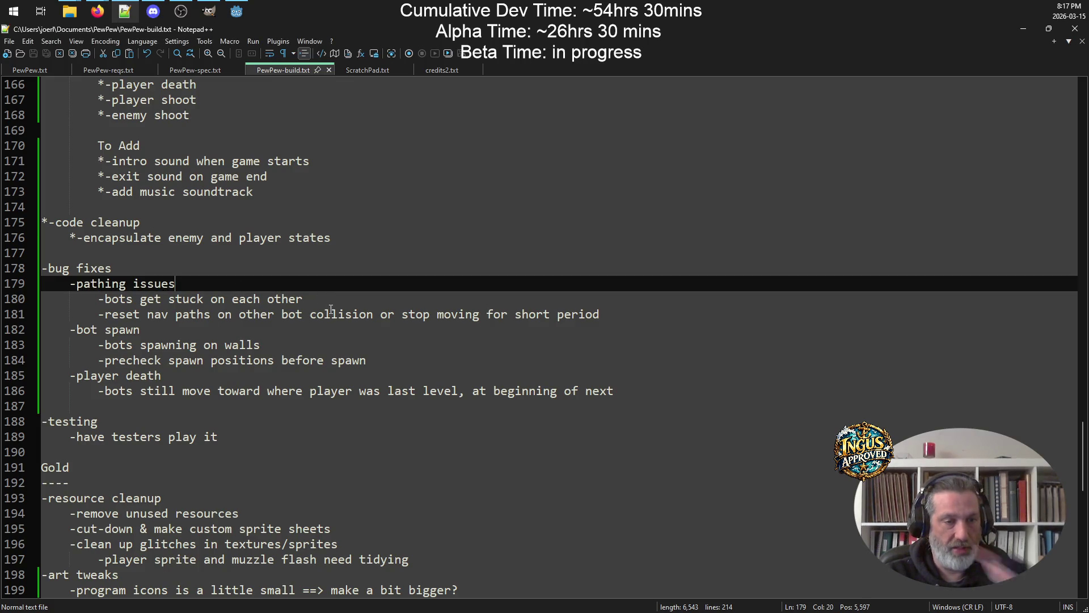
left_click(231, 313)
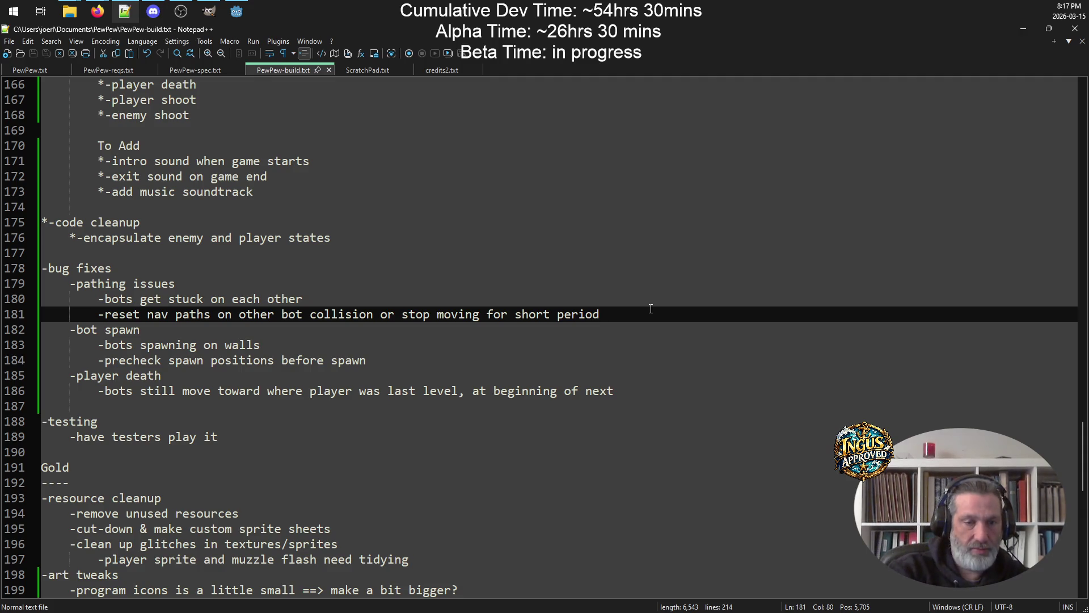
Insert a new line under '-pathing issues' reading 'set nav repathing to 4-6 second'
key("Return")
key("Up")
key("Up")
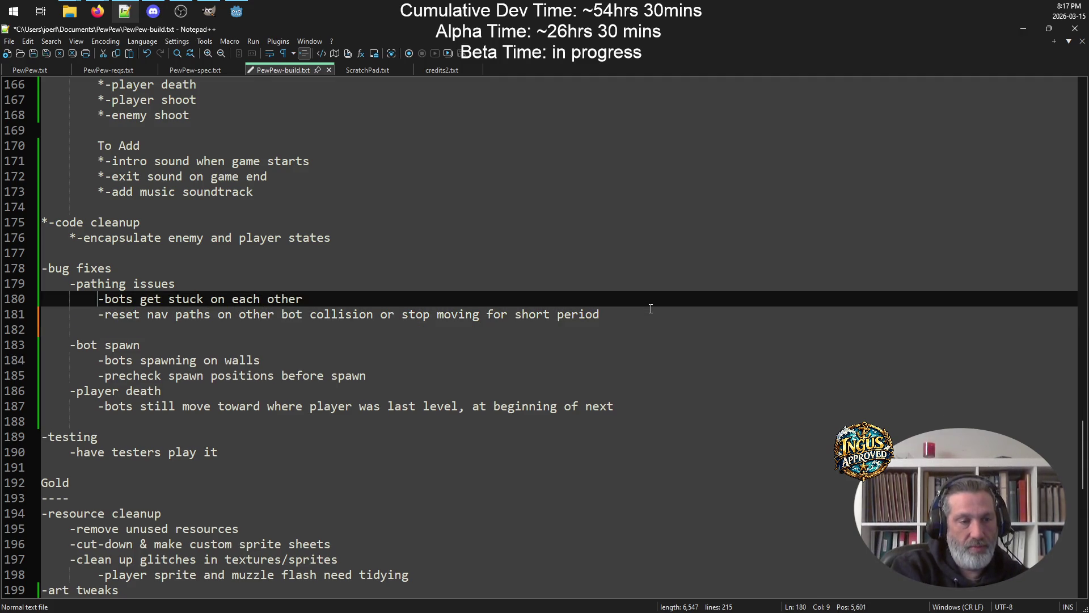
key("Return")
key("Up")
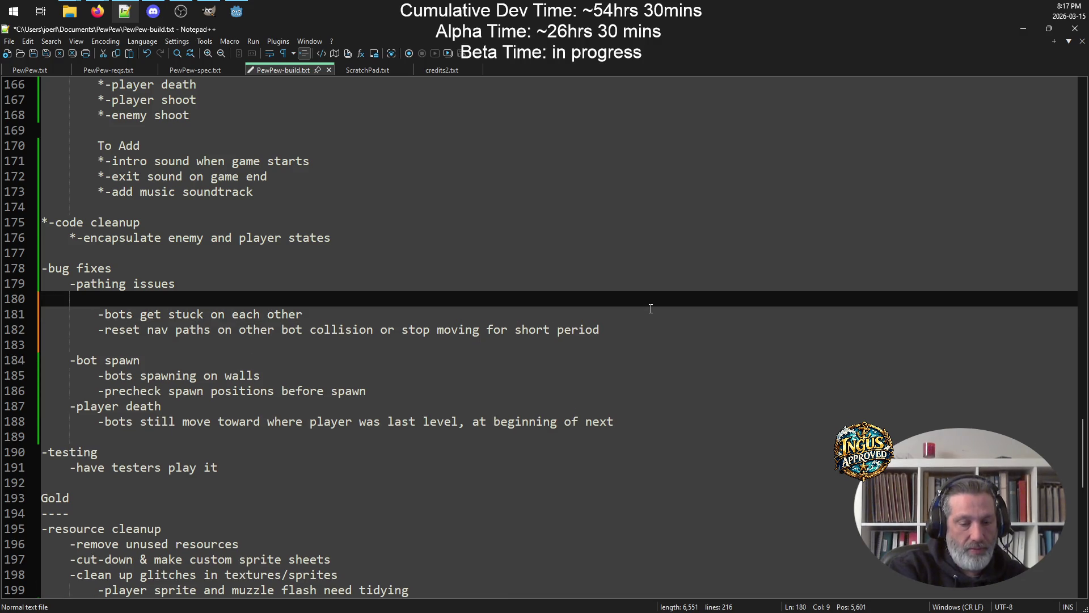
type("-set nav")
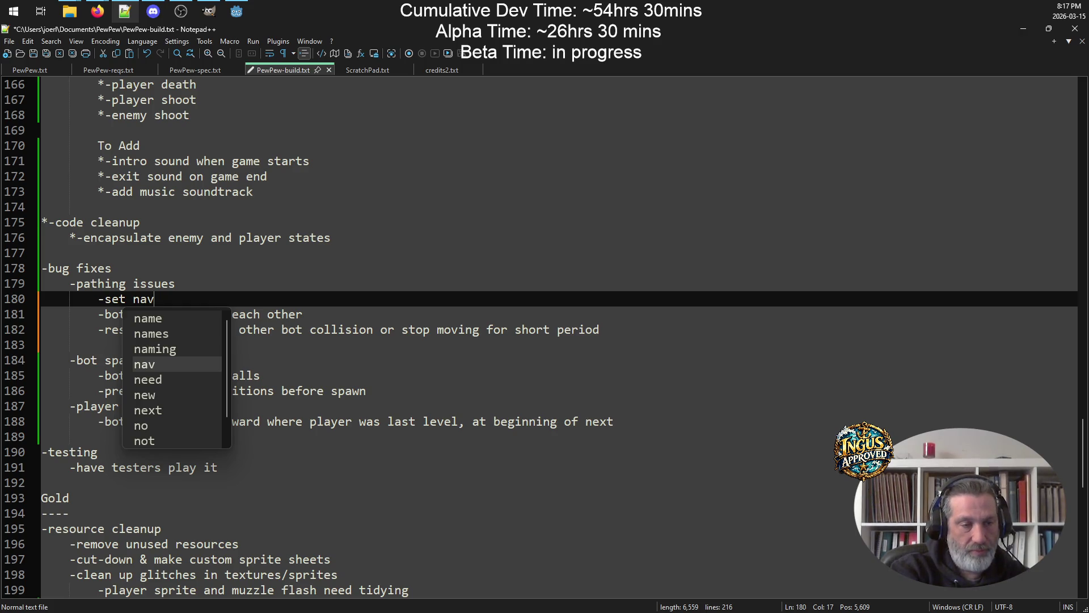
type(" repathing ")
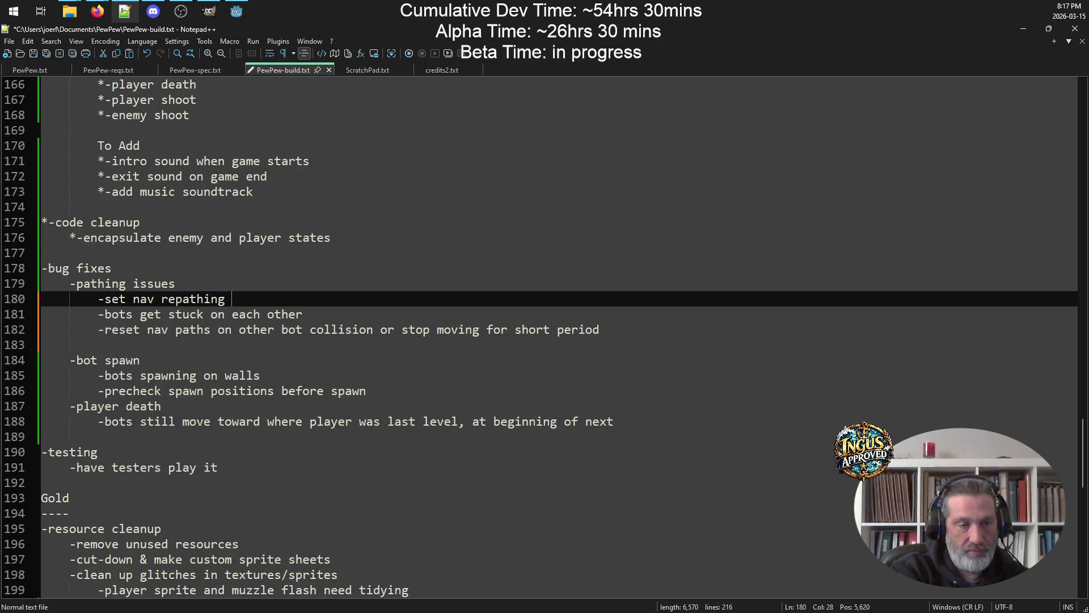
type("to 4-6")
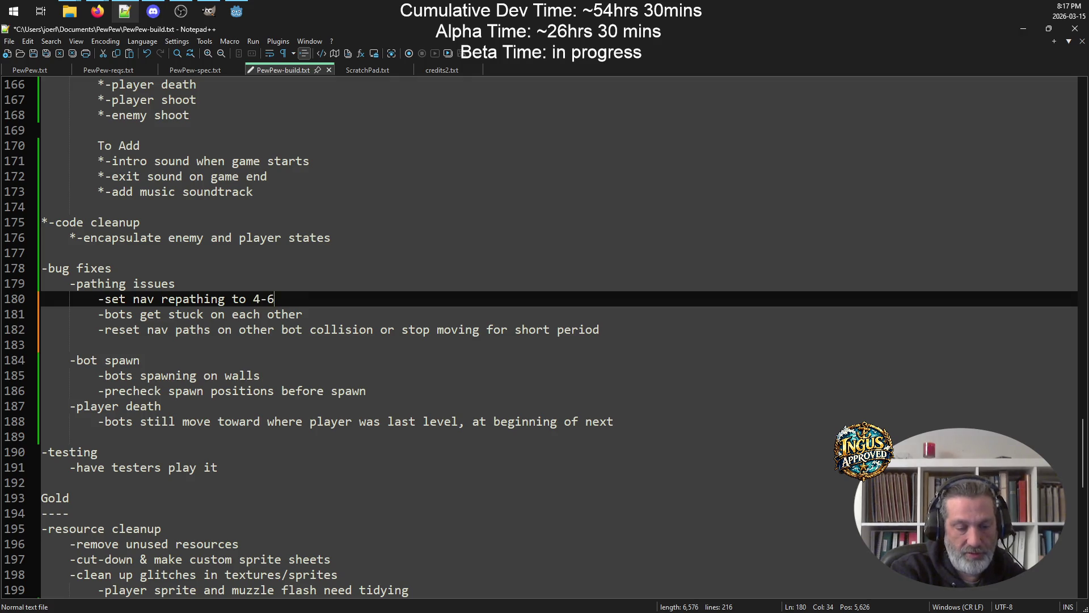
type(" seconds?")
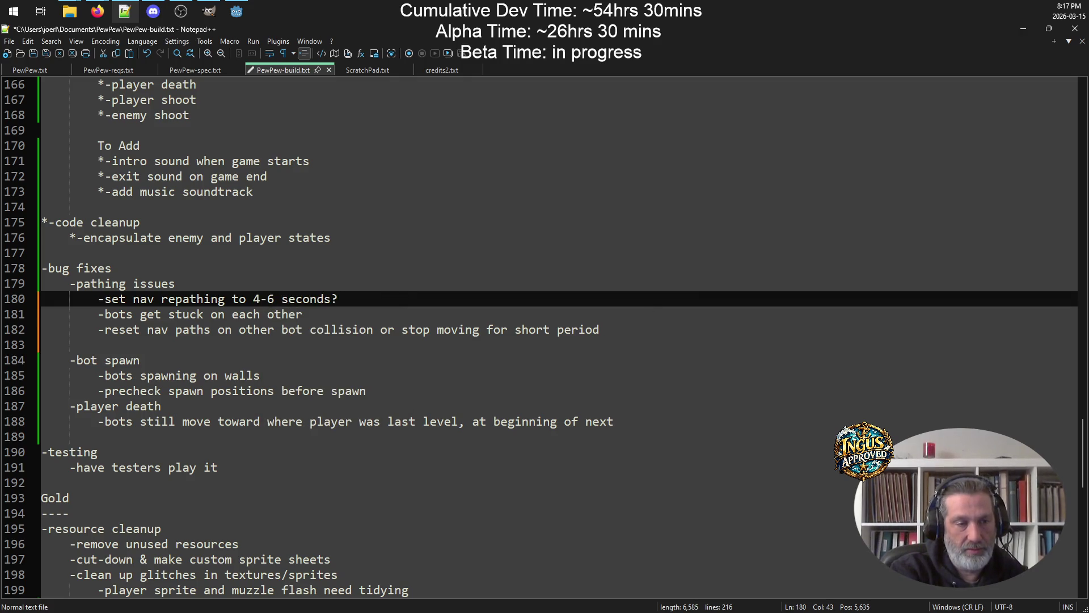
Add a second pathing note 'if bump into each other, repath right away', fixing typos
key("Return")
type("-have")
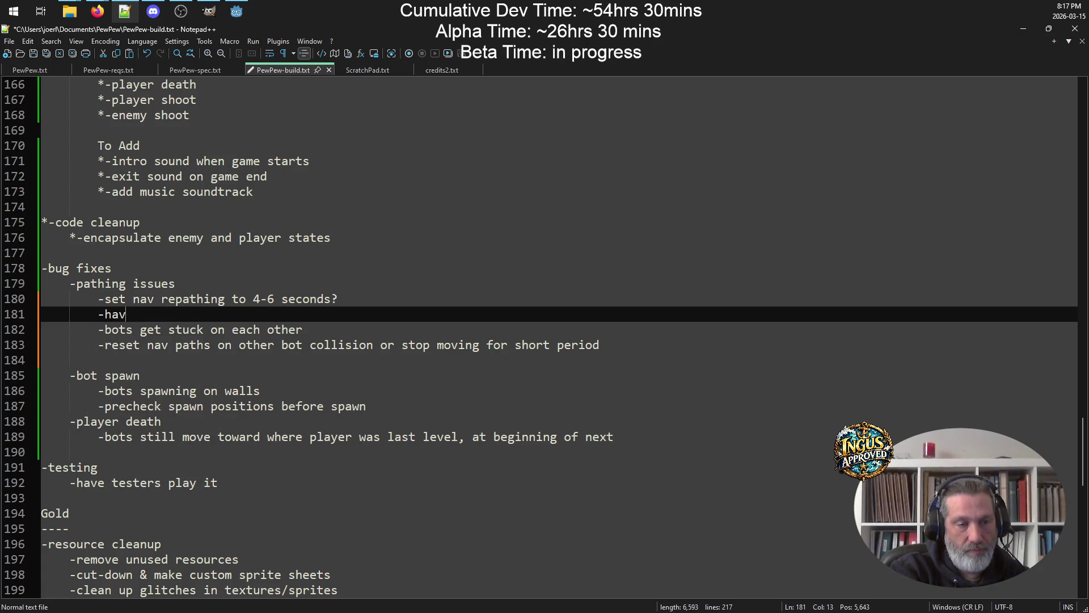
key("BackSpace")
key("BackSpace")
key("BackSpace")
type("set ")
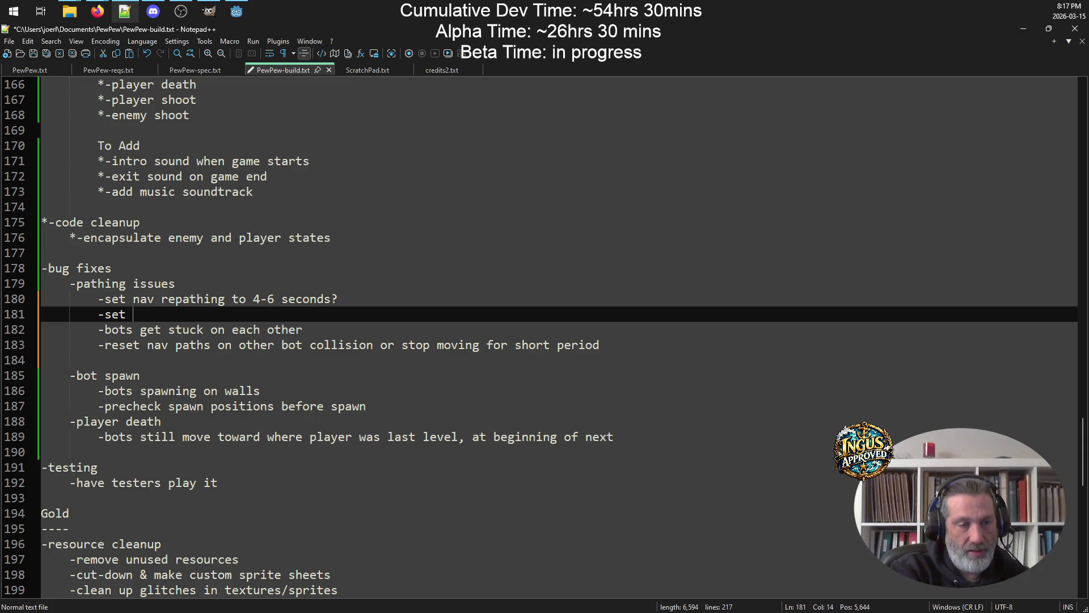
type("nac")
type("v repathing")
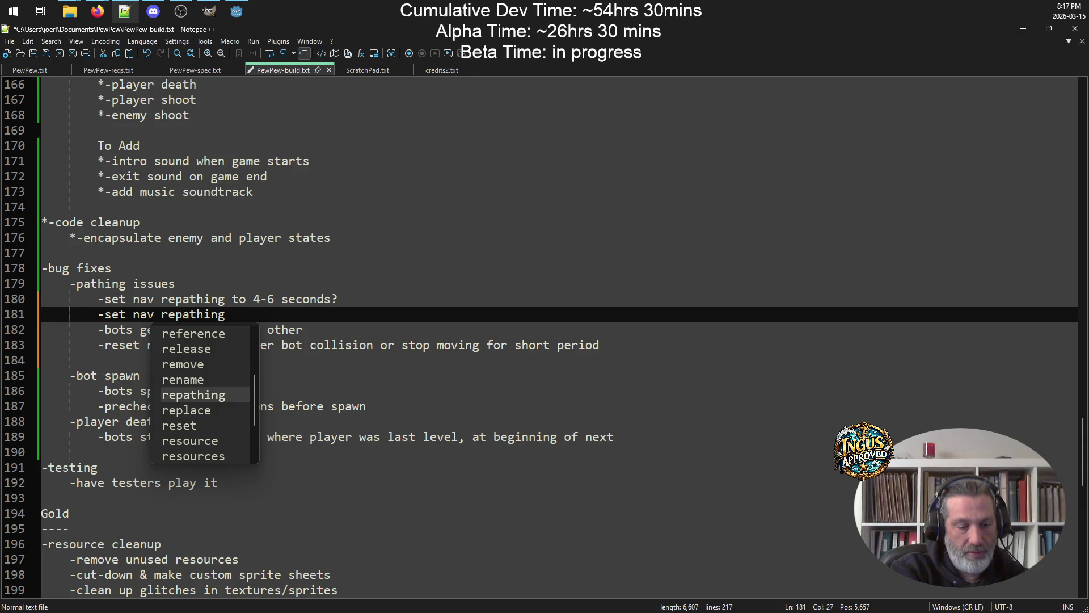
type(" immediat")
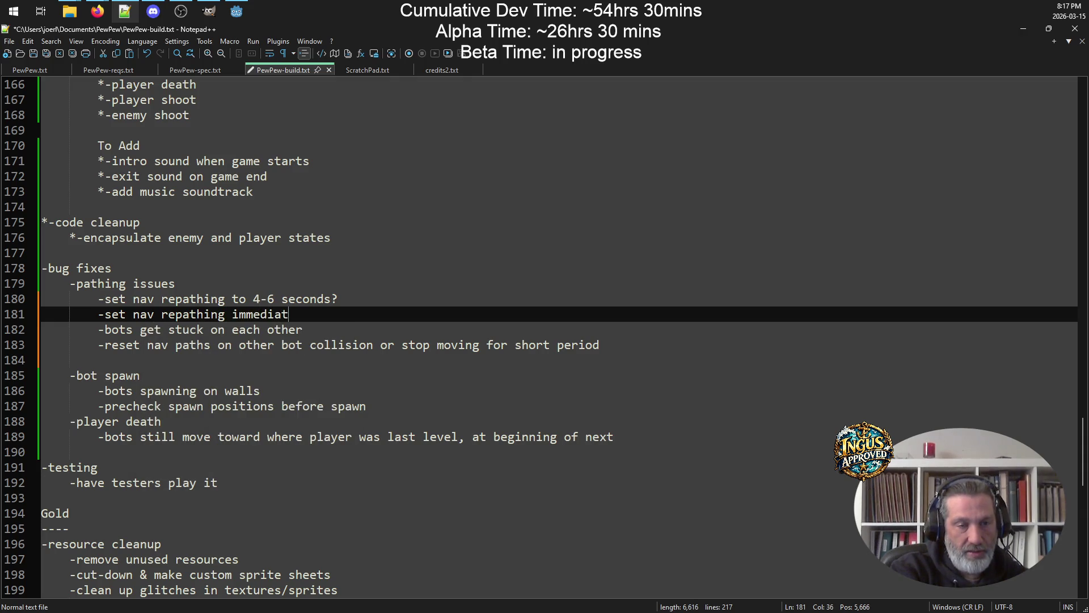
type("ly")
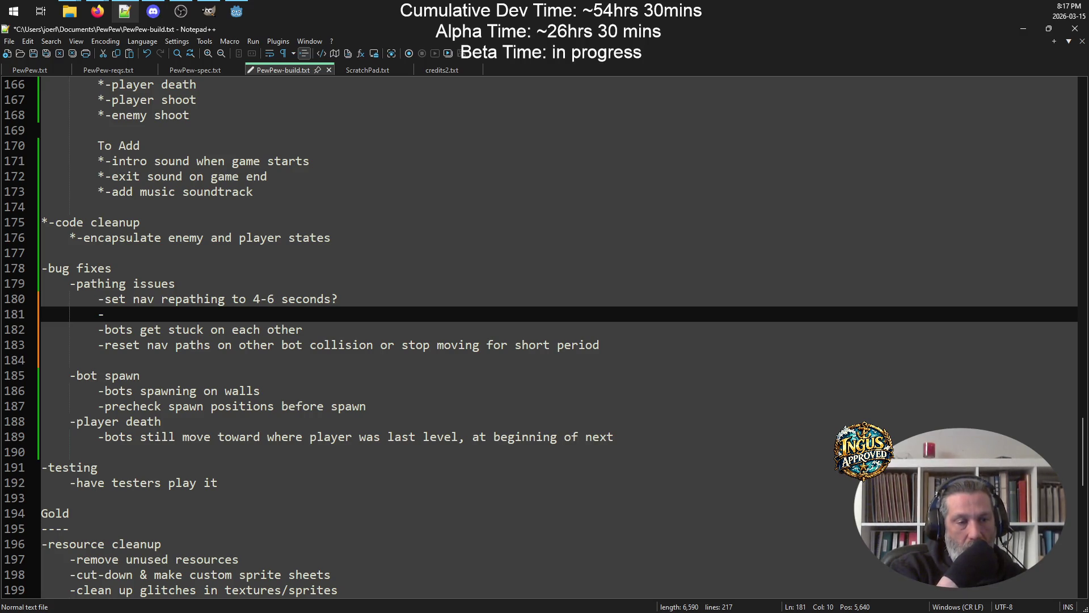
type("if ")
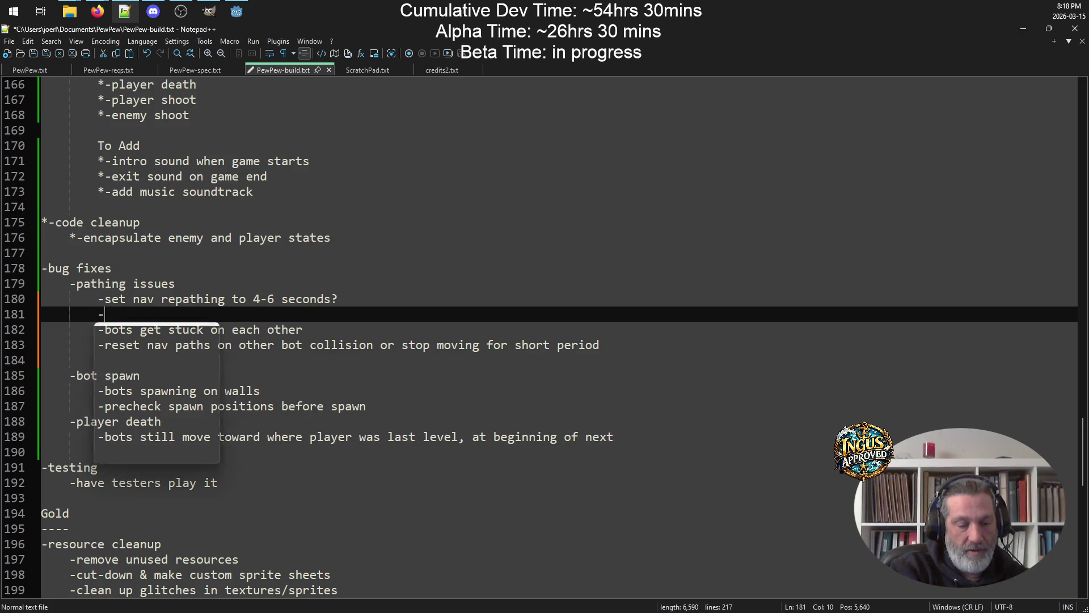
type("bump i")
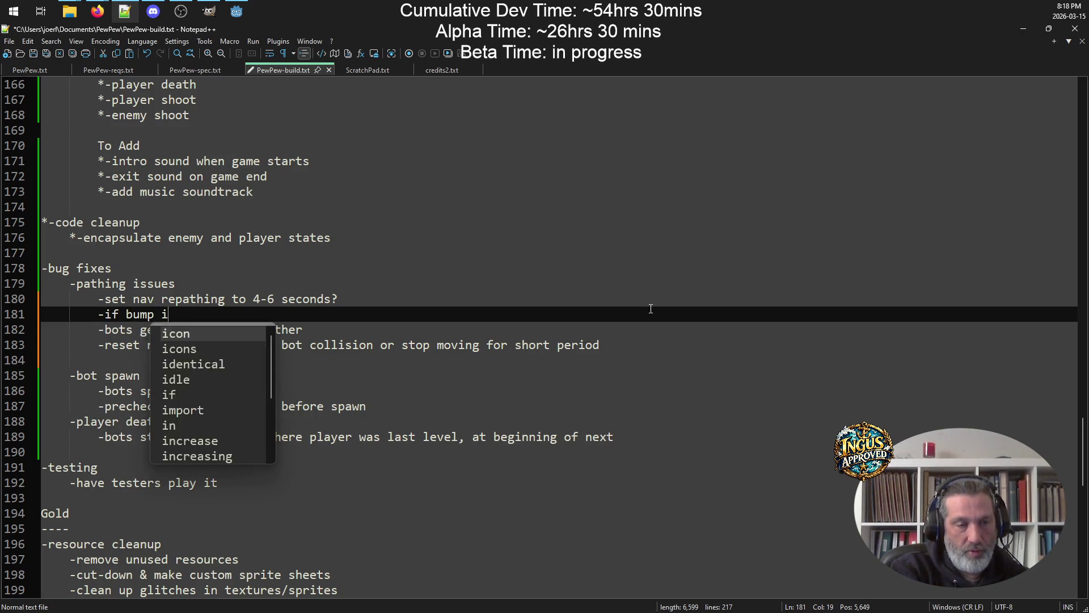
type("nto each other ")
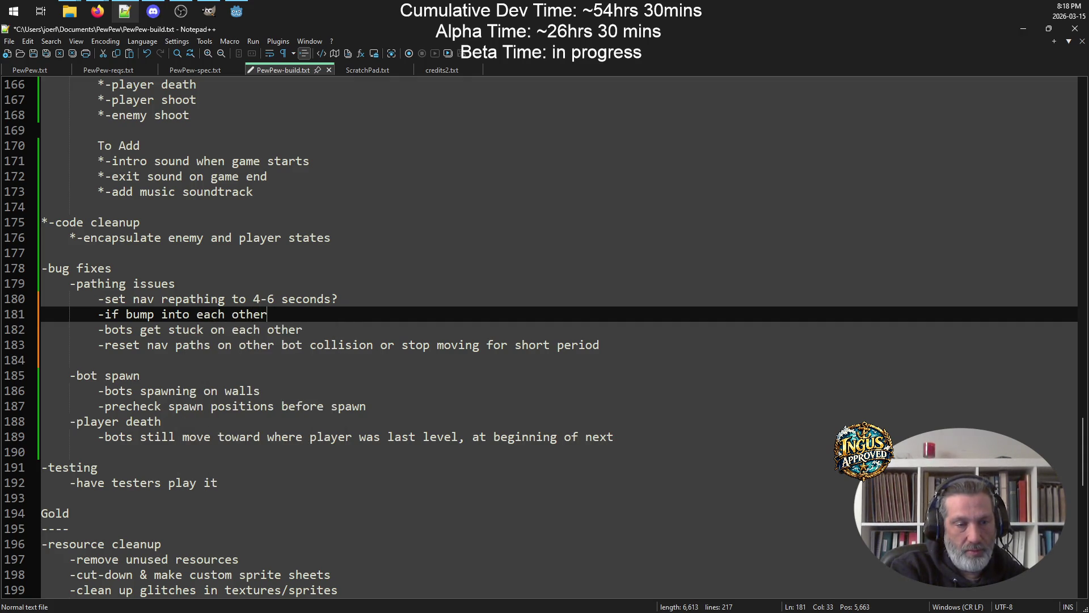
type(", reset nac")
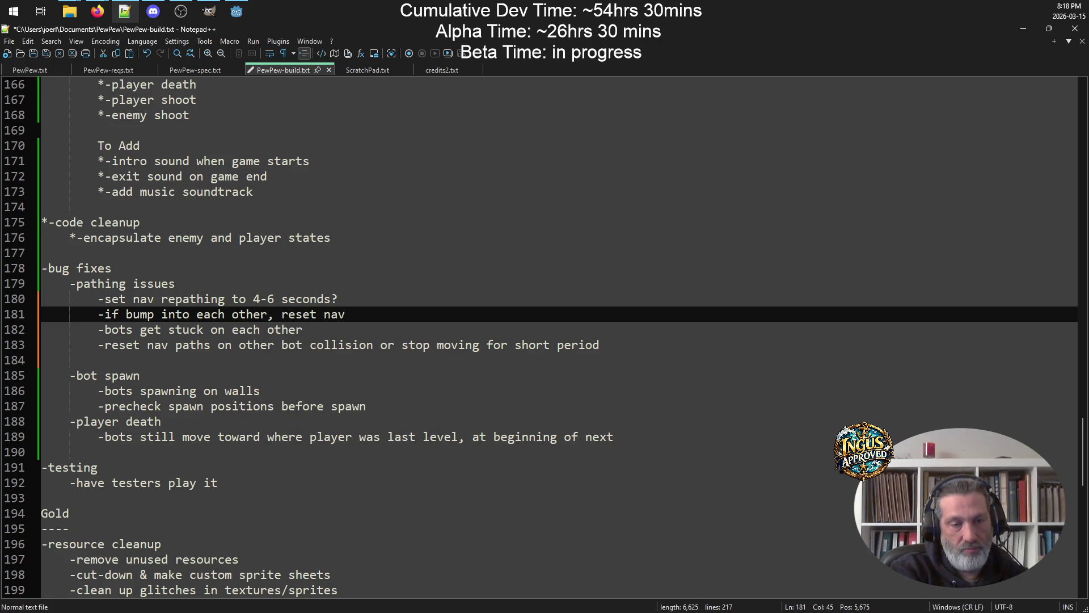
type("p")
key("BackSpace")
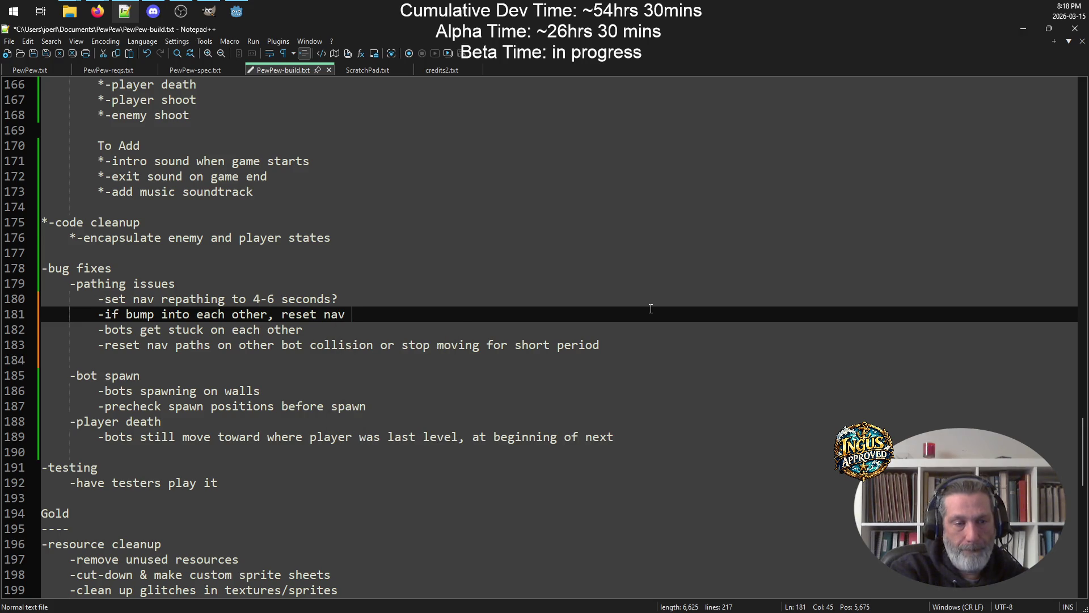
key("BackSpace")
type("path ")
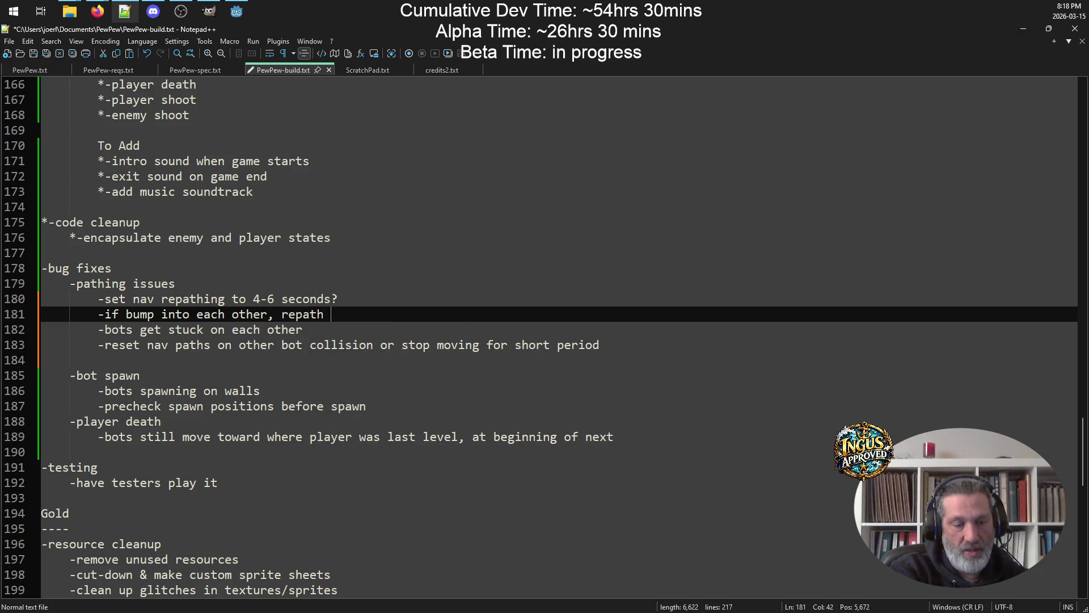
type("ht w")
key("BackSpace")
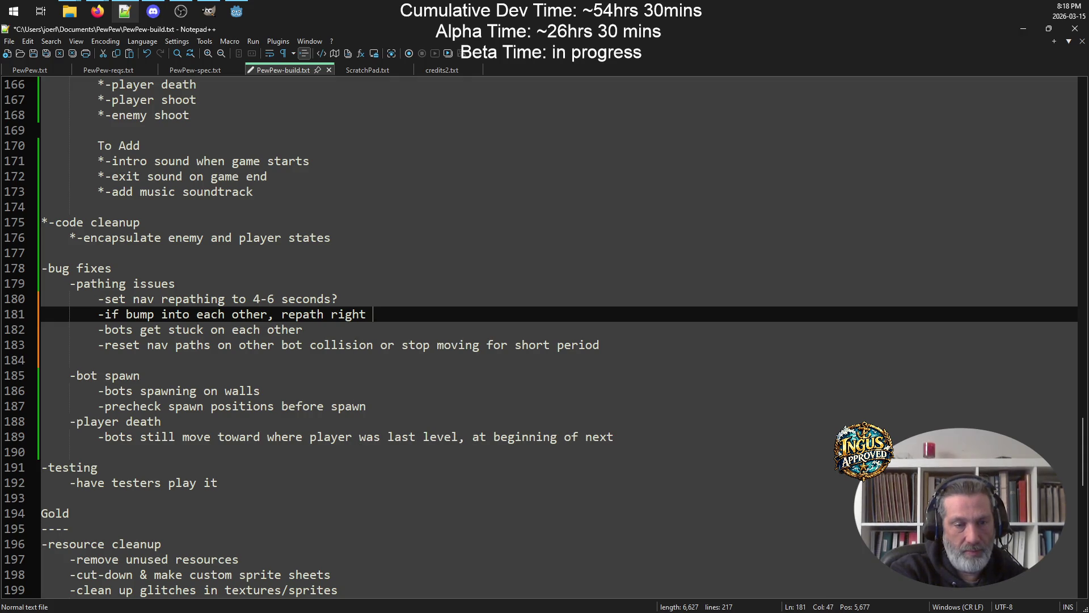
type("away")
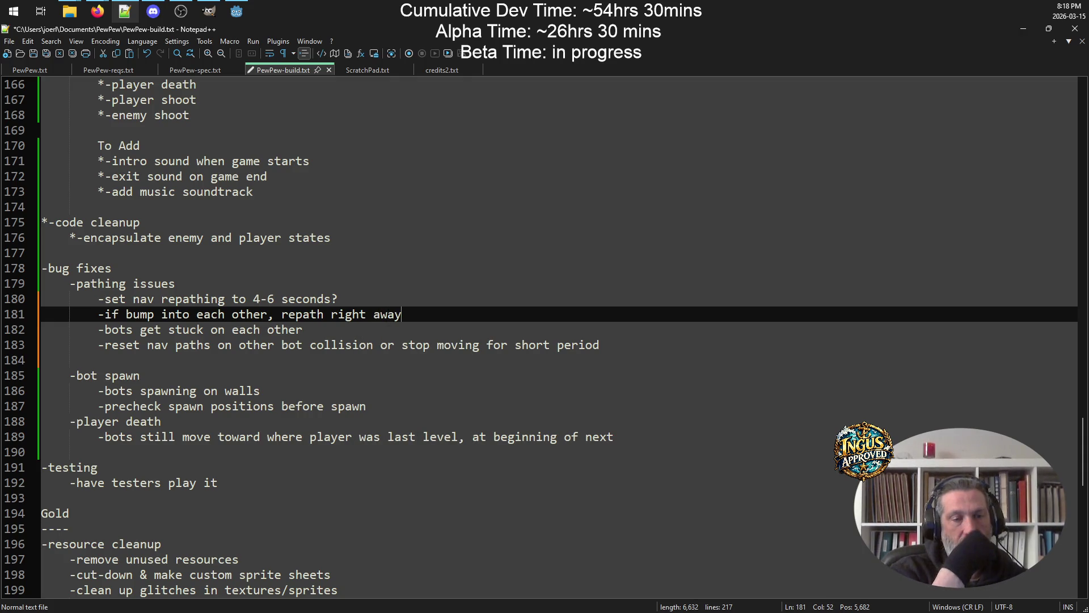
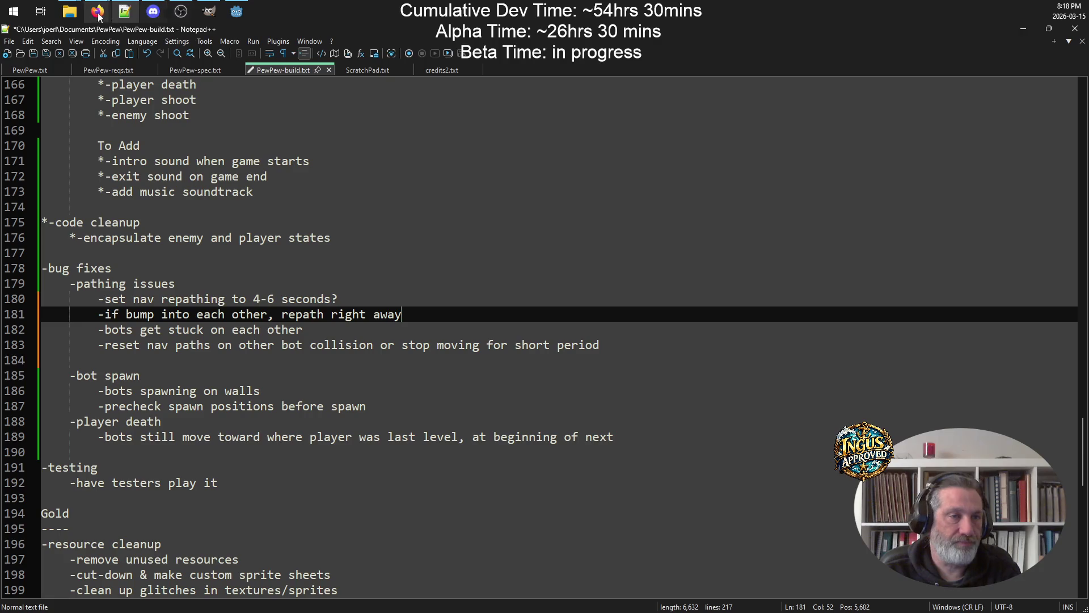
Bring up the p1_bullet scene and its p1_bullet.gd script in the editor
mouse_move(179, 11)
left_click(236, 11)
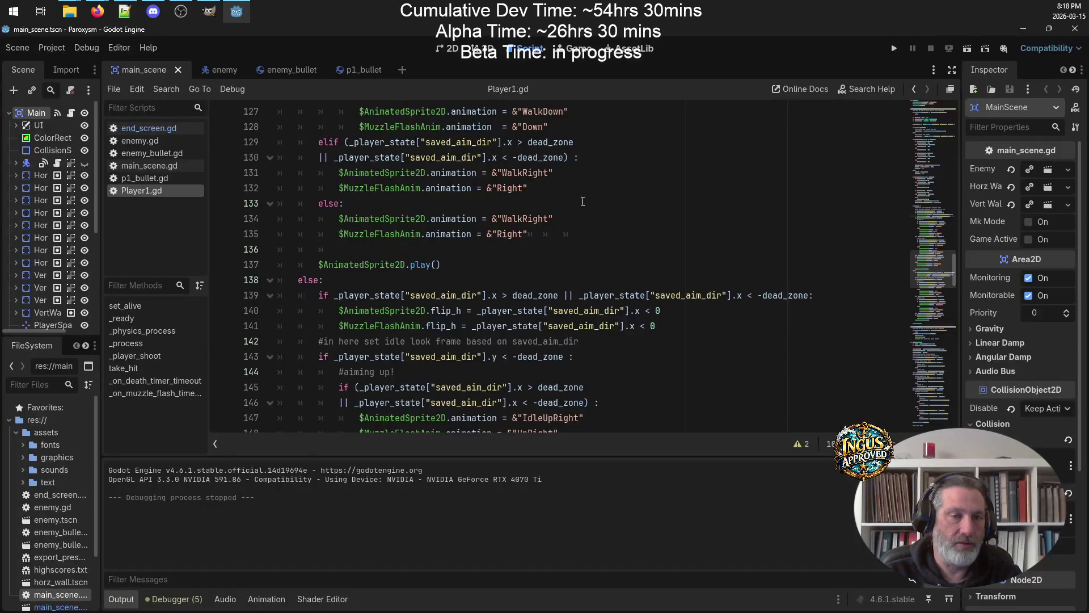
left_click(358, 69)
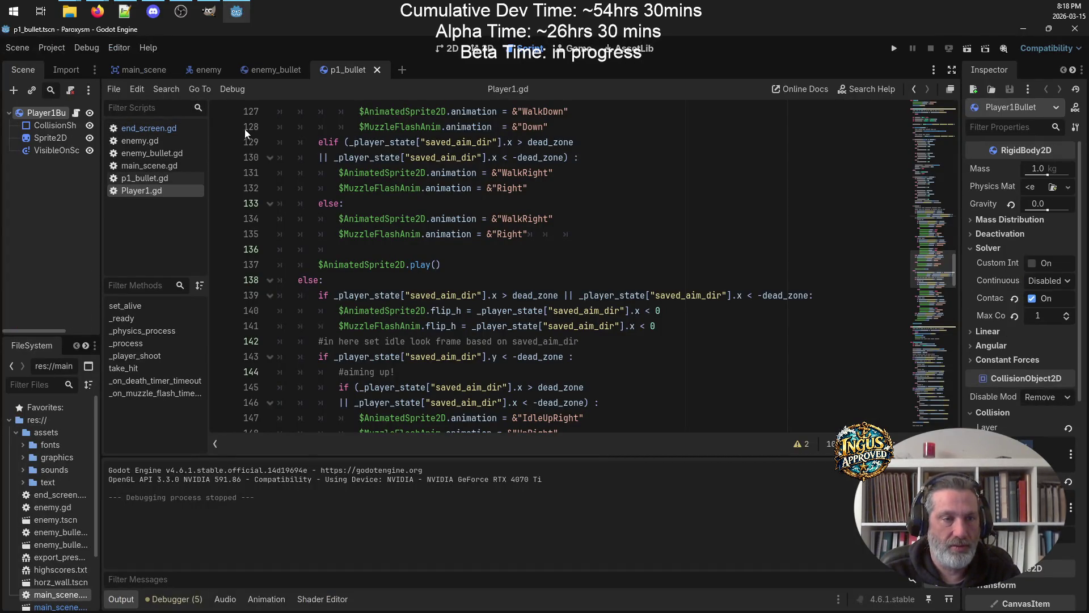
left_click(149, 179)
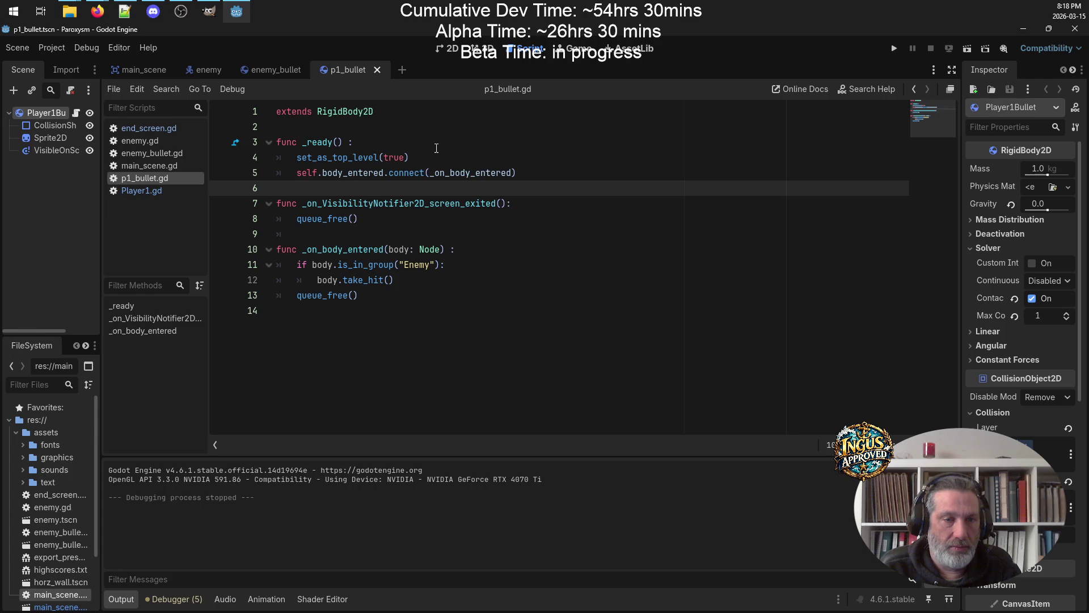
Select and copy the _on_body_entered function from p1_bullet.gd, then switch to enemy.gd
left_click(275, 250)
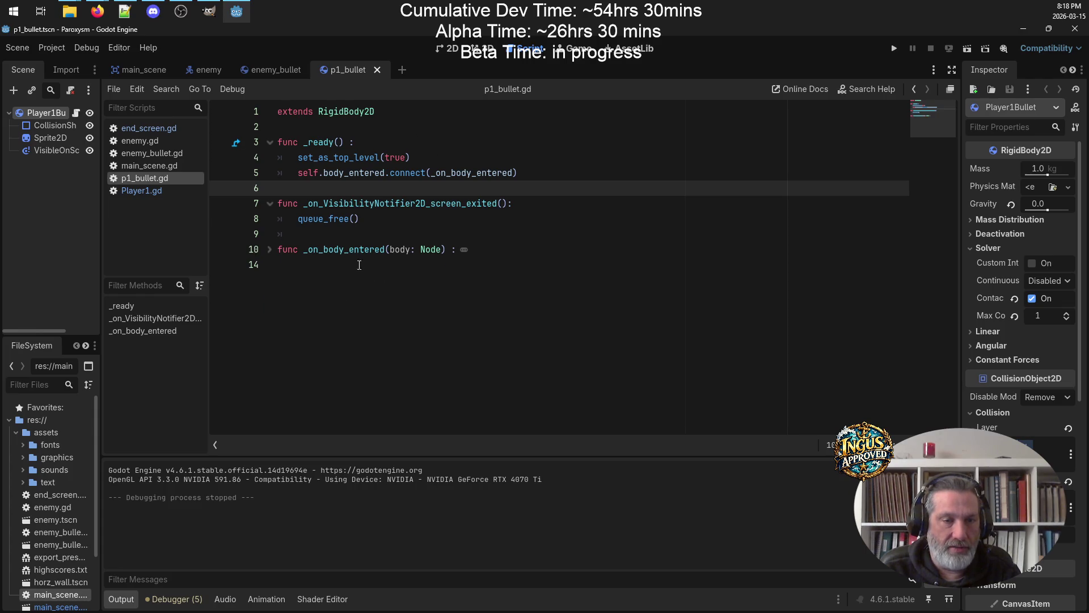
left_click(270, 252)
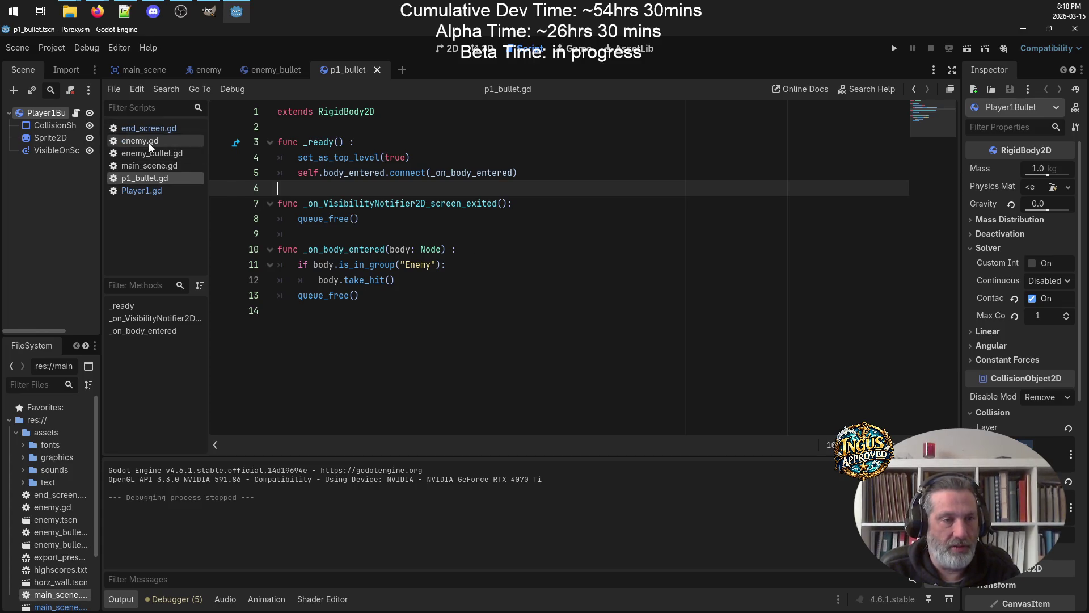
left_click(402, 301)
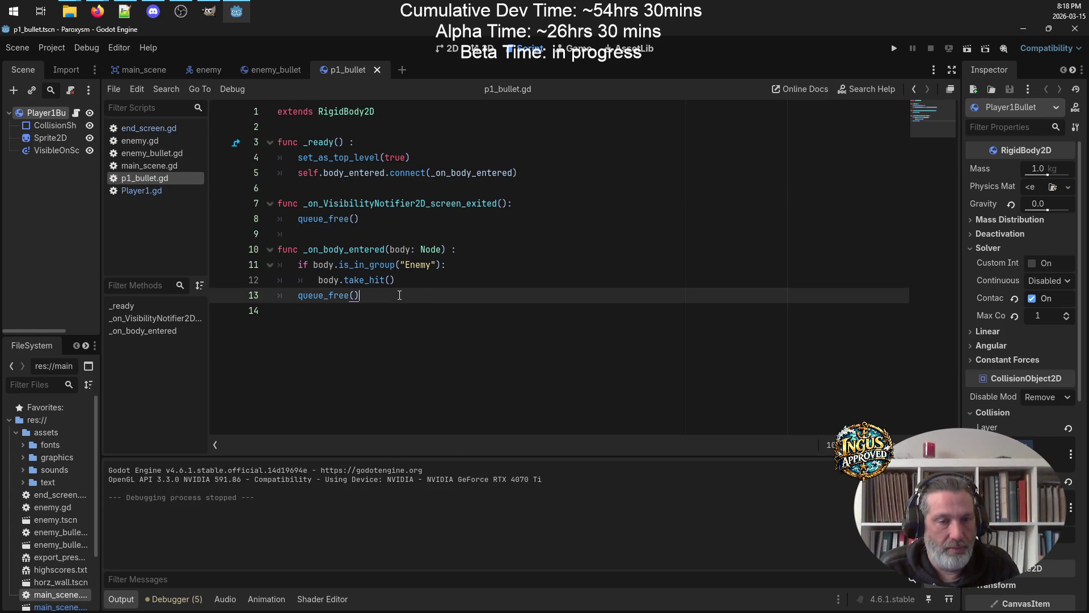
left_click_drag(400, 295, 256, 246)
key("ctrl+c")
left_click(146, 141)
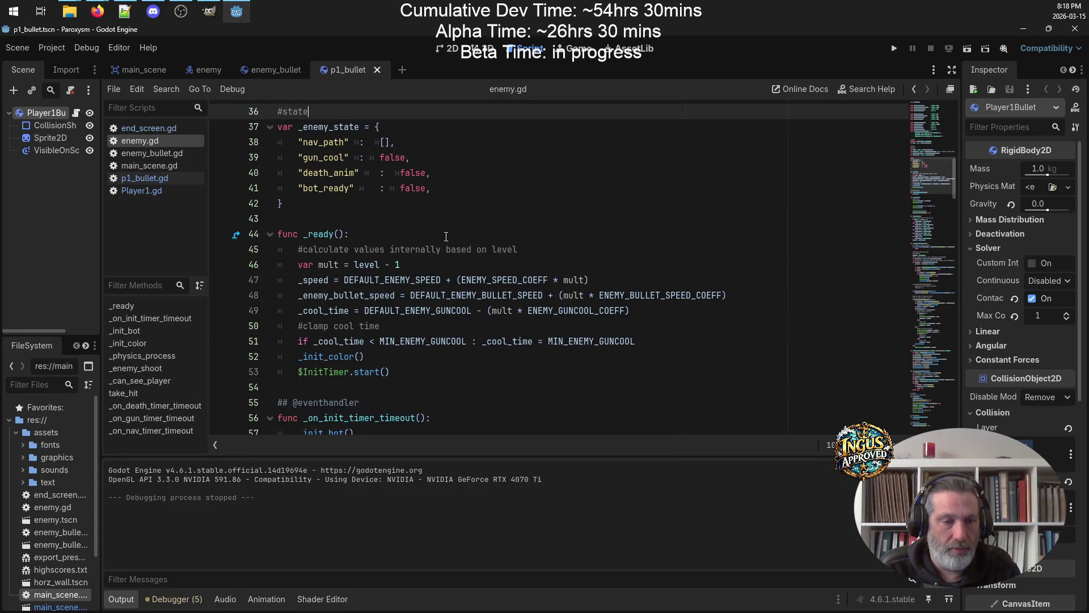
Paste the copied _on_body_entered handler onto empty line 54 of enemy.gd
scroll(446, 236, "down", 5)
left_click(375, 158)
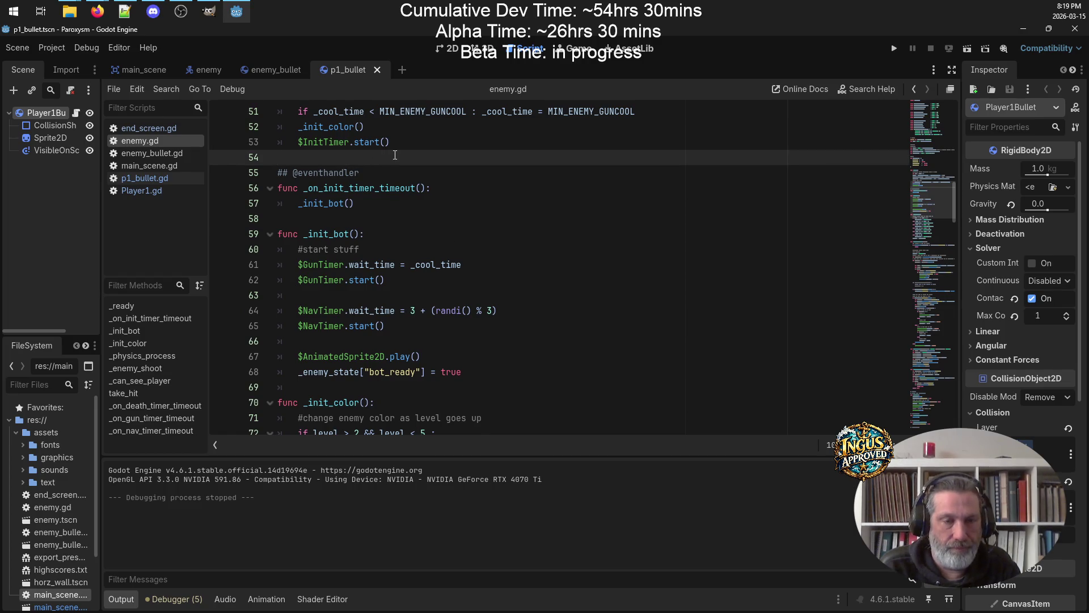
key("ctrl+v")
Replace the handler's body with print("bump"), save enemy.gd, and widen the Inspector panel
left_click_drag(360, 220, 295, 190)
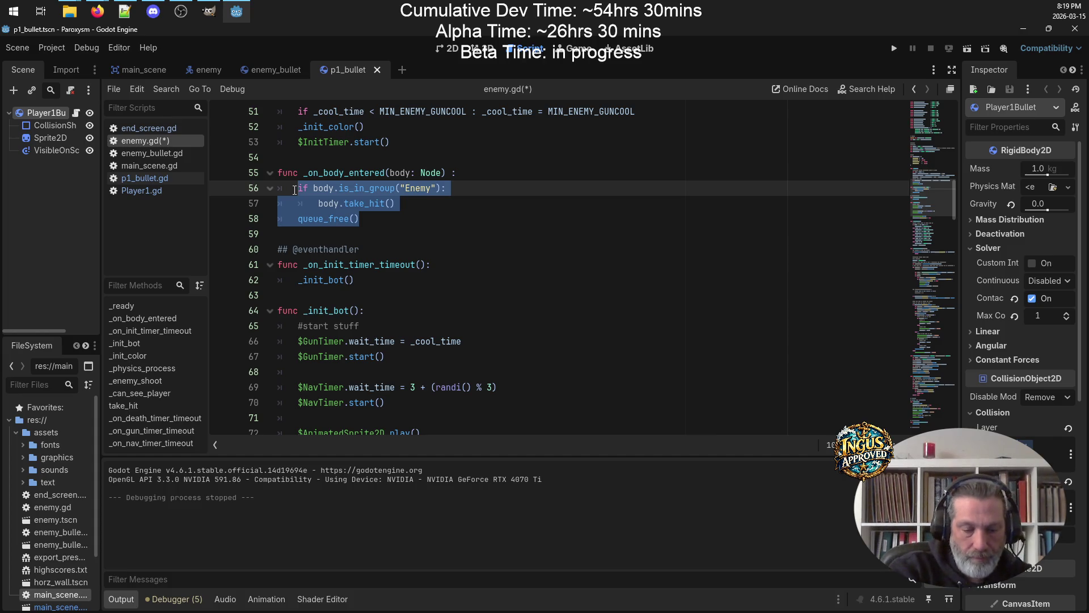
type("print(")
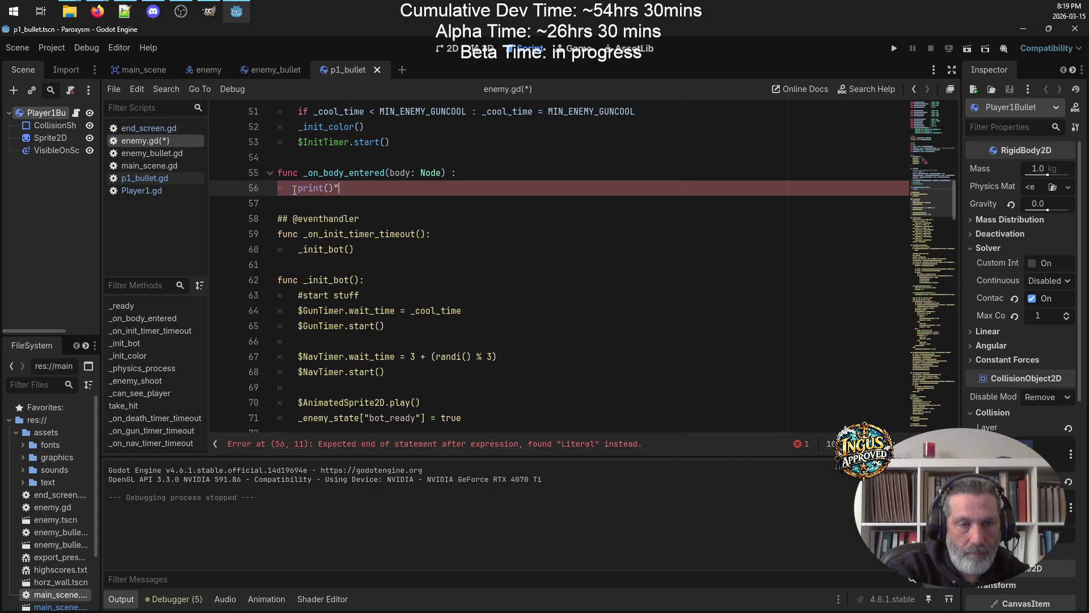
key("BackSpace")
key("Left")
type("\"")
key("Right")
type("b")
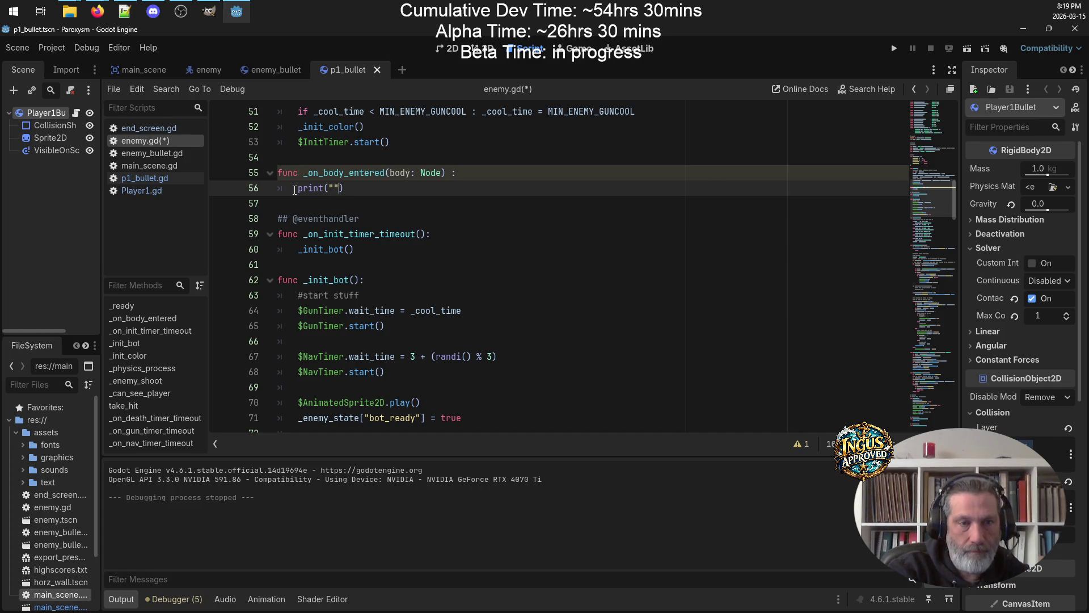
type("bump")
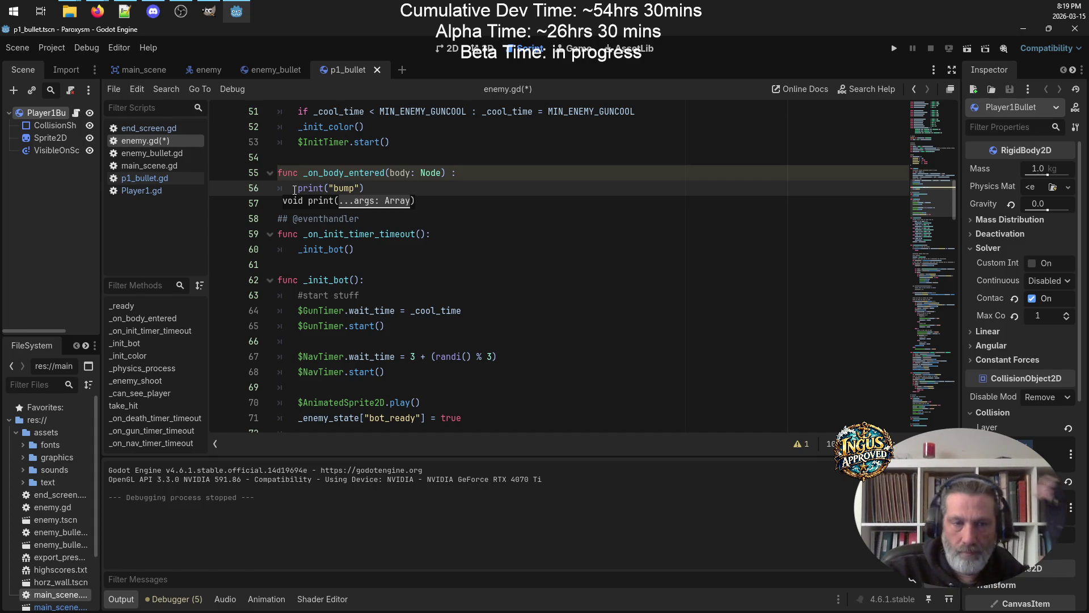
left_click(515, 208)
key("ctrl+s")
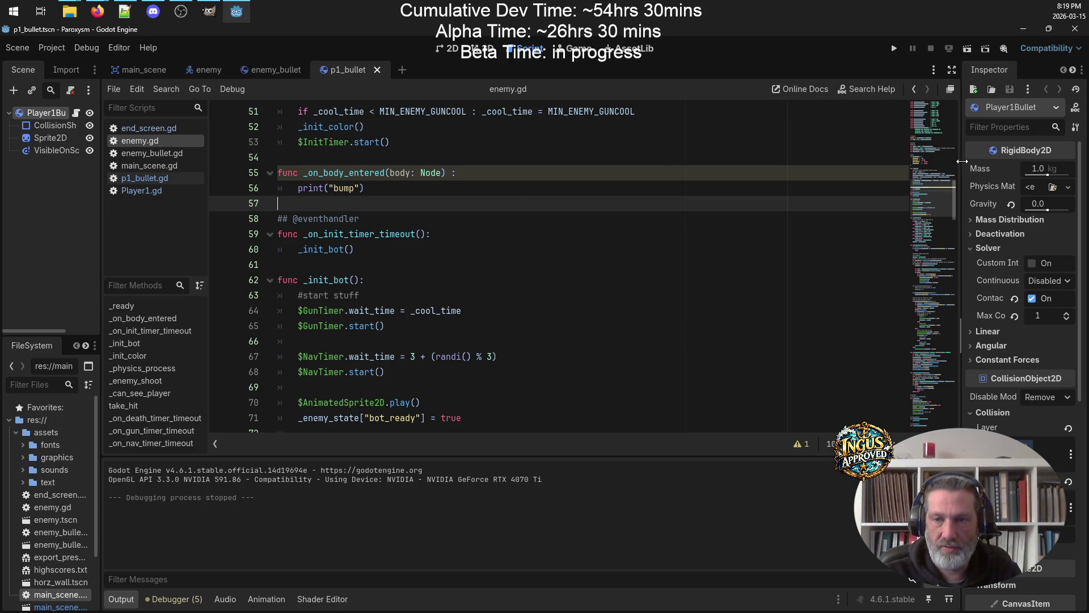
left_click_drag(963, 161, 853, 164)
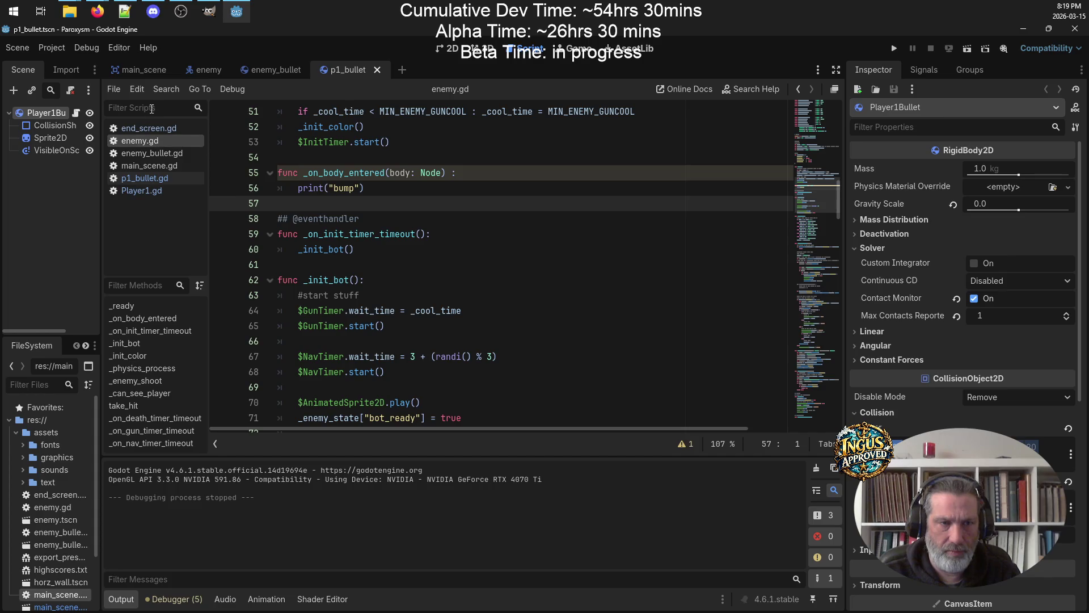
In the enemy scene, review the Enemy's Collision, Moving Platform, Layer/Mask and Input properties, then run the game
left_click(205, 70)
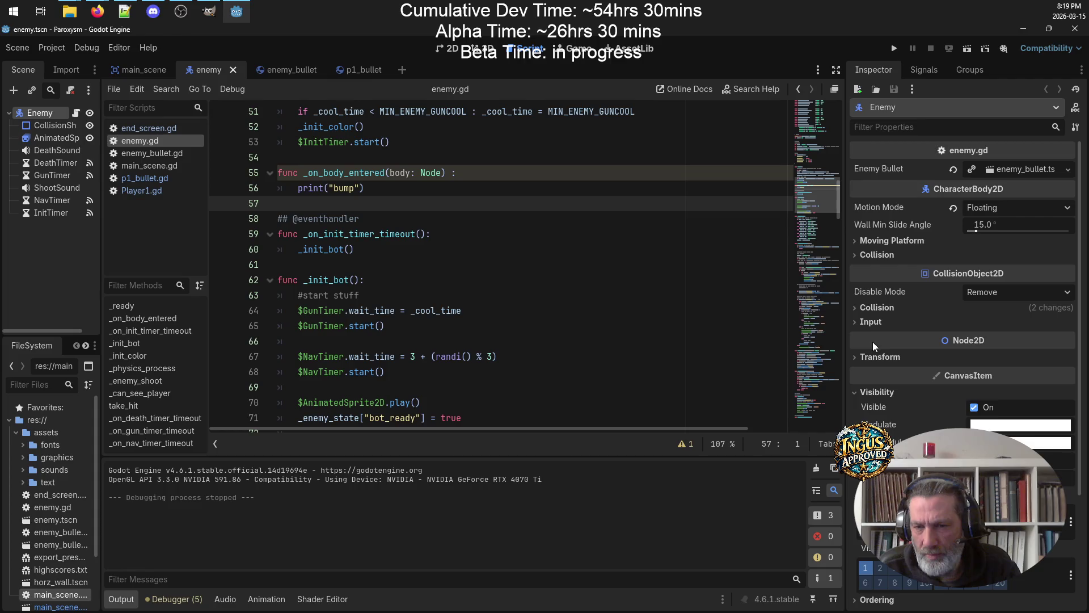
left_click(858, 399)
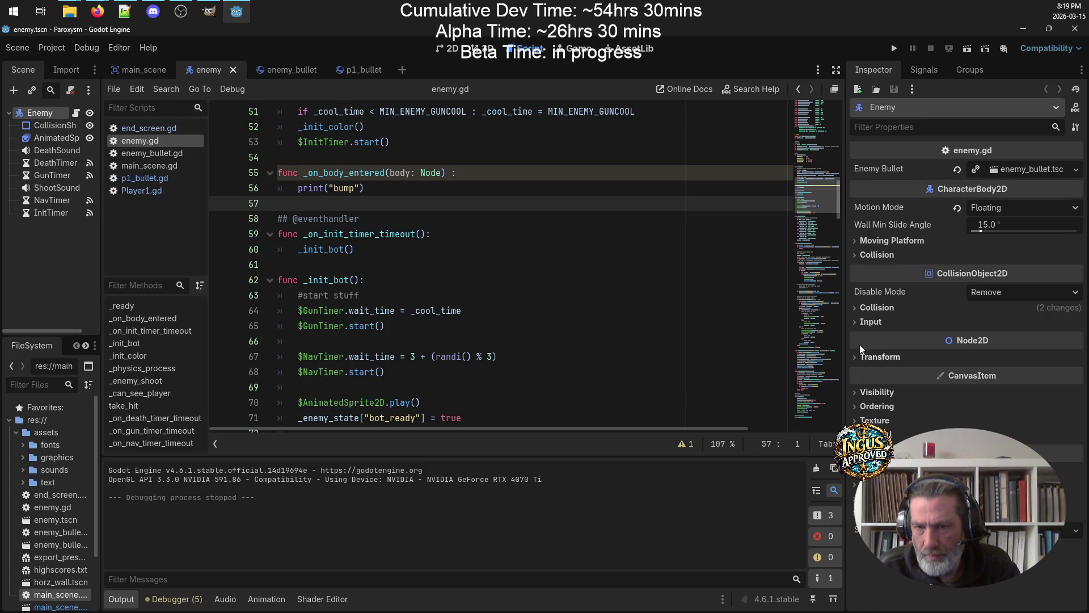
left_click(860, 256)
left_click(858, 260)
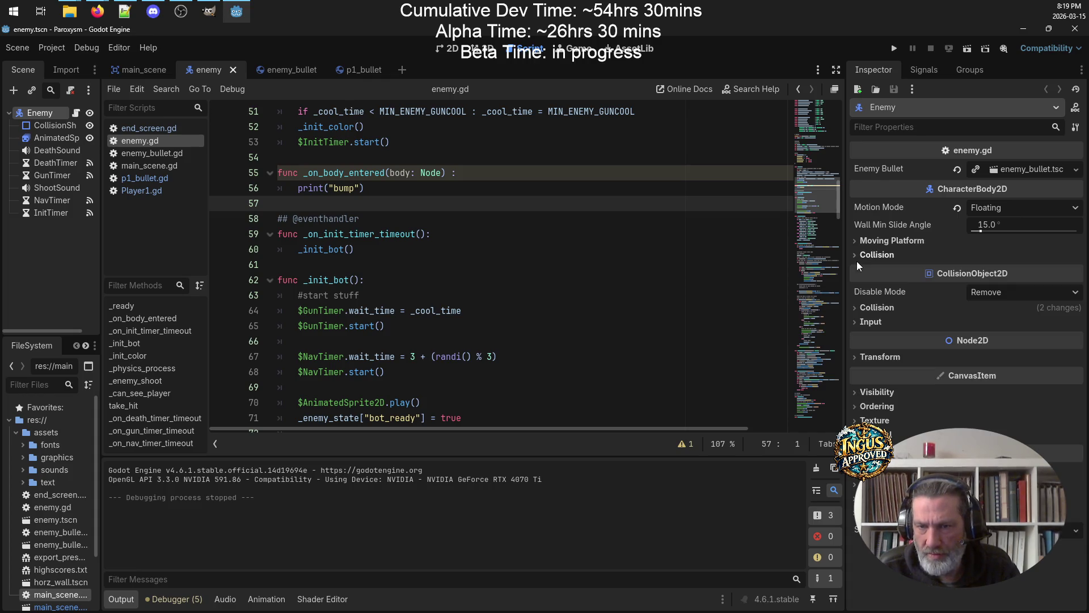
left_click(858, 242)
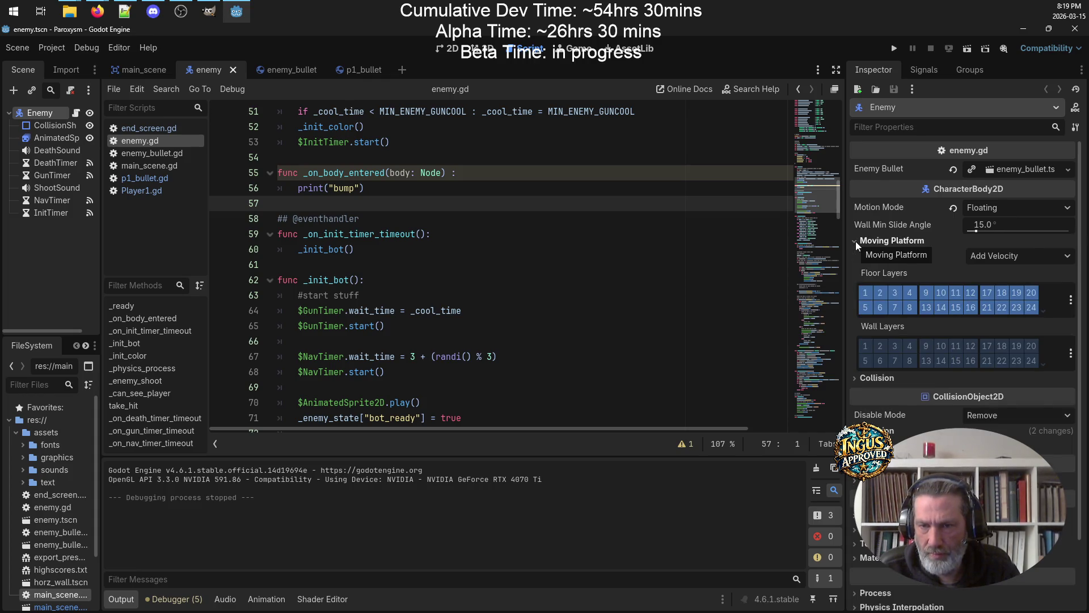
left_click(857, 243)
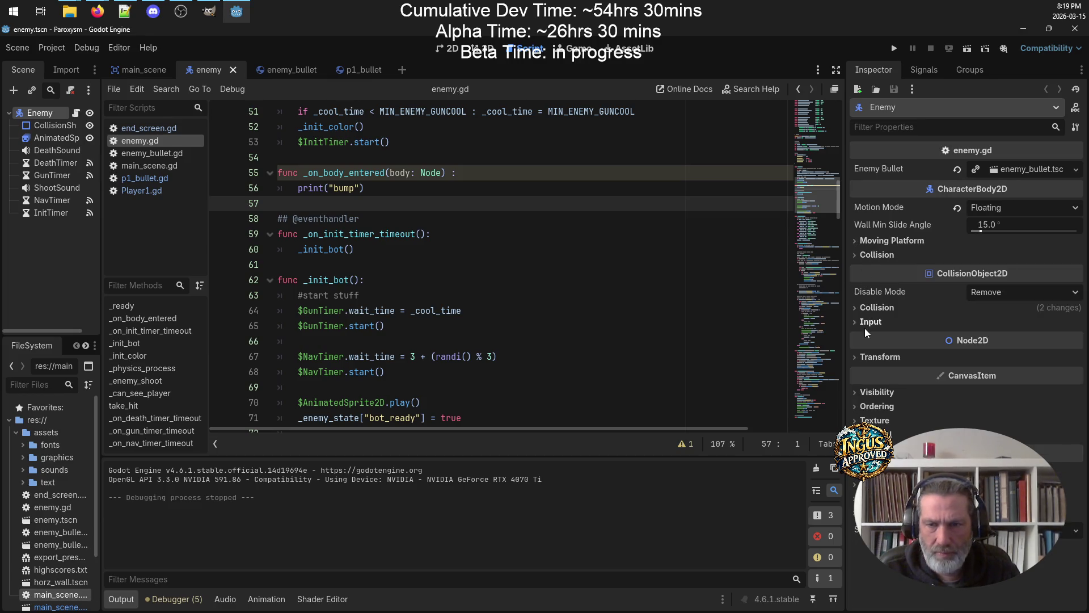
left_click(856, 309)
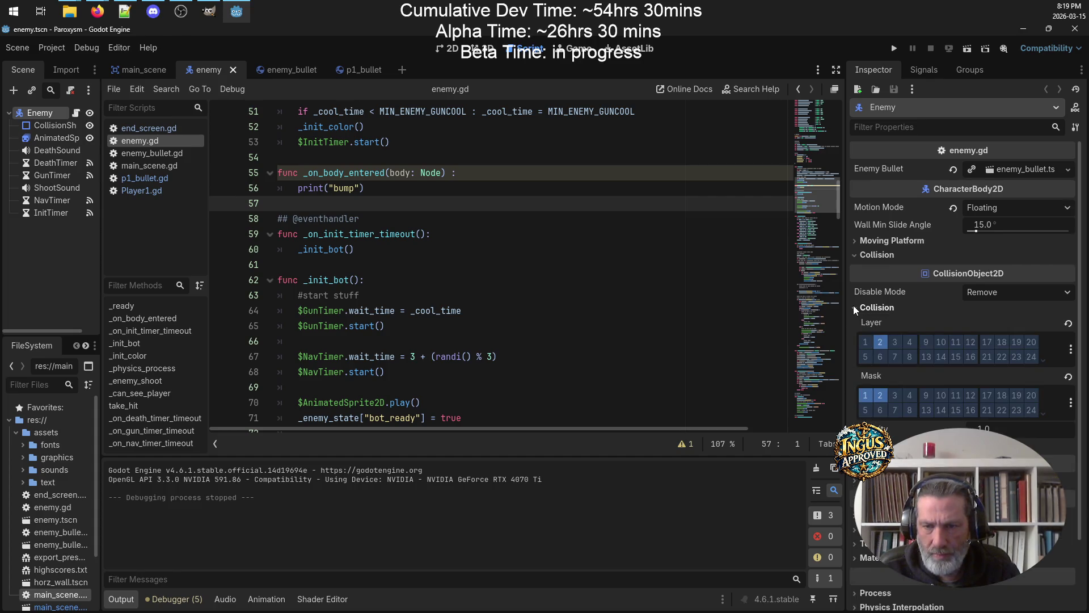
left_click(857, 309)
left_click(856, 323)
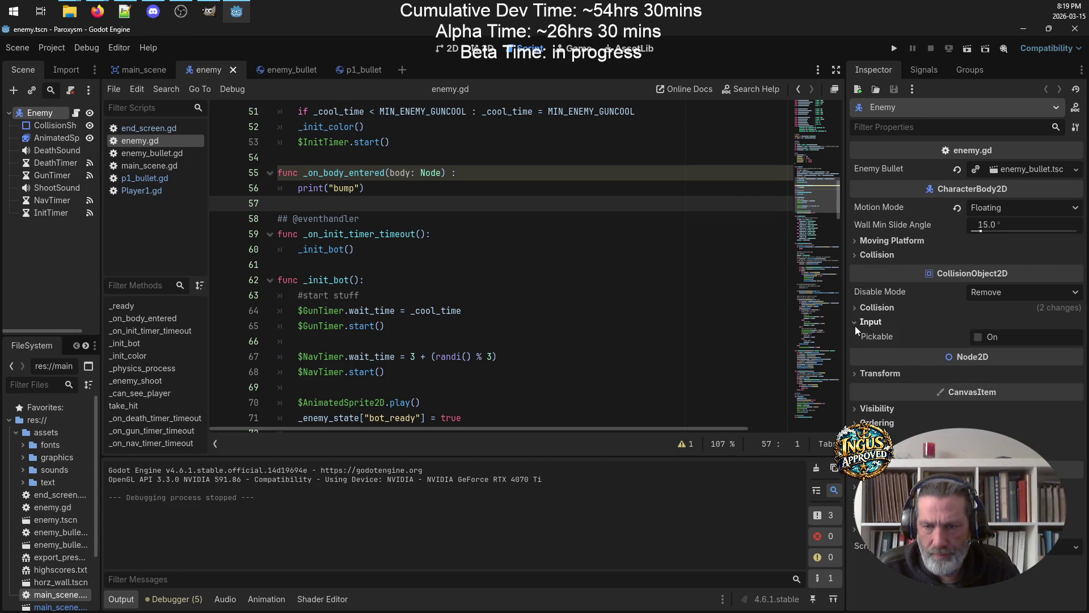
left_click(856, 321)
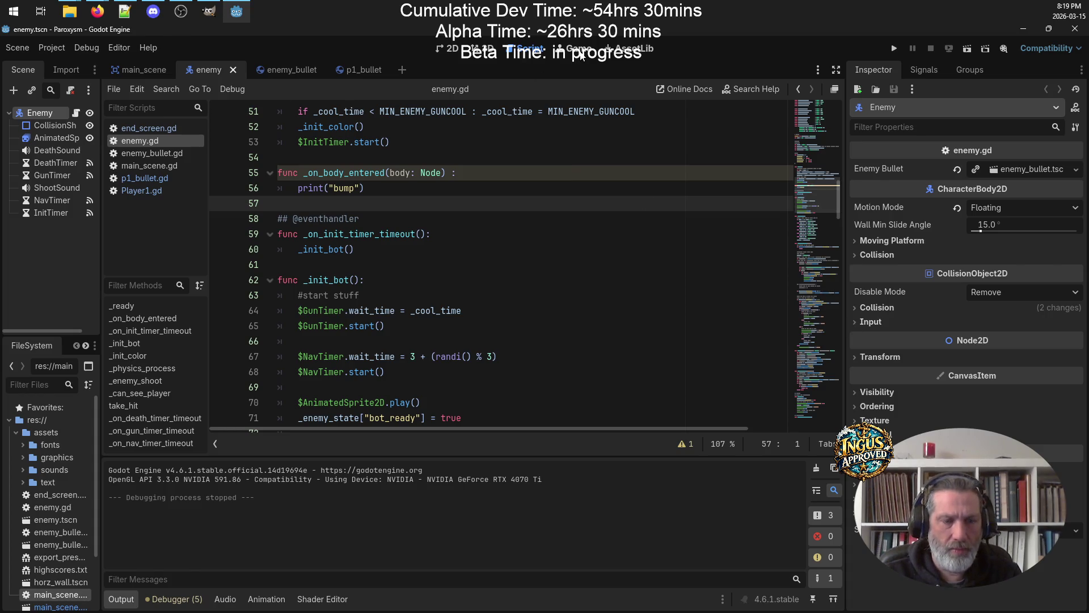
left_click(894, 50)
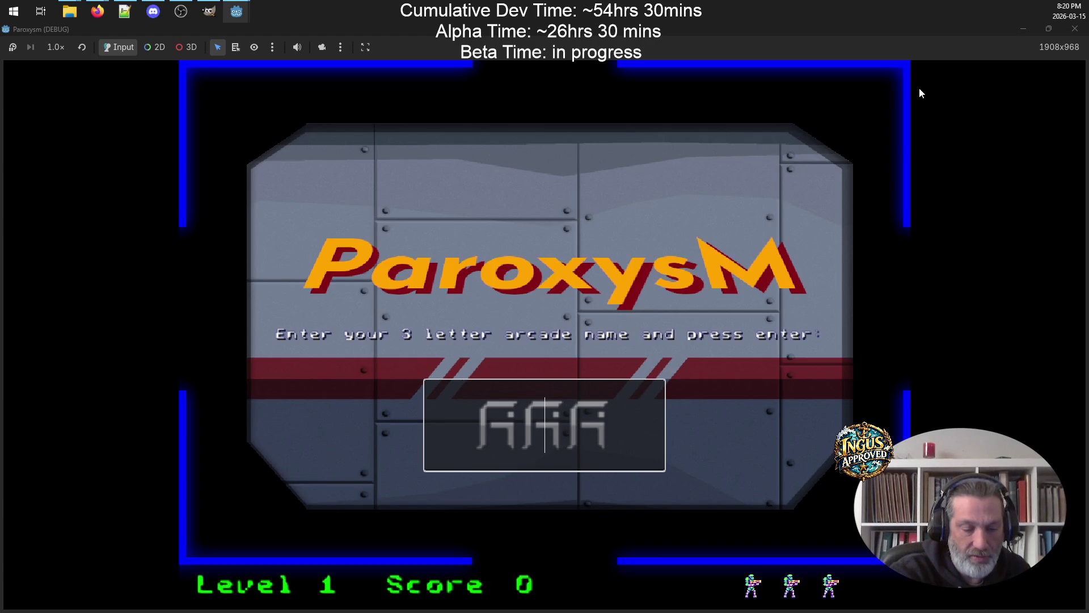
Enter a three-letter arcade name, play Level 1, and shrink the game to a window beside the editor
type("GRG")
key("Return")
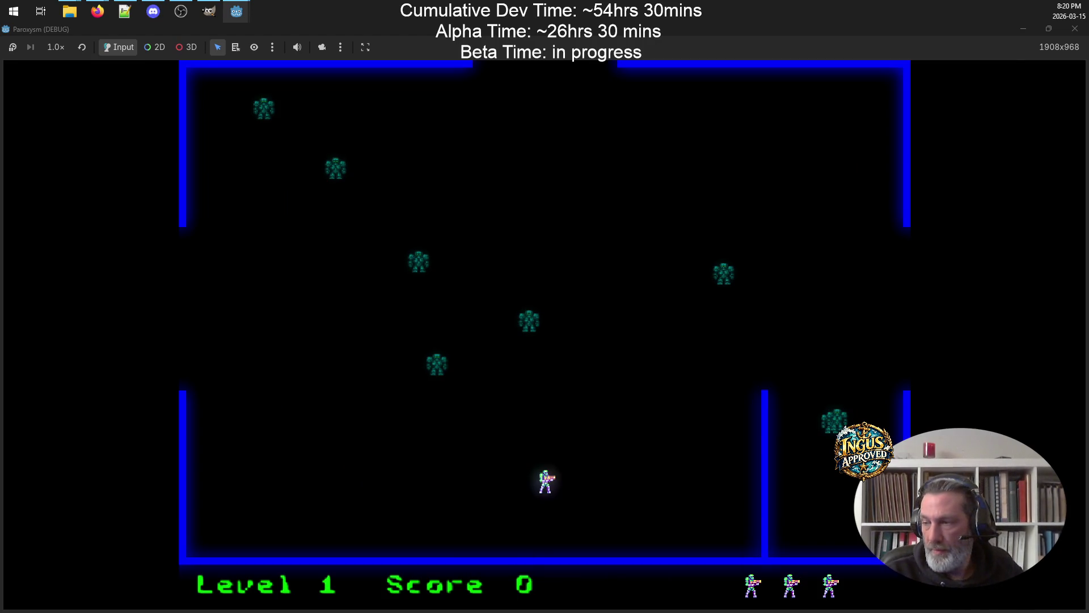
key("Left")
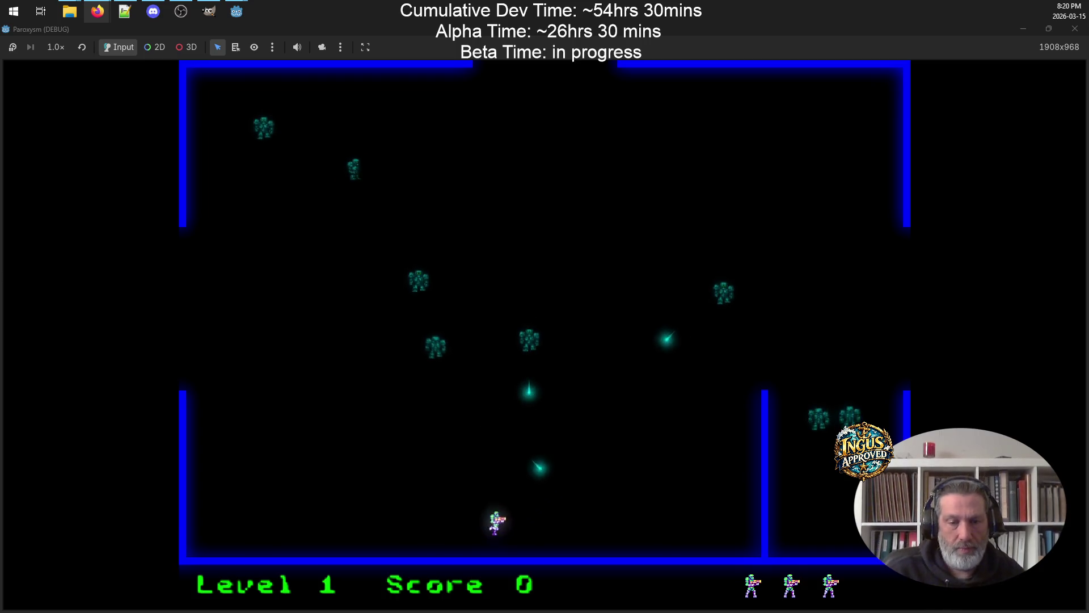
key("Up")
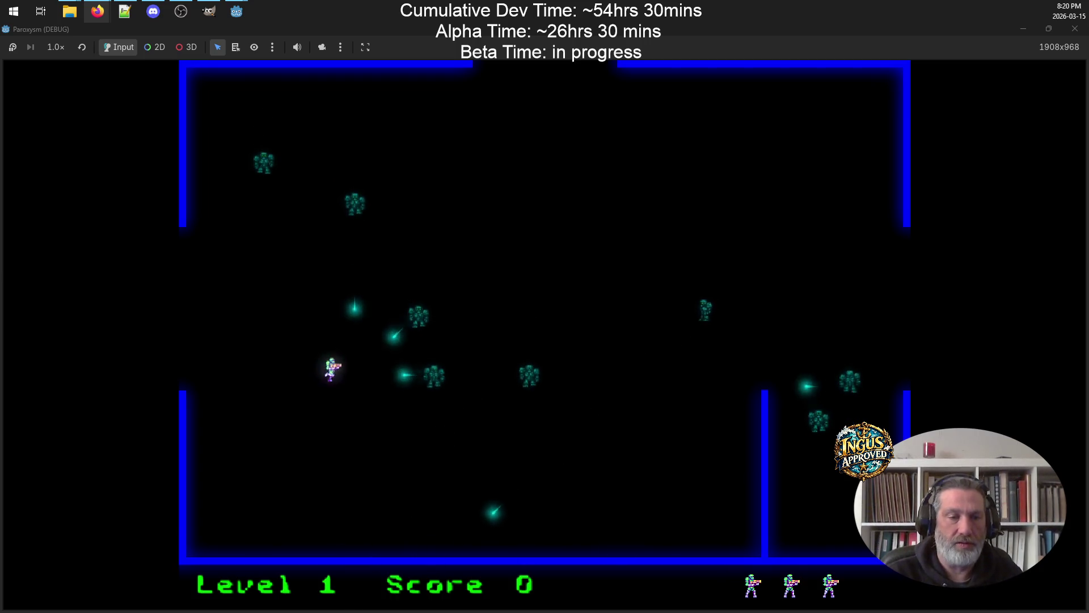
key("Right")
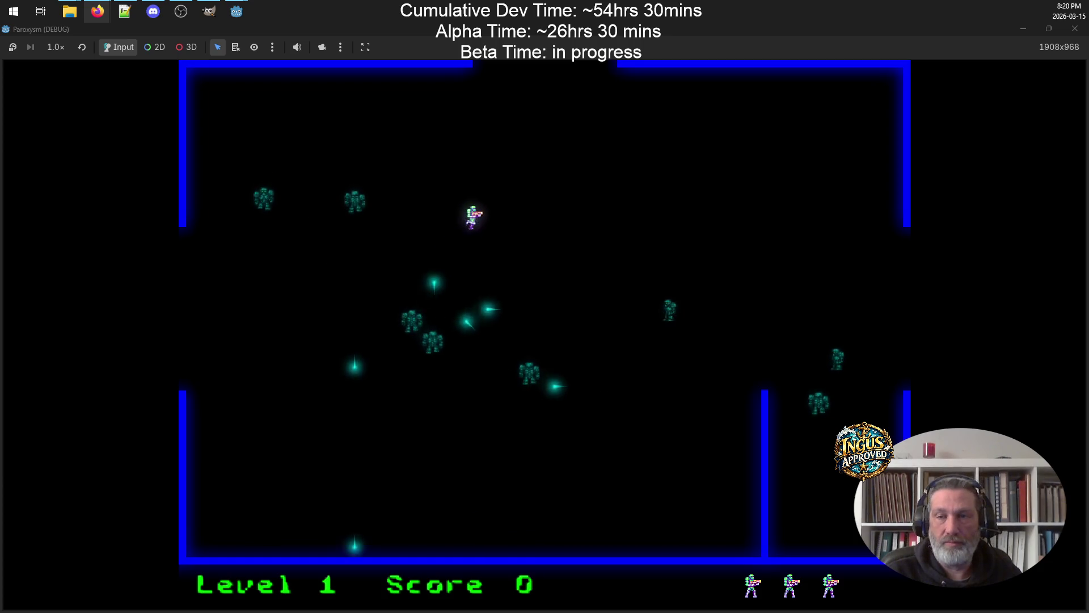
left_click(1047, 28)
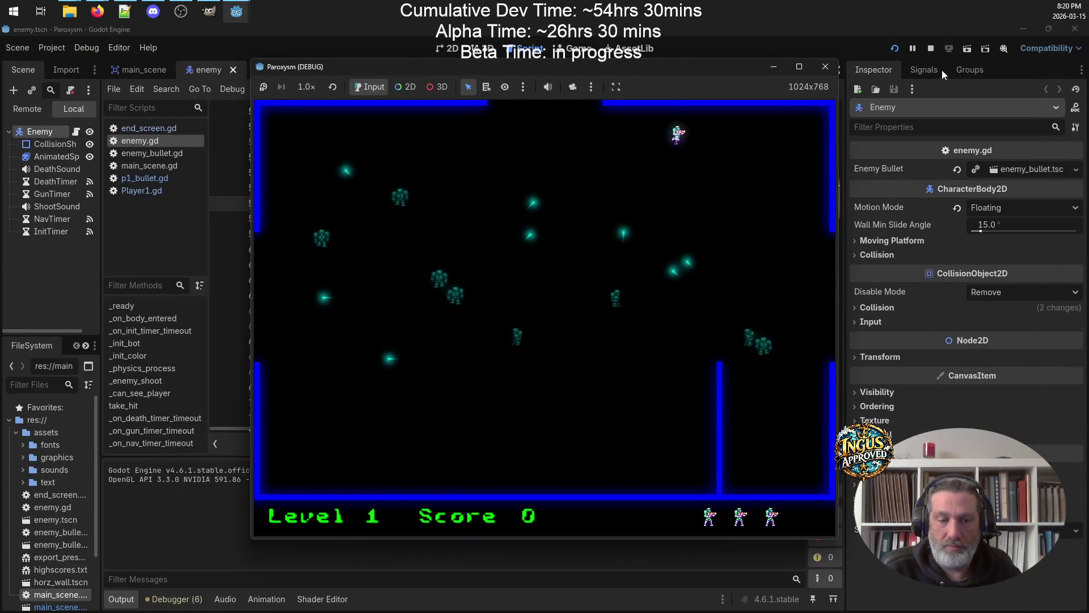
Finish shooting Level 1's robots and leave through the right exit into Level 2
key("Down")
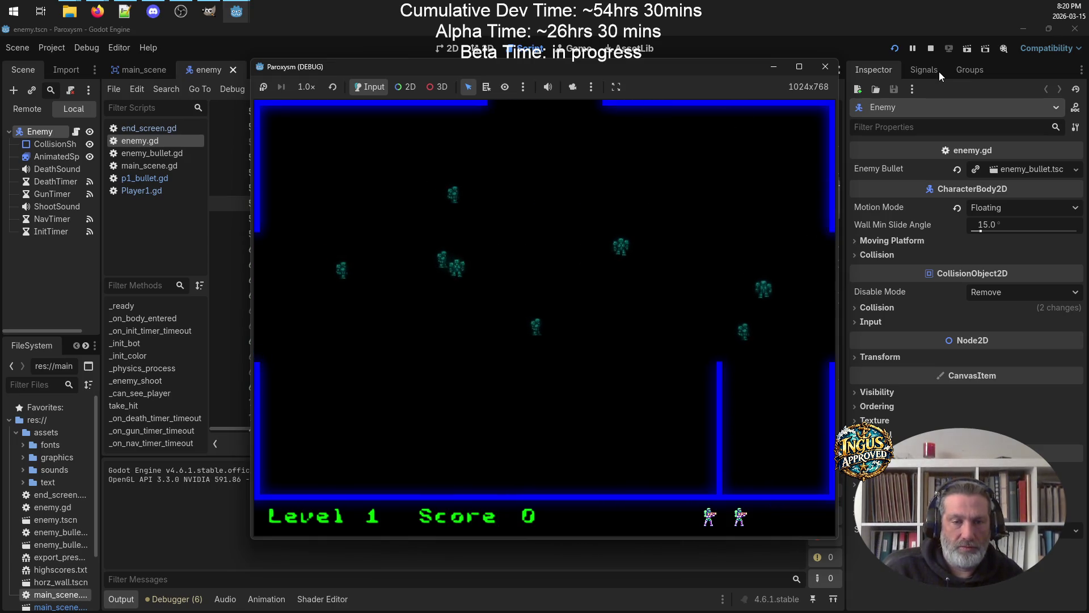
key("Left")
key("Up")
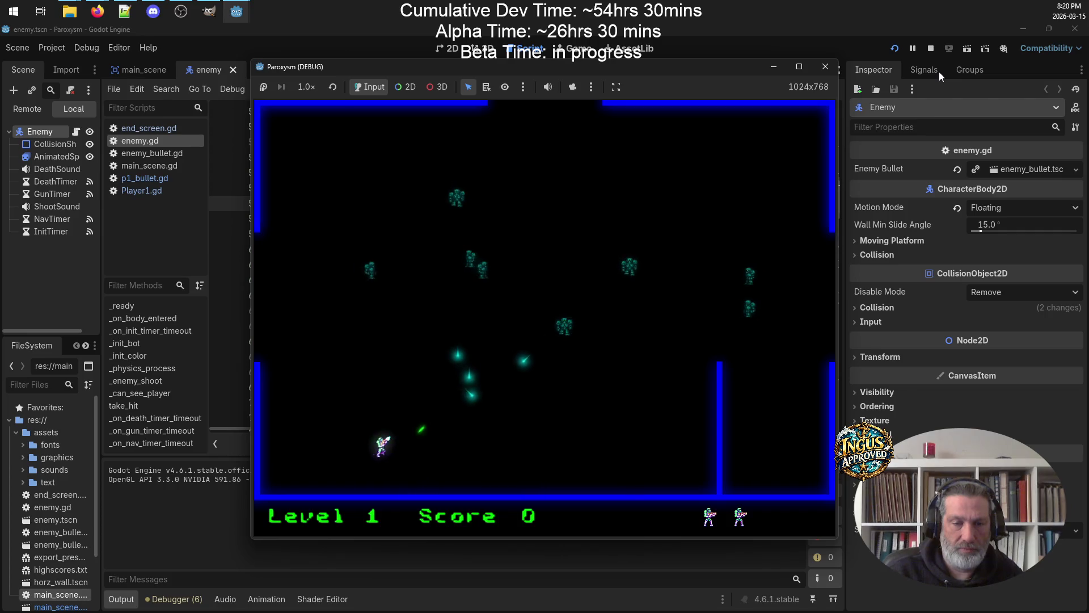
key("Up")
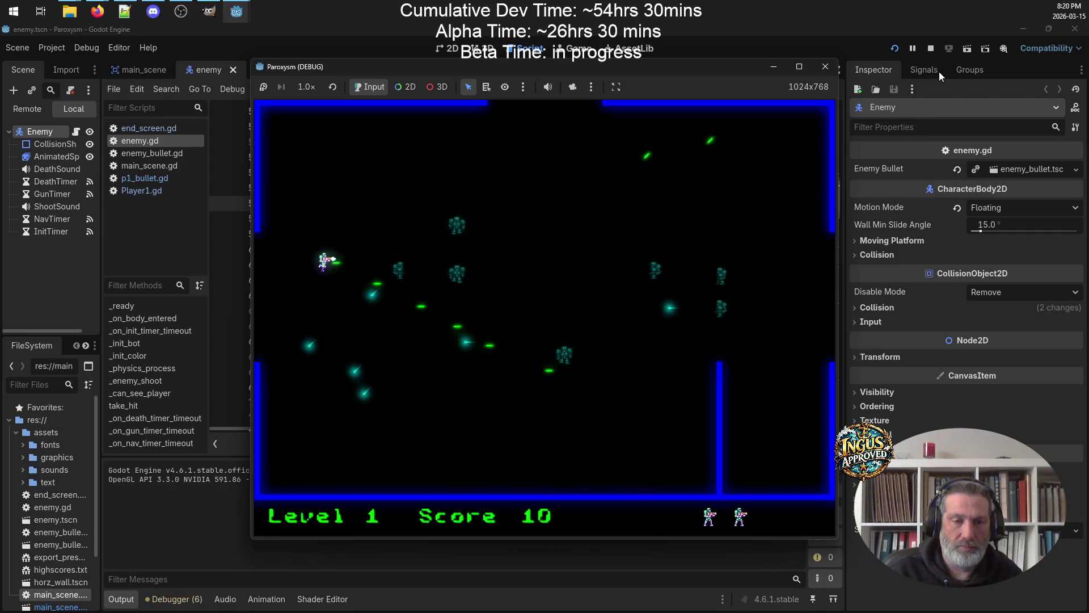
key("Right")
key("Down")
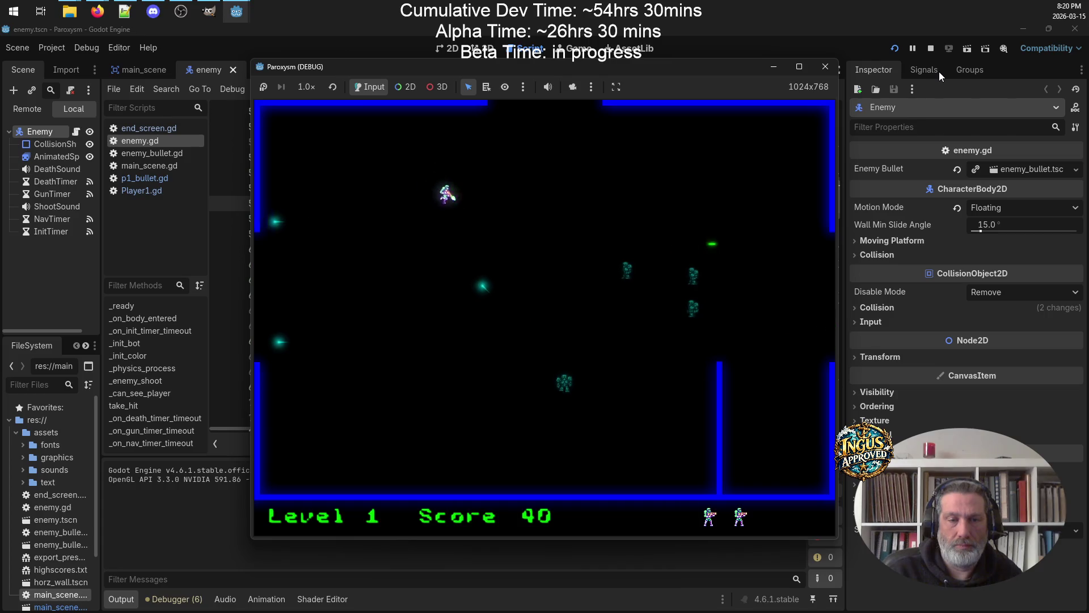
key("Right")
key("Up")
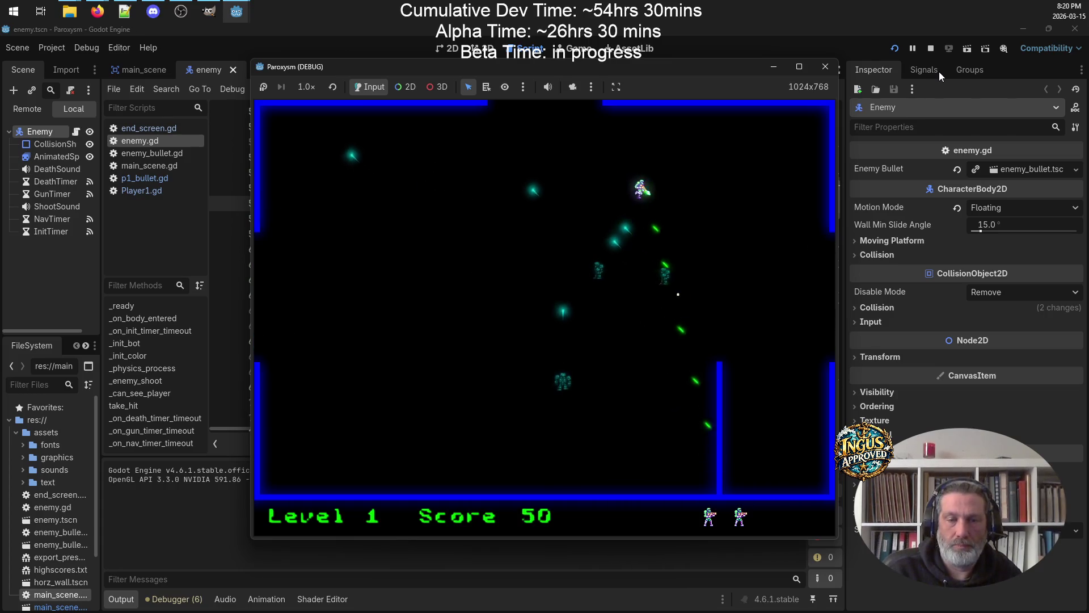
key("Down")
key("Right")
key("Down")
key("Left")
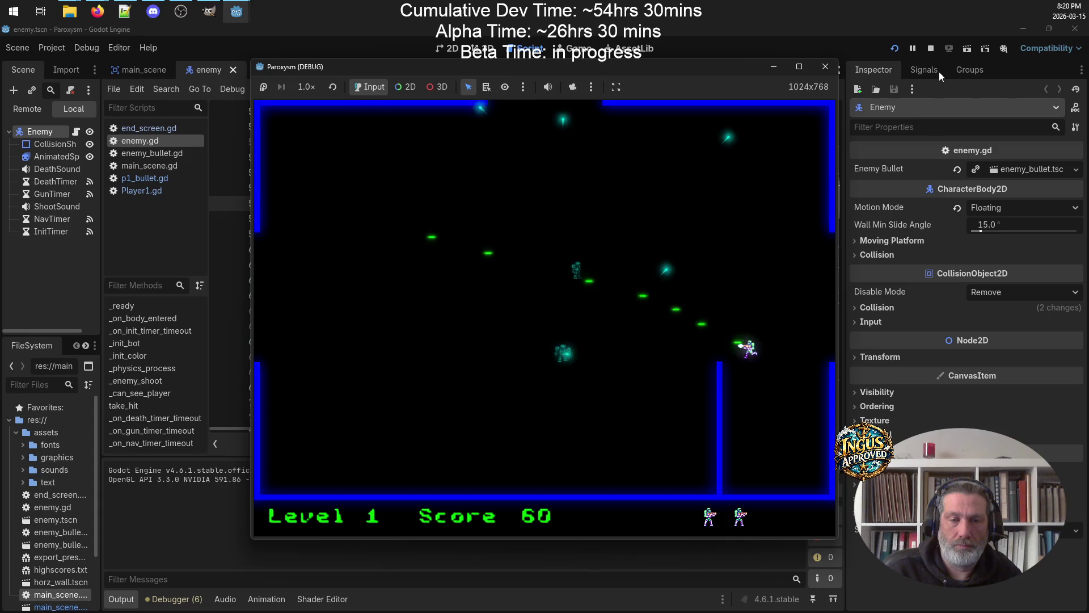
key("Up")
key("Right")
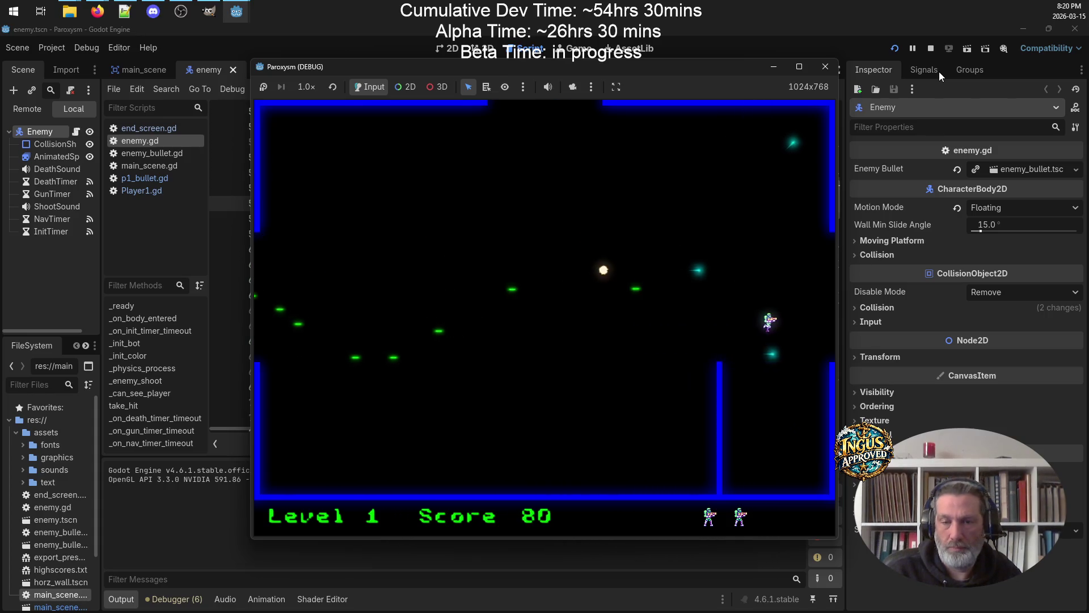
key("Down")
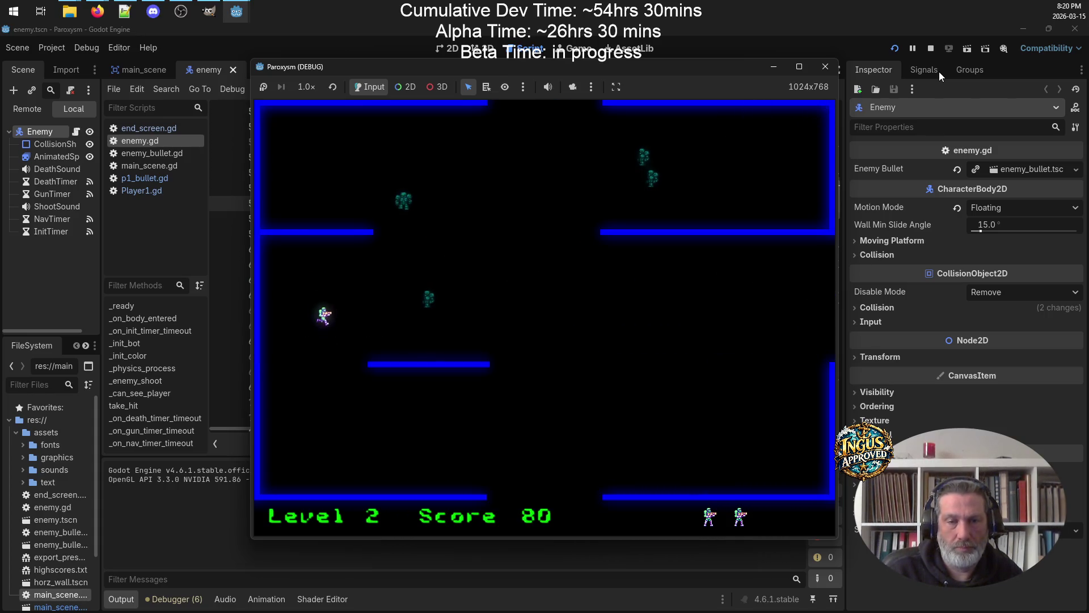
Shoot Level 2's enemies, reaching 140 points, and exit through the top opening
key("Up")
key("Left")
key("Down")
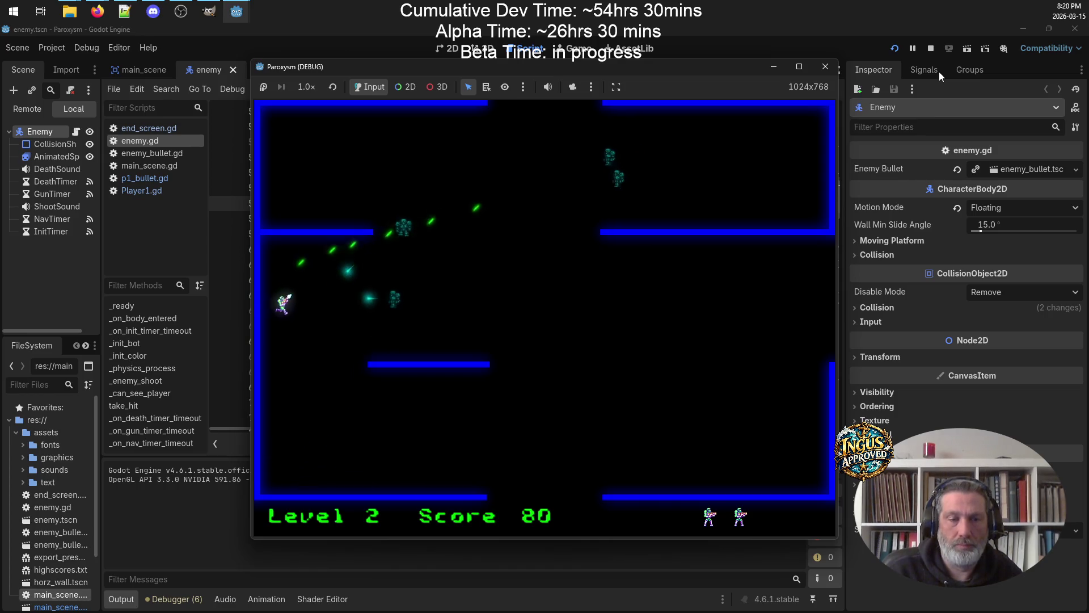
key("Right")
key("Down")
key("Left")
key("Up")
key("Right")
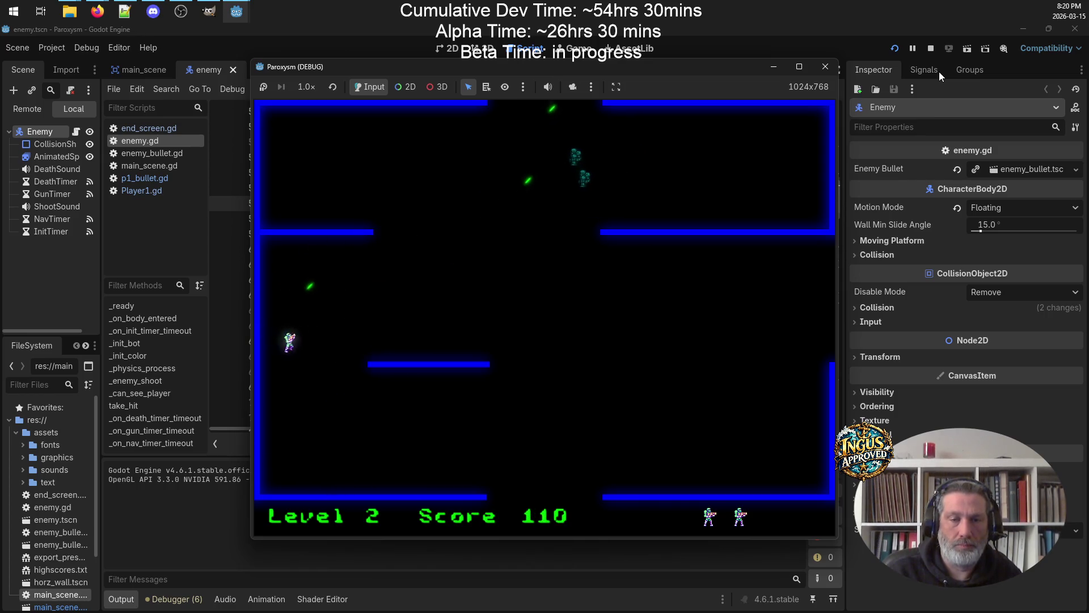
key("Right")
key("Up")
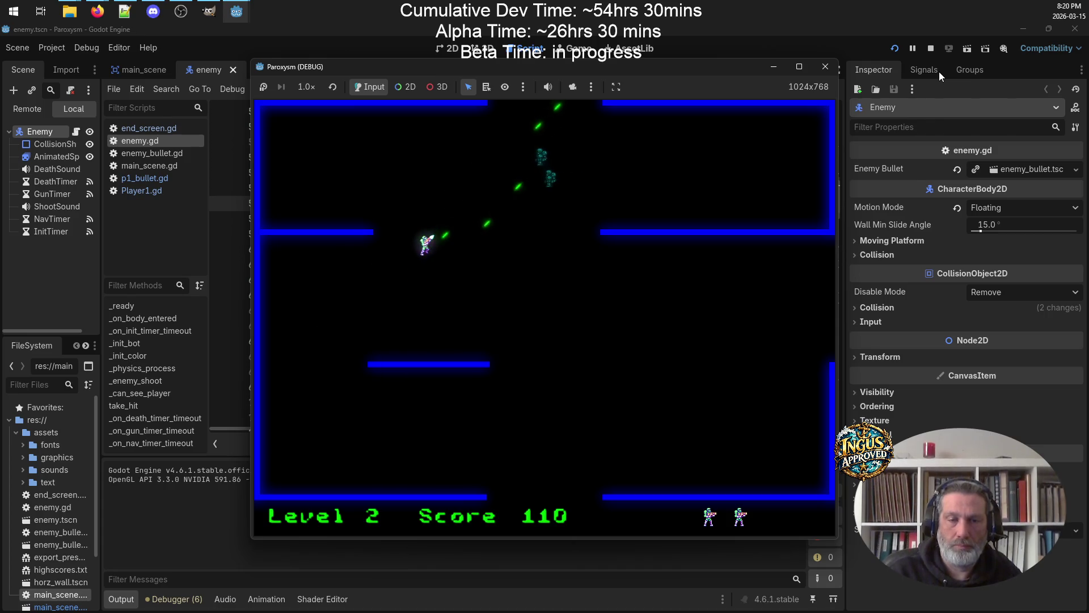
key("Up")
key("Right")
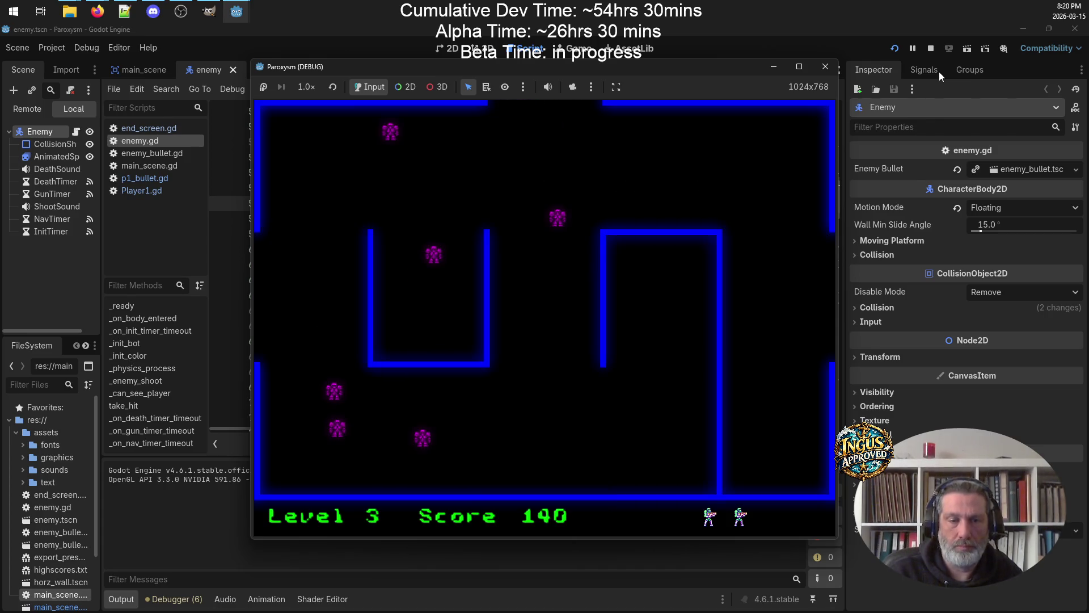
Fight through Level 3's maze to 260 points and exit through the top into Level 4
key("Right")
key("Up")
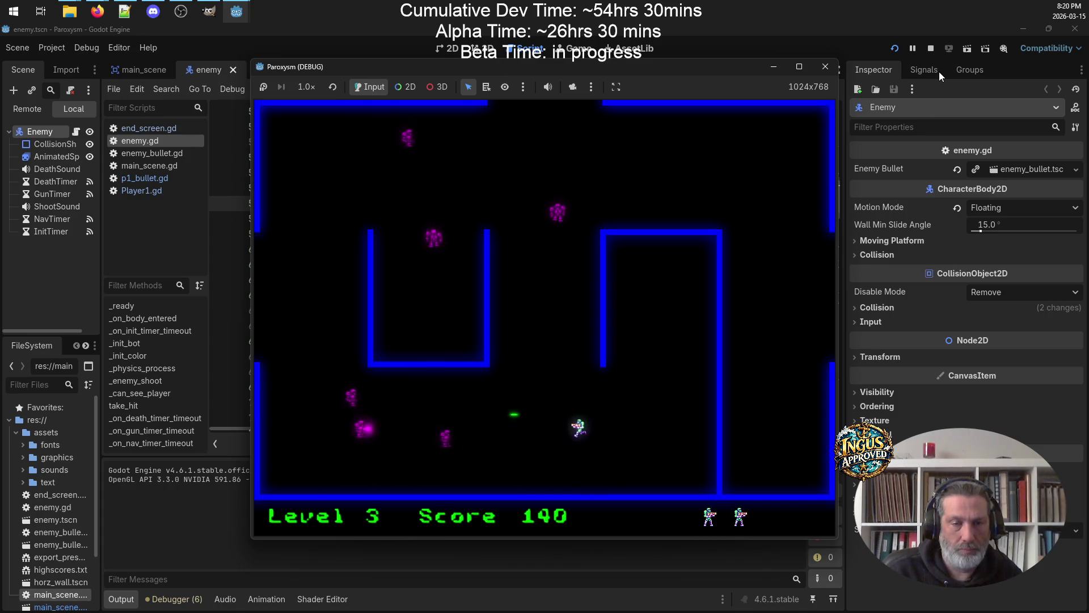
key("Left")
key("Right")
key("Down")
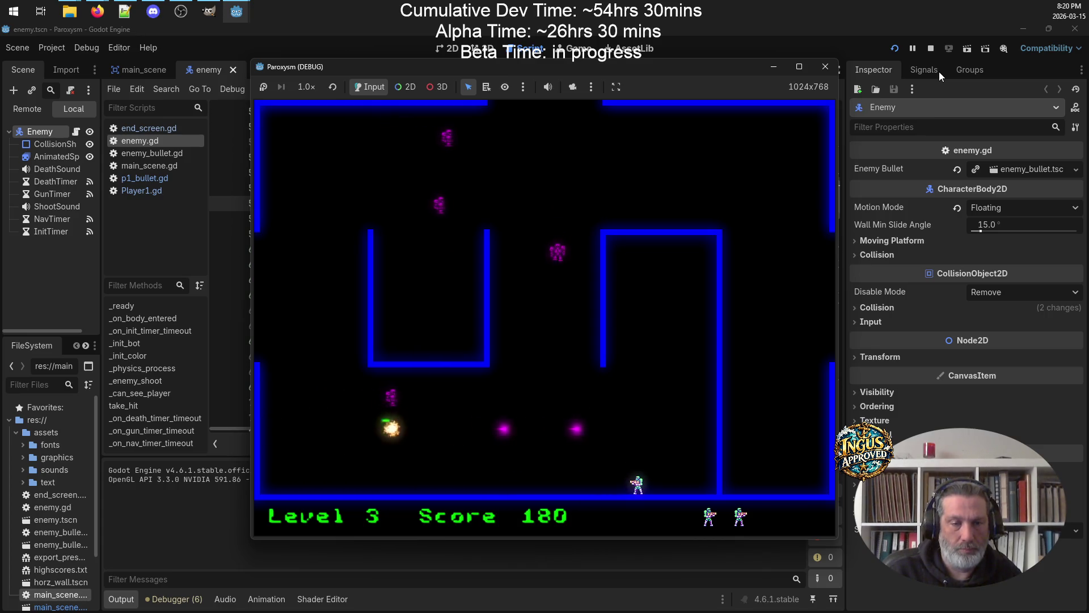
key("Left")
key("Left")
key("Right")
key("Left")
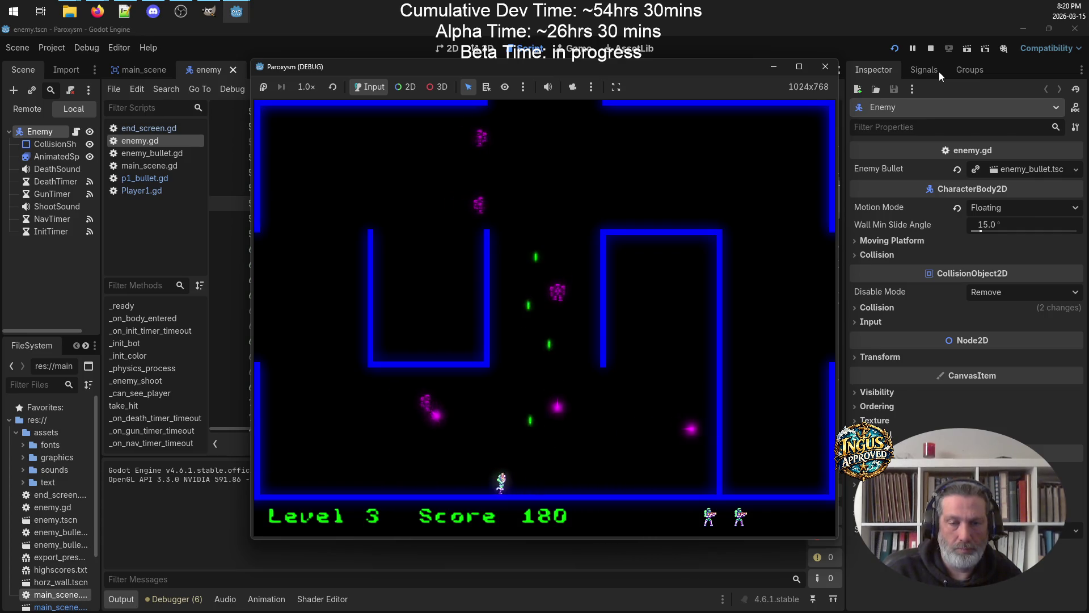
key("Left")
key("Up")
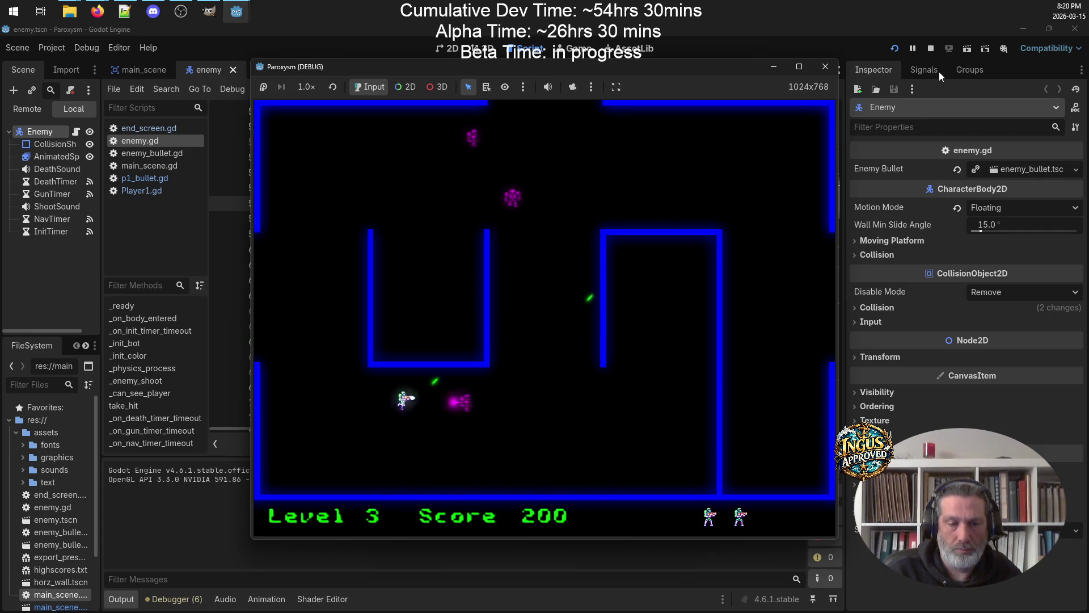
key("Left")
key("Up")
key("Down")
key("Right")
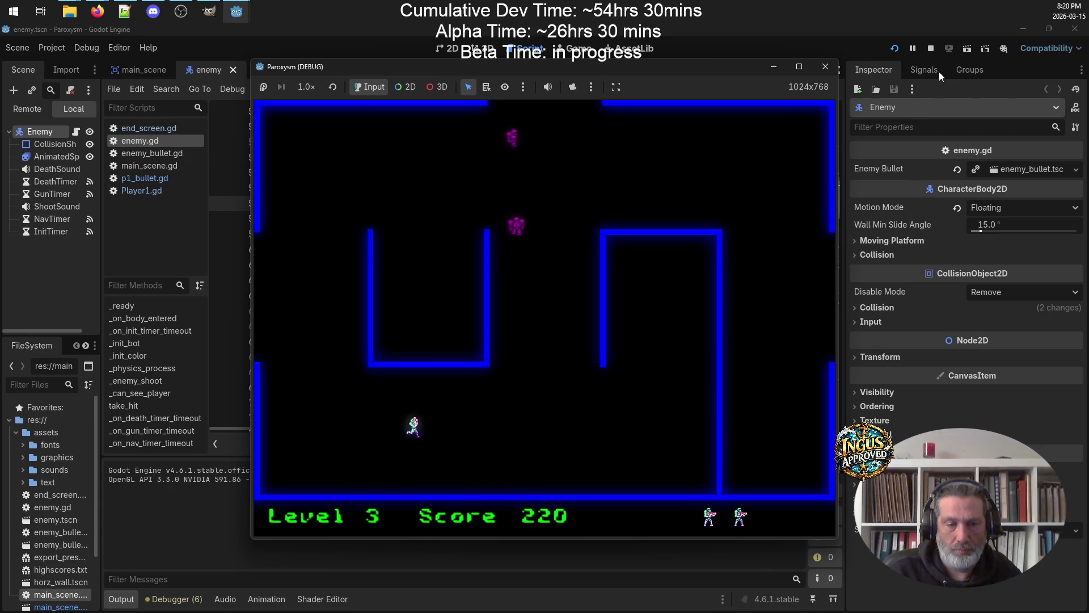
key("Right")
key("Up")
key("Left")
key("Right")
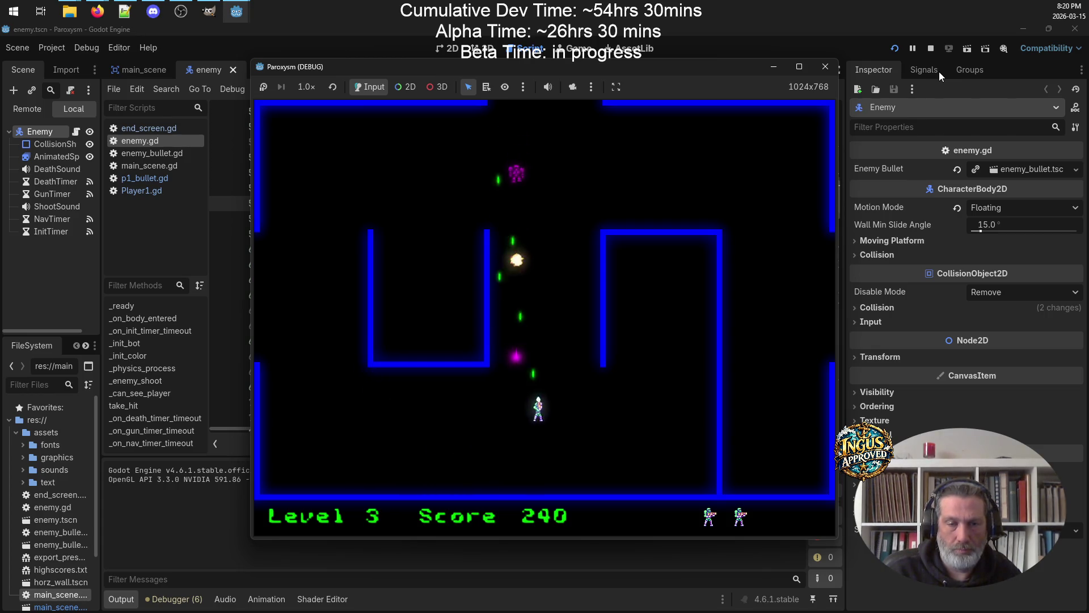
key("Up")
key("Right")
key("Left")
key("Right")
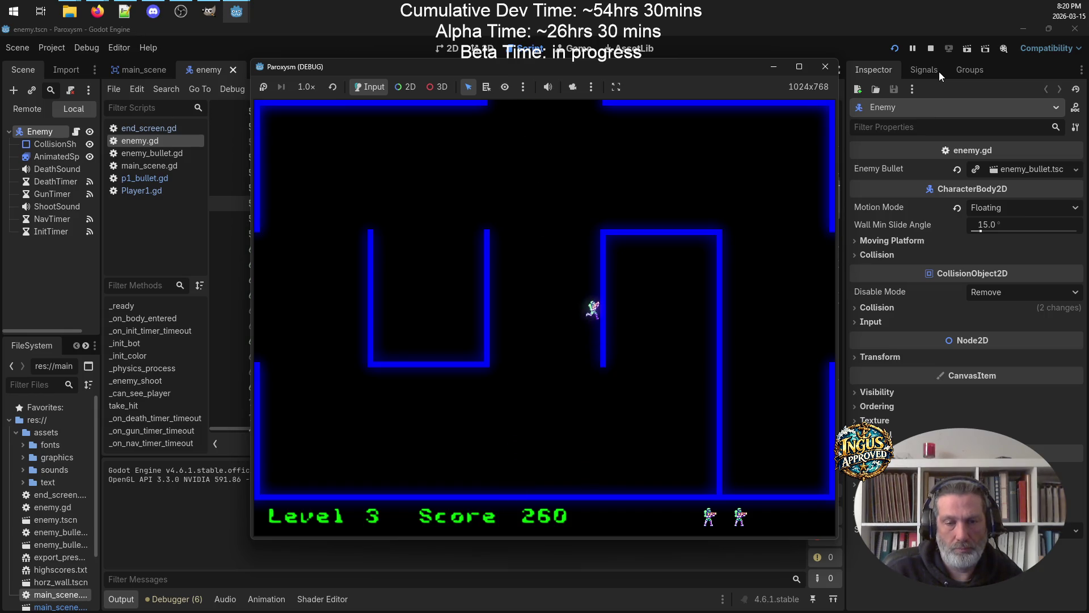
key("Up")
key("Left")
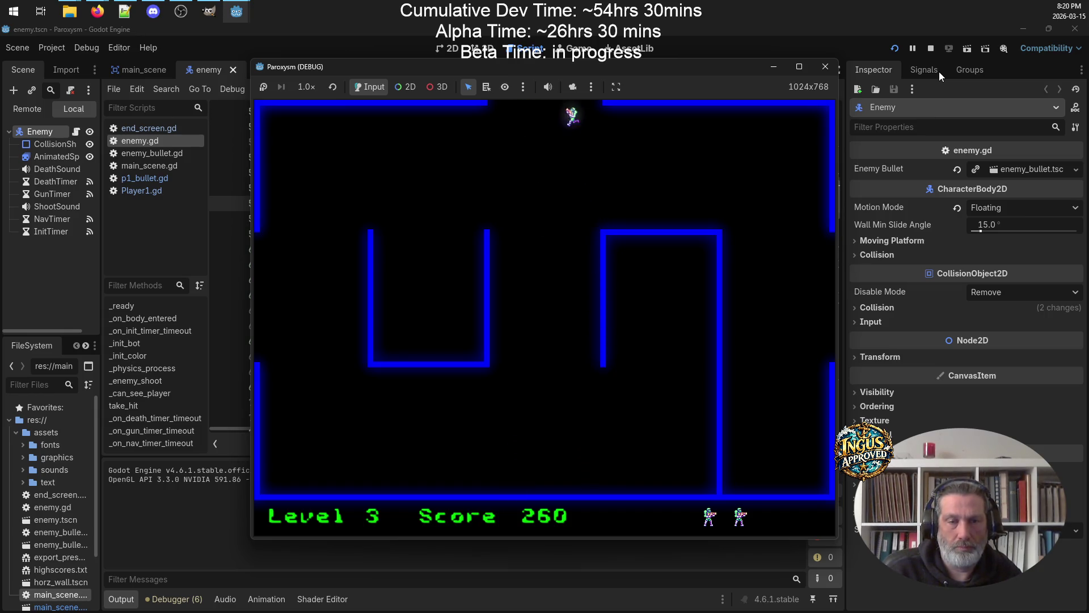
Clear Level 4's corridors to a score of 410 and exit through the top into Level 5
key("Right")
key("Up")
key("Left")
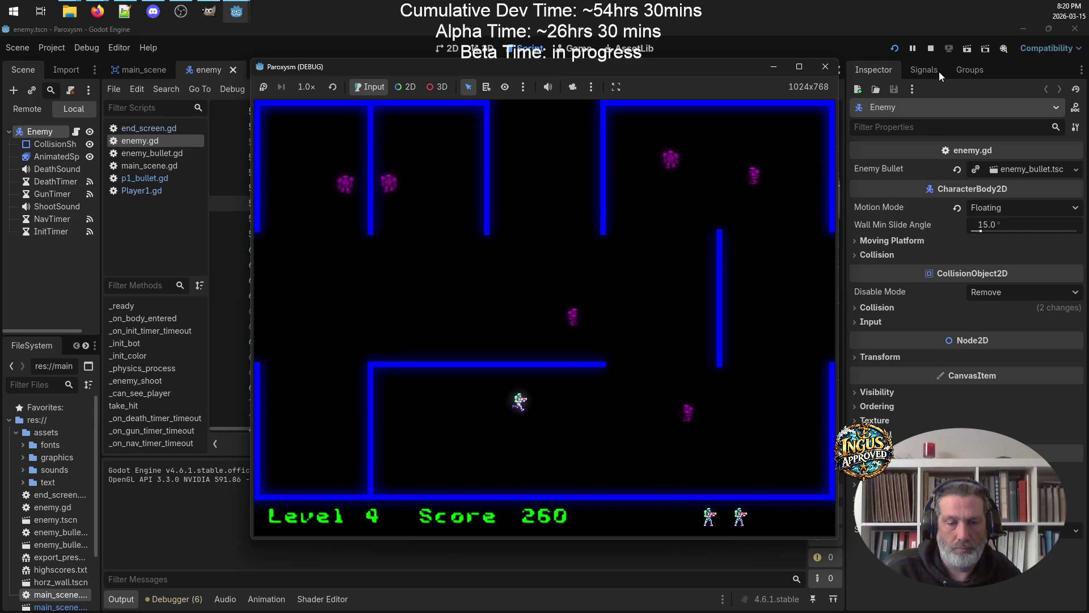
key("Down")
key("Right")
key("Down")
key("Right")
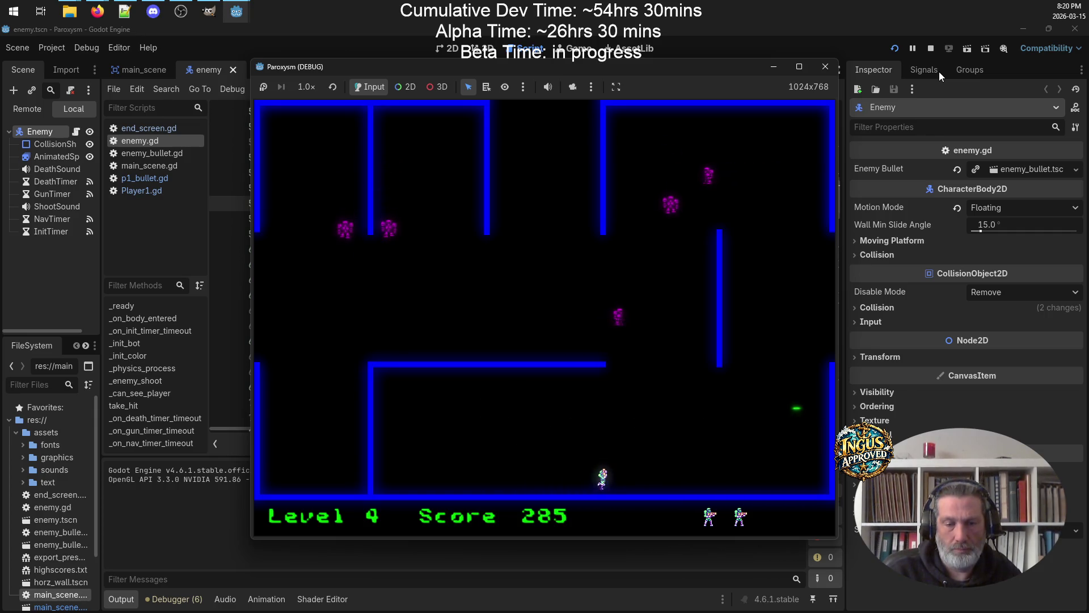
key("Right")
key("Up")
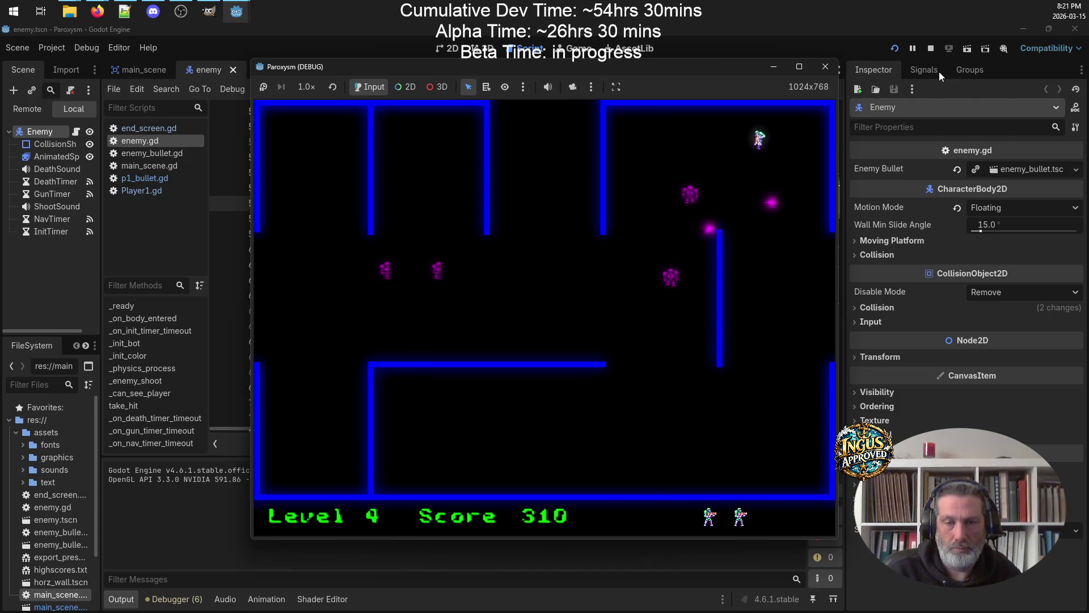
key("Left")
key("Right")
key("Down")
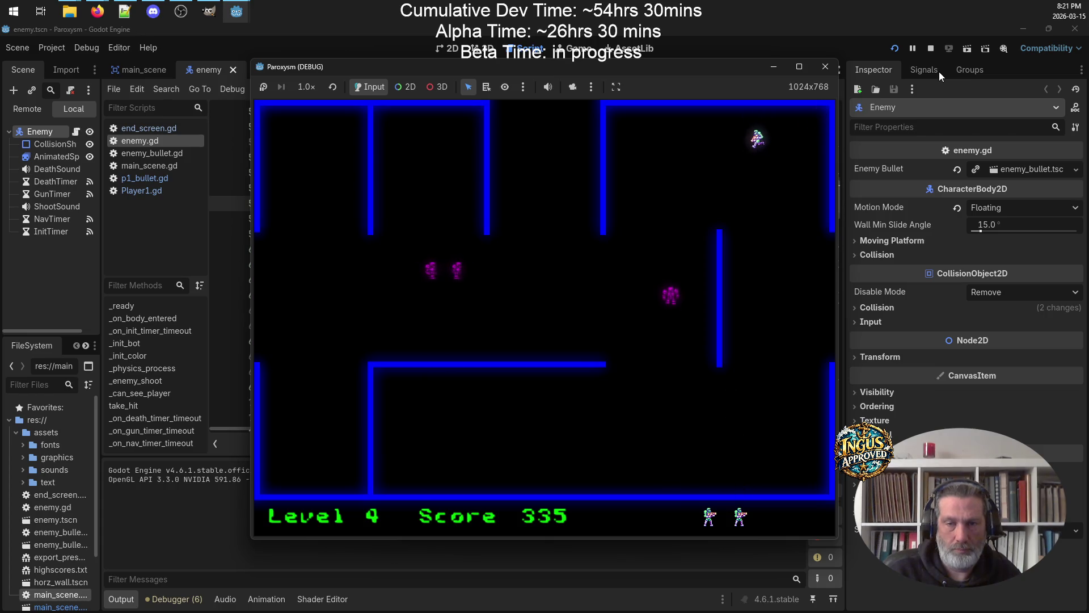
key("Left")
key("Up")
key("Right")
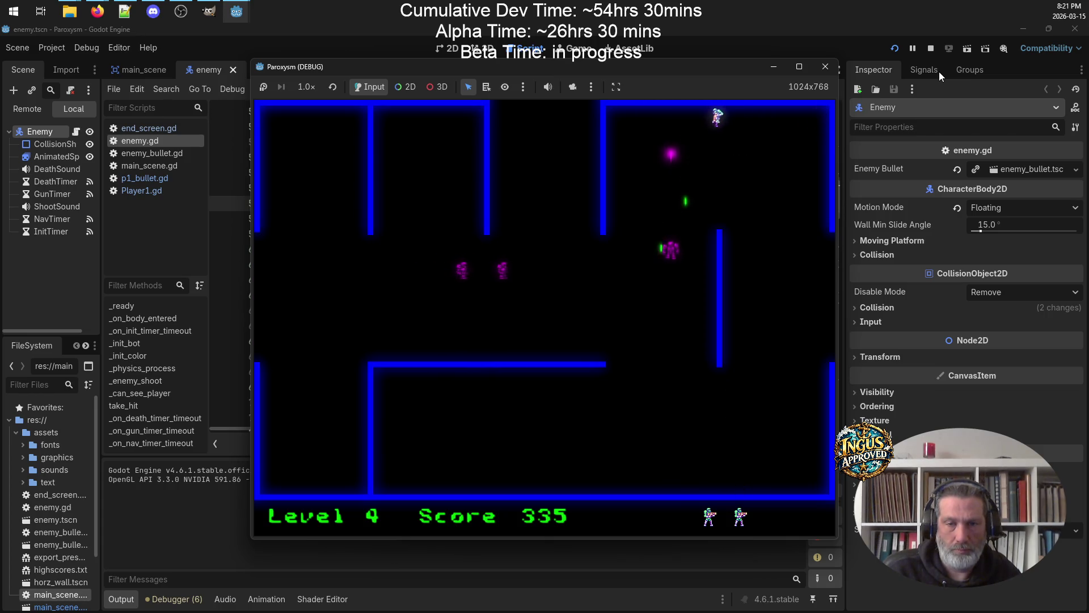
key("Left")
key("Right")
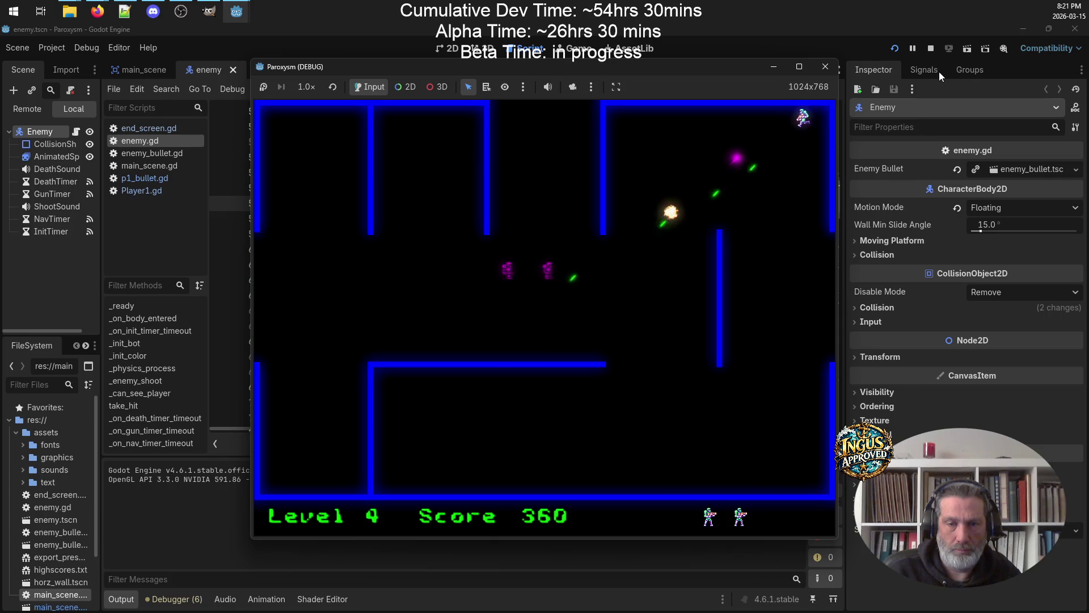
key("Down")
key("Left")
key("Left")
key("Right")
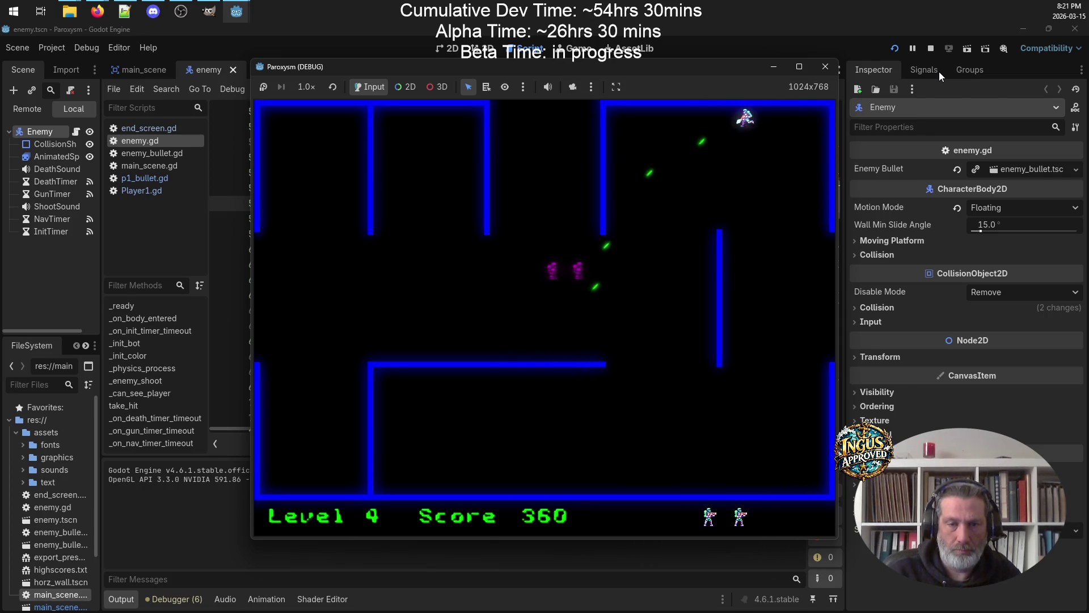
key("Left")
key("Left")
key("Down")
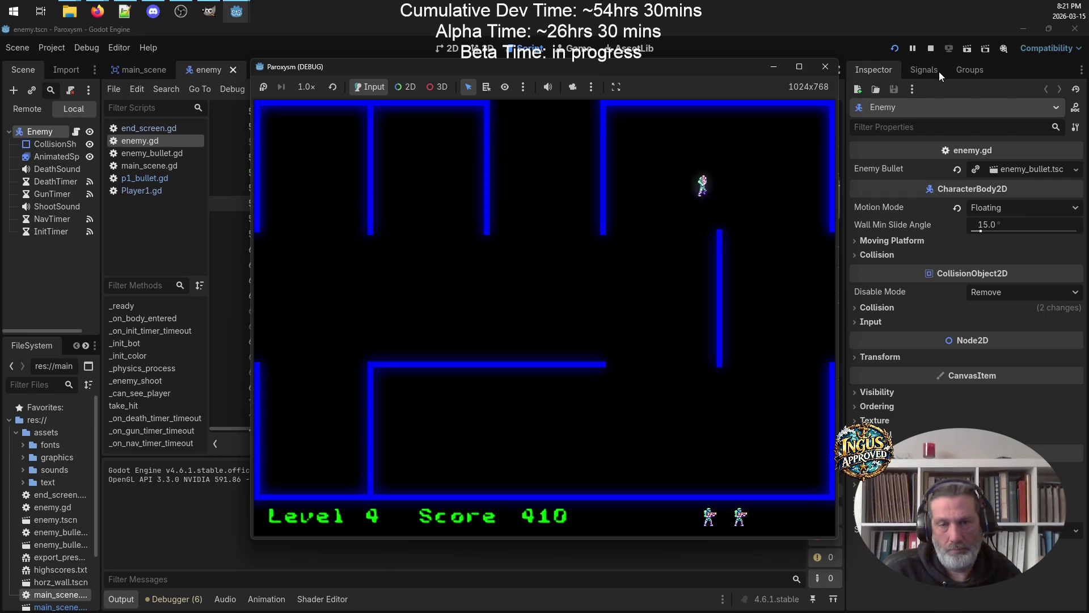
key("Left")
key("Up")
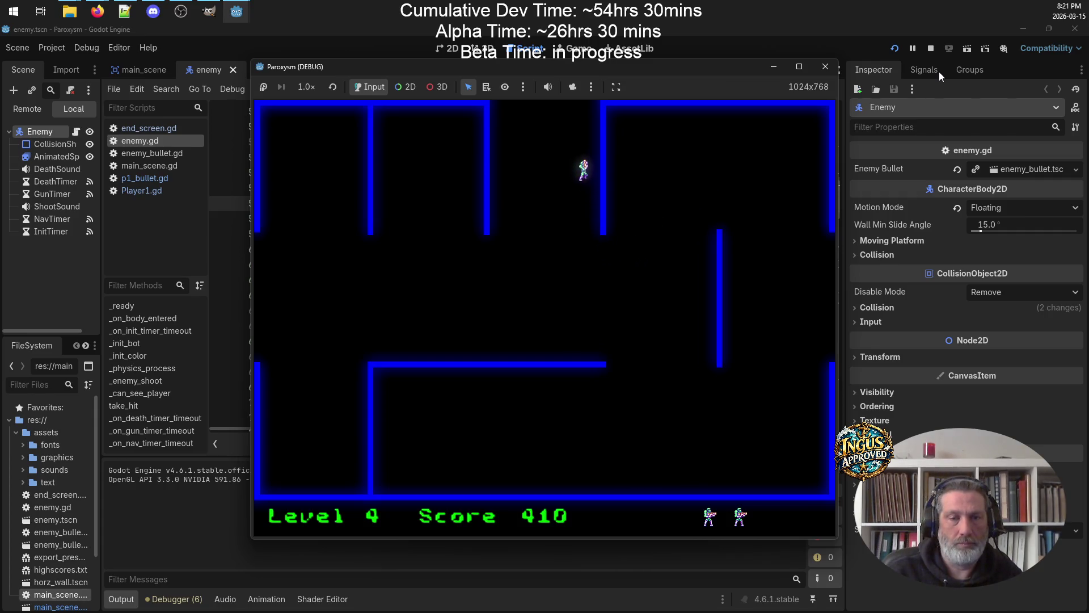
key("Up")
key("Left")
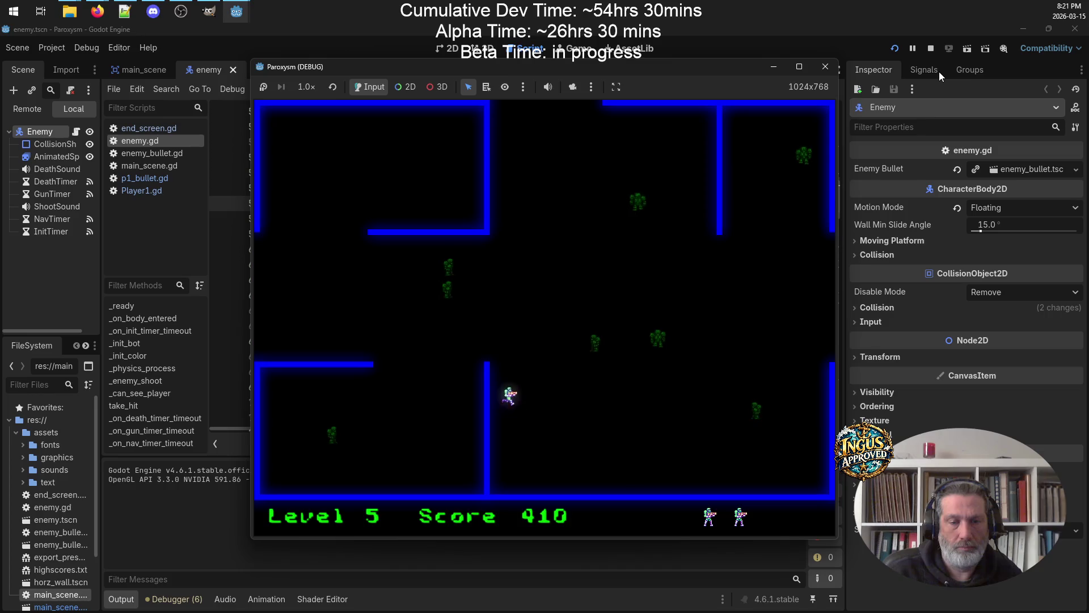
Clear the Level 5 enemies while dodging fire, then exit left to Level 6
key("Right")
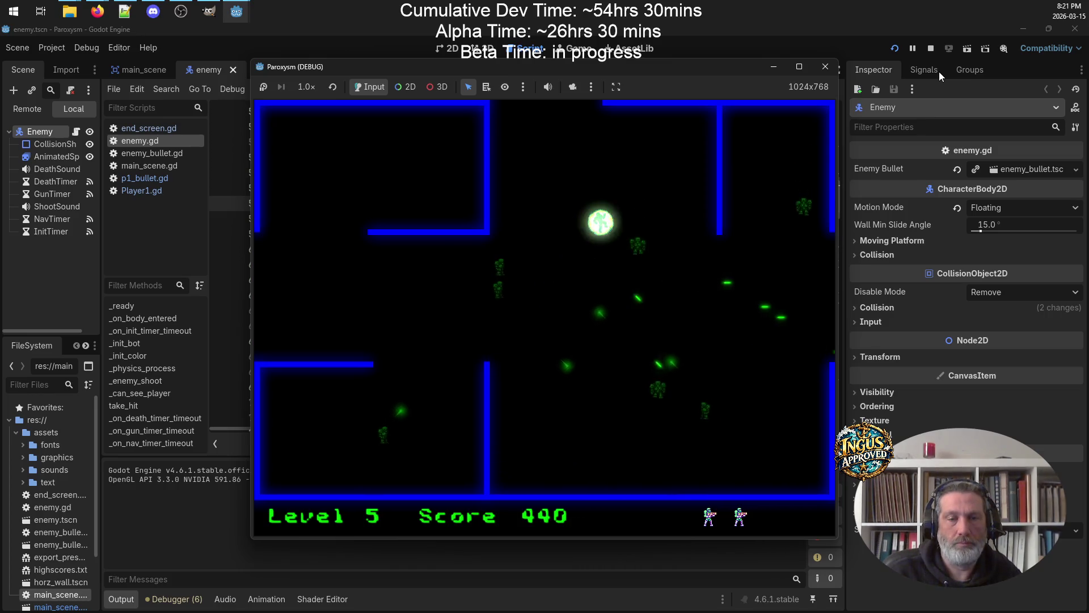
key("Right")
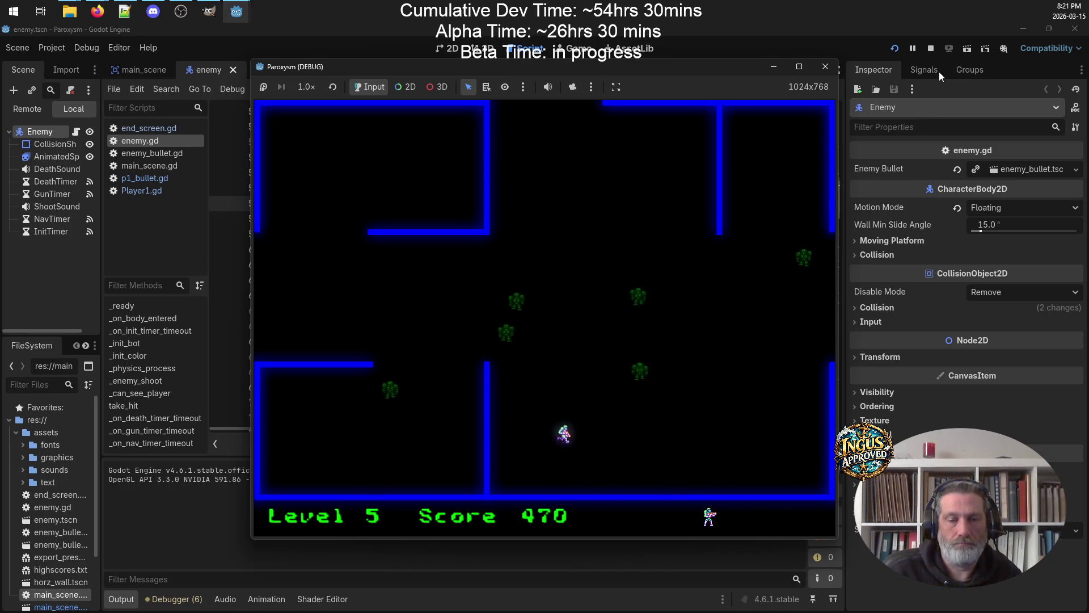
key("Down")
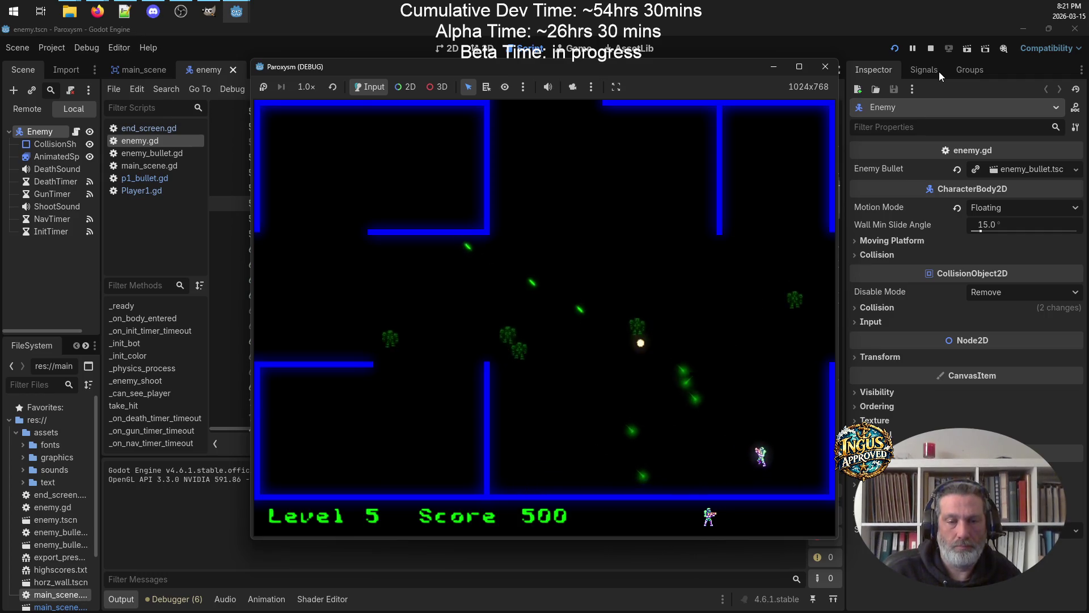
key("Up")
key("Up")
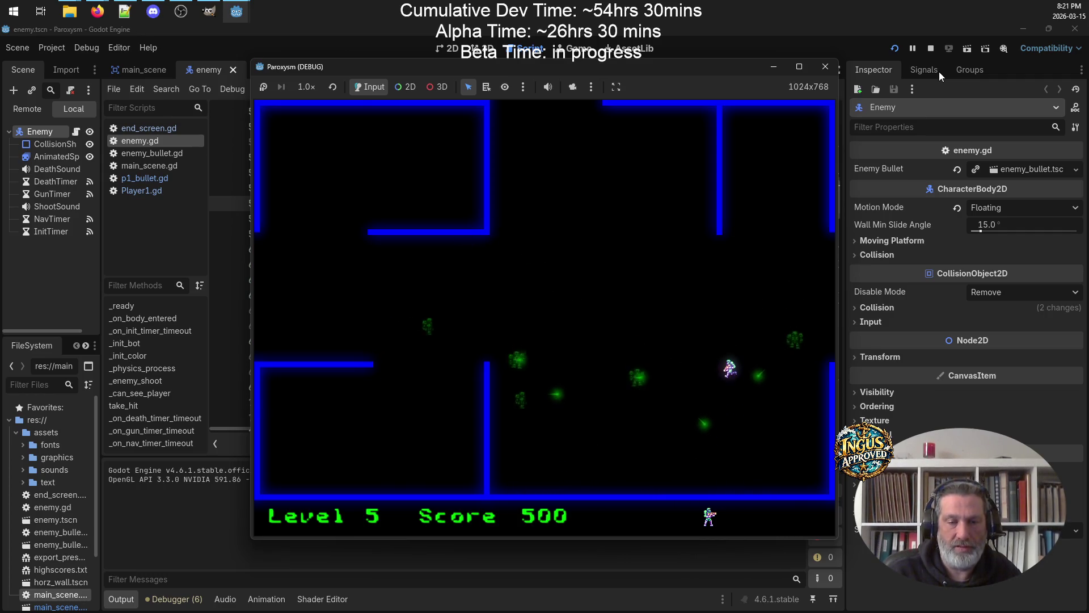
key("Left")
key("Left")
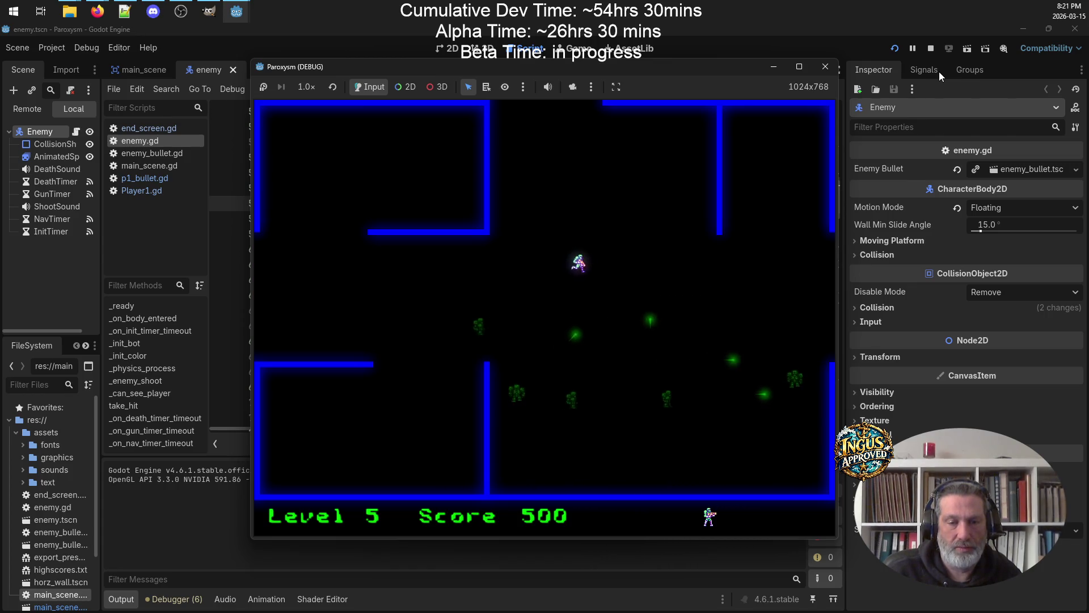
key("Down")
key("Left")
key("Down")
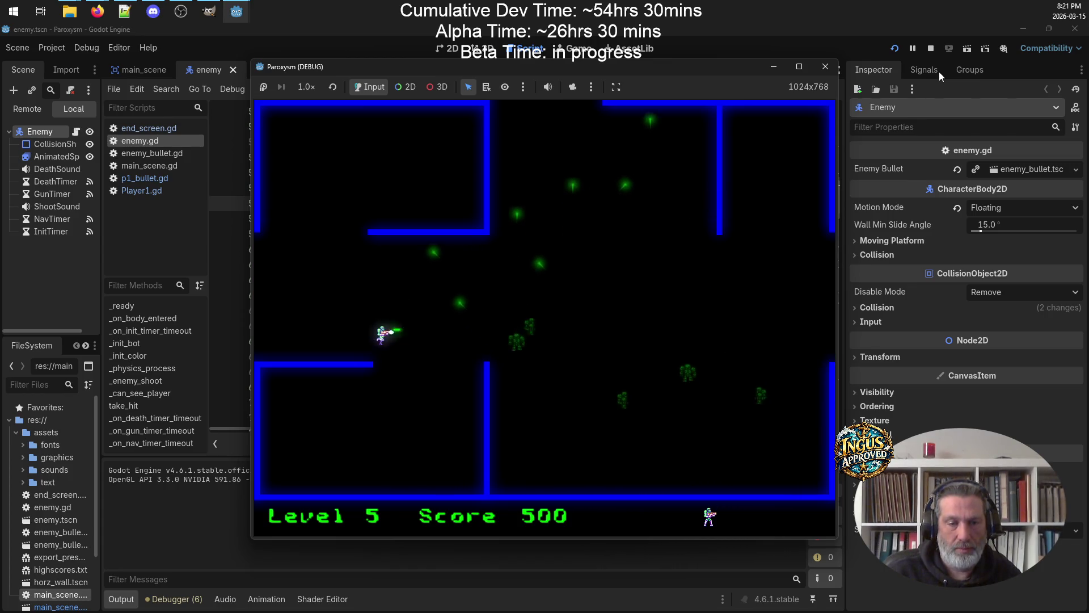
key("Up")
key("Down")
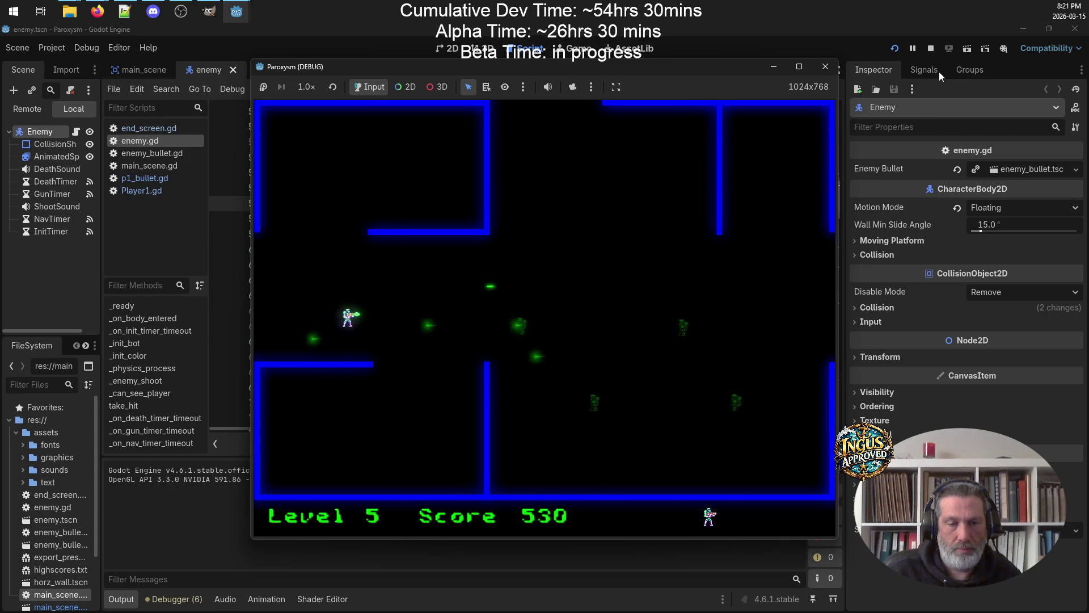
key("Up")
key("Left")
key("Up")
key("Left")
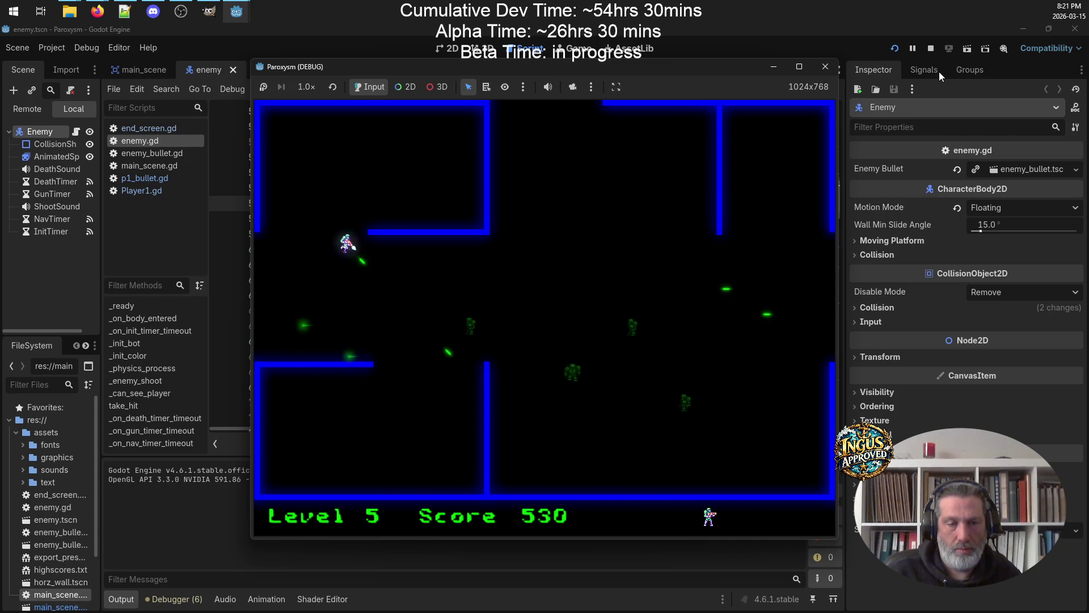
key("Down")
key("Up")
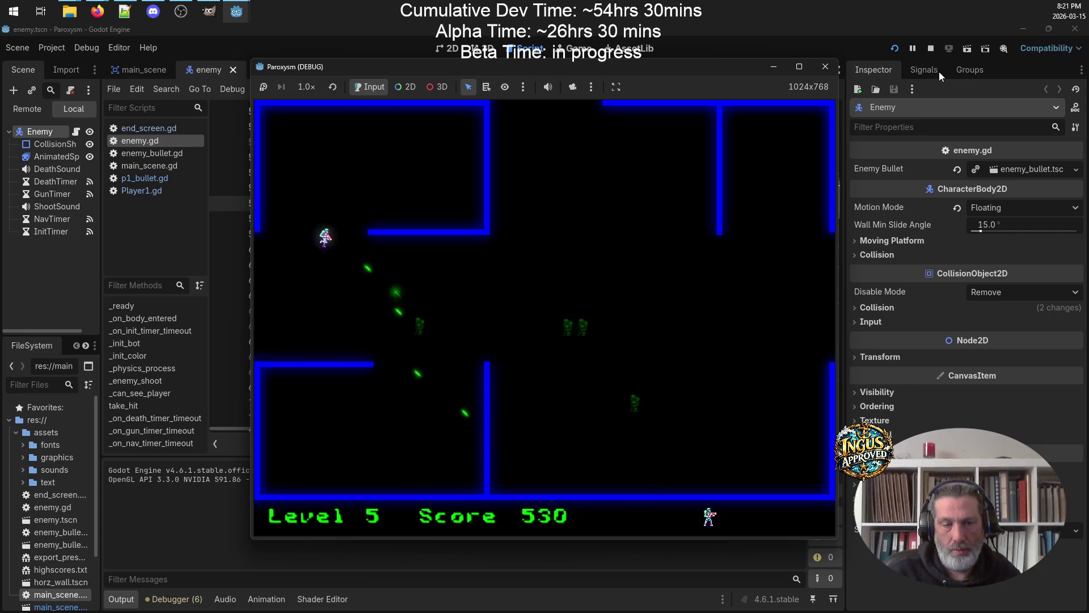
key("Down")
key("Right")
key("Up")
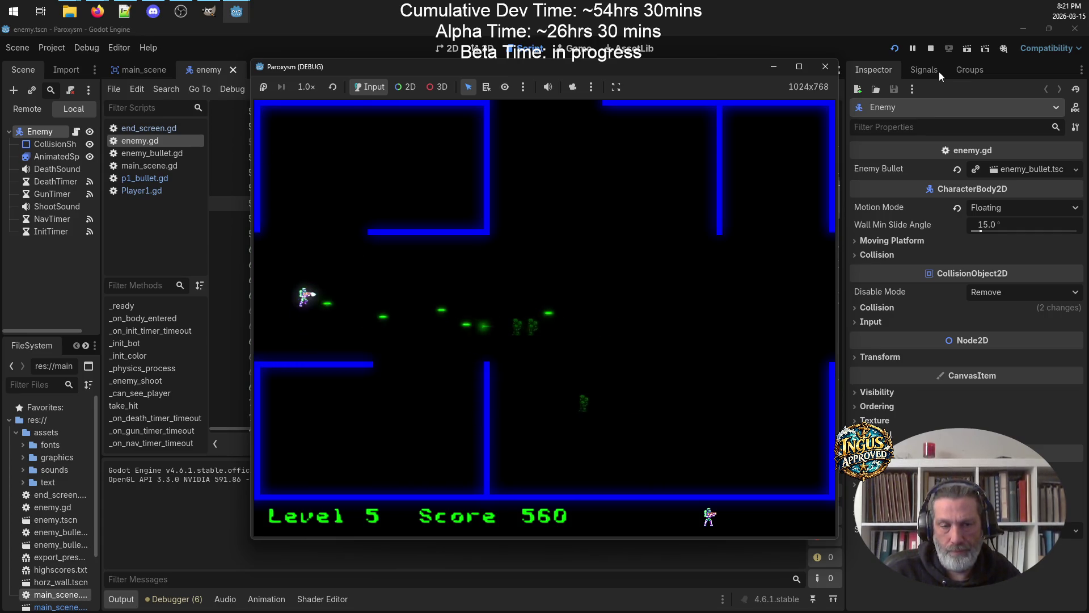
key("Left")
key("Down")
key("Right")
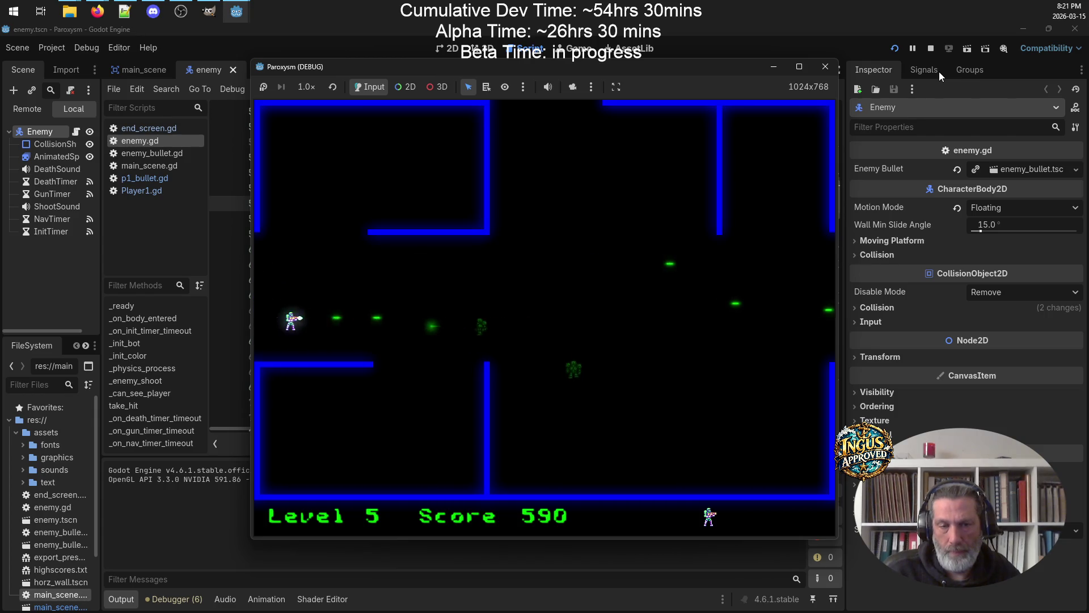
key("Down")
key("Up")
key("Left")
key("Down")
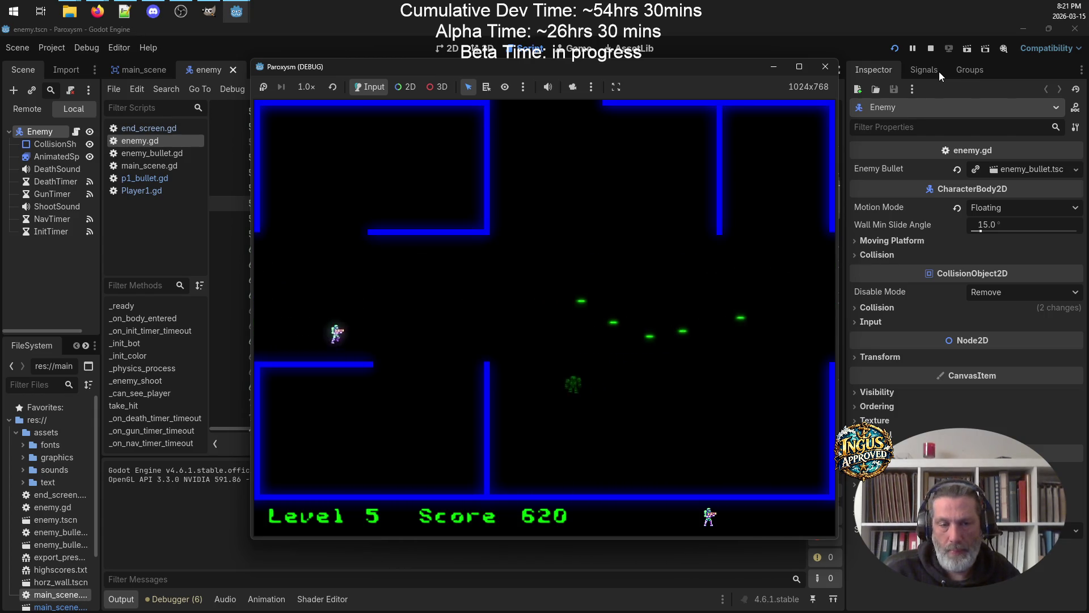
key("Up")
key("Down")
key("Left")
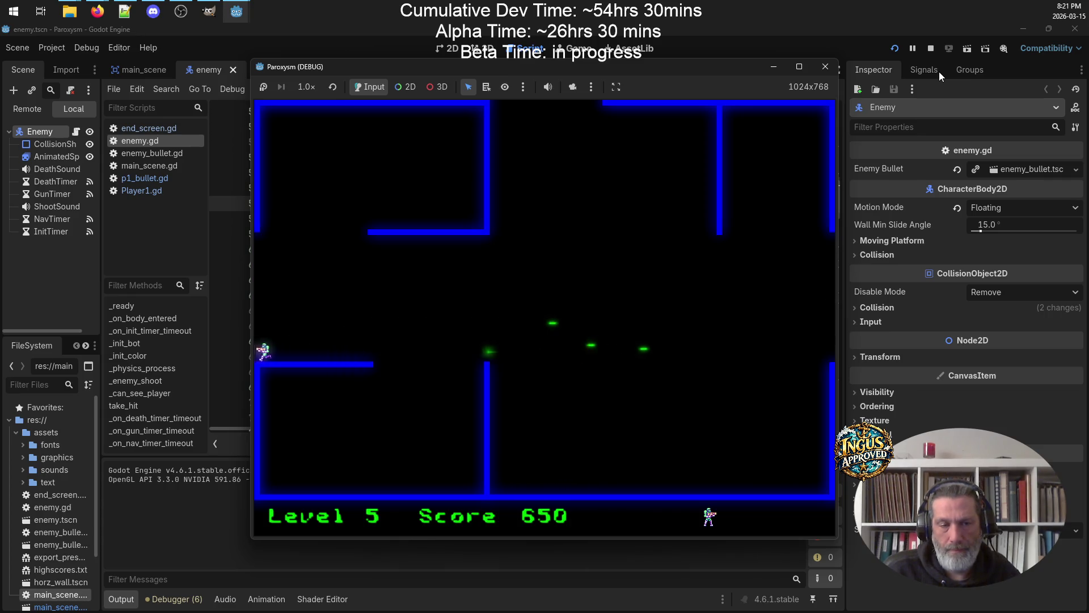
Fight through the Level 6 maze and leave through the top gap into Level 7
key("Down")
key("Down")
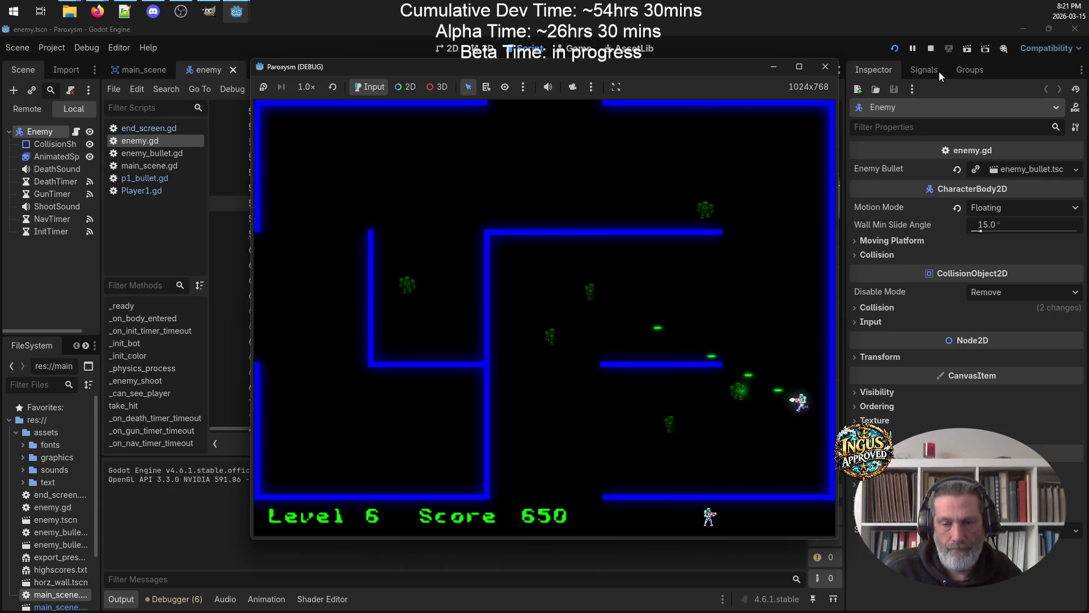
key("Left")
key("Up")
key("Left")
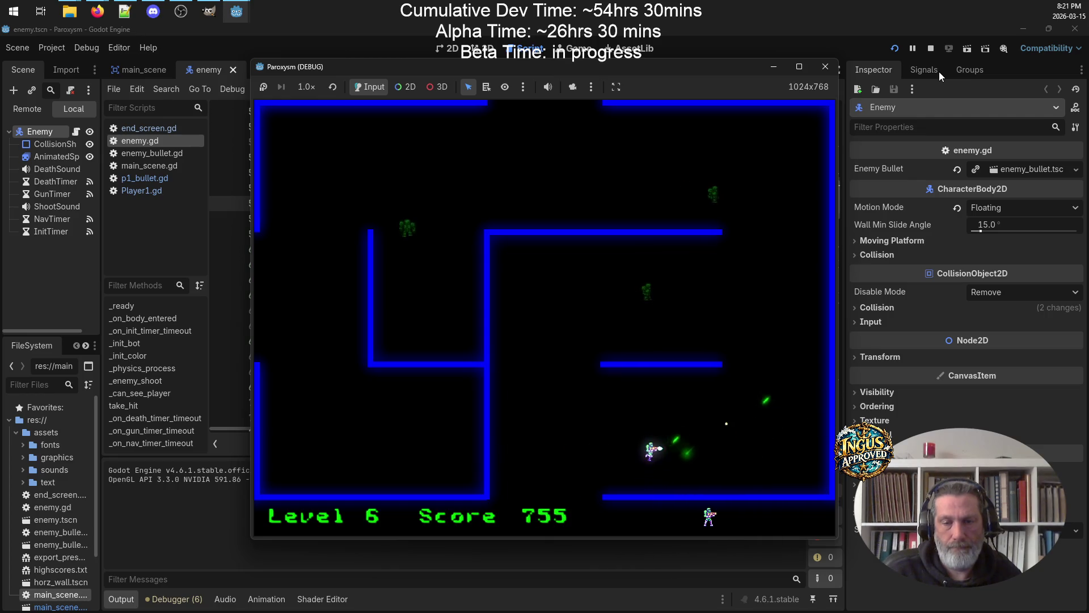
key("Right")
key("Right")
key("Up")
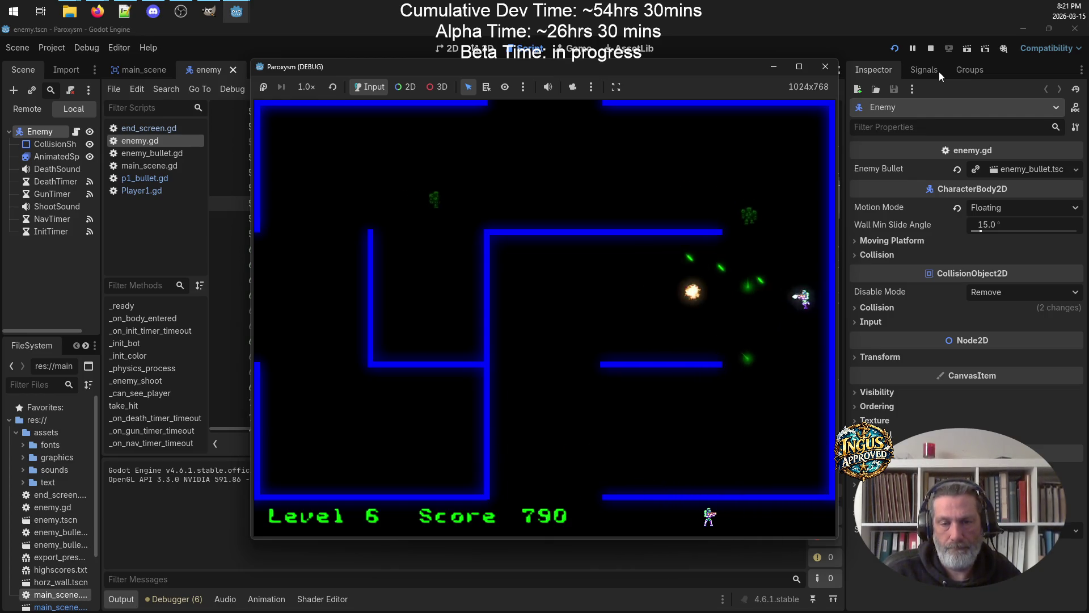
key("Left")
key("Left")
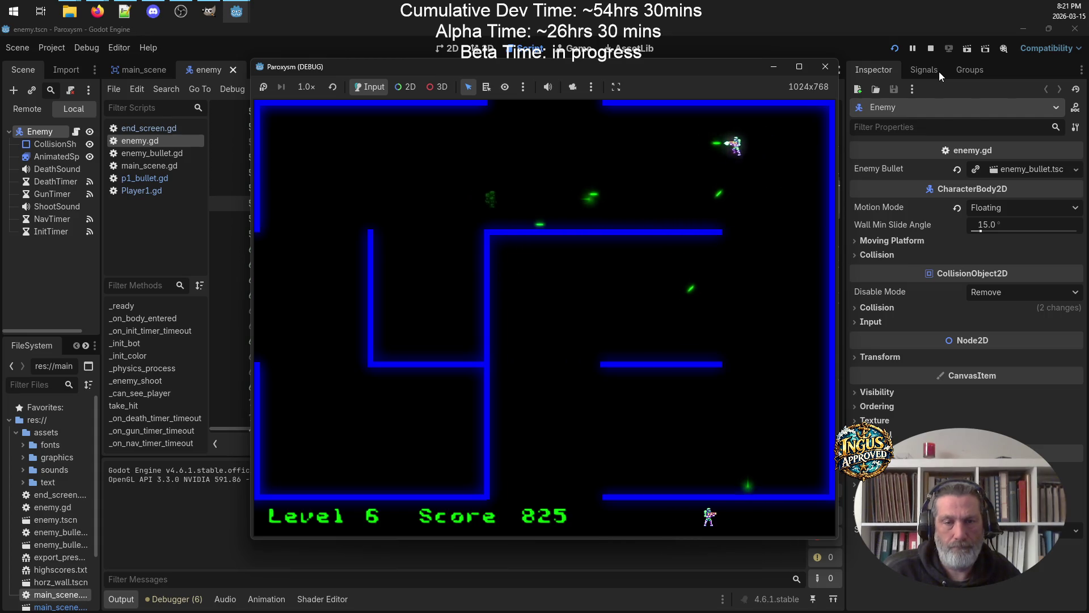
key("Up")
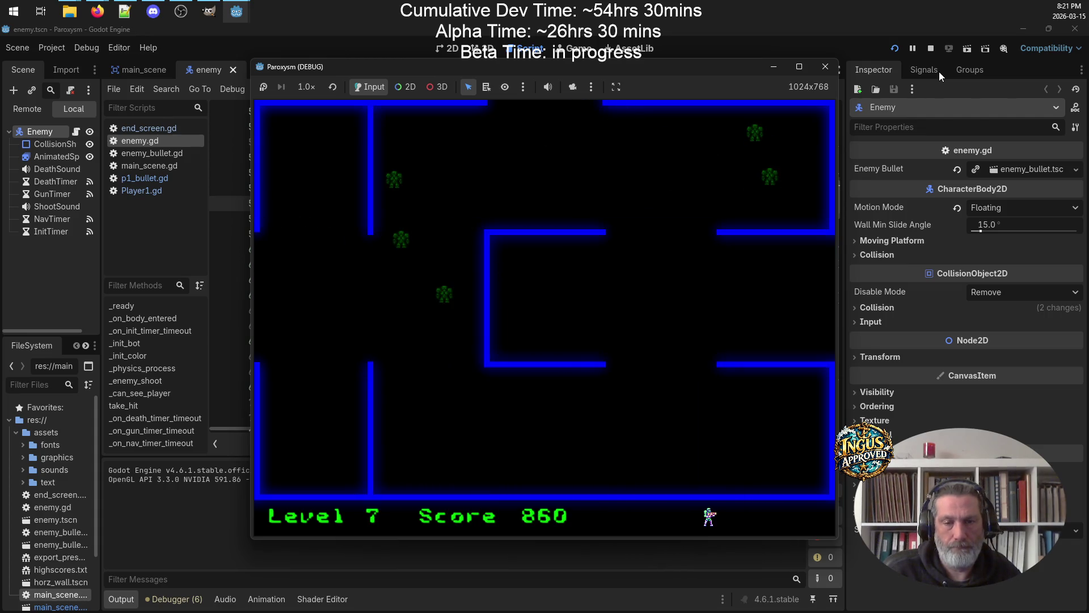
key("Left")
key("Left")
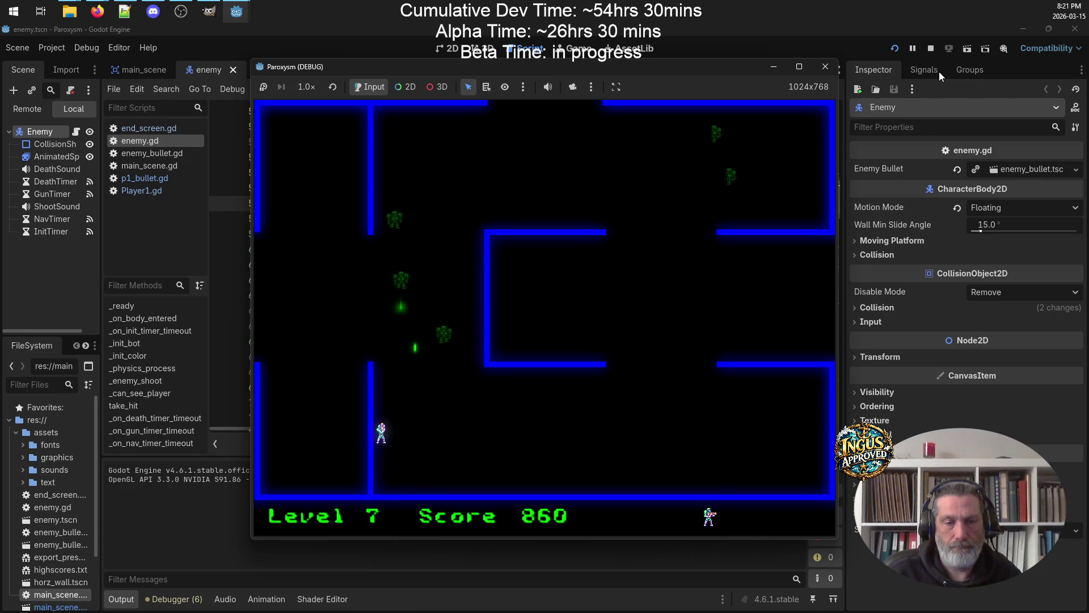
Shoot the Level 7 enemies and work around the walls to the right exit into Level 8
key("Right")
key("space")
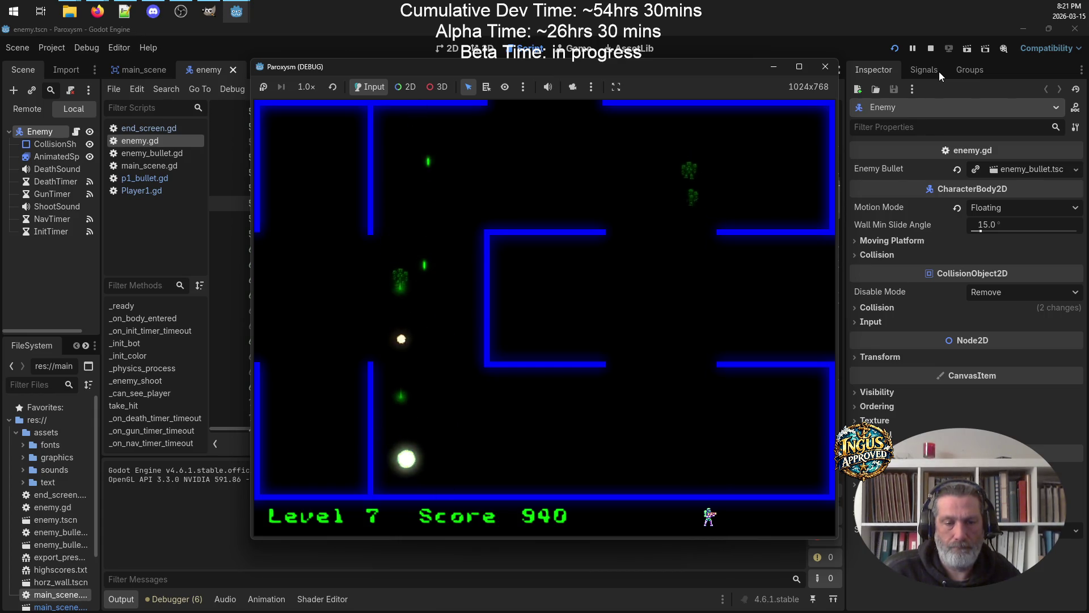
key("Left")
key("Right")
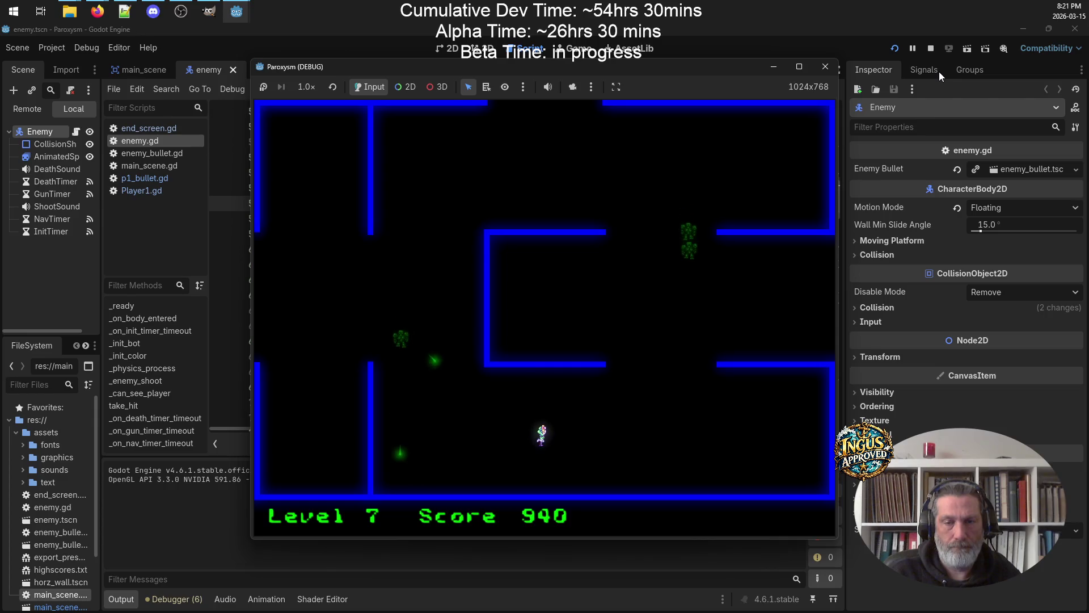
key("space")
key("Left")
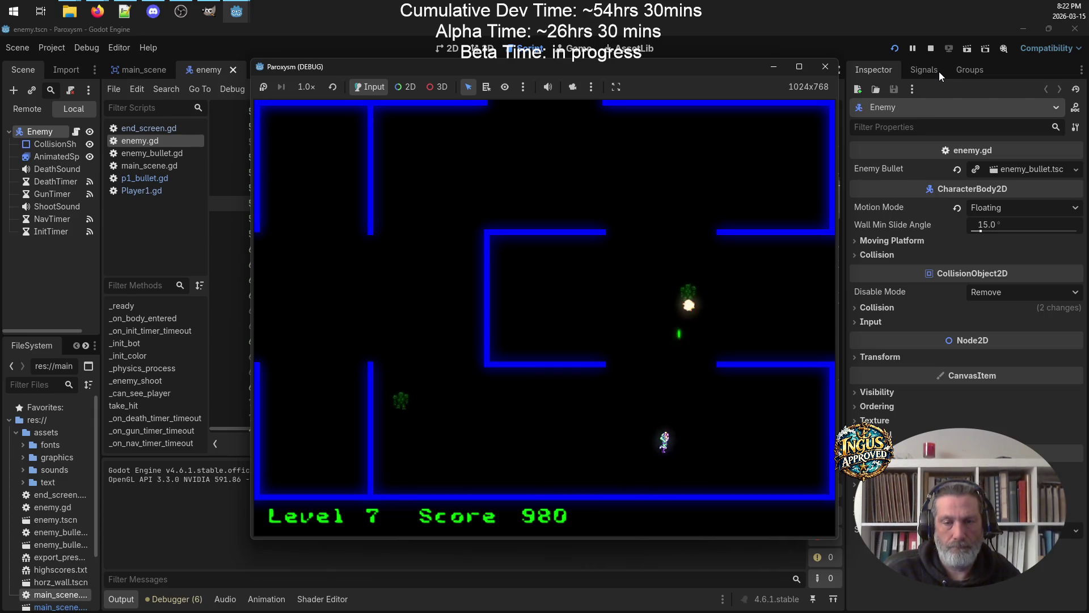
key("Right")
key("space")
key("Left")
key("Right")
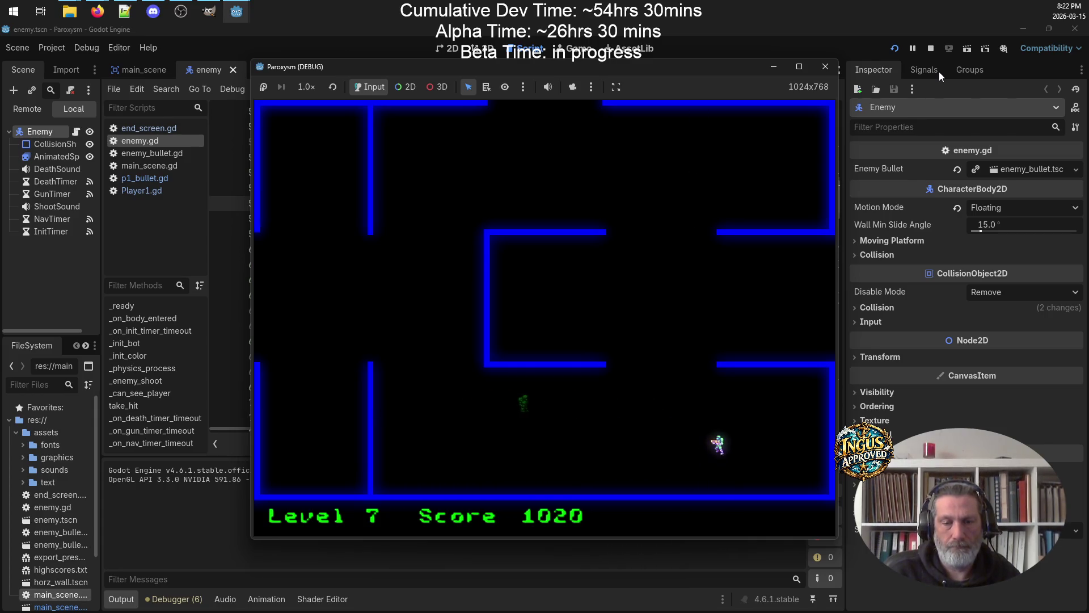
key("space")
key("Left")
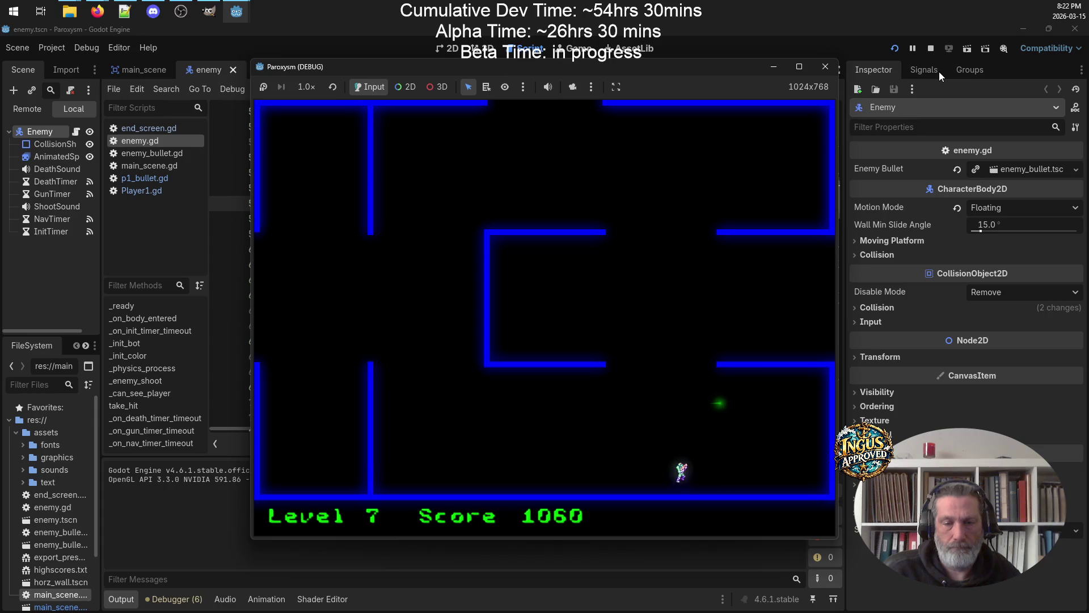
key("Up")
key("Right")
key("Up")
key("Right")
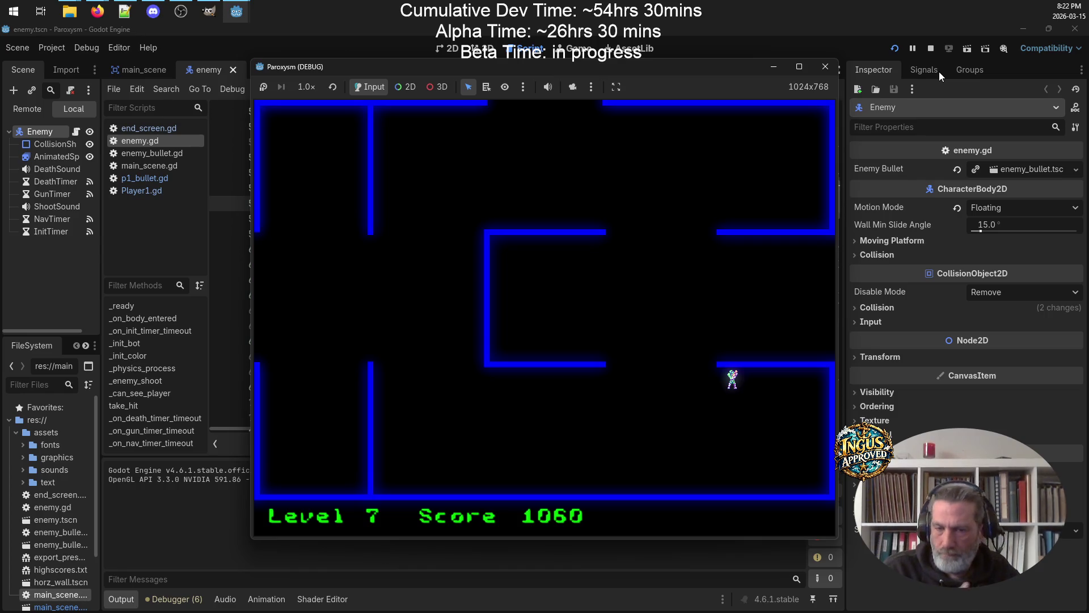
key("Left")
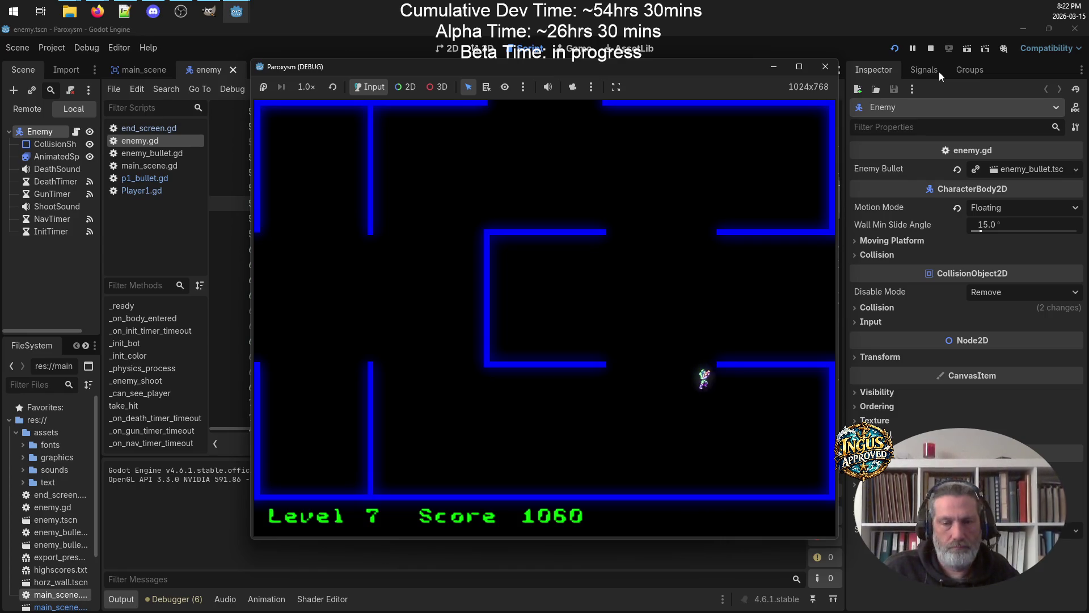
key("Up")
key("Right")
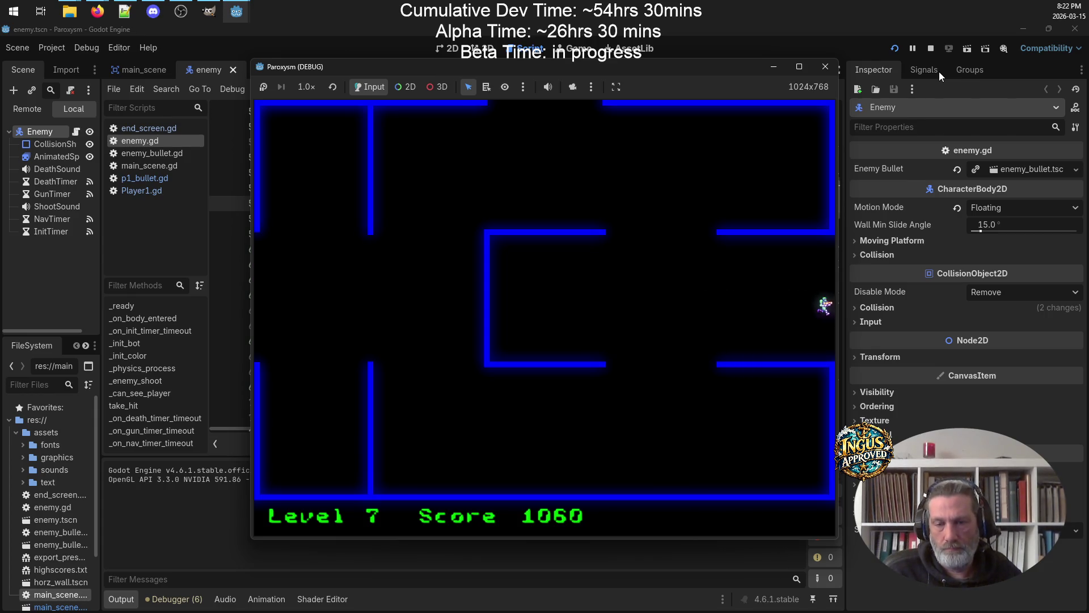
key("Up")
Fight in Level 8 until Game Over at score 1240, then quit back to the editor
key("Right")
key("space")
key("space")
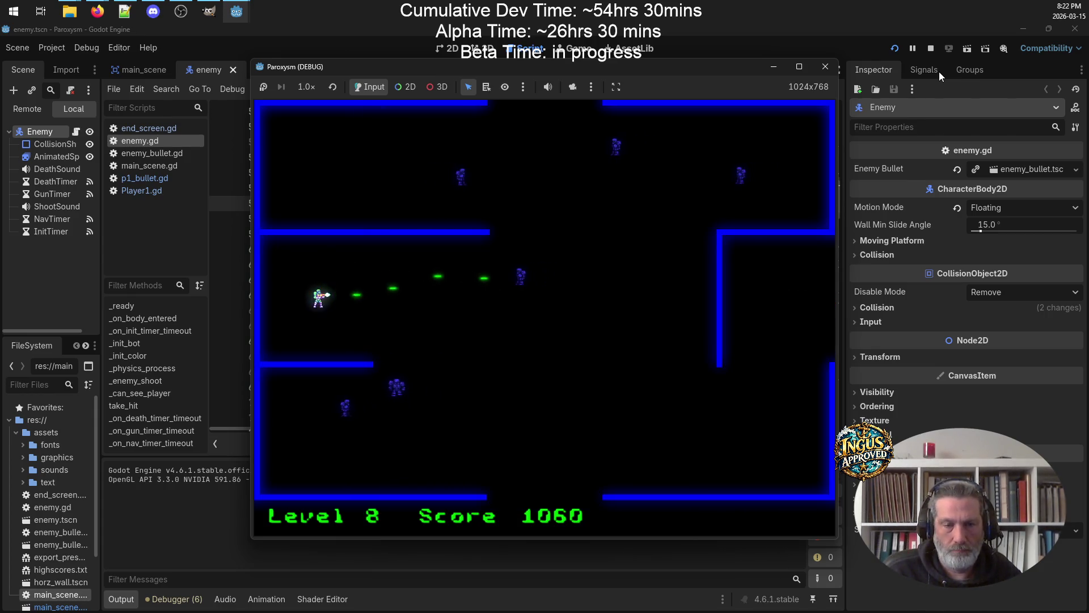
key("Right")
key("Down")
key("Right")
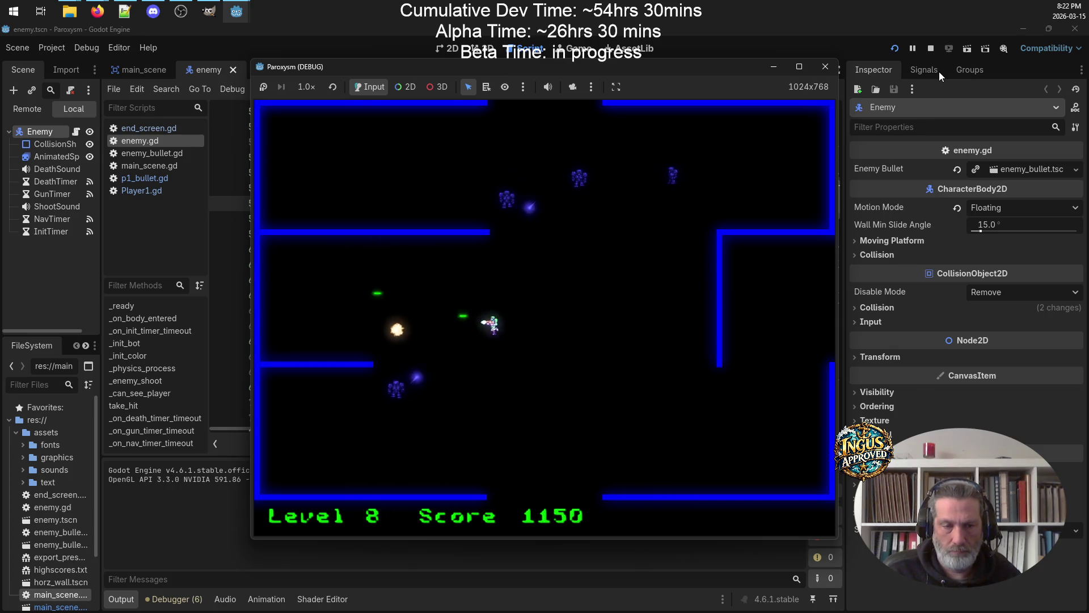
key("Left")
key("Left")
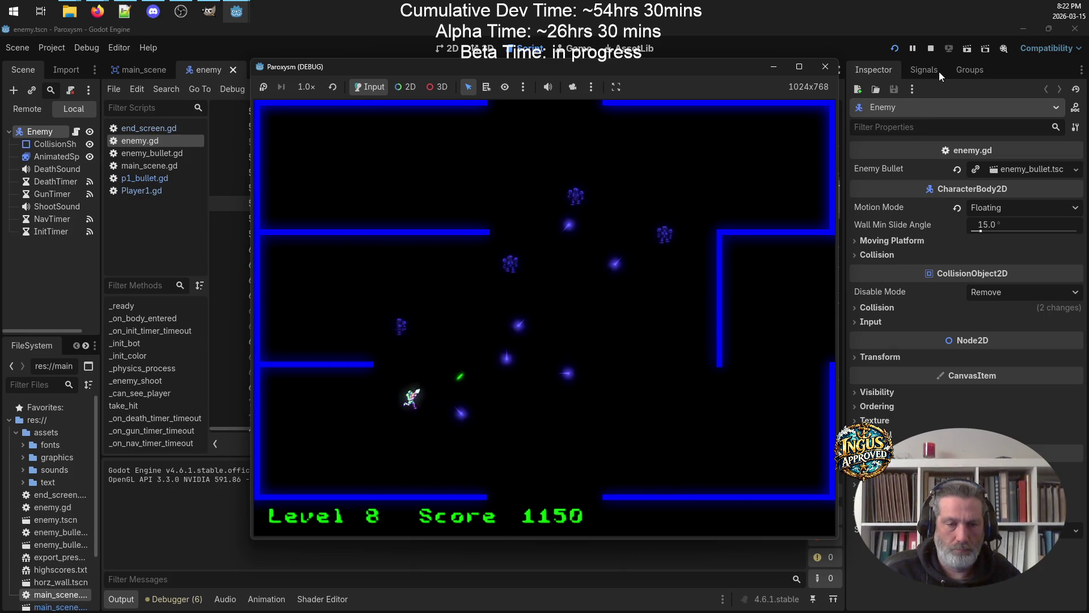
key("space")
key("Down")
key("Right")
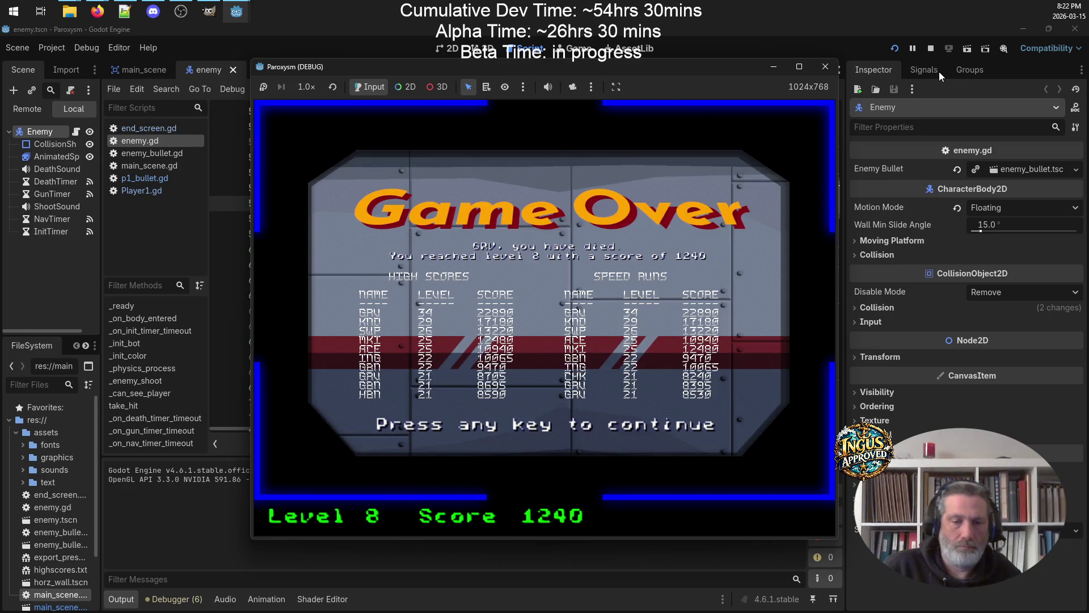
left_click(706, 170)
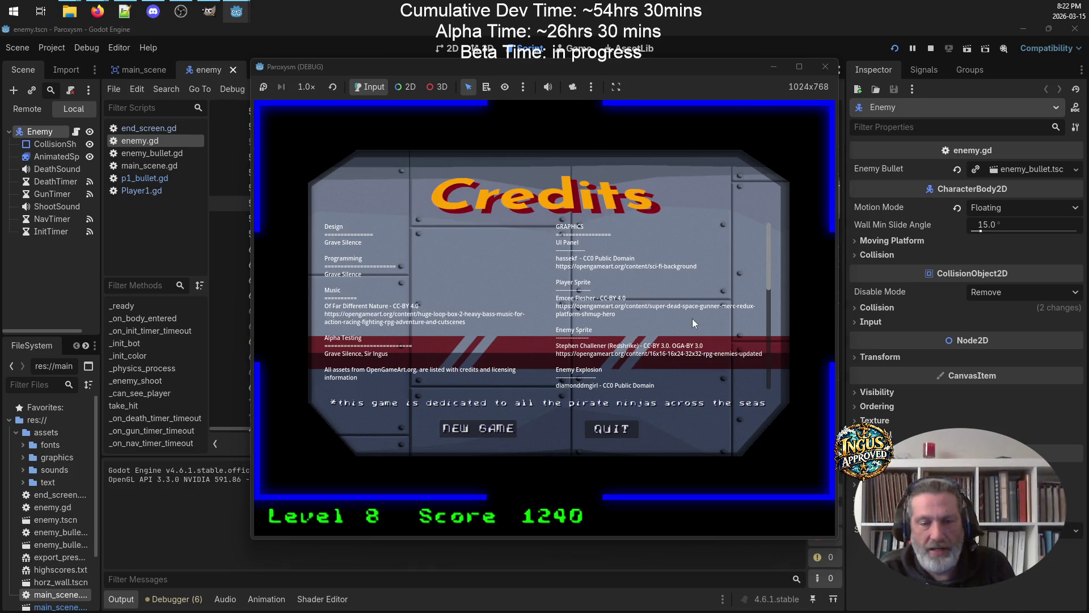
left_click(613, 431)
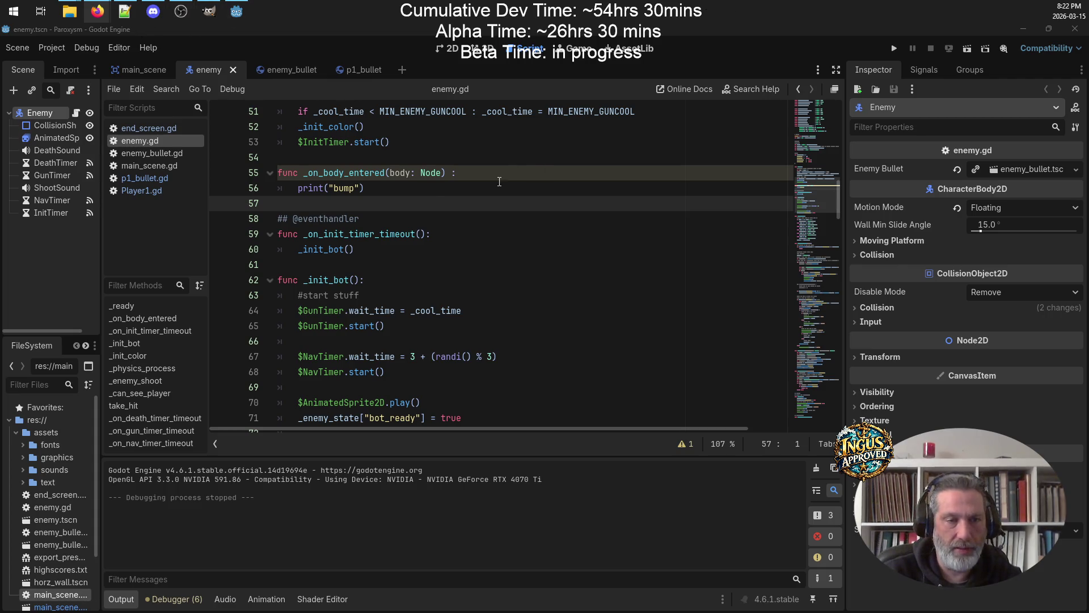
Select the class name CharacterBody2D on line 1 of enemy.gd
scroll(499, 182, "up", 3)
scroll(403, 203, "up", 6)
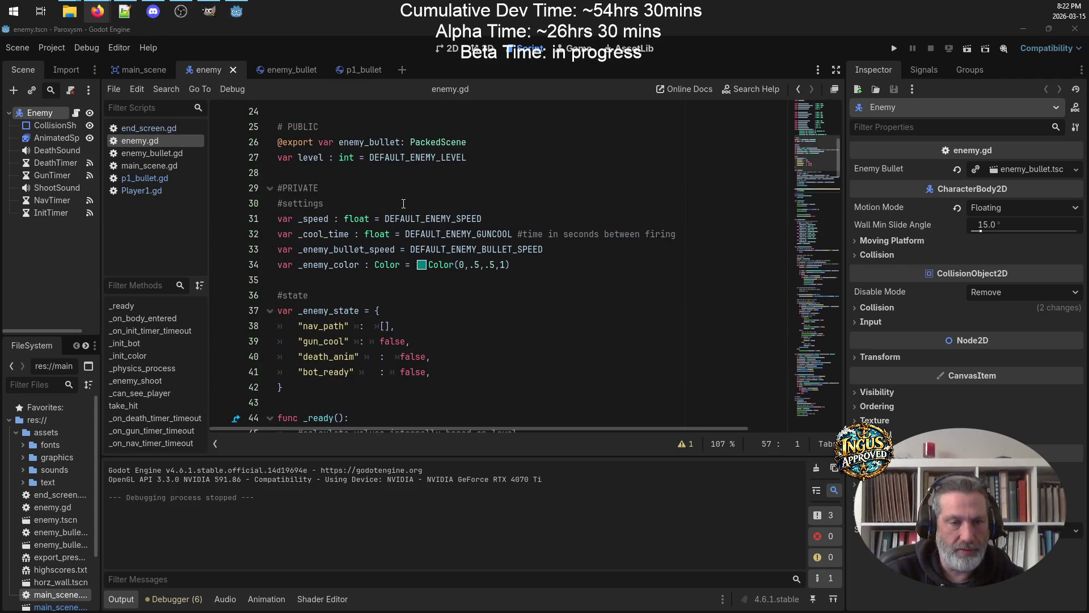
scroll(404, 203, "up", 8)
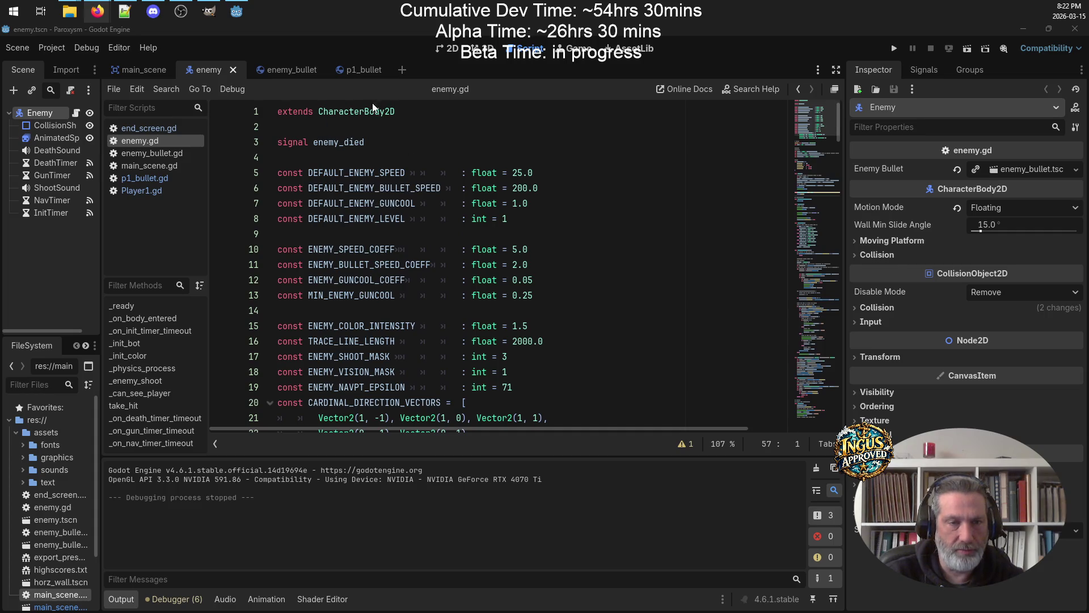
left_click(373, 111)
key("End")
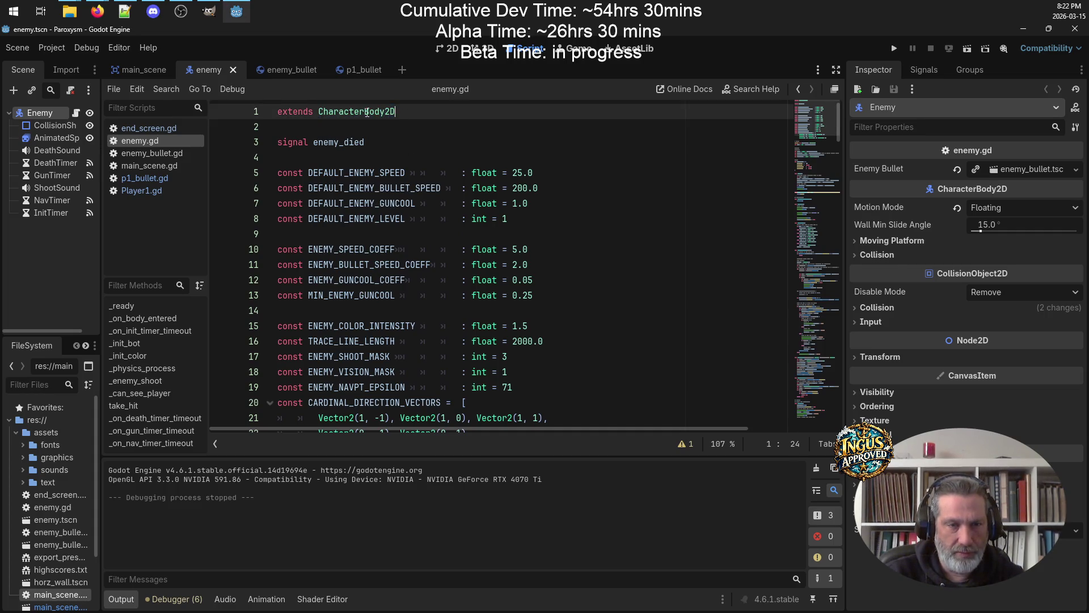
double_click(367, 112)
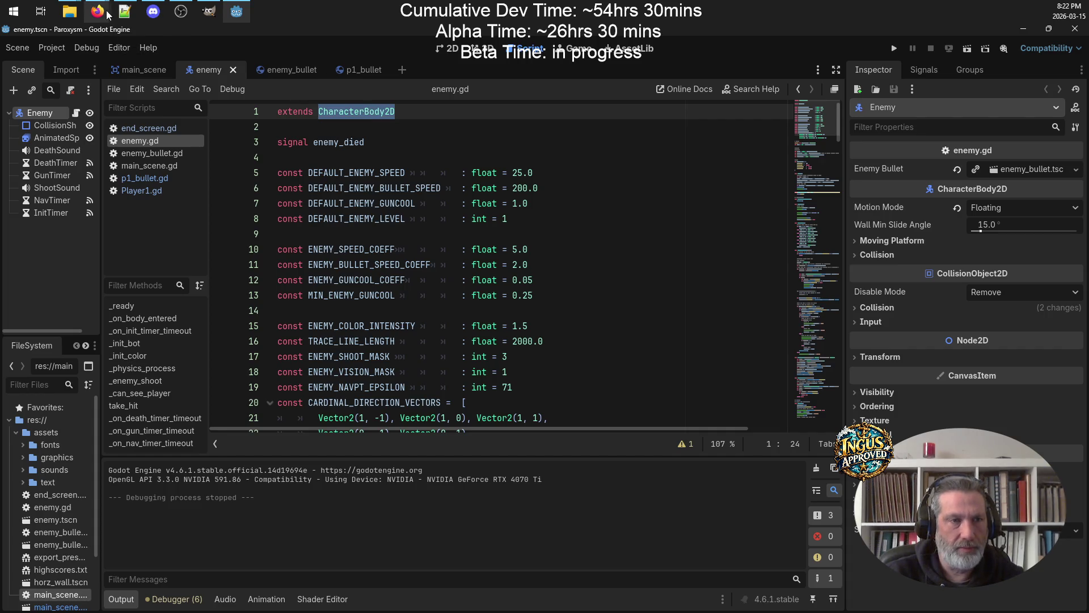
In a new Firefox tab, search 'godot detect CharacterBody2D collisions' and open the Godot Docs result
mouse_move(98, 13)
left_click(54, 62)
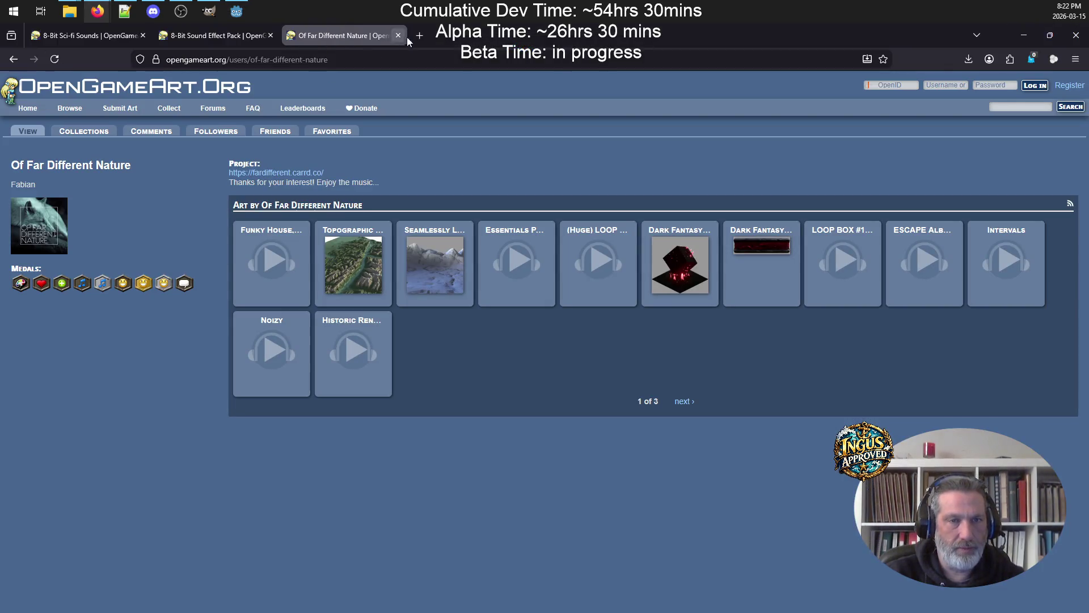
left_click(419, 35)
type("godot de")
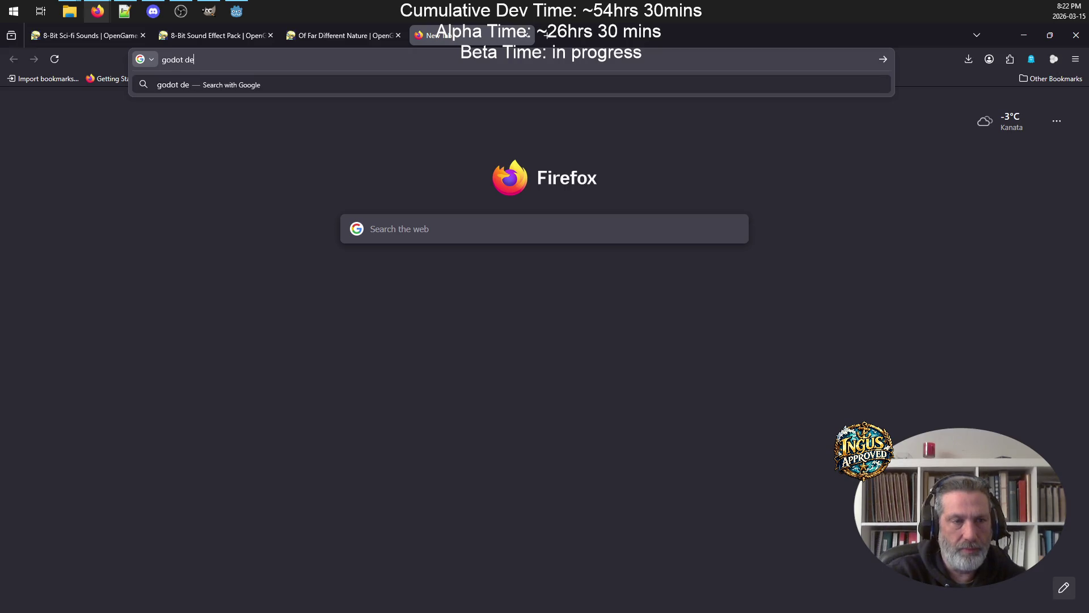
type("tect ")
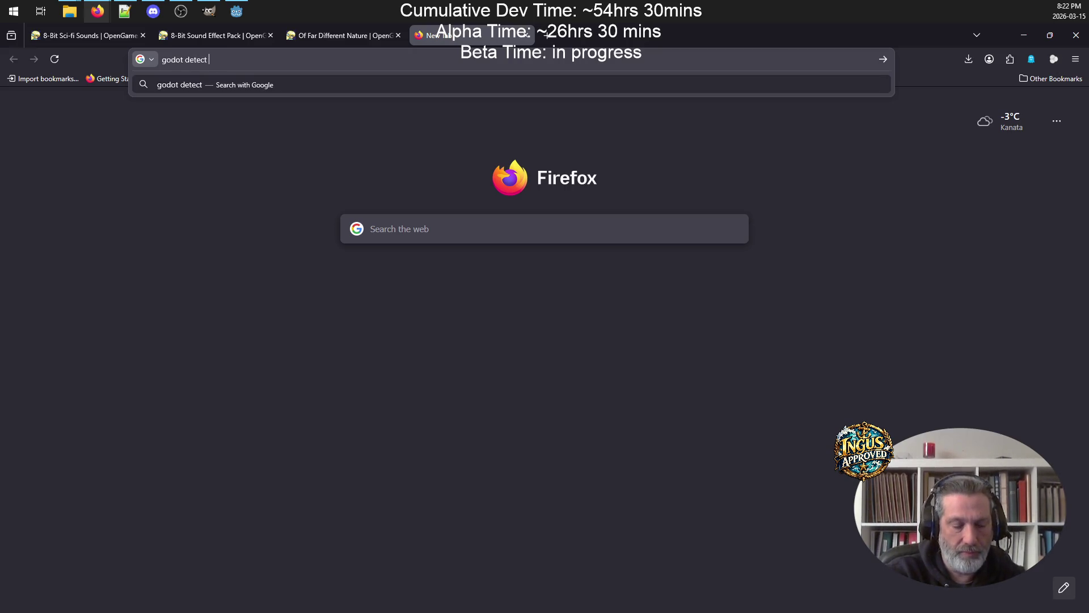
type("CharacterBody2D collisions")
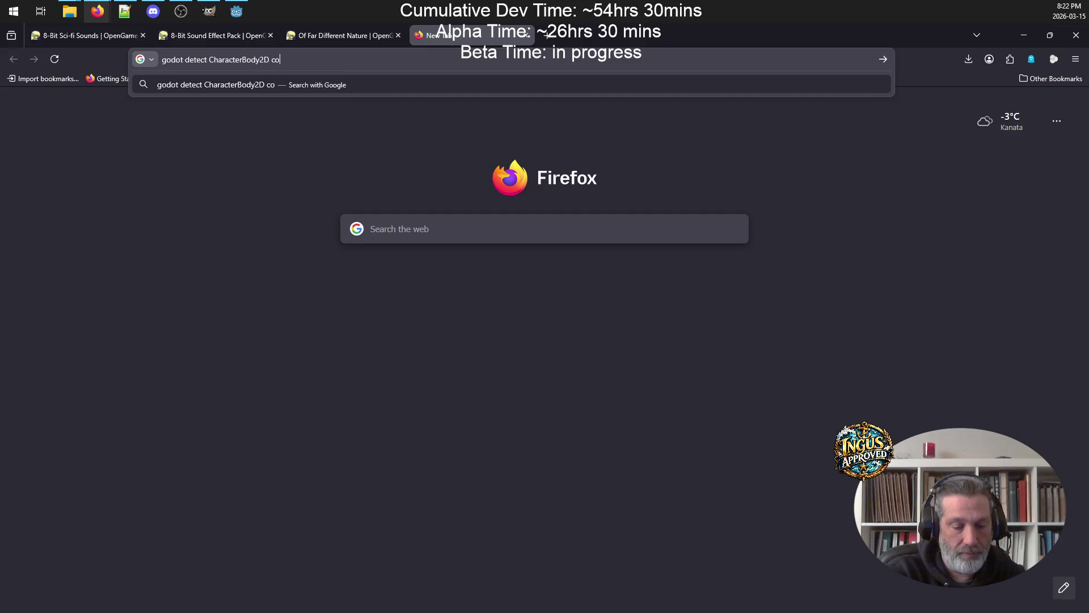
key("Return")
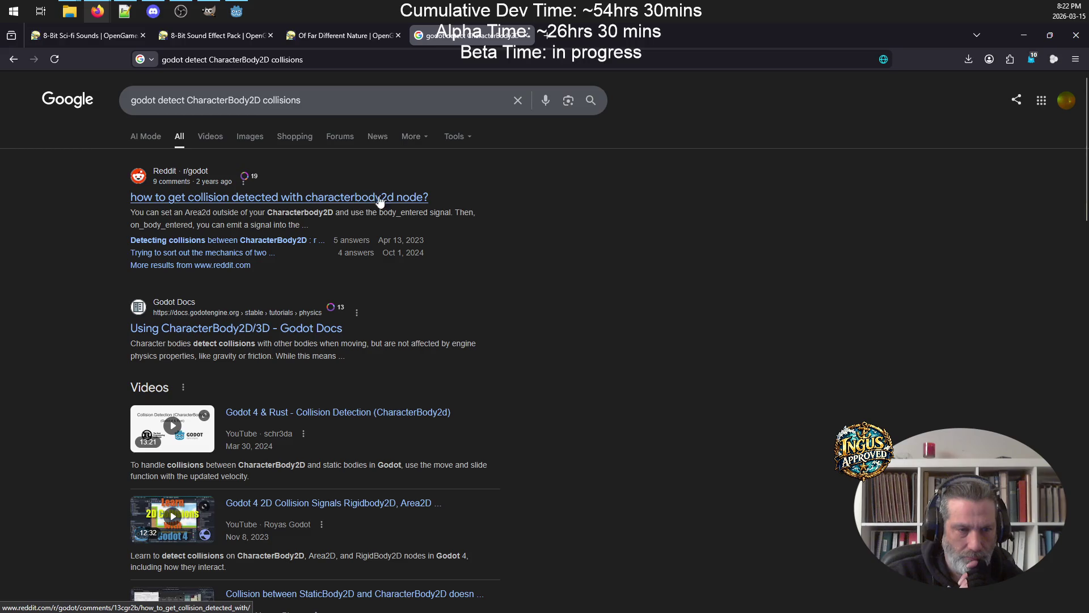
left_click(252, 329)
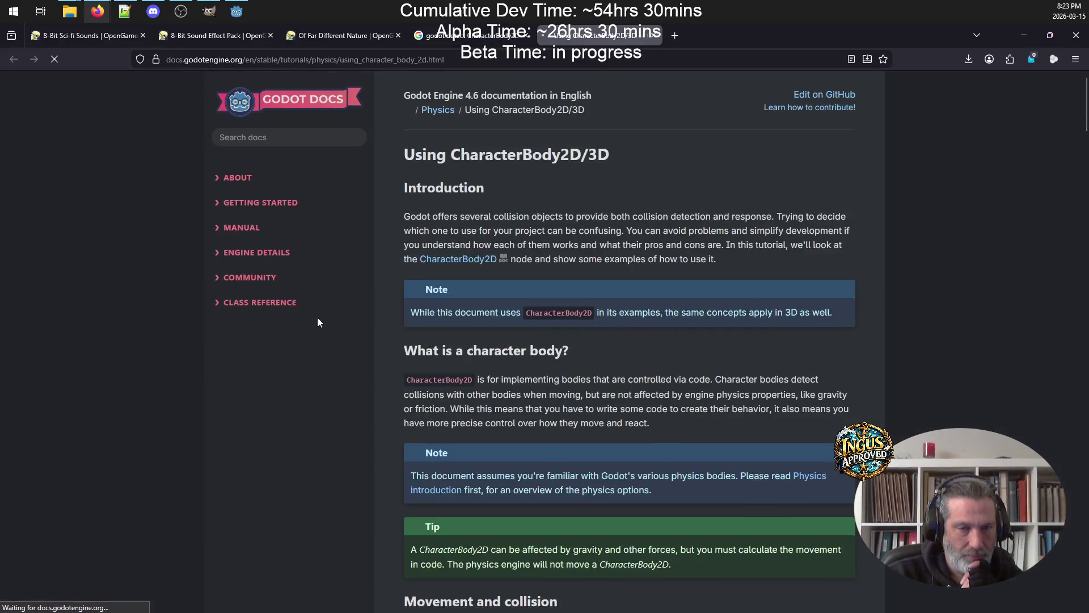
Copy the get_slide_collision_count() for-loop from the 'Detecting collisions' example and return to Godot
scroll(610, 267, "down", 4)
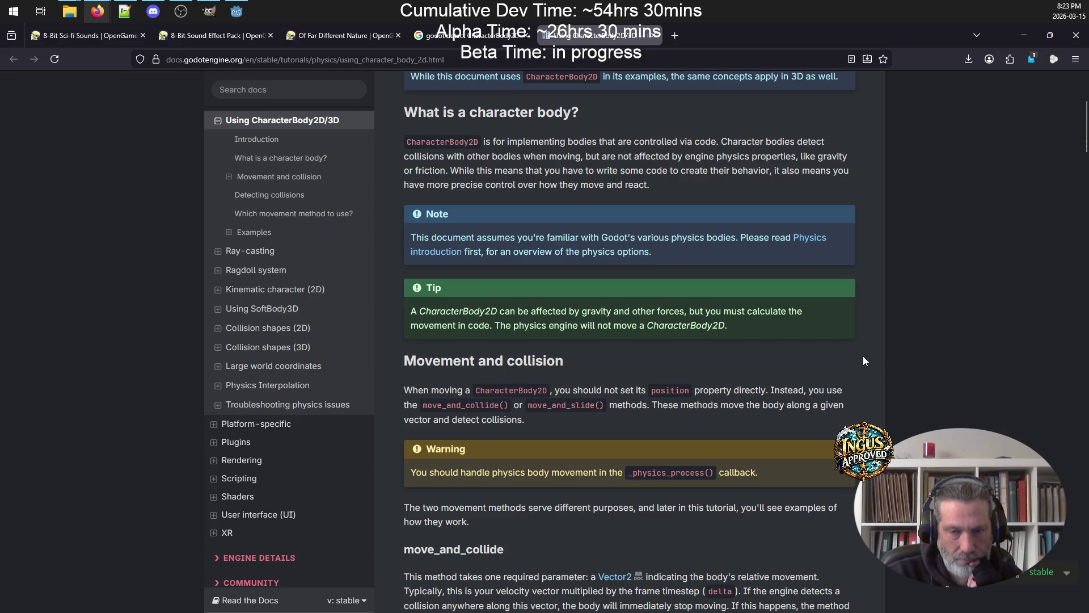
scroll(681, 354, "down", 4)
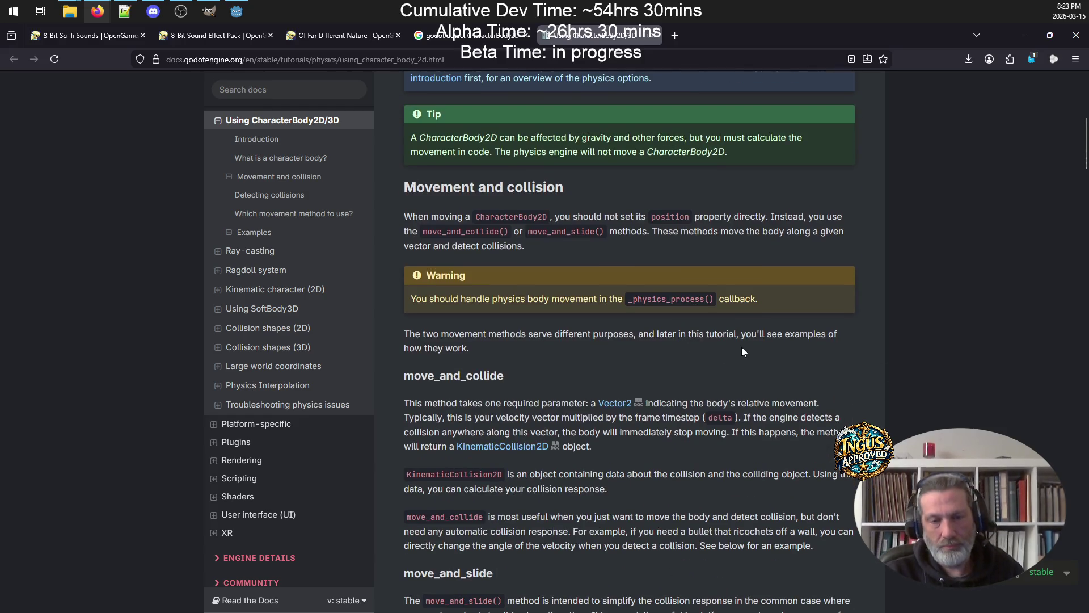
scroll(659, 366, "down", 1)
scroll(657, 369, "down", 2)
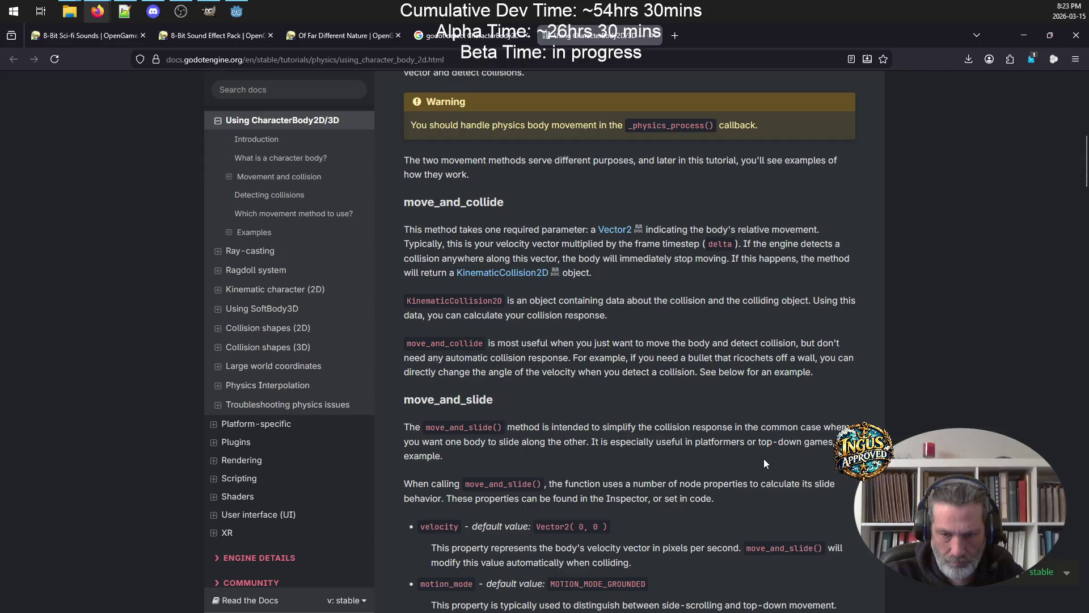
scroll(664, 454, "down", 3)
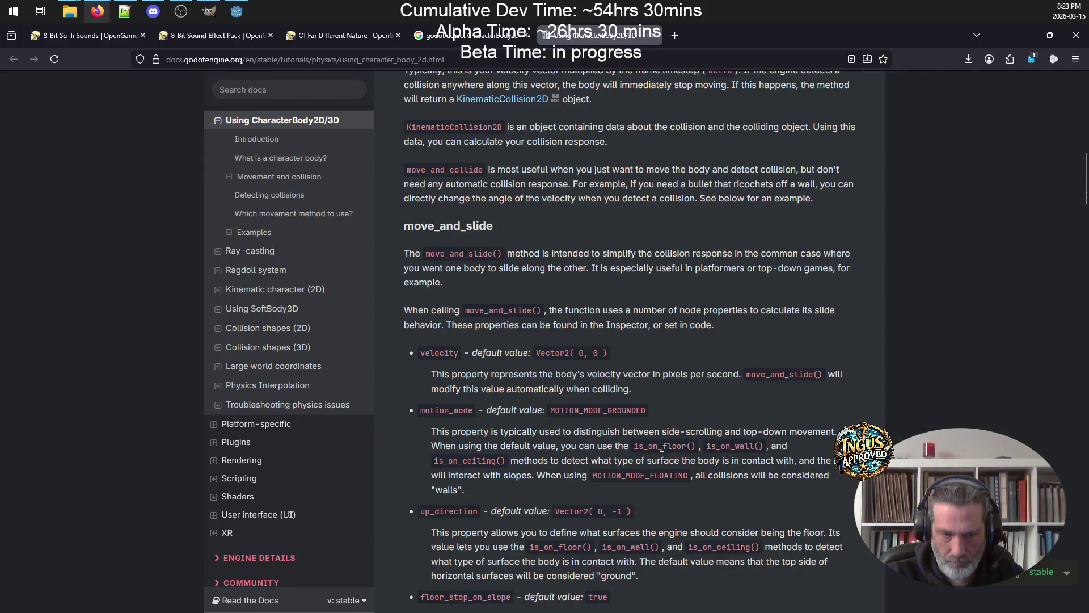
scroll(662, 447, "down", 3)
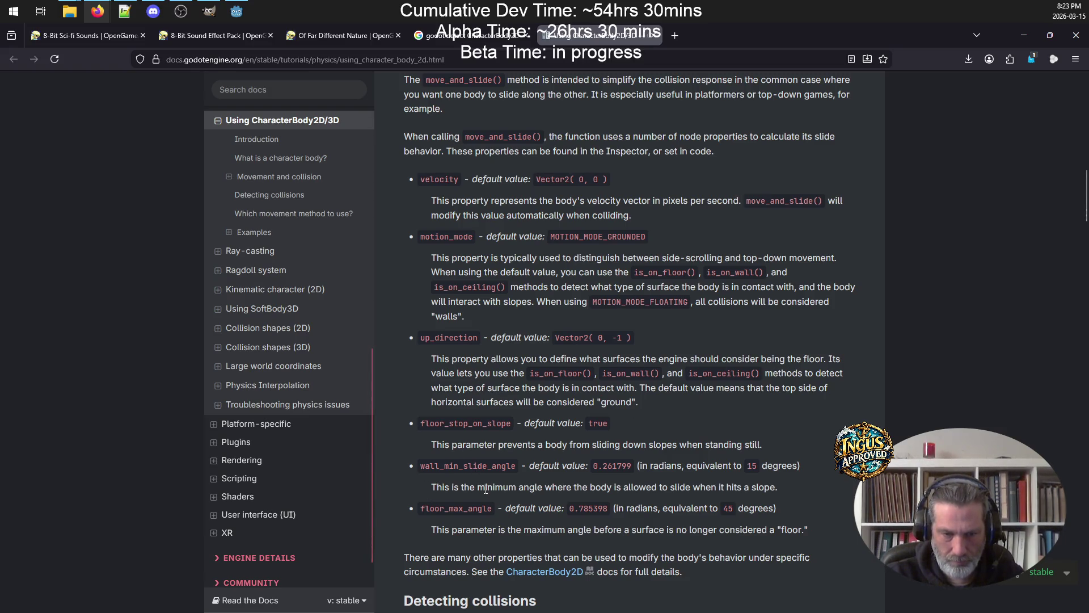
scroll(534, 448, "down", 4)
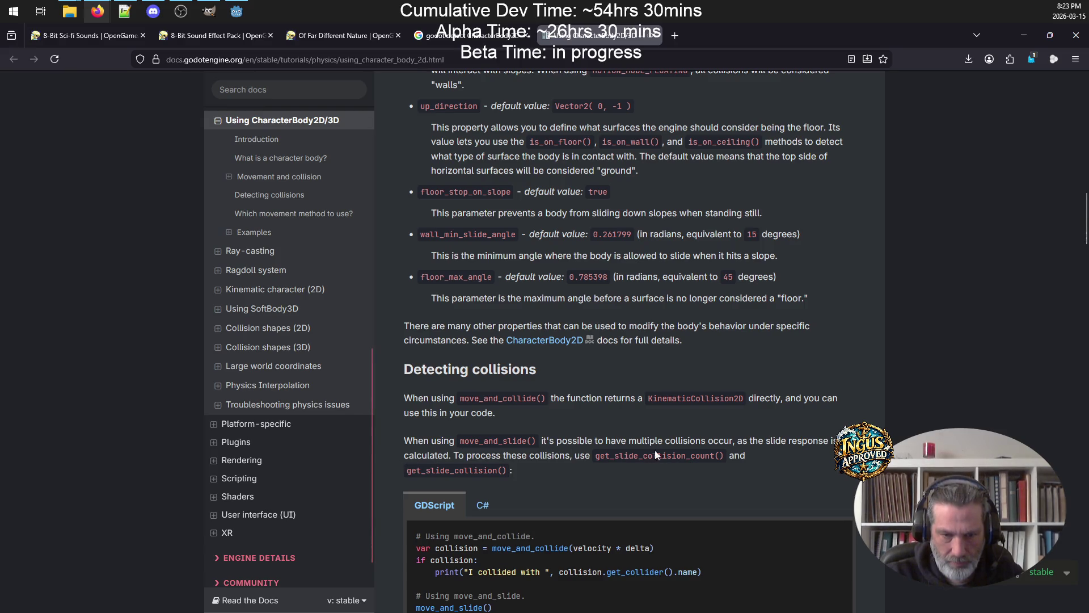
scroll(694, 432, "down", 4)
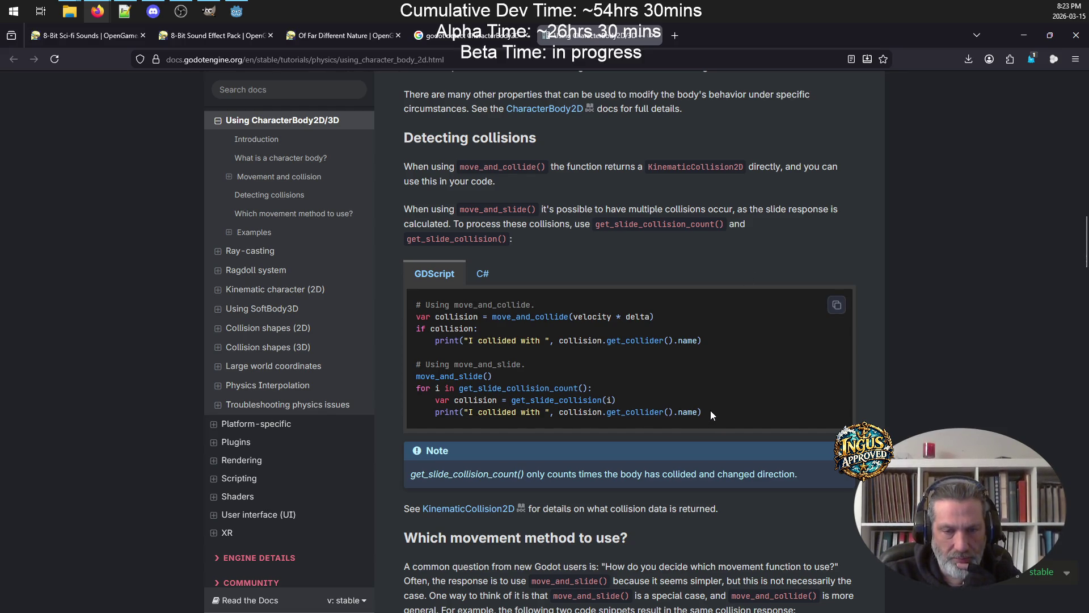
left_click_drag(724, 418, 381, 391)
key("ctrl+c")
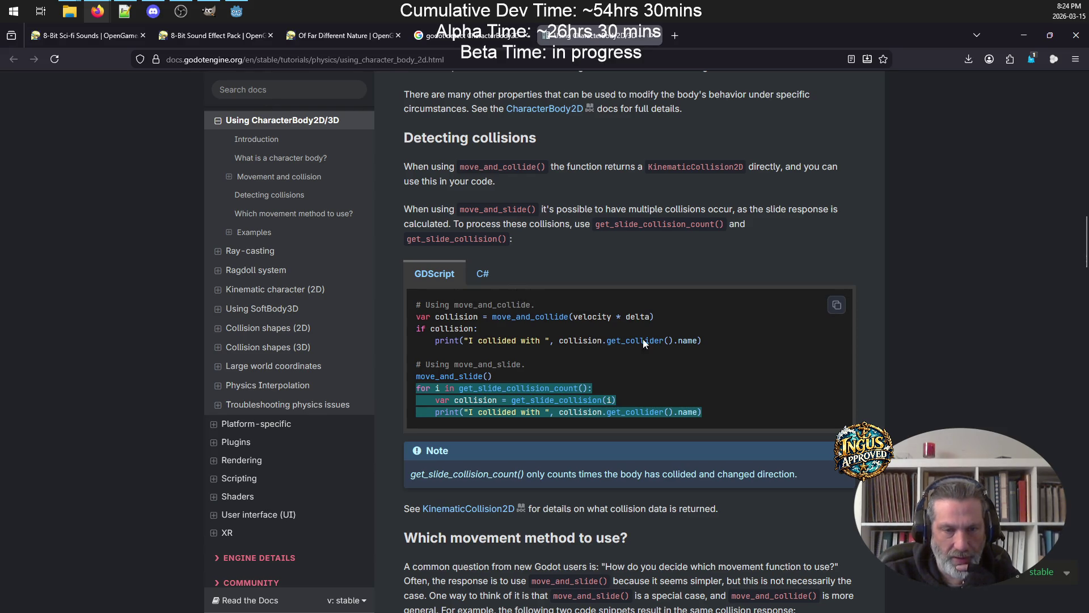
right_click(548, 400)
left_click(567, 148)
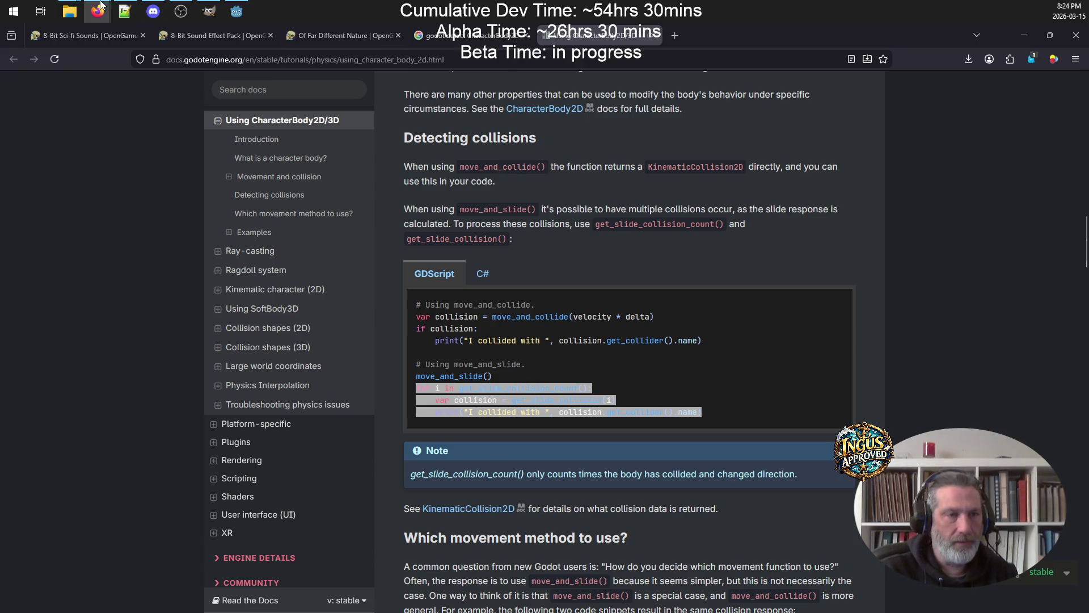
left_click(236, 12)
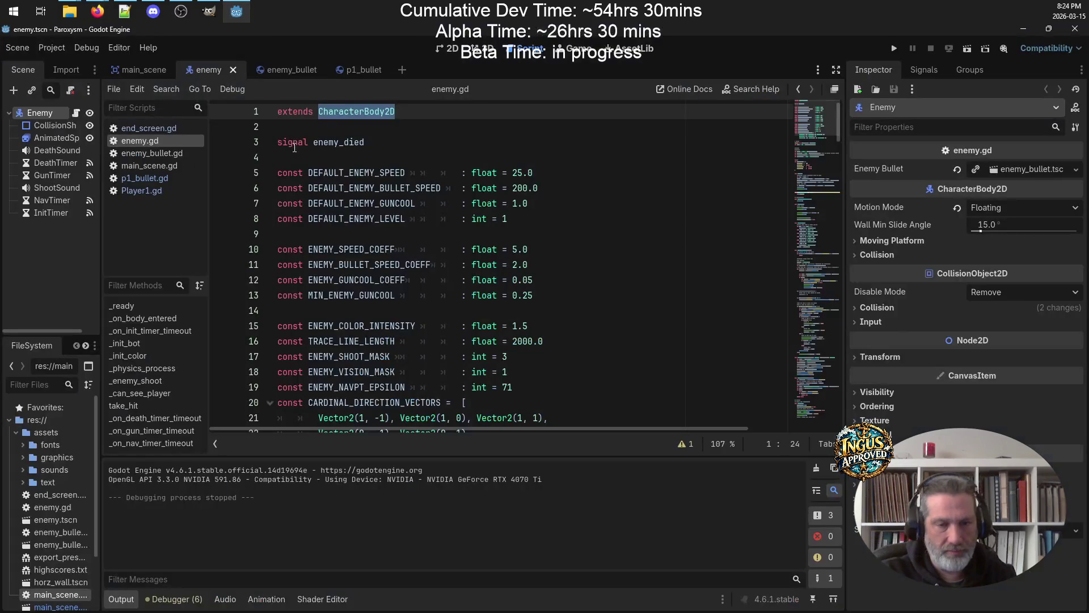
Paste the copied collision loop on a new line after move_and_slide() on line 148
scroll(463, 261, "down", 3)
scroll(463, 262, "down", 10)
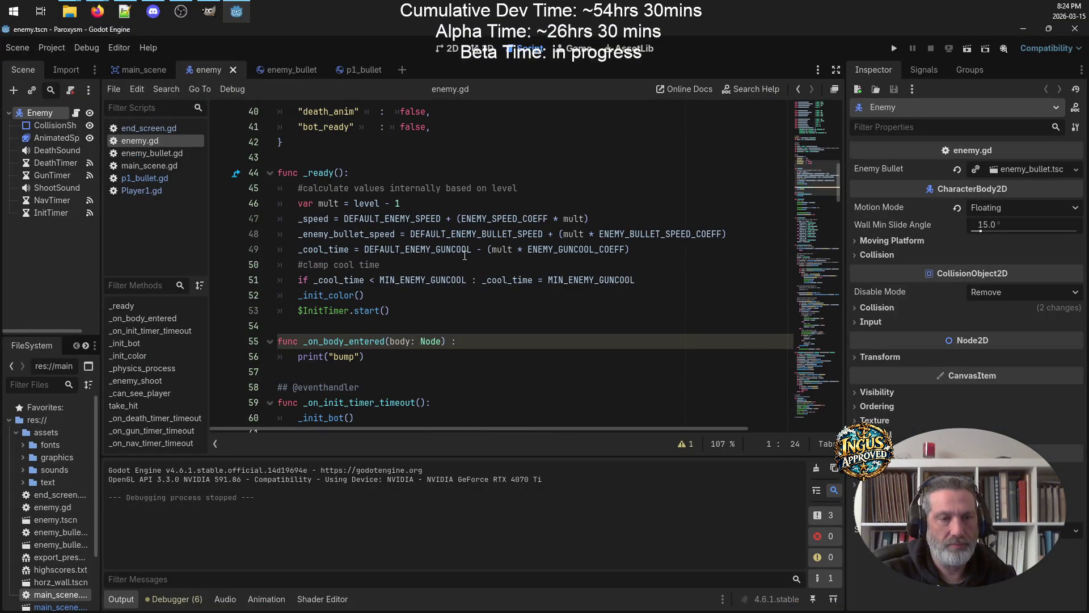
scroll(464, 256, "down", 20)
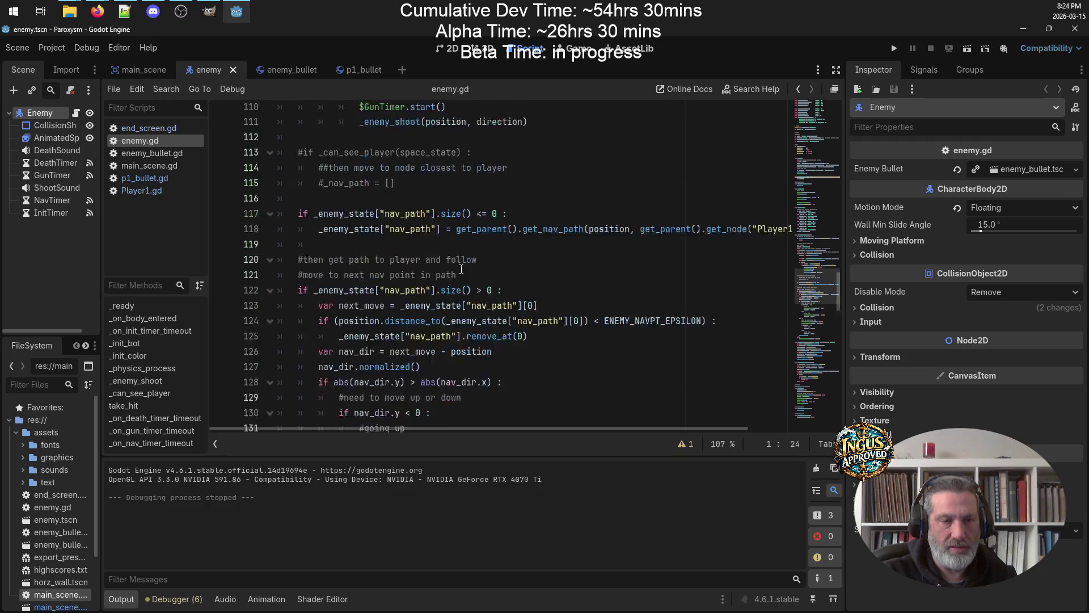
scroll(465, 269, "down", 20)
scroll(465, 267, "up", 20)
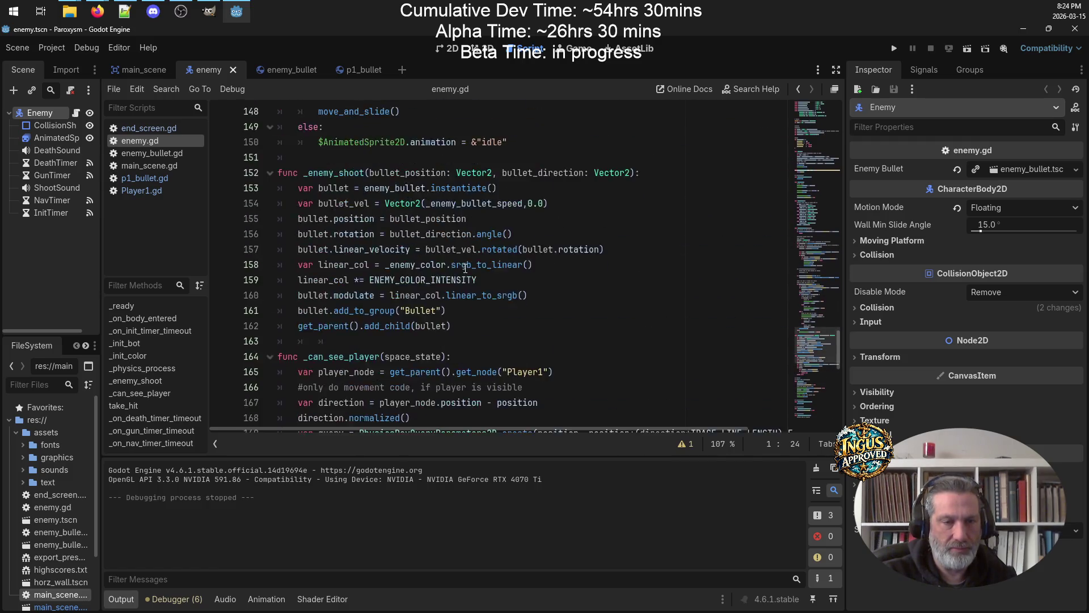
left_click(354, 341)
scroll(359, 302, "up", 11)
scroll(359, 302, "up", 7)
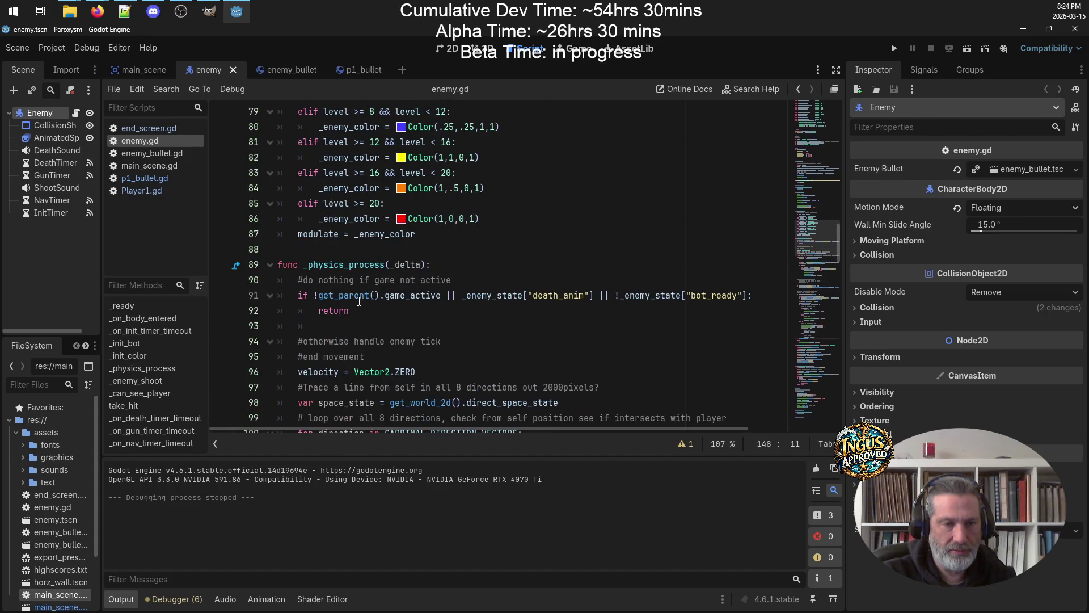
scroll(359, 302, "down", 16)
scroll(359, 301, "down", 10)
scroll(359, 300, "up", 6)
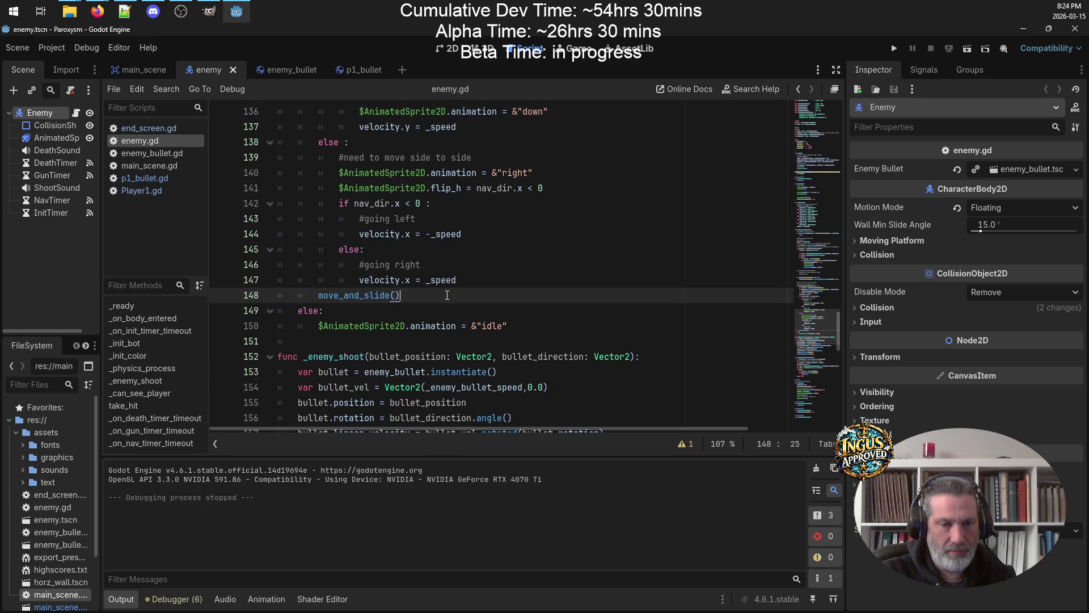
key("Return")
key("ctrl+v")
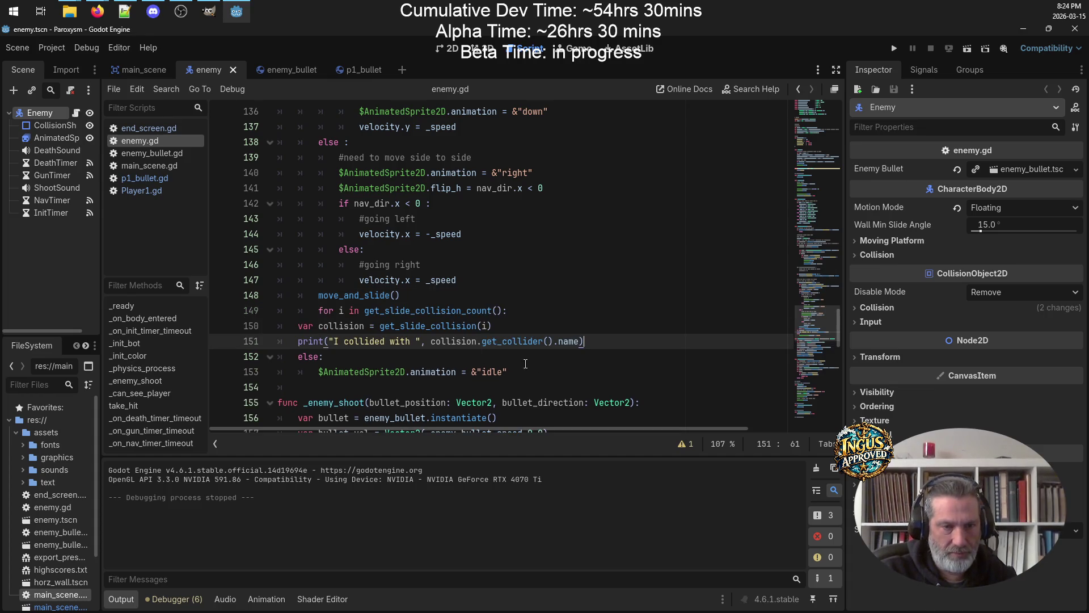
Indent the pasted lines one level, then undo the paste and indentation
left_click_drag(534, 372, 324, 327)
key("Tab")
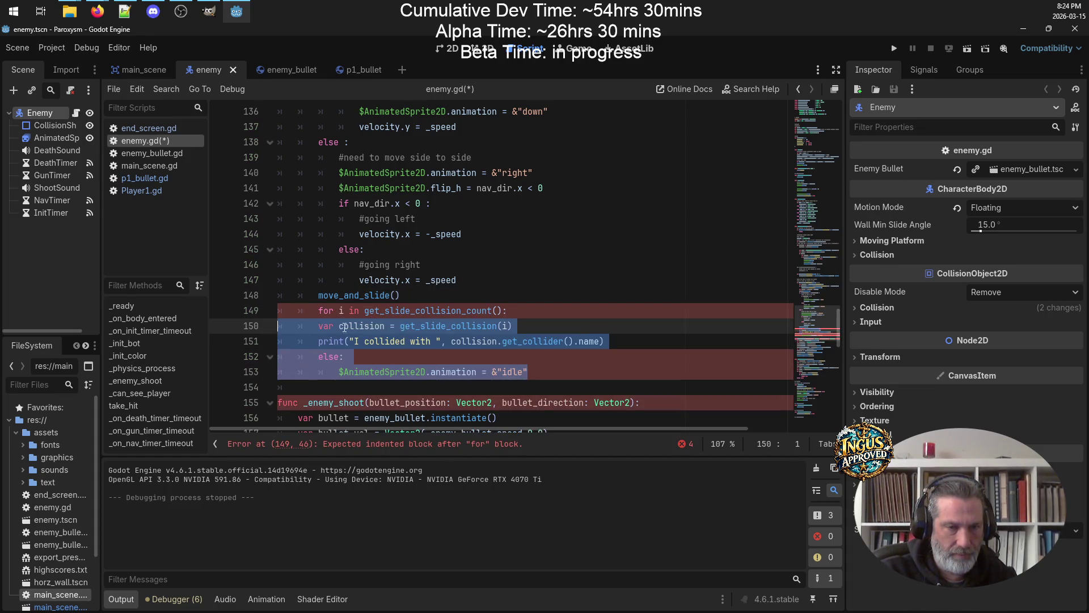
left_click(383, 387)
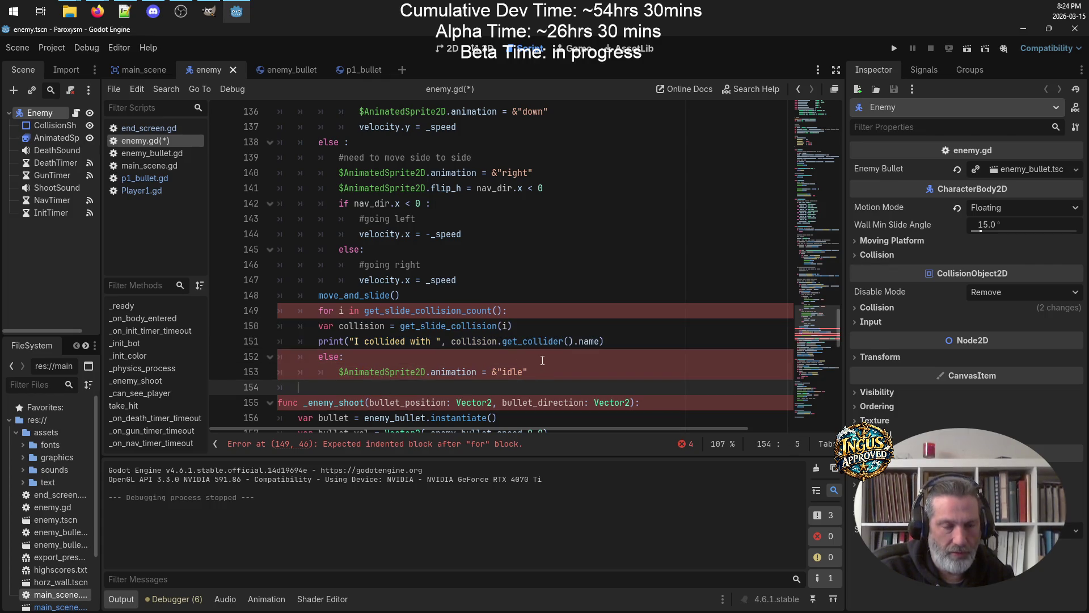
key("ctrl+z")
key("ctrl+z")
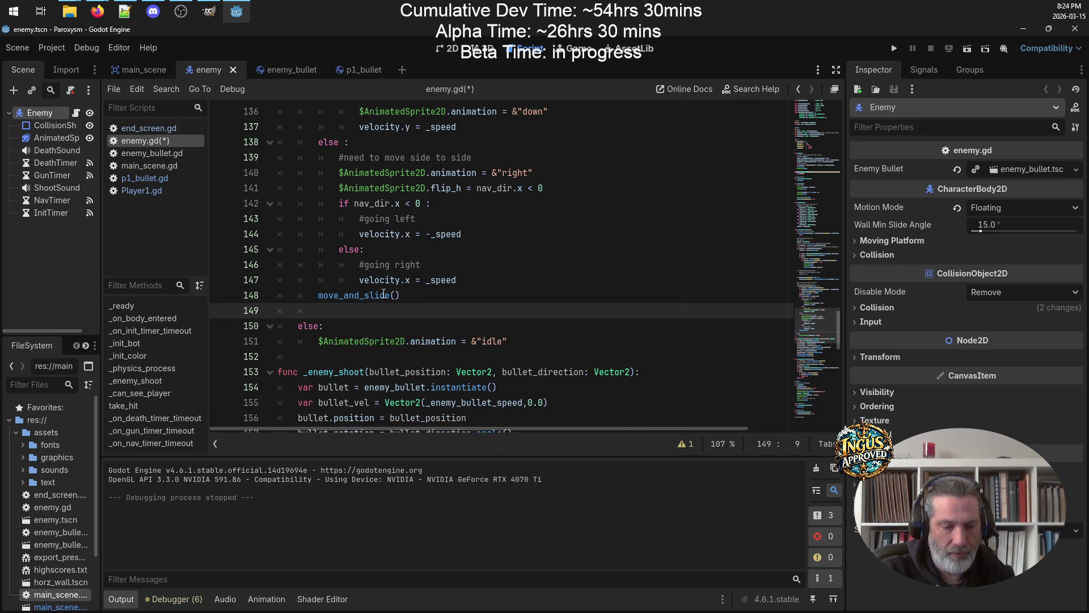
Re-paste the loop, indent the collision and print lines inside it, and delete blank line 149
key("Return")
key("Return")
key("Up")
key("Up")
key("ctrl+v")
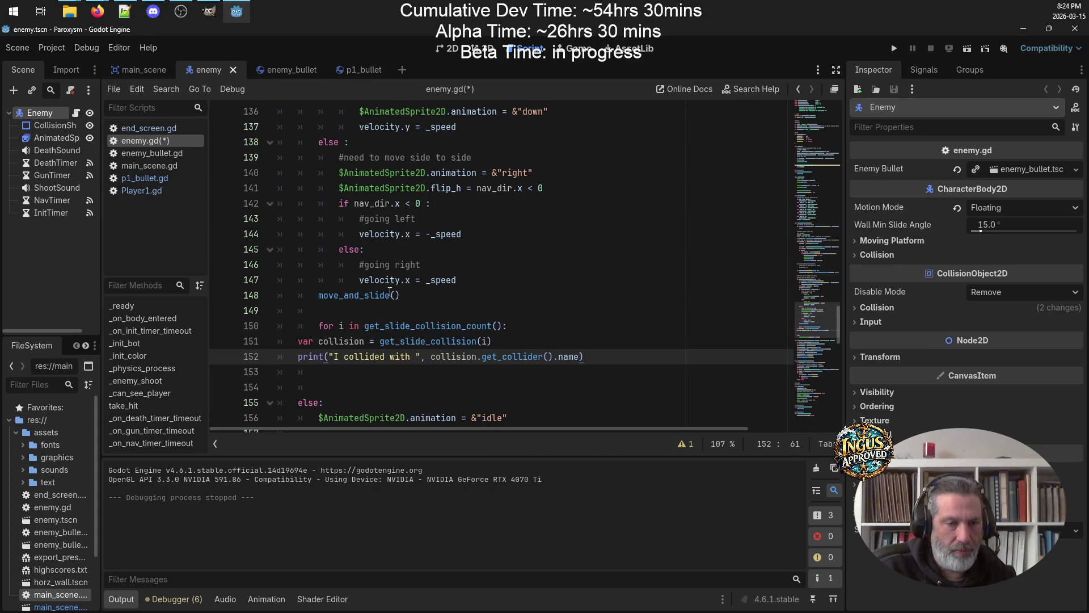
left_click_drag(595, 360, 283, 341)
key("Tab")
key("Tab")
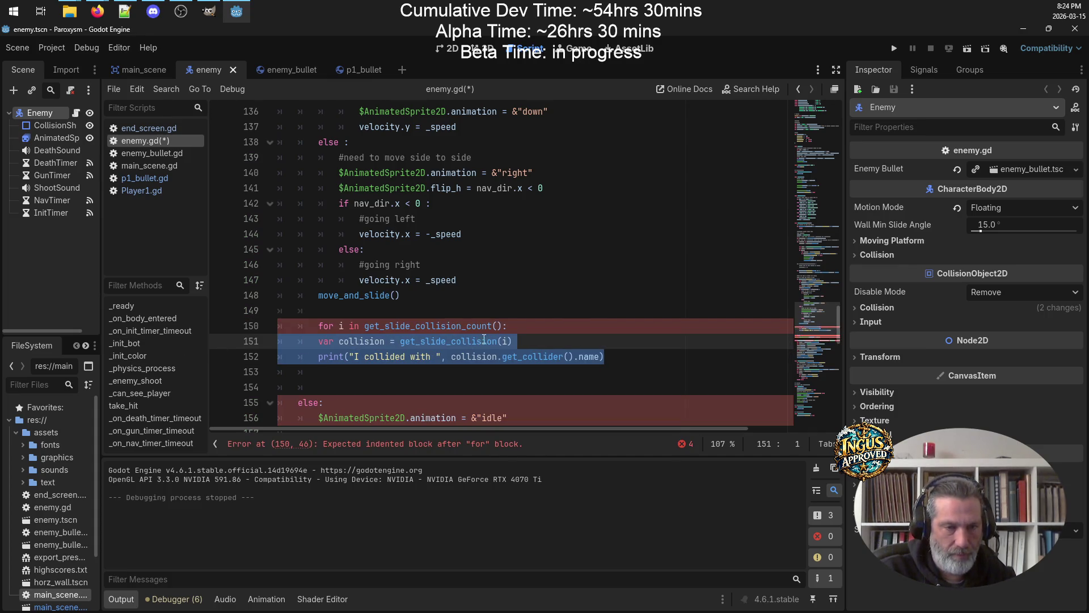
left_click(555, 339)
left_click(412, 316)
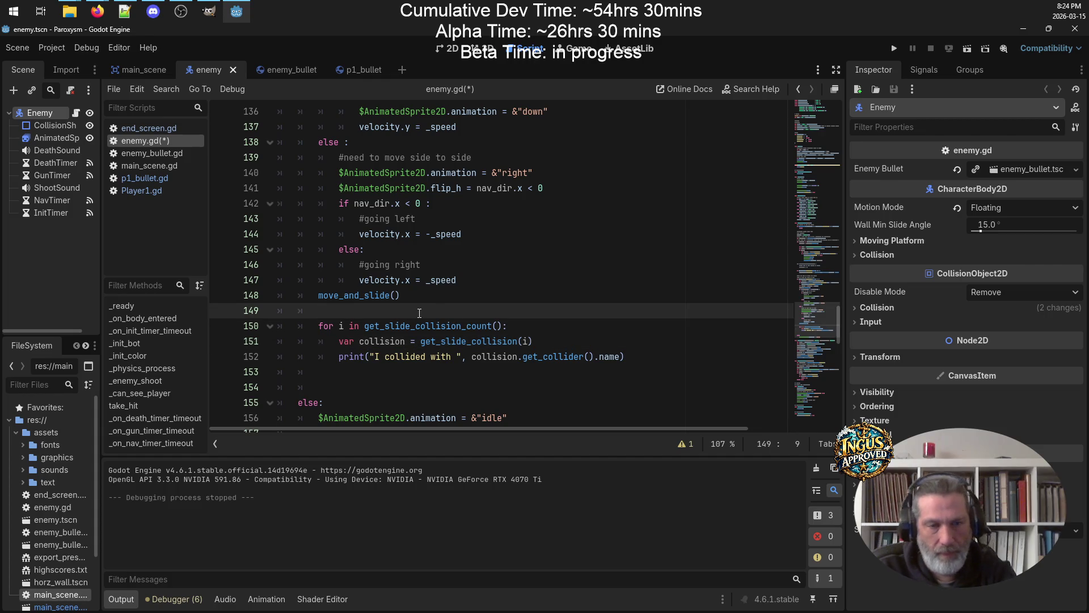
key("BackSpace")
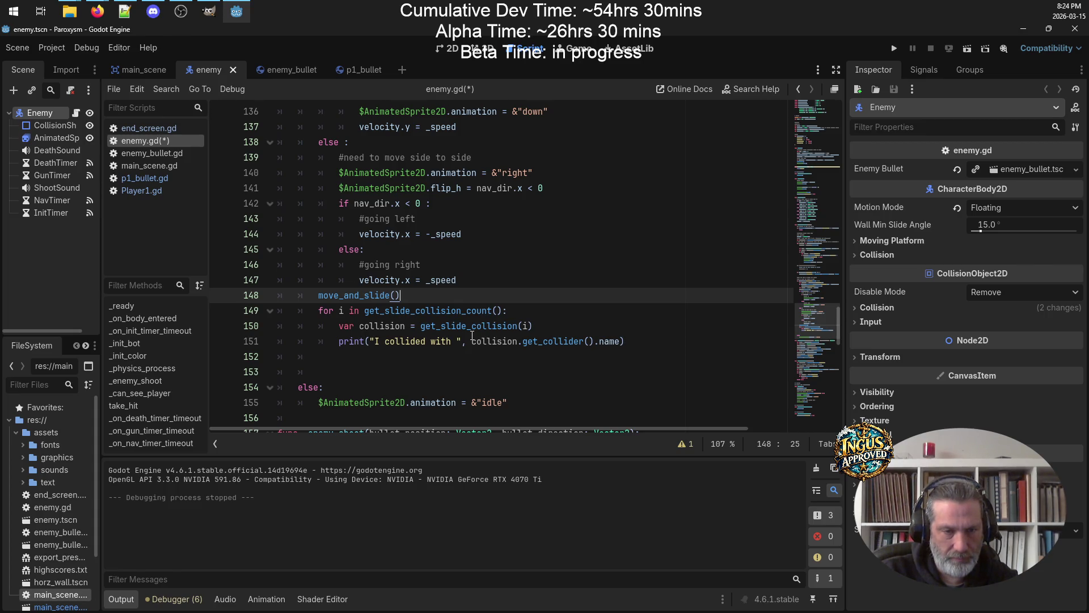
Replace 'I collided with' in the print message with 'Bumped' and save enemy.gd
left_click(391, 369)
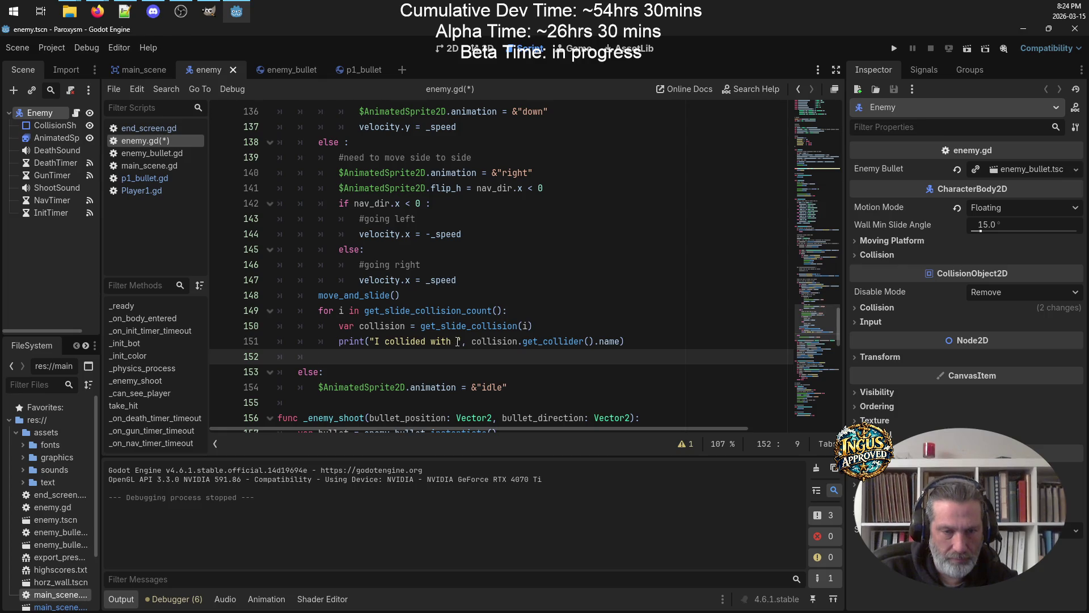
left_click_drag(452, 341, 376, 344)
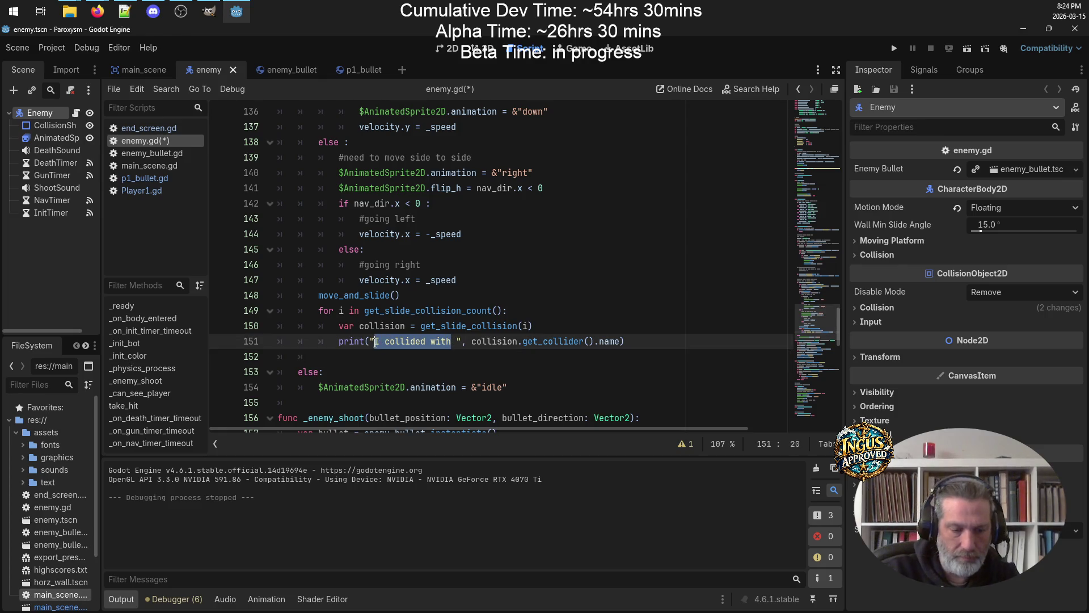
type("Bumped")
key("ctrl+s")
left_click(539, 369)
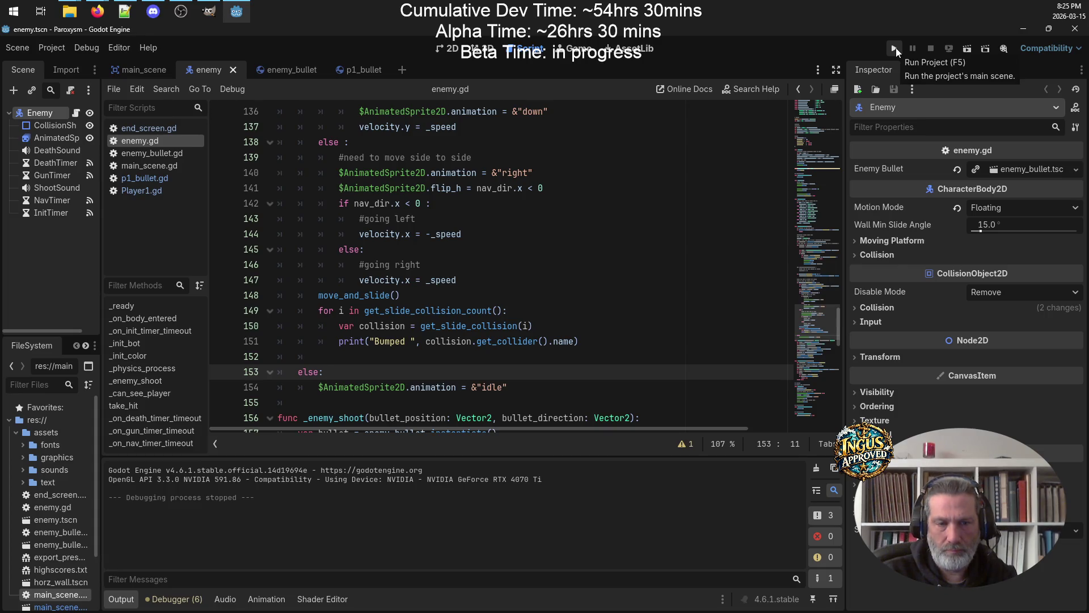
Run the Paroxysm project and enter the arcade name 'GRU' to start level 1
left_click(894, 49)
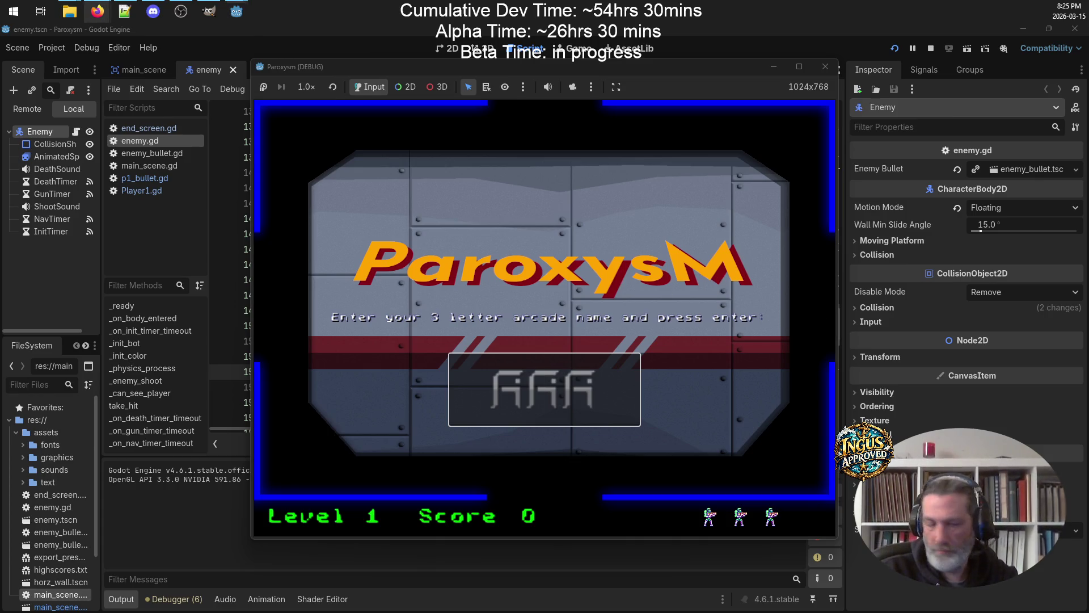
type("GRU")
key("Return")
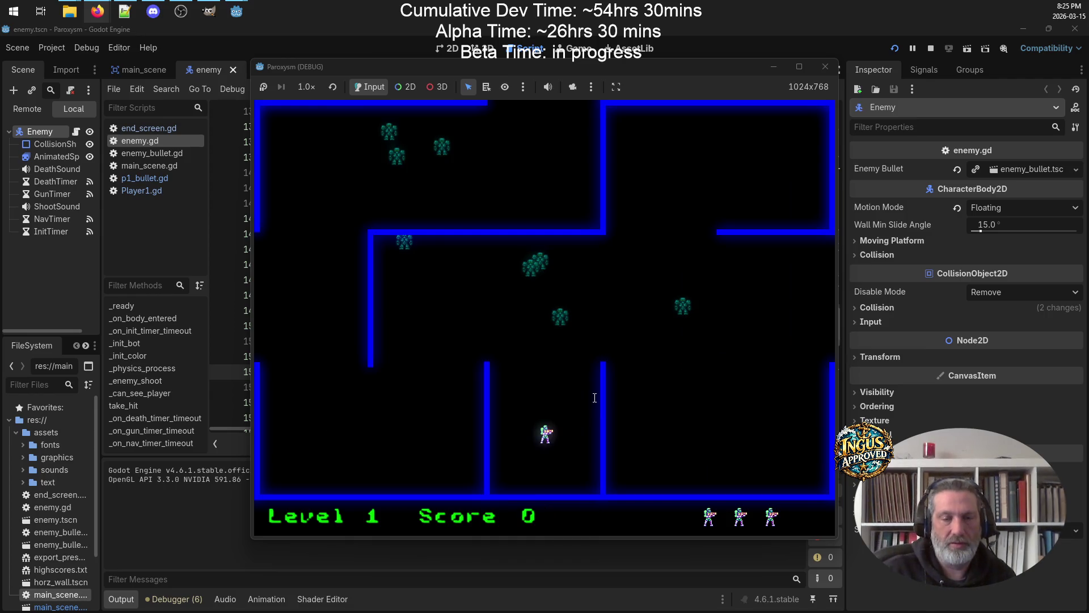
Play level 1, moving and shooting at enemies, then stop the debug game
key("space")
key("Down")
key("Left")
key("Right")
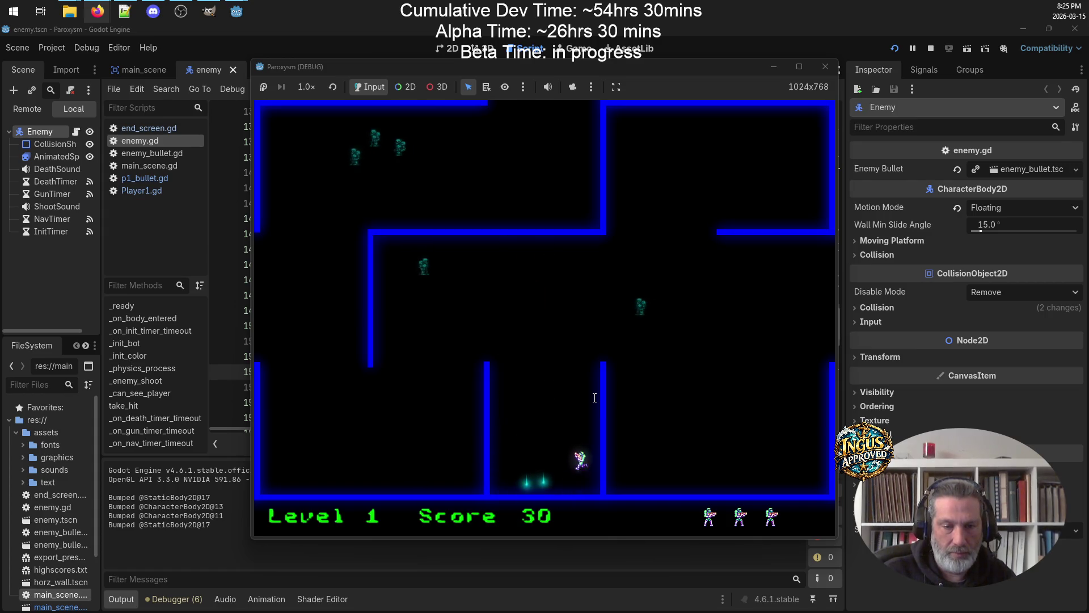
key("Up")
key("space")
key("Down")
key("Left")
key("Up")
key("Up")
key("space")
key("Down")
key("Left")
key("Down")
key("Left")
key("Up")
key("space")
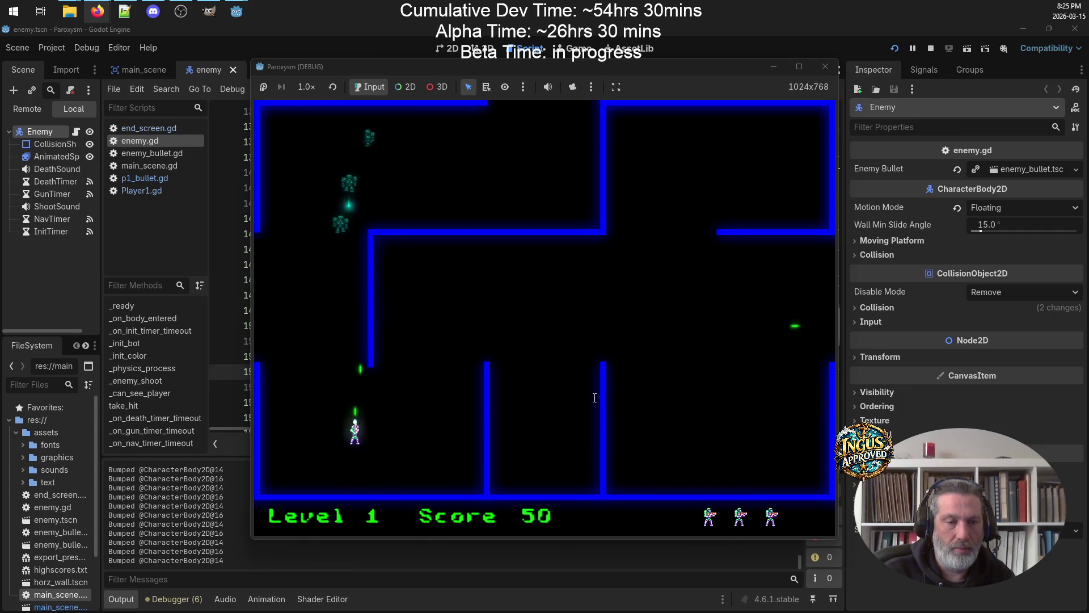
key("Left")
key("Up")
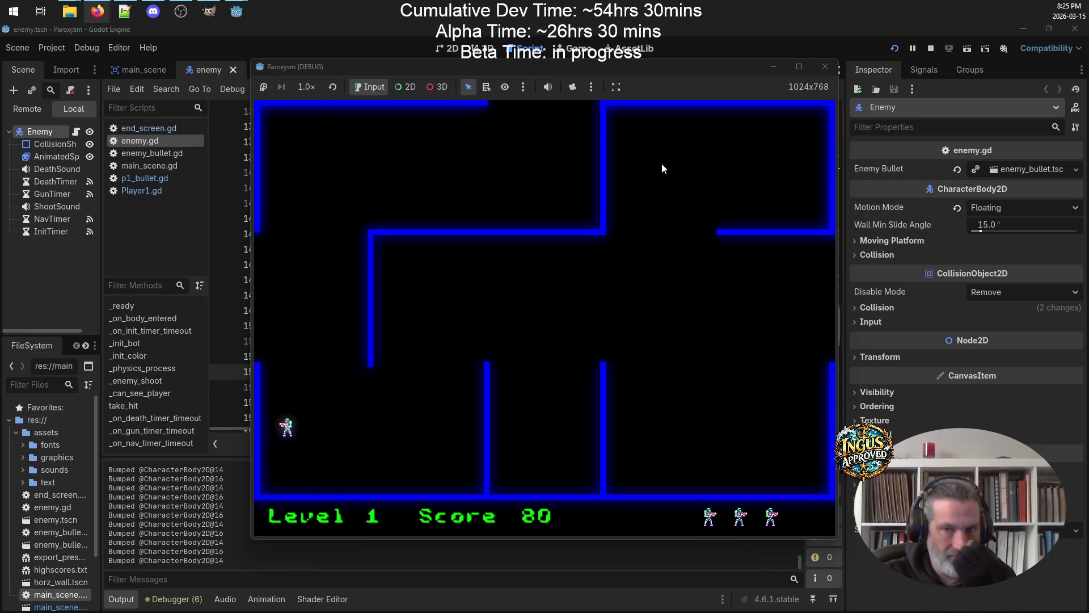
left_click(824, 67)
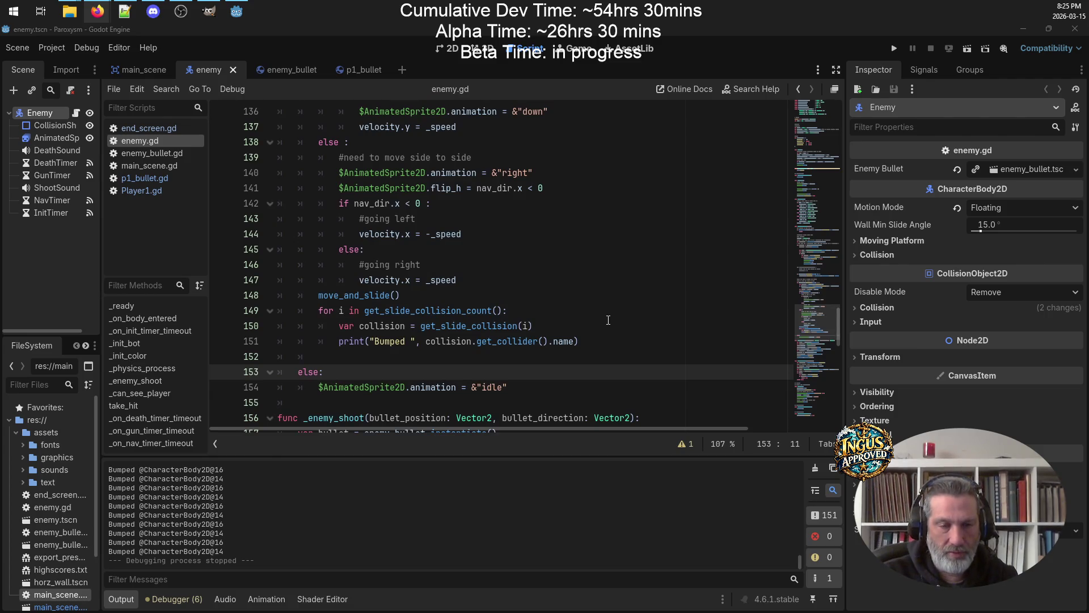
scroll(535, 321, "up", 3)
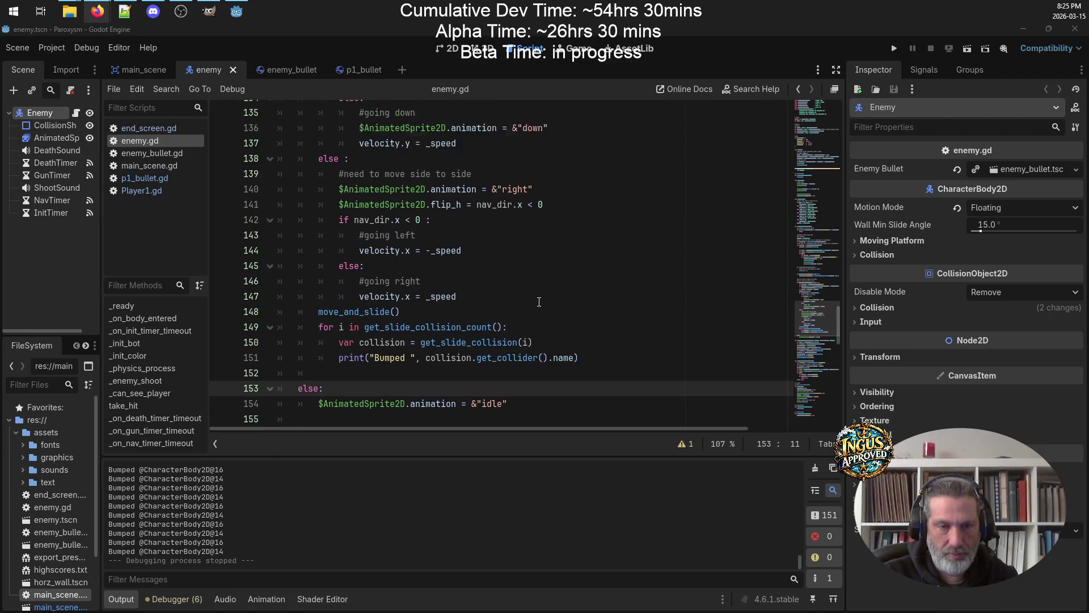
left_click(142, 180)
left_click(473, 257)
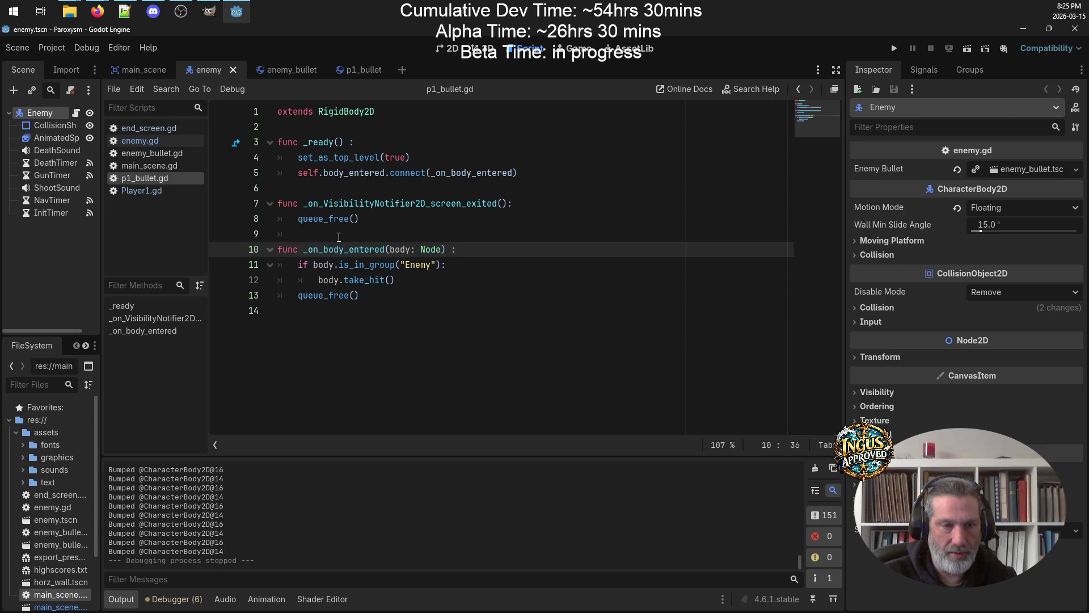
left_click(330, 264)
left_click_drag(447, 264, 335, 264)
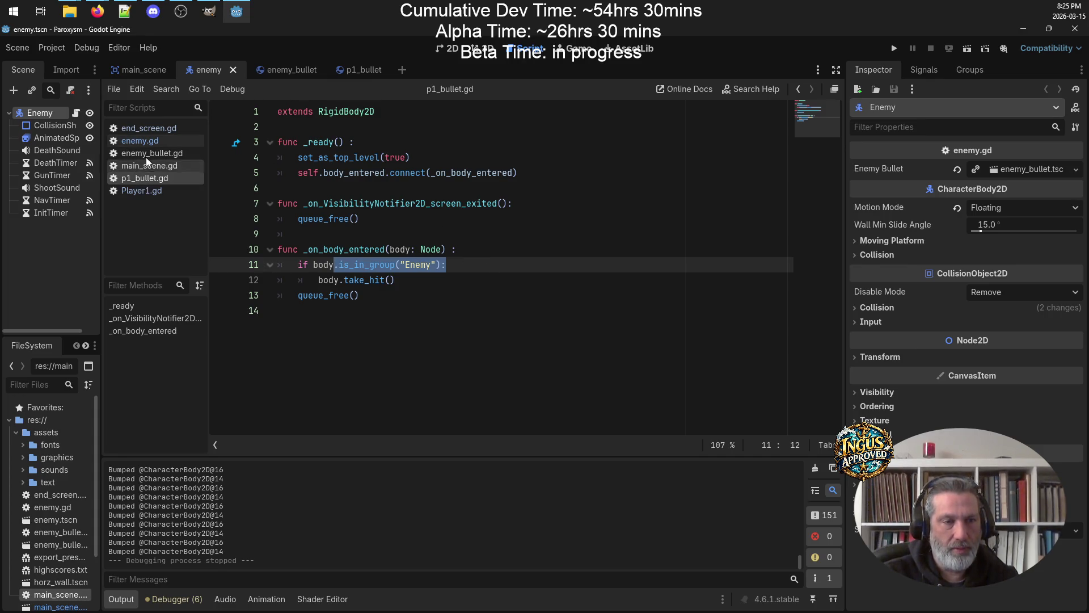
left_click(140, 141)
scroll(448, 327, "down", 6)
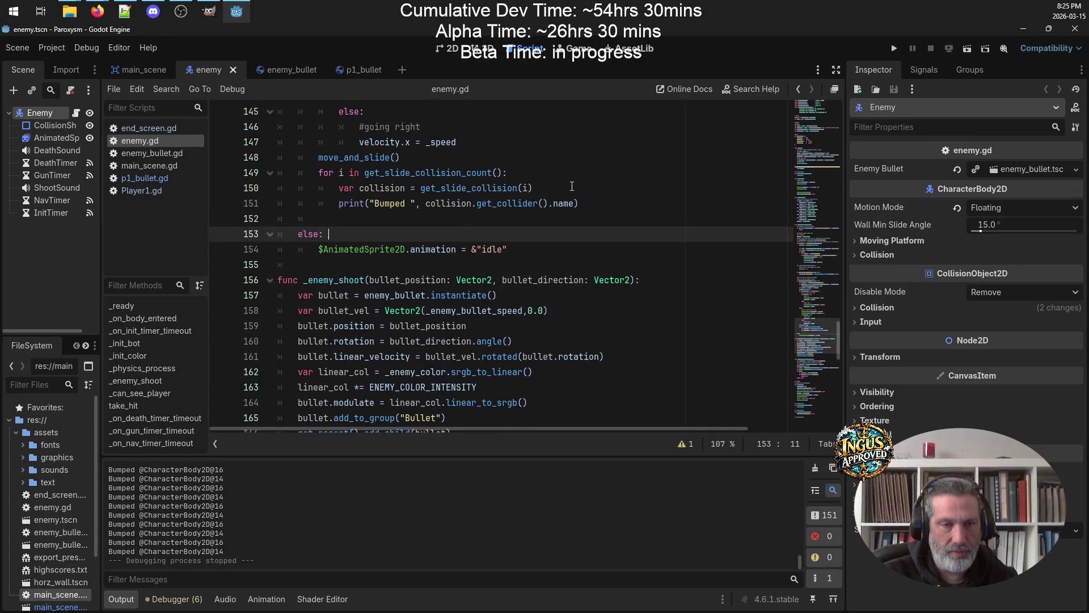
Insert a new line above the if line, completing collision.get_collider()
left_click(567, 187)
key("Return")
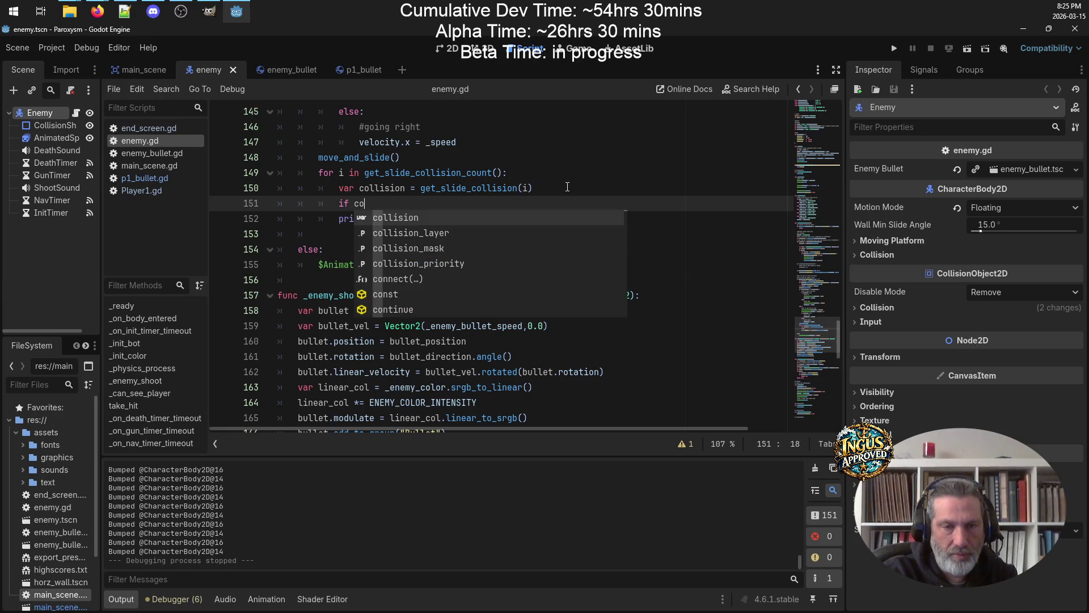
key("BackSpace")
key("BackSpace")
key("BackSpace")
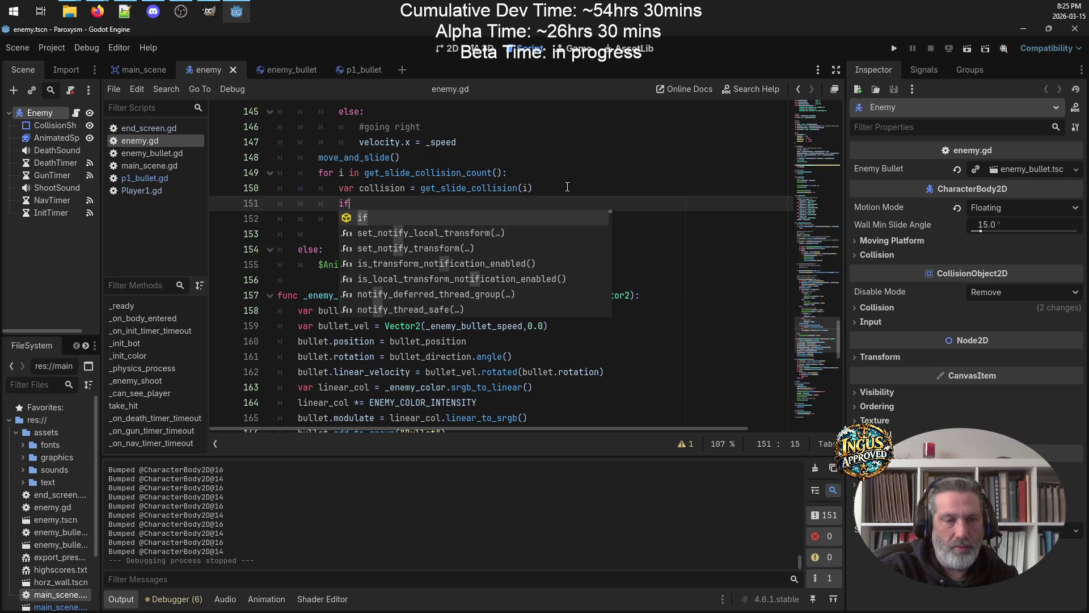
key("ctrl+shift+Return")
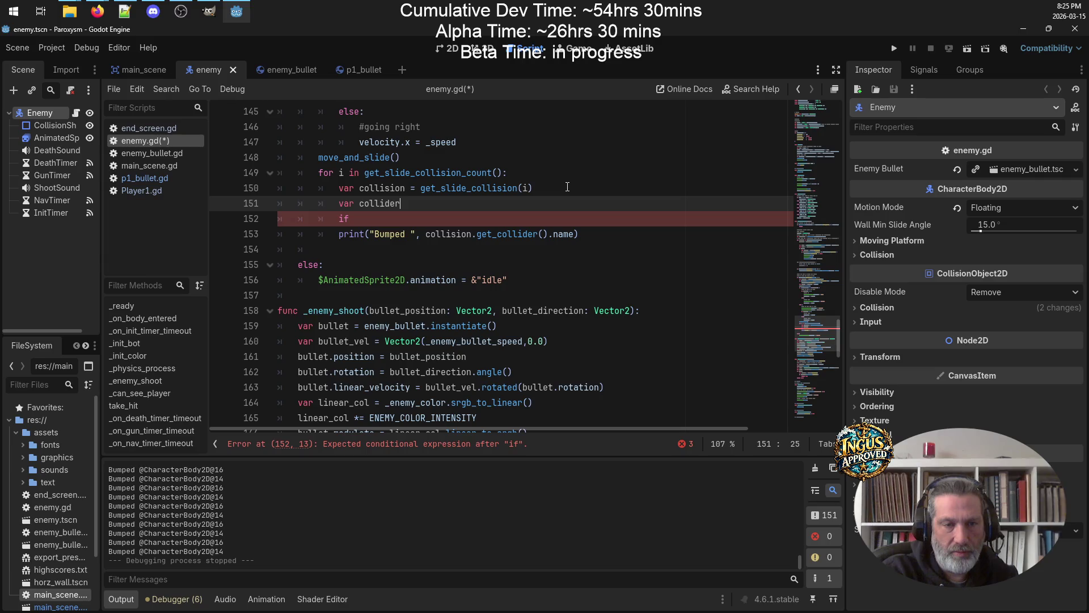
type(" = colli")
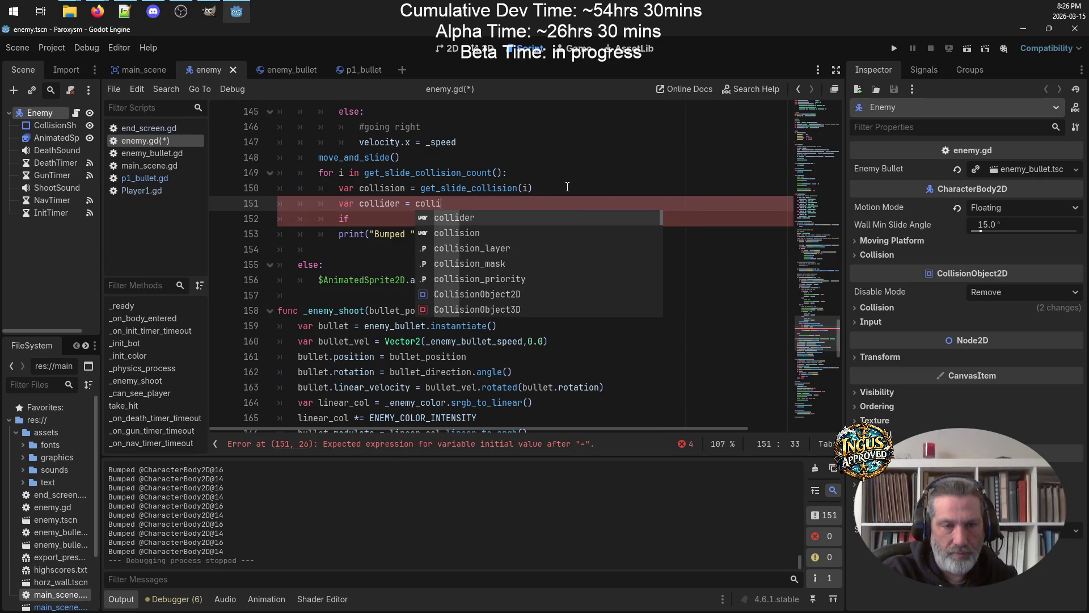
type("sion.getC")
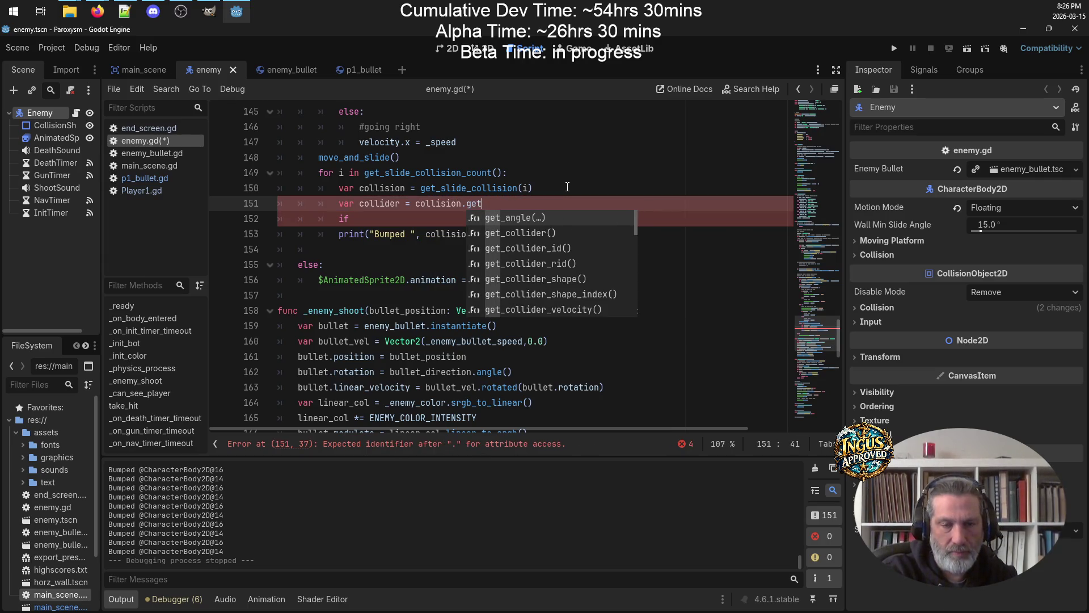
key("Return")
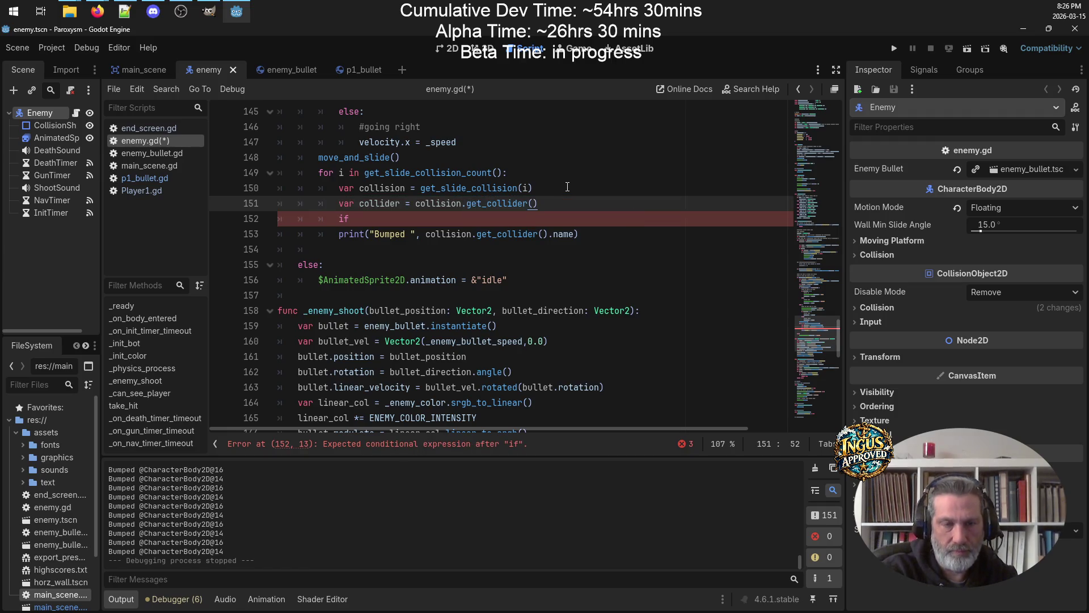
Move get_slide_collision(i) into the new line in place of 'collision', clearing the old line 150
left_click_drag(421, 188, 542, 187)
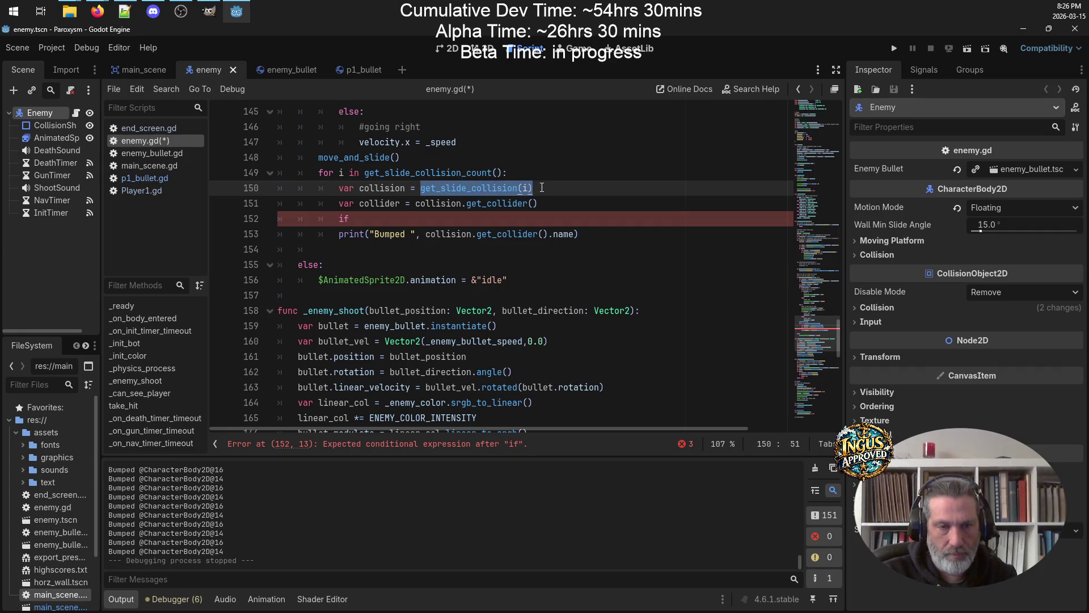
key("ctrl+x")
left_click(415, 203)
key("ctrl+v")
double_click(543, 203)
key("BackSpace")
left_click_drag(419, 188, 267, 190)
key("BackSpace")
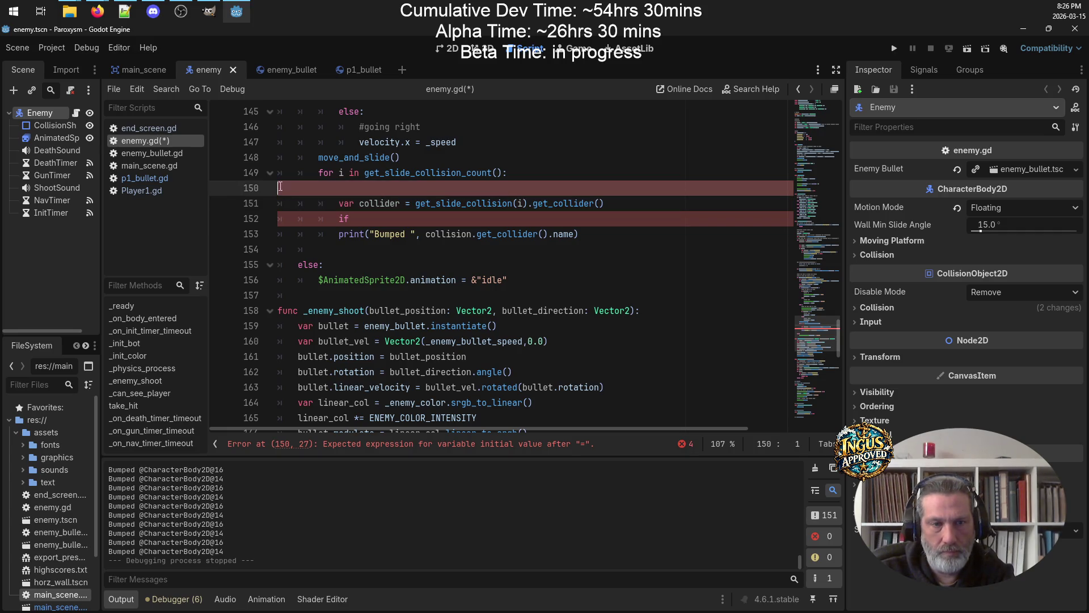
Remove the empty line 150 and make the if check collider.is_in_group("Enemy")
key("BackSpace")
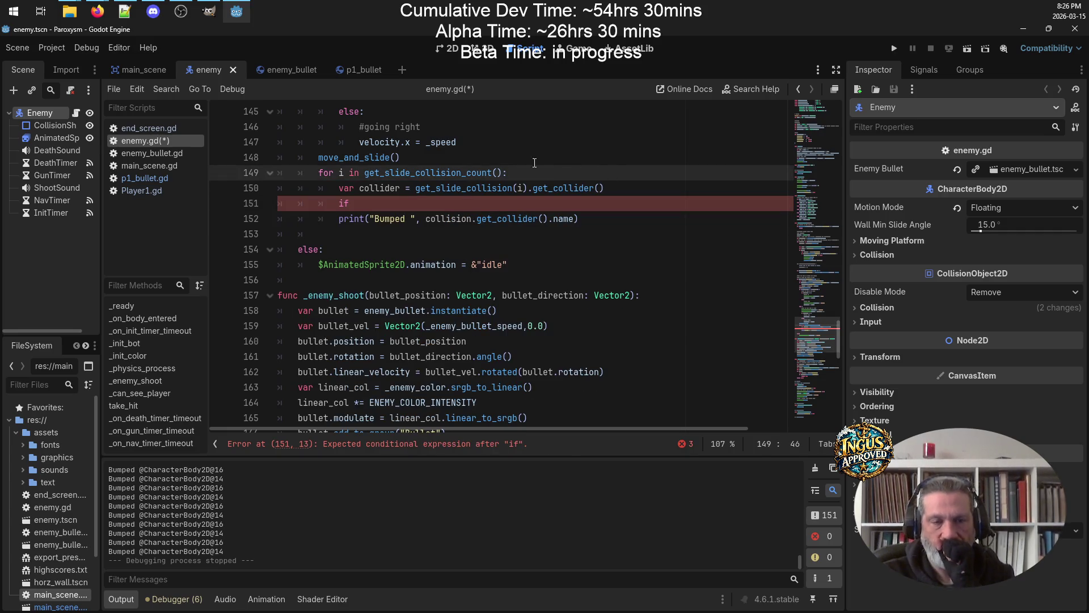
left_click(363, 203)
key("ctrl+v")
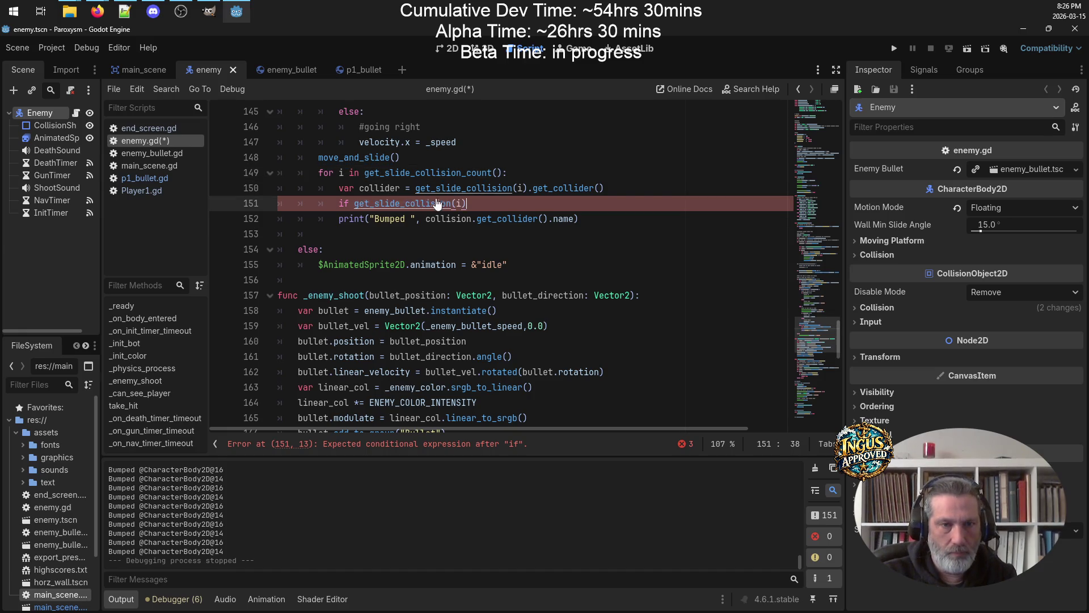
mouse_move(467, 204)
left_mouse_down()
mouse_move(395, 203)
mouse_move(527, 204)
left_mouse_up()
key("BackSpace")
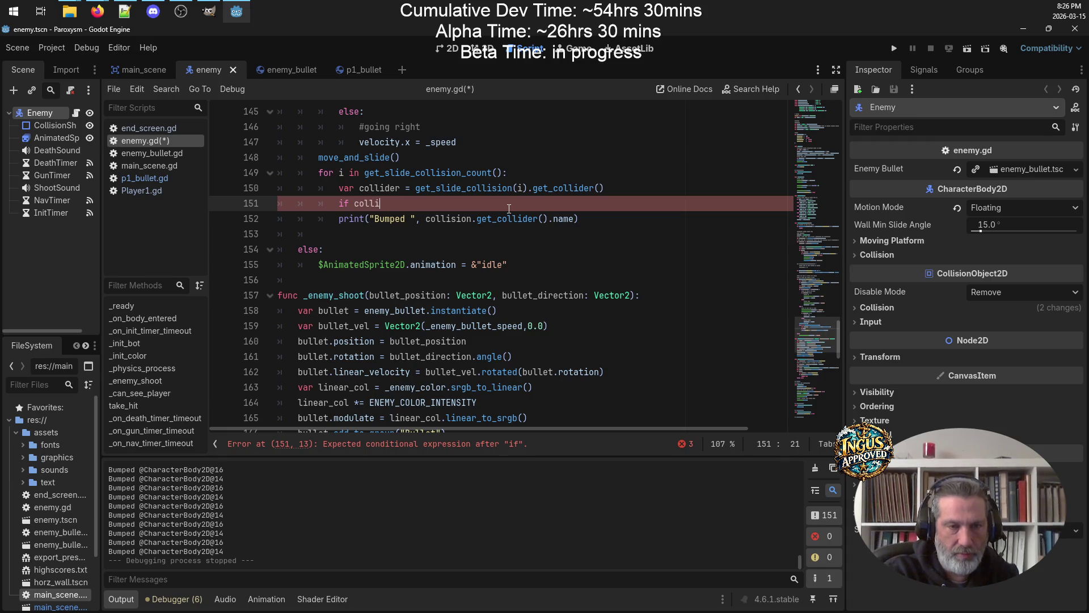
type("der.is_in_")
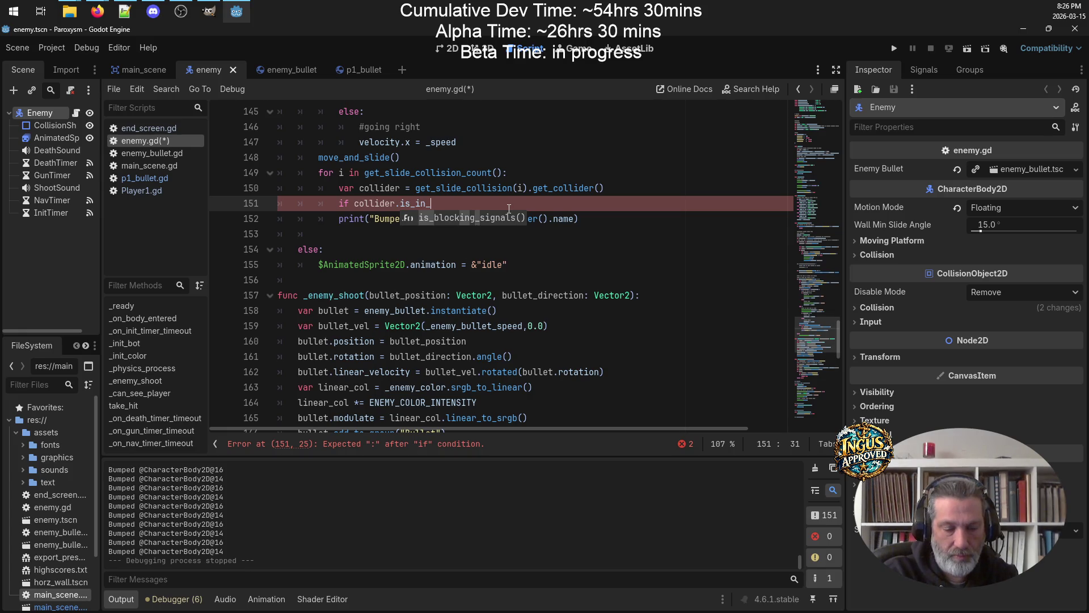
type("gropu")
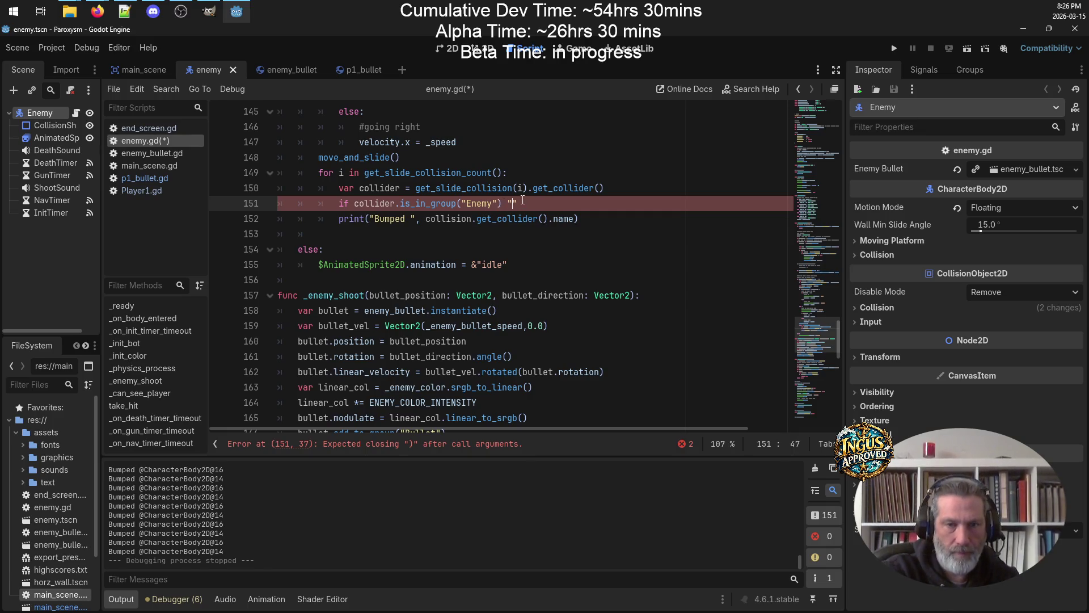
key("BackSpace")
key("BackSpace")
key("BackSpace")
type(":")
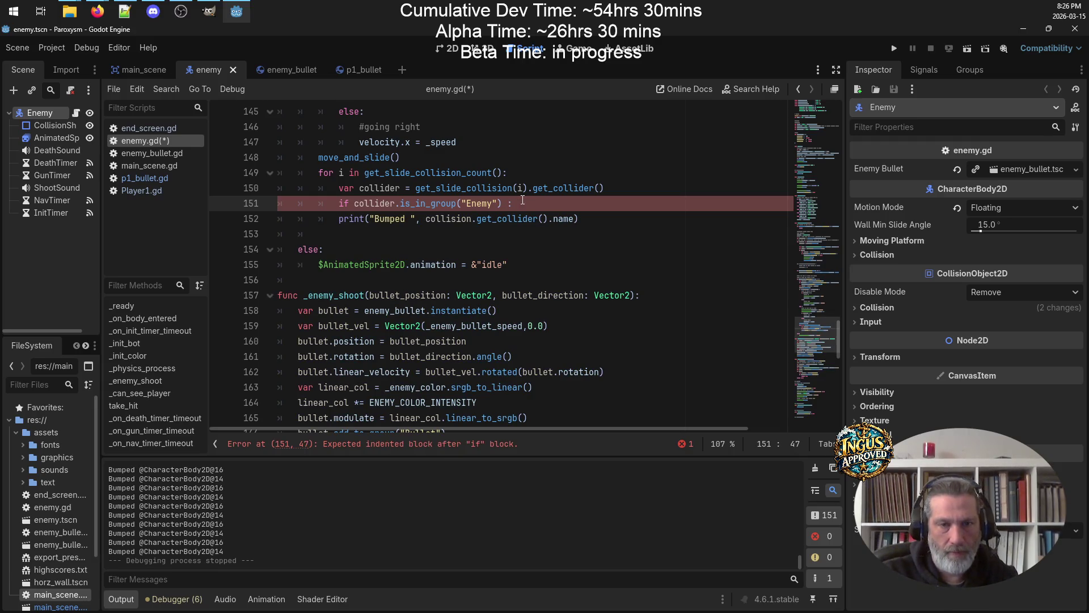
Change the print message to "Hey! I'm walking here!" and save the script
left_click_drag(574, 220, 375, 221)
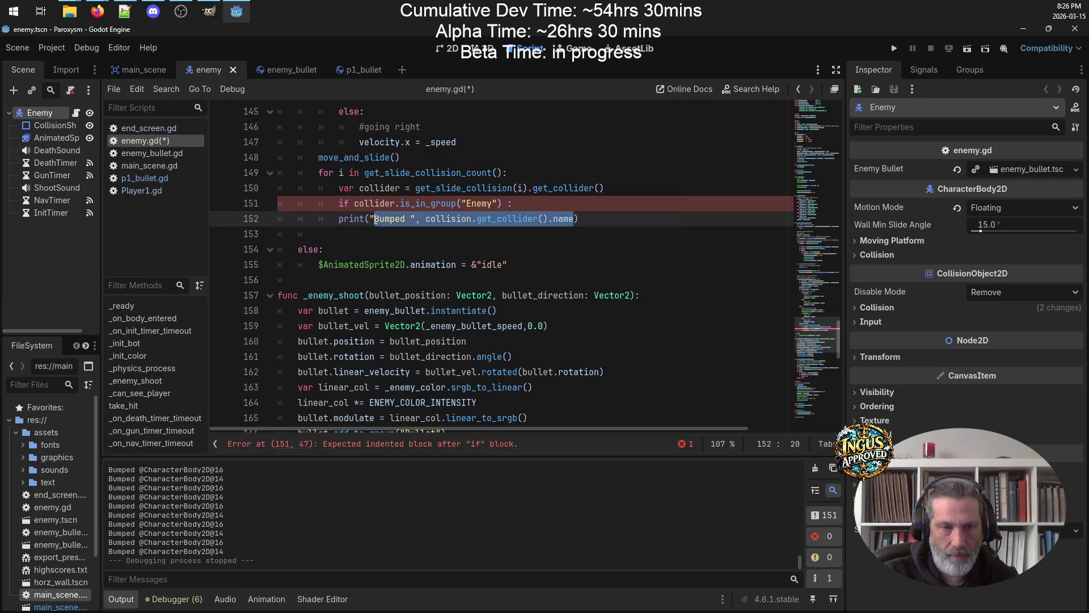
type("Hey! I'm walking h")
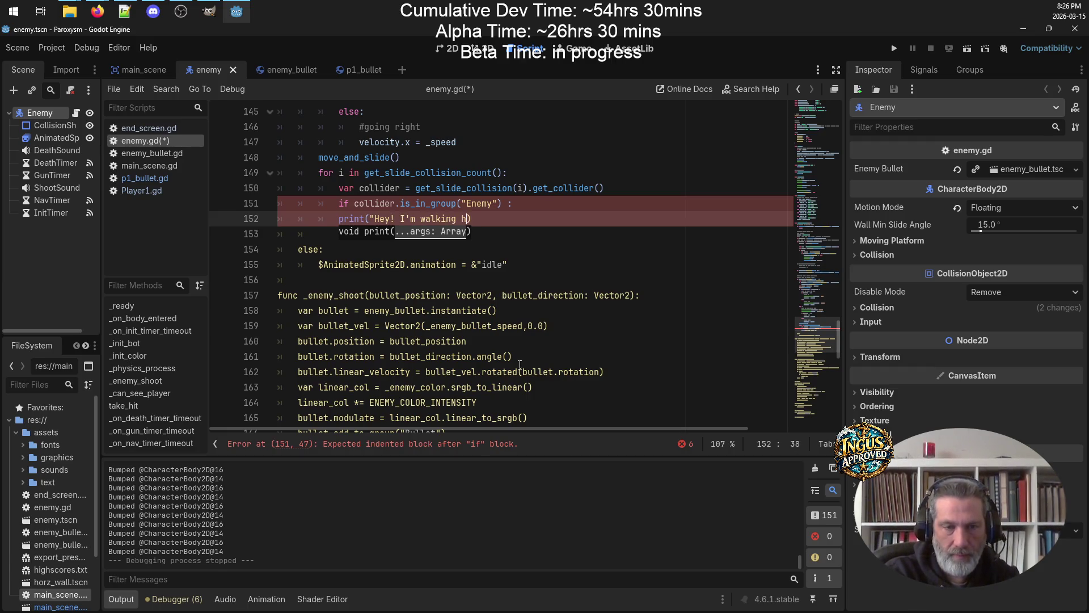
type("\"")
key("ctrl+s")
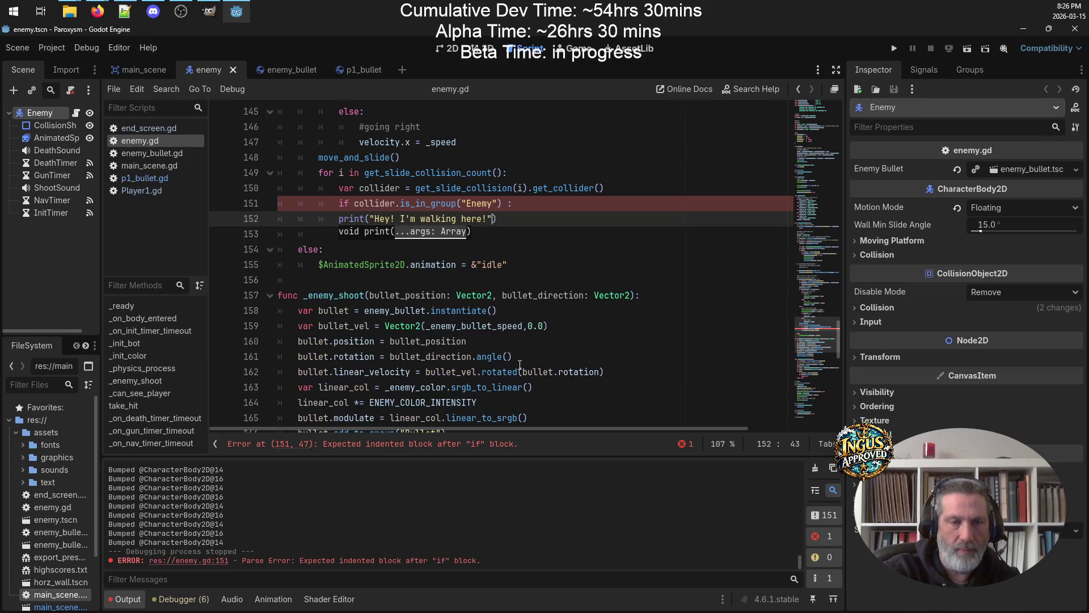
Indent the print under the Enemy group check, save enemy.gd, and clear the Output log
left_click(339, 221)
key("Tab")
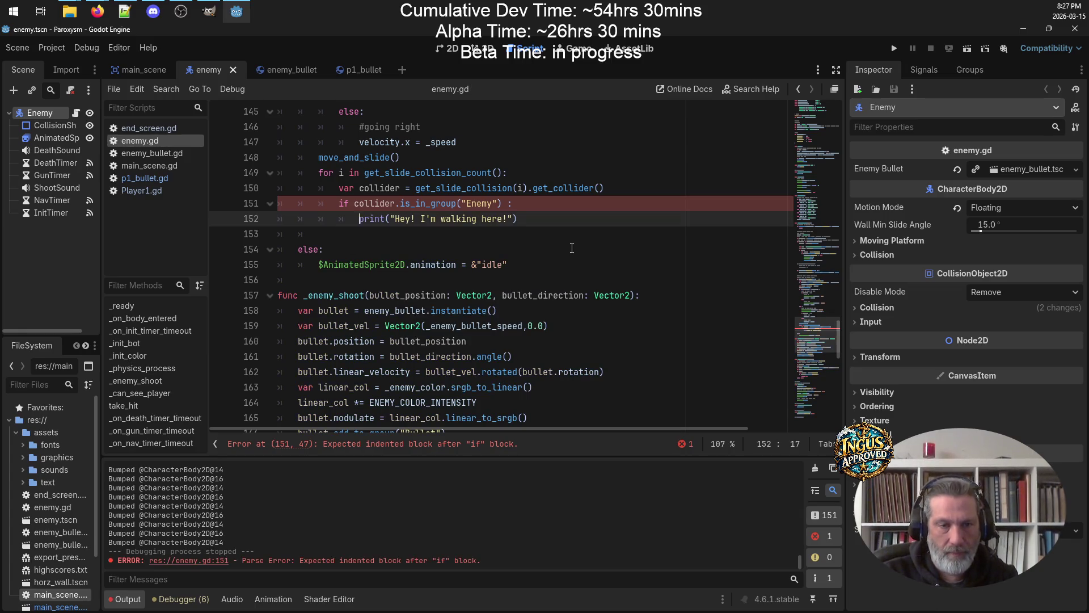
left_click(360, 233)
key("ctrl+s")
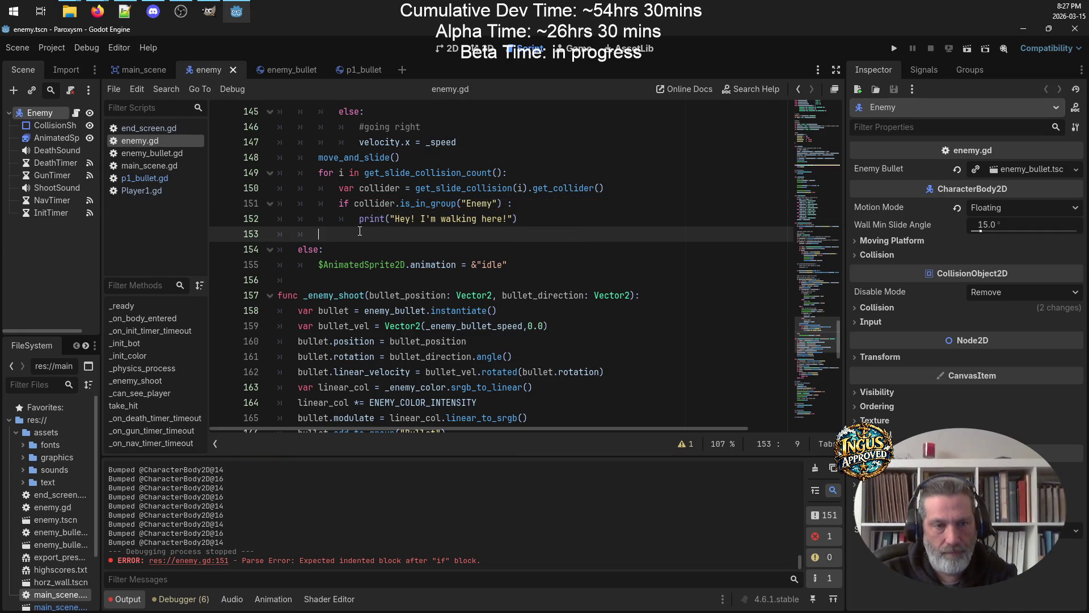
scroll(528, 218, "up", 4)
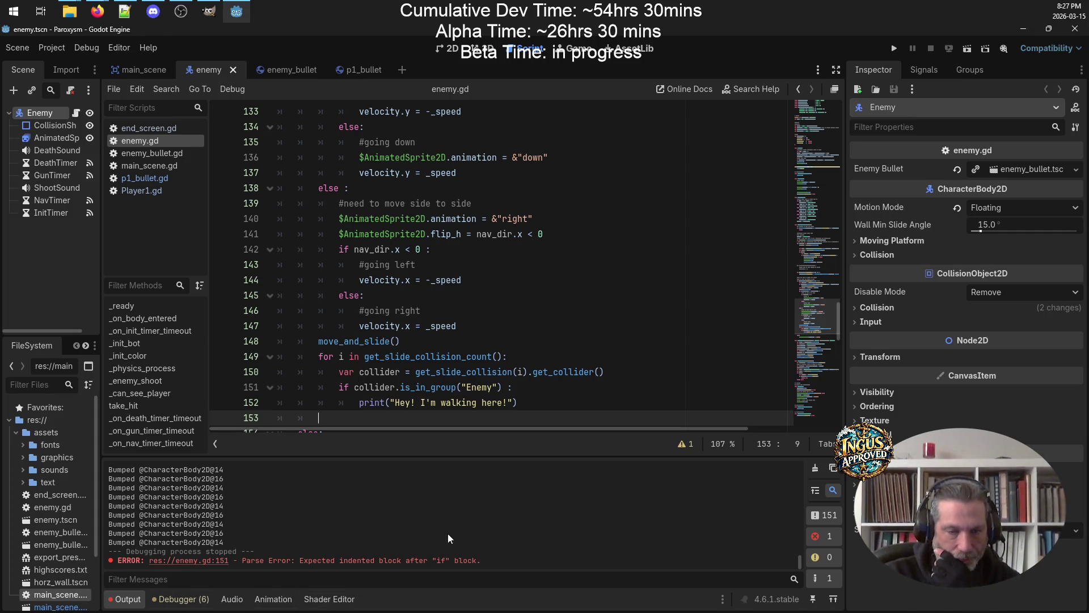
left_click(813, 469)
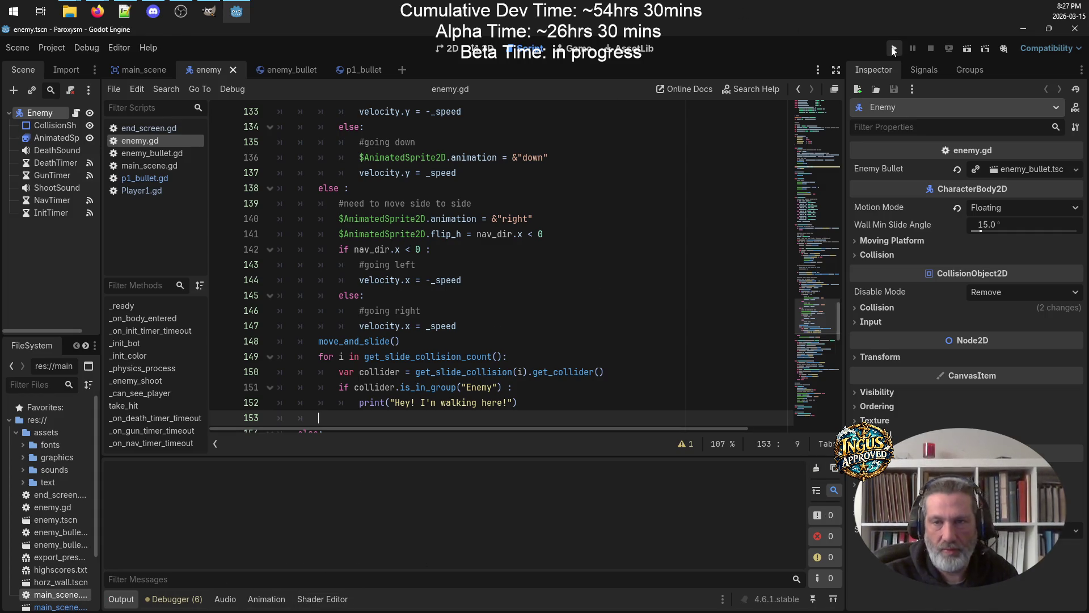
Run the project again and enter the arcade name 'GRU' to start playing
left_click(894, 49)
type("GRU")
key("Return")
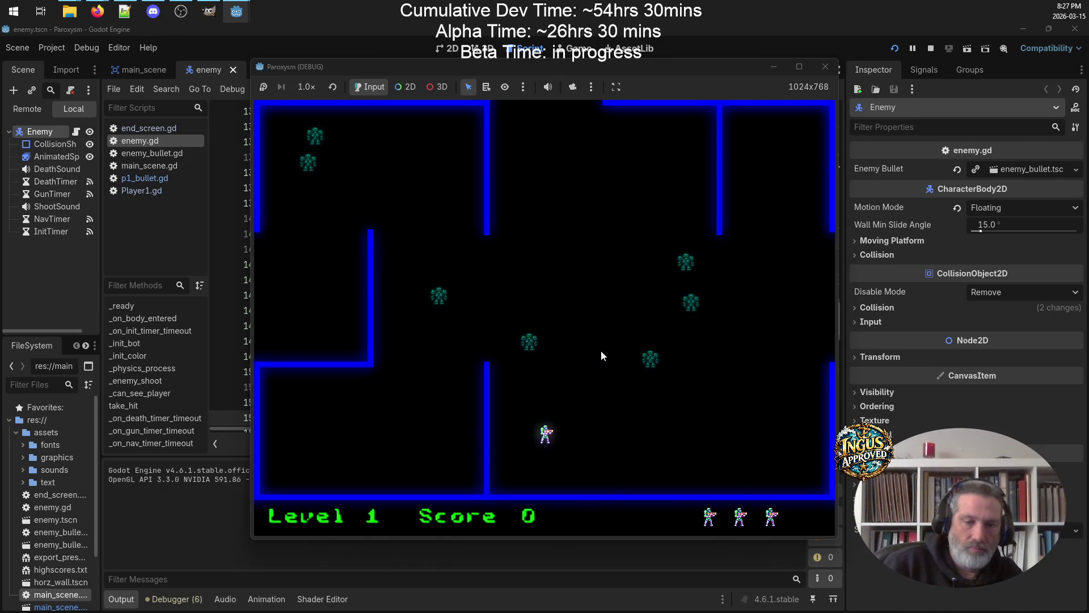
Play through Level 1 shooting enemies, then exit right to Level 2
key("Right")
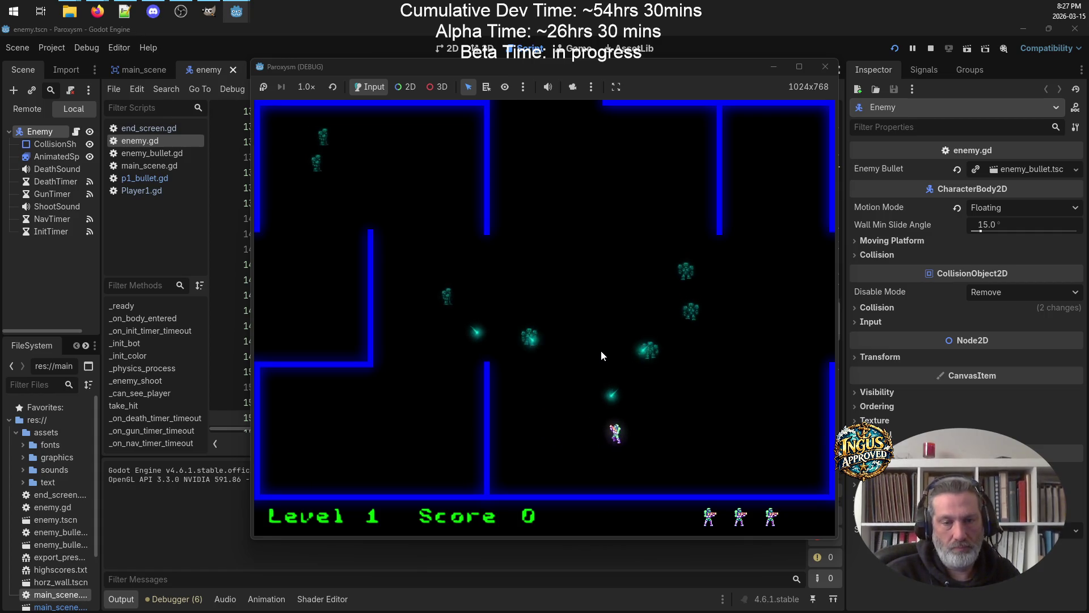
key("Up")
key("space")
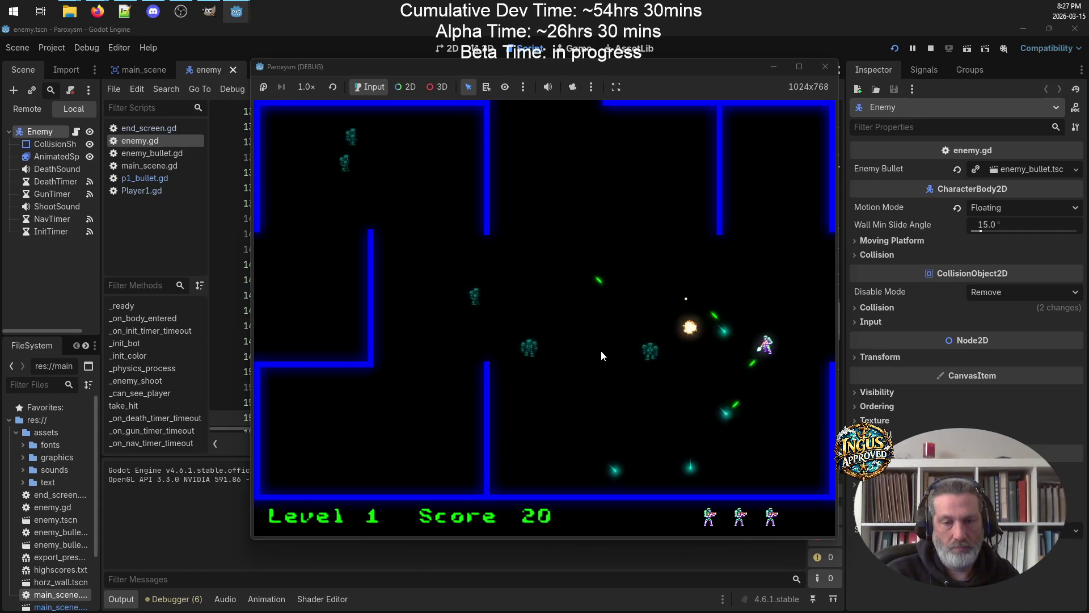
key("space")
key("Down")
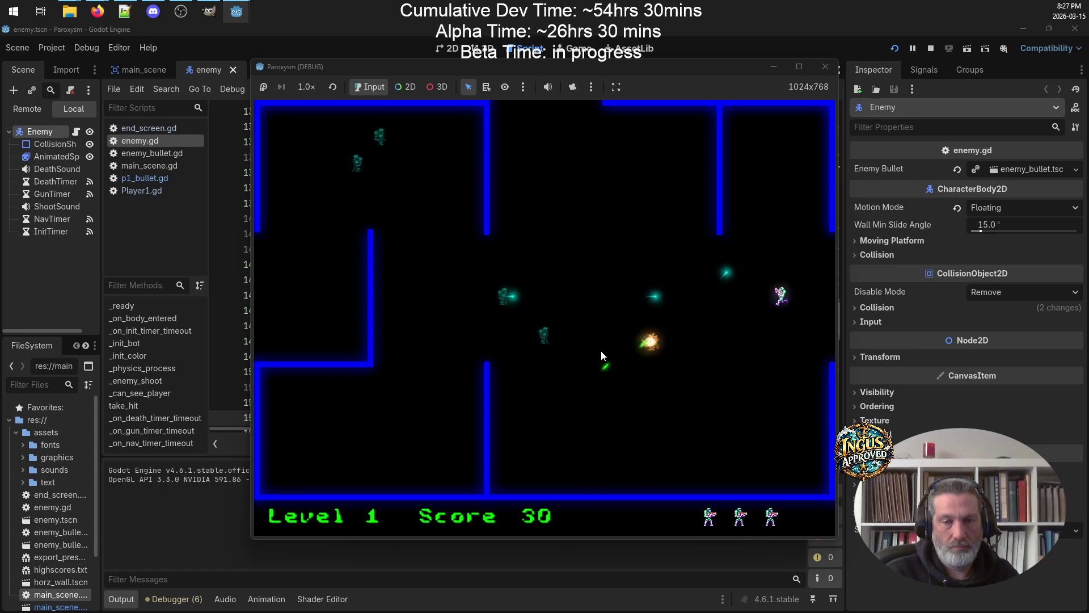
key("Down")
key("Left")
key("space")
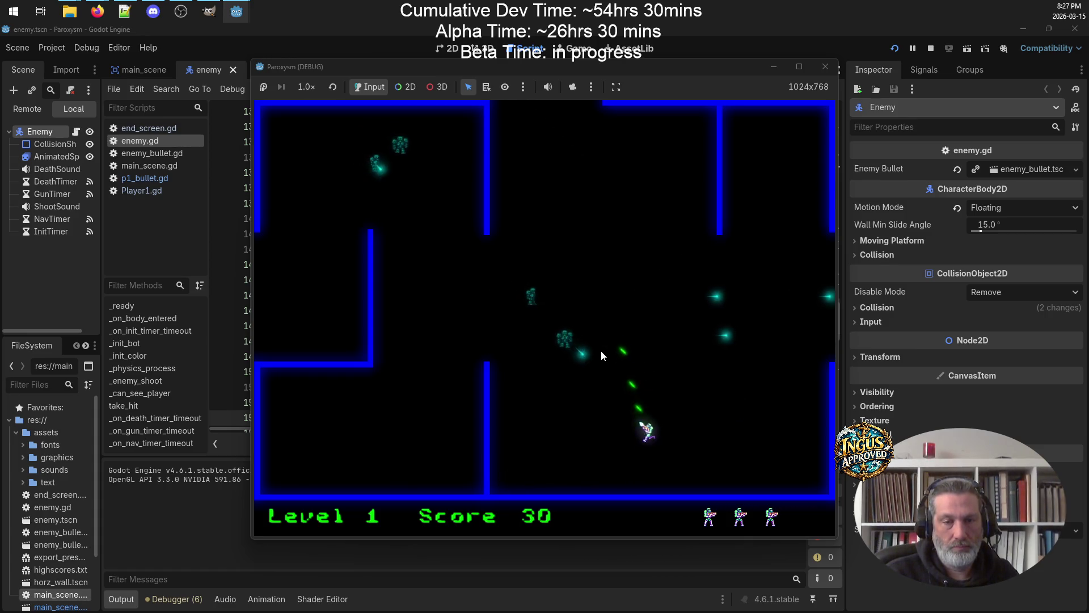
key("Up")
key("Left")
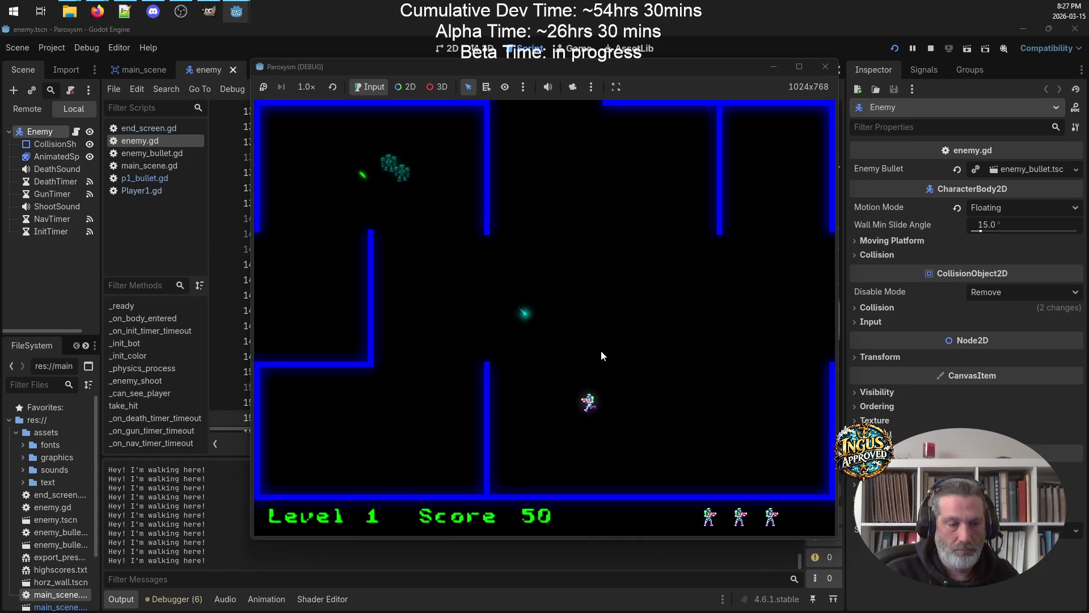
key("Up")
key("Right")
key("Down")
key("space")
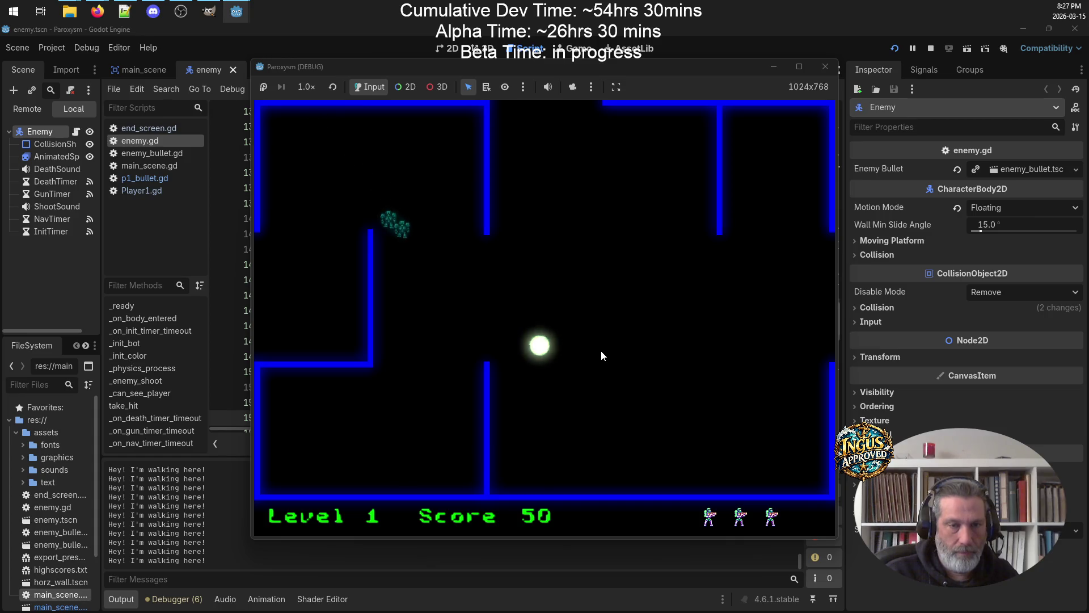
key("Up")
key("Right")
key("space")
key("Right")
key("Down")
key("Left")
key("space")
key("Right")
key("Left")
key("Down")
key("Up")
key("space")
key("Down")
key("Up")
key("Right")
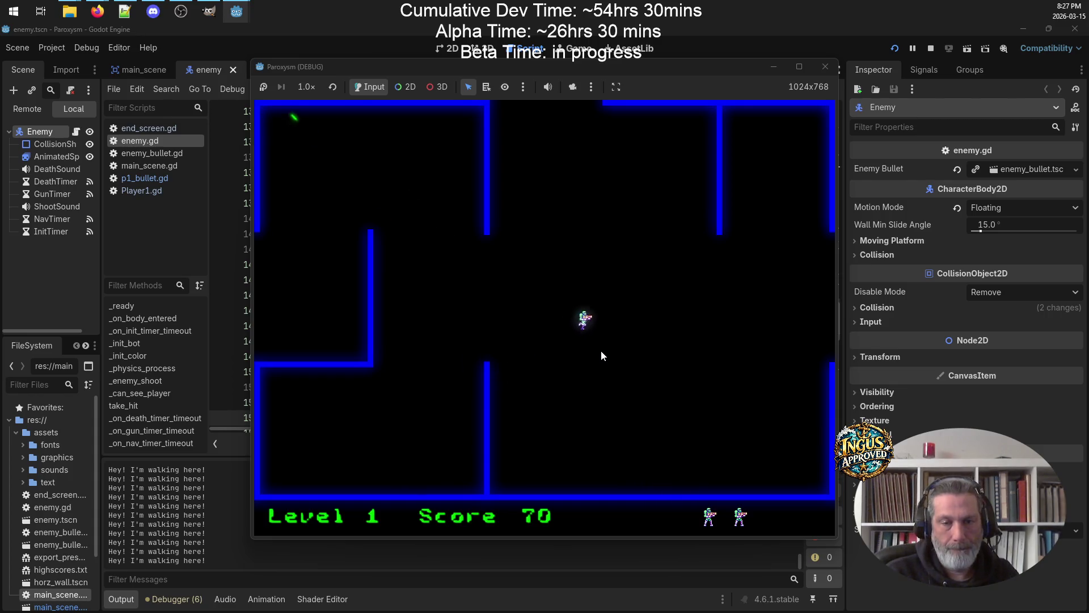
key("Right")
key("Down")
Clear the enemies in Level 2 and exit through the top to Level 3
key("Down")
key("space")
key("Up")
key("Down")
key("Left")
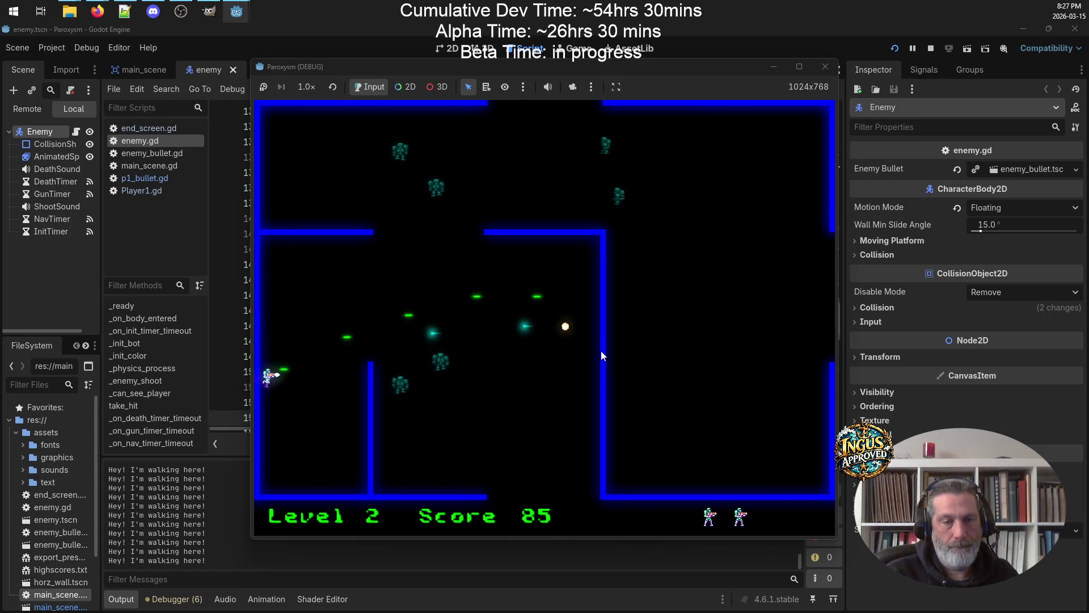
key("Right")
key("Up")
key("space")
key("Up")
key("Right")
key("space")
key("Left")
key("Up")
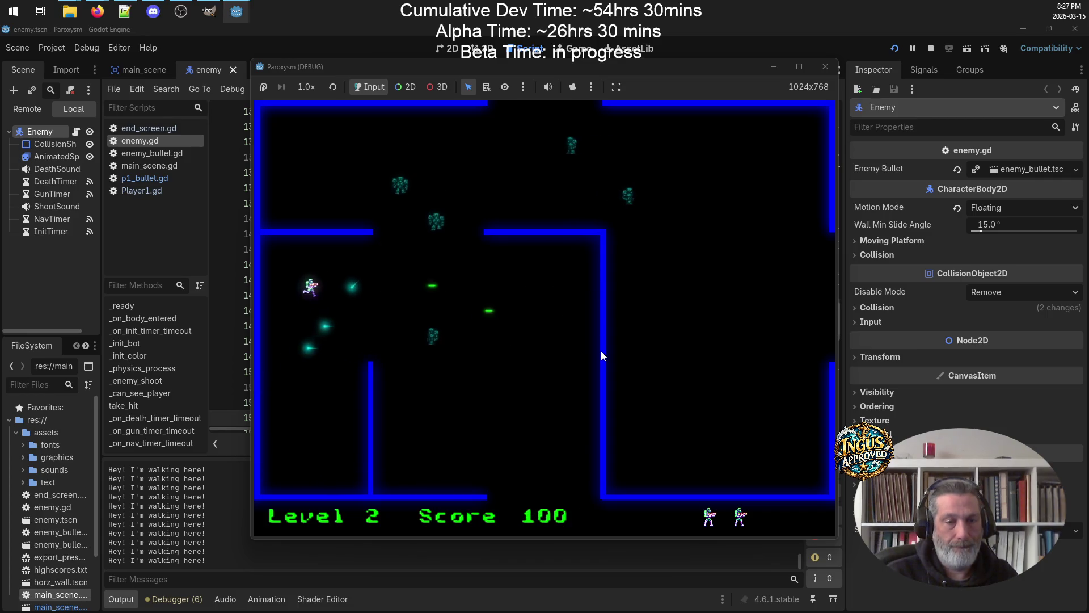
key("Down")
key("Down")
key("space")
key("Up")
key("Right")
key("space")
key("Up")
key("space")
key("Down")
key("Down")
key("Right")
key("space")
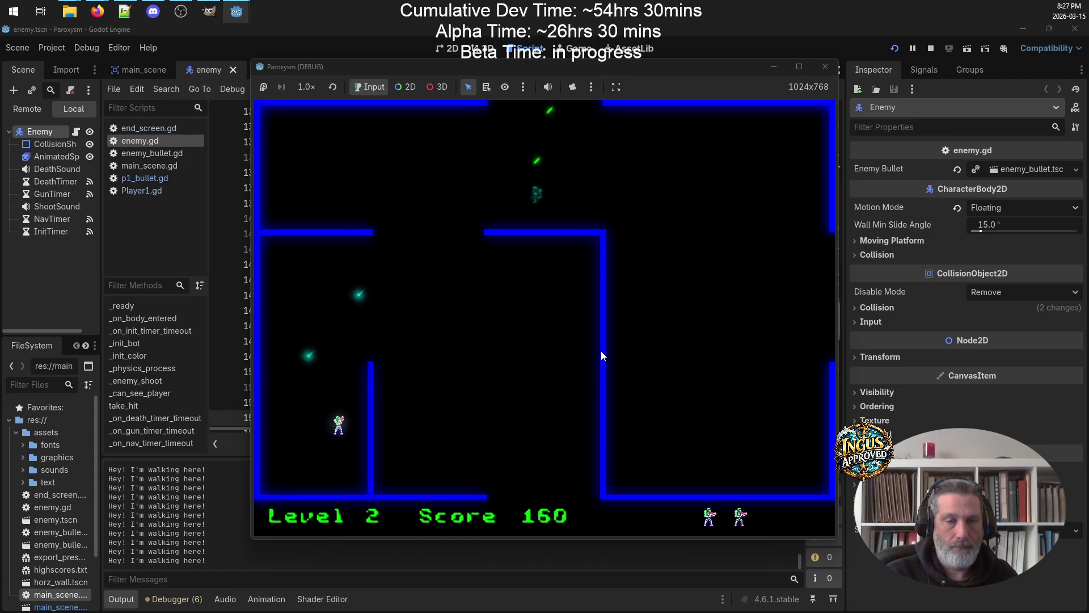
key("Up")
key("Up")
key("space")
key("Down")
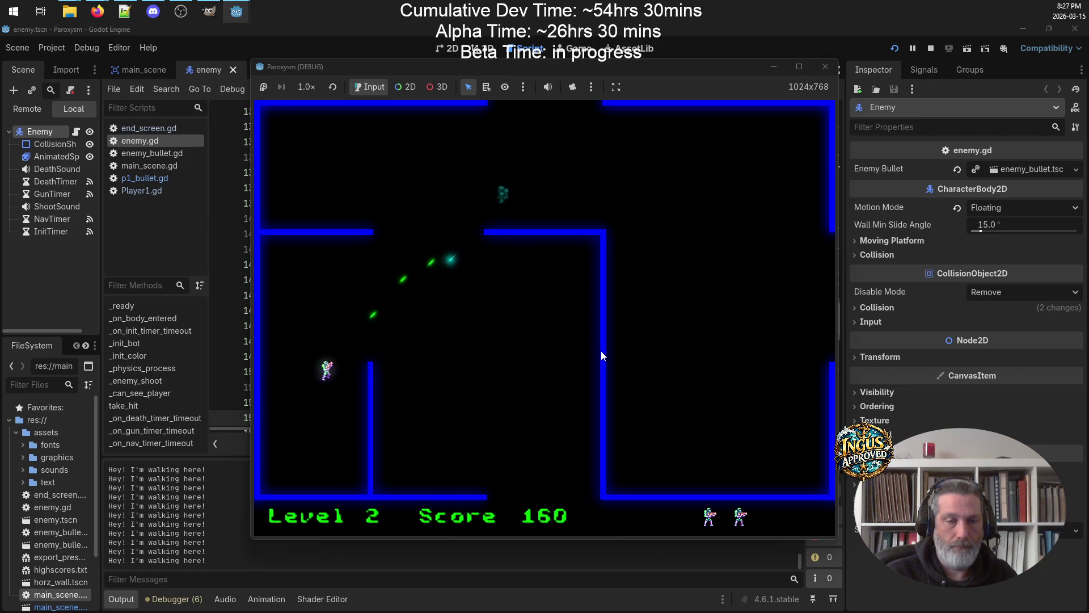
key("Up")
key("Left")
key("Up")
key("Right")
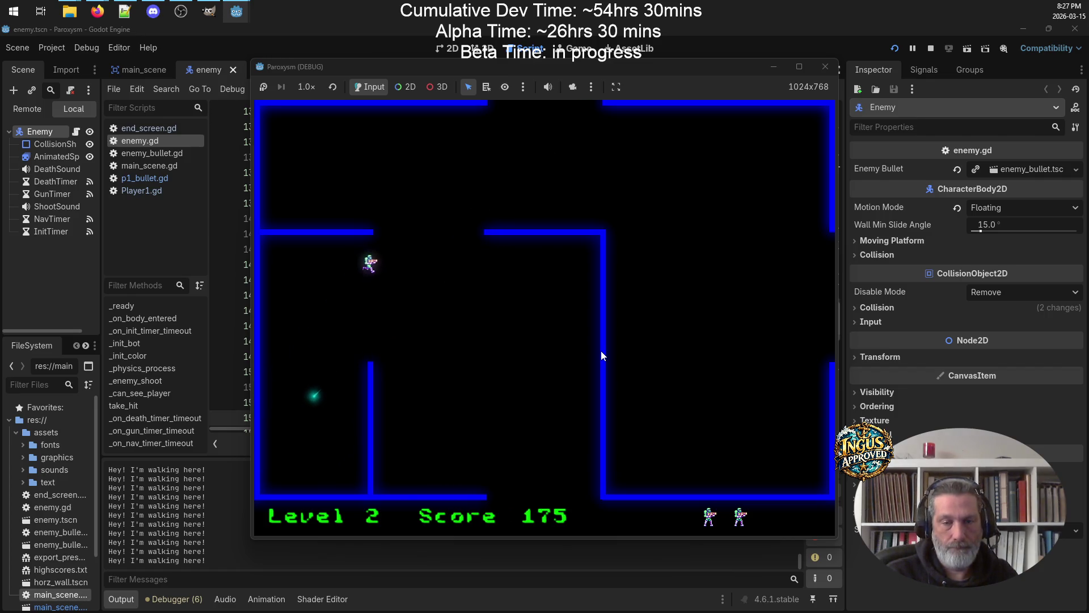
key("Up")
key("Right")
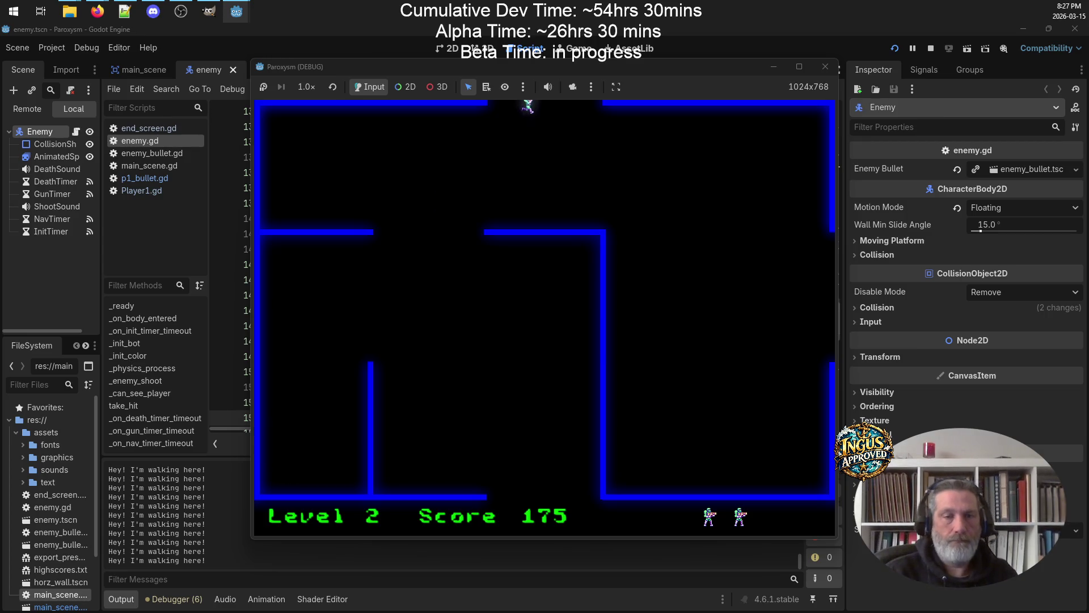
Fight through Level 3 and head up to the top exit
key("Left")
key("space")
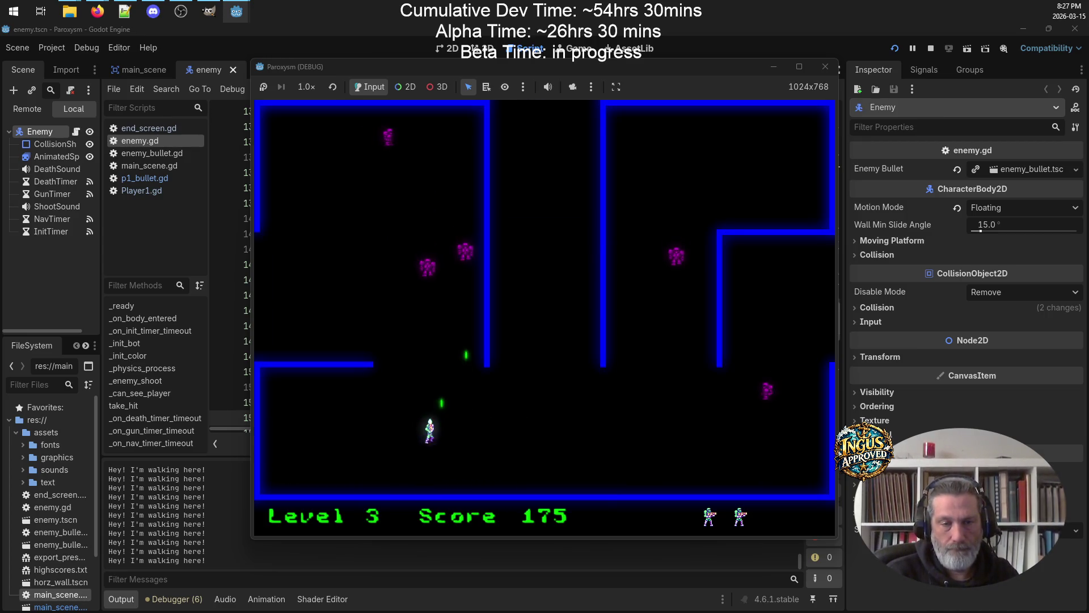
key("Up")
key("Down")
key("space")
key("Right")
key("Right")
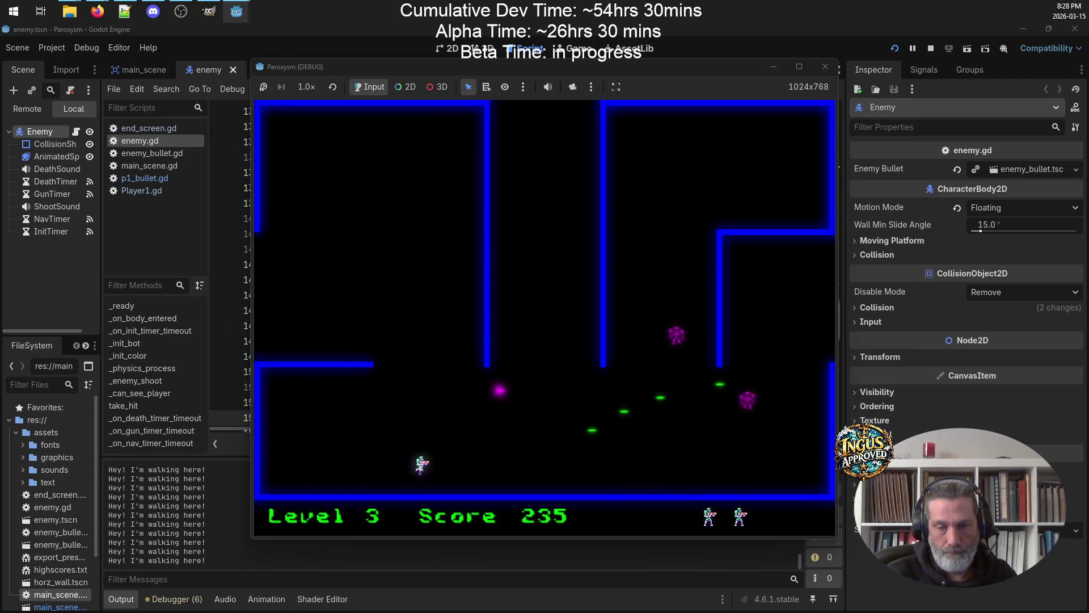
key("Up")
key("Right")
key("space")
key("Down")
key("Left")
key("Up")
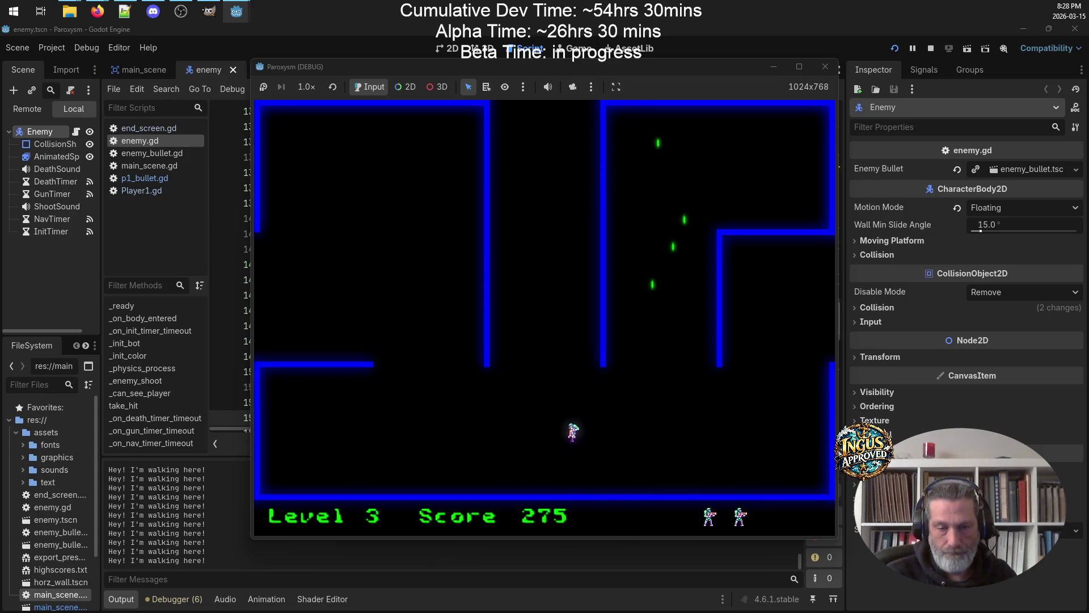
key("Up")
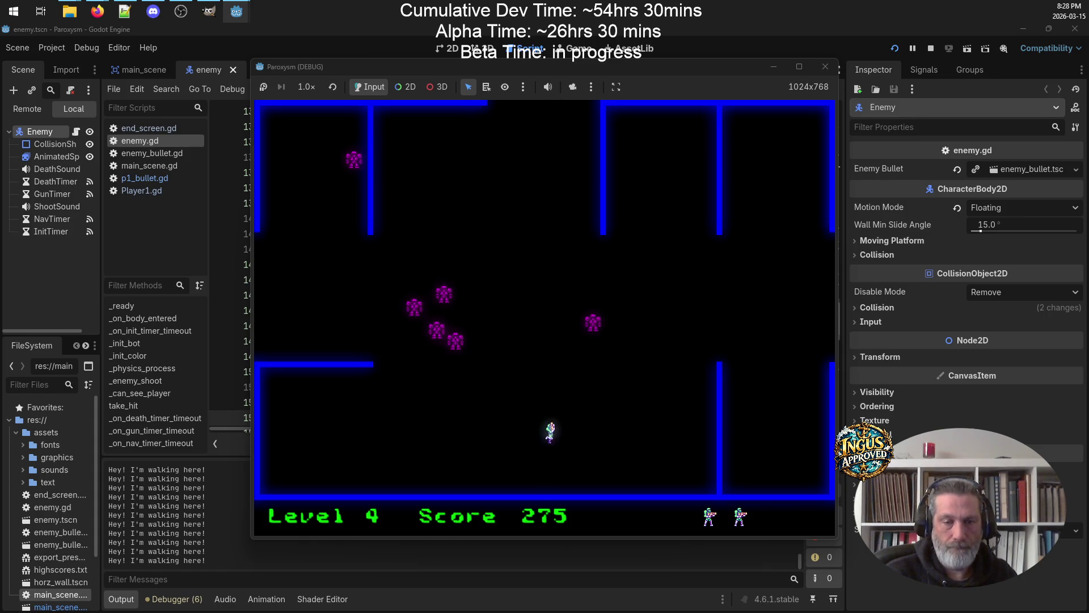
Shoot the clustered magenta robots in Level 4
key("Right")
key("space")
key("Left")
key("Down")
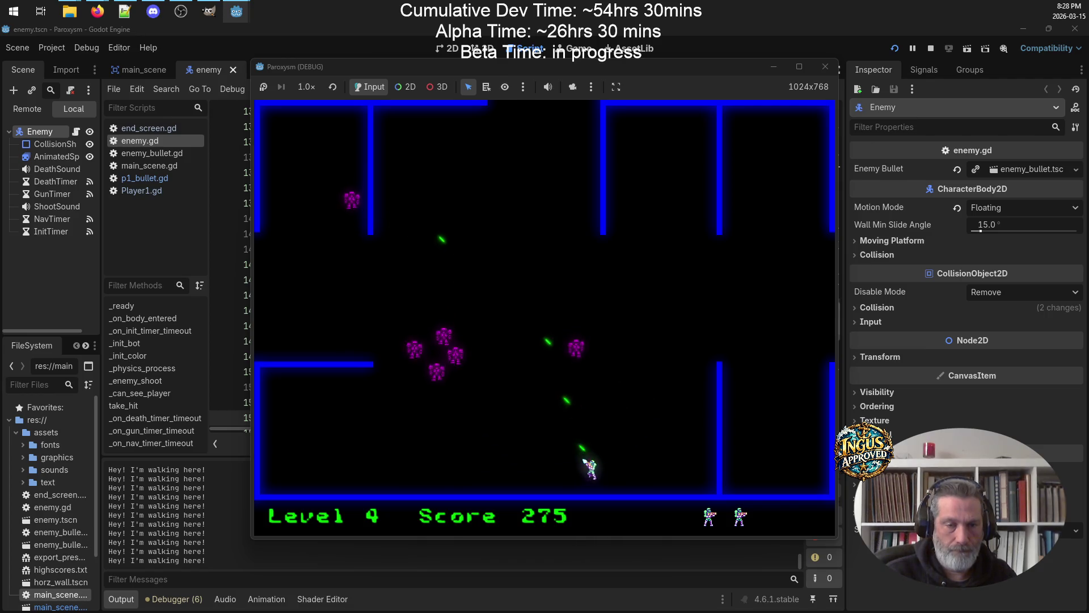
key("Left")
key("Up")
key("Right")
key("Up")
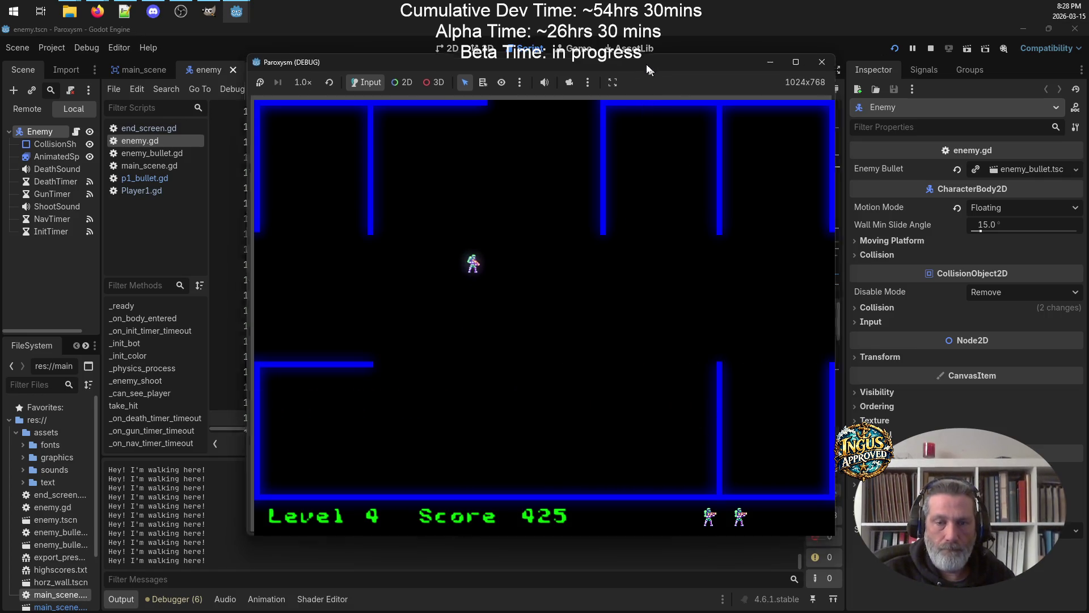
Move the game window up and left, then bring it back in front of the editor
left_click_drag(650, 67, 599, 41)
left_click(815, 468)
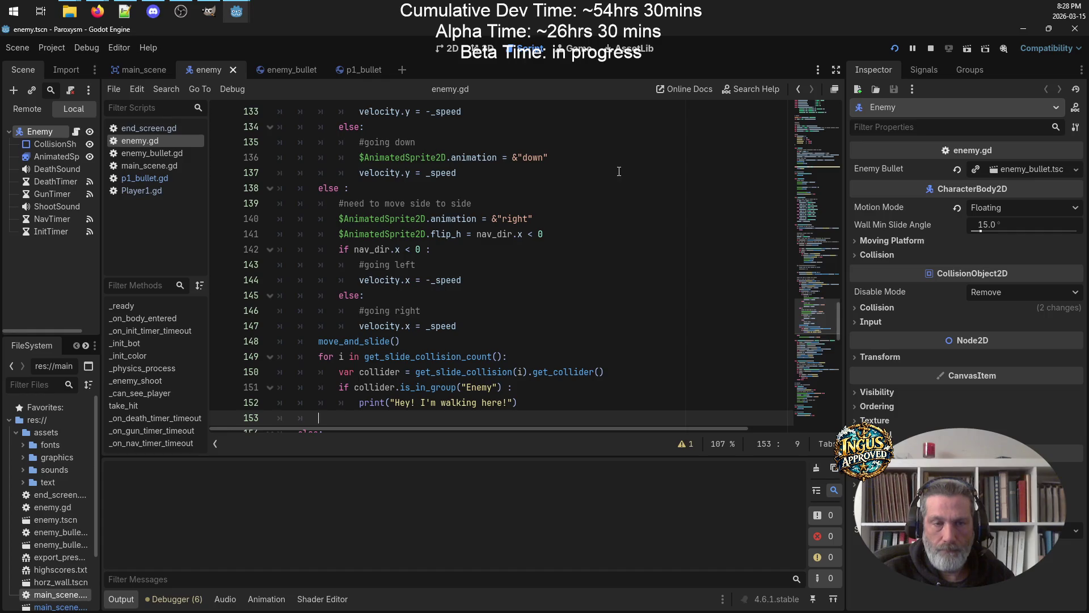
left_click(290, 65)
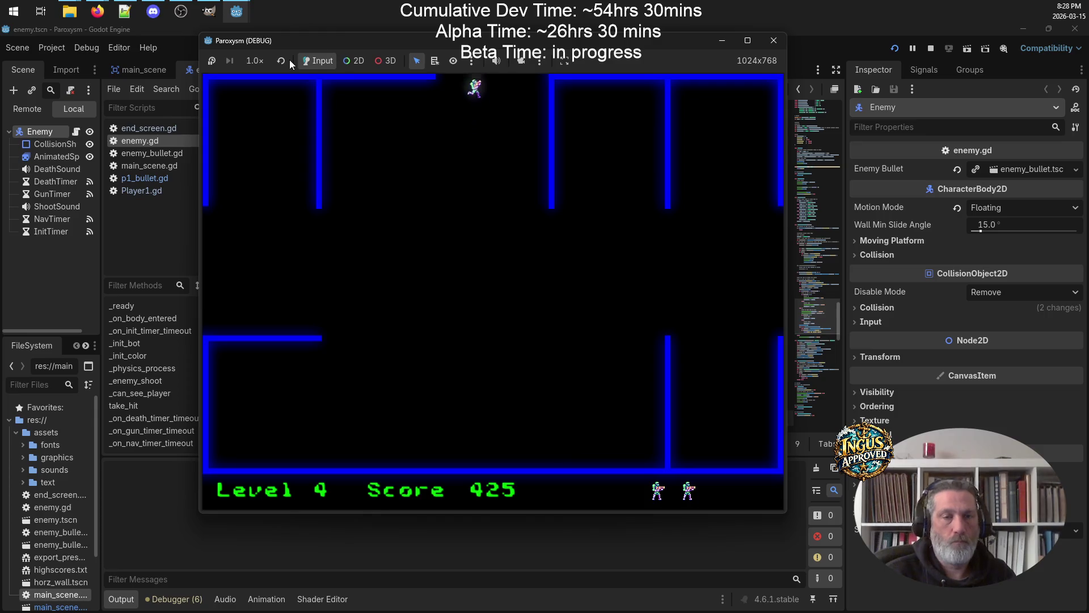
Exit through the top to Level 5 and shoot enemies on the way down to the bottom wall
key("Up")
key("Left")
key("Up")
key("Down")
key("Right")
key("Left")
key("Down")
key("Right")
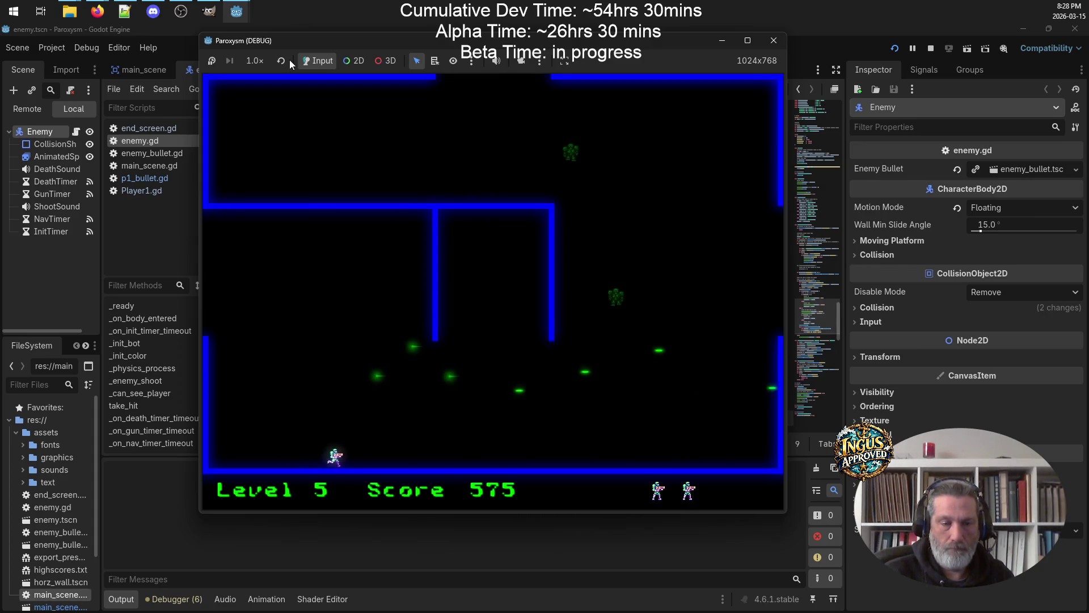
Sweep right and up-right, then right and down, firing at enemies to score hits
key("Right")
key("Up")
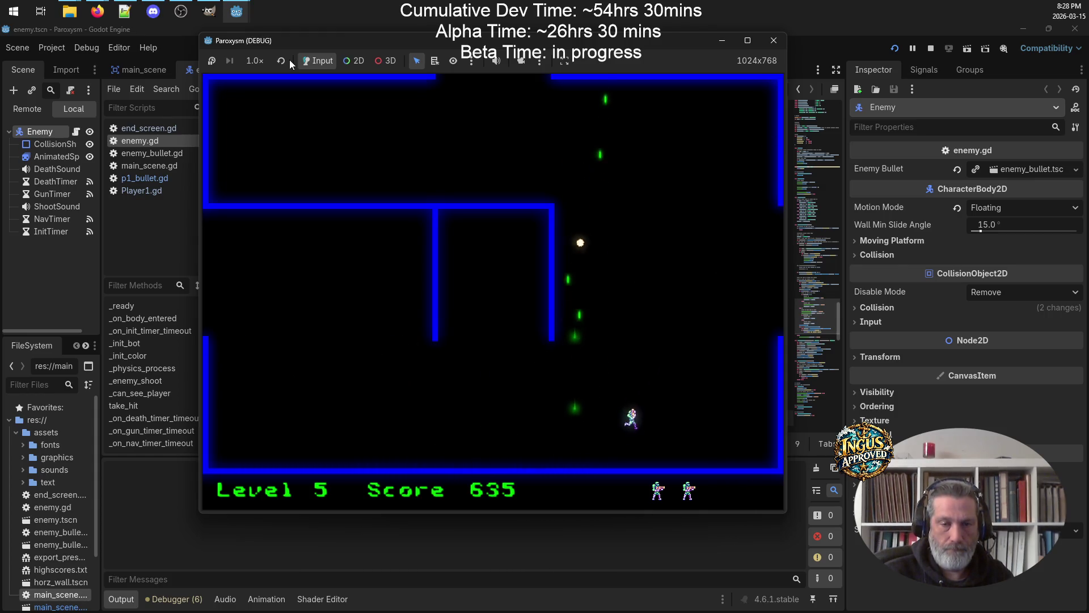
key("Up")
key("Right")
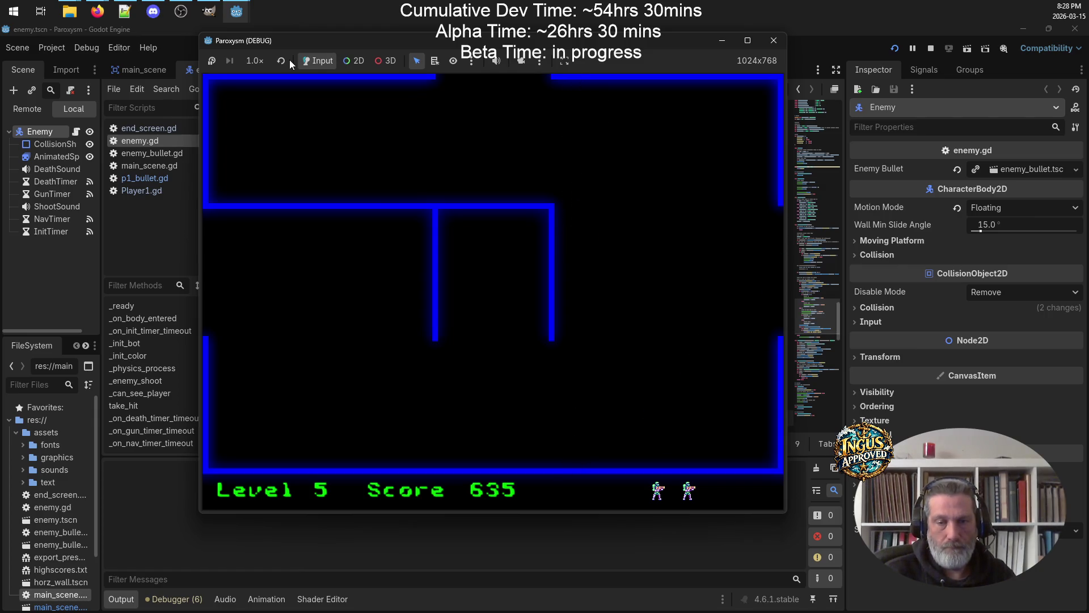
key("Up")
key("Right")
key("Right")
key("Down")
key("Right")
key("Down")
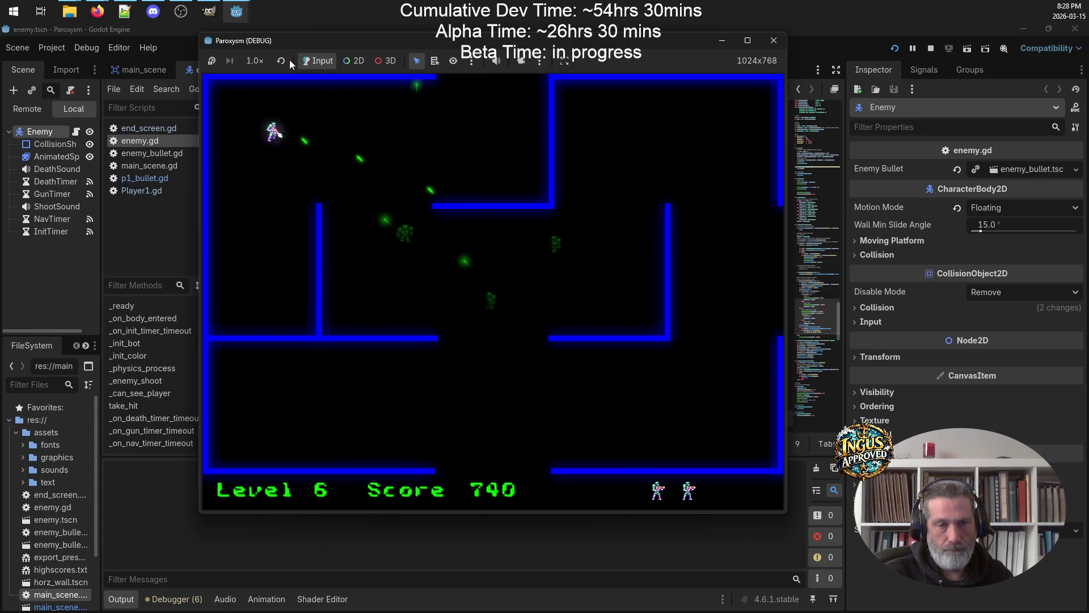
Destroy the remaining Level 6 enemies, leave downward to Level 7, and shoot up-right
key("Up")
key("Right")
key("Down")
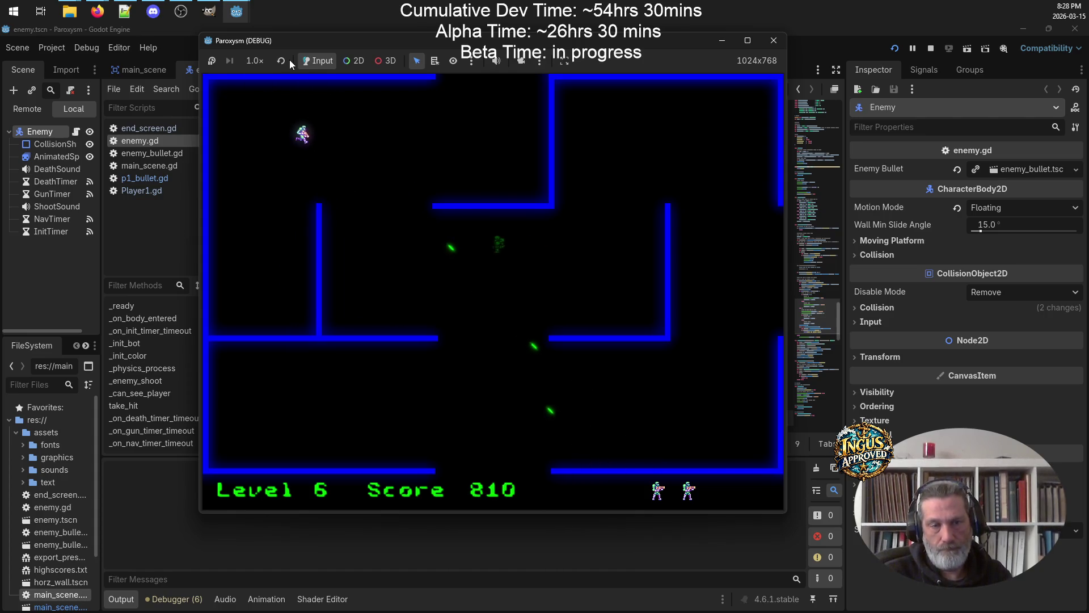
key("Right")
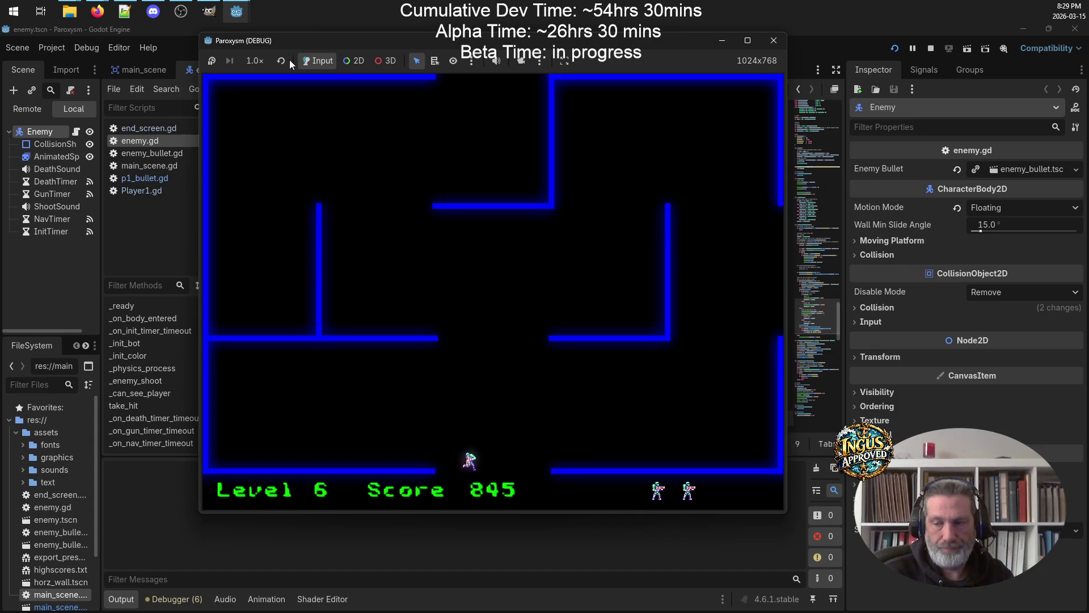
key("Down")
key("Down")
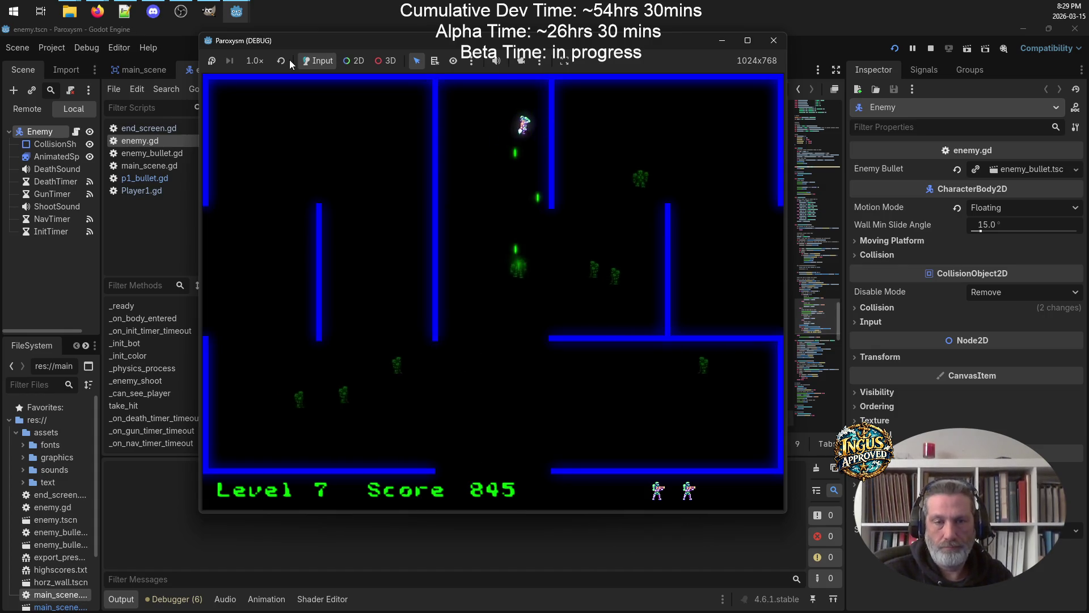
key("Up")
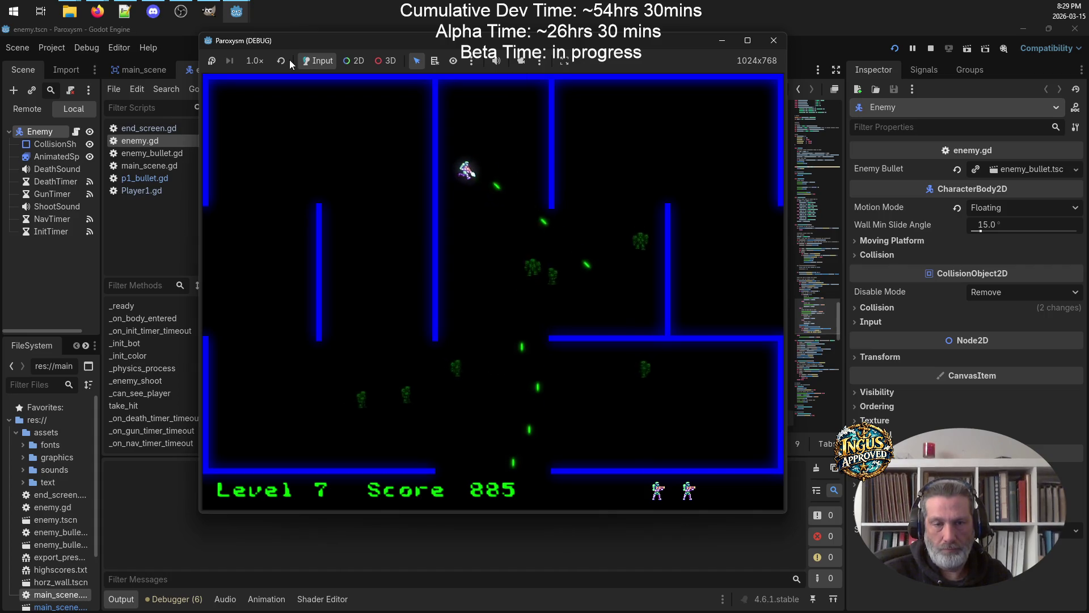
key("Right")
key("Right")
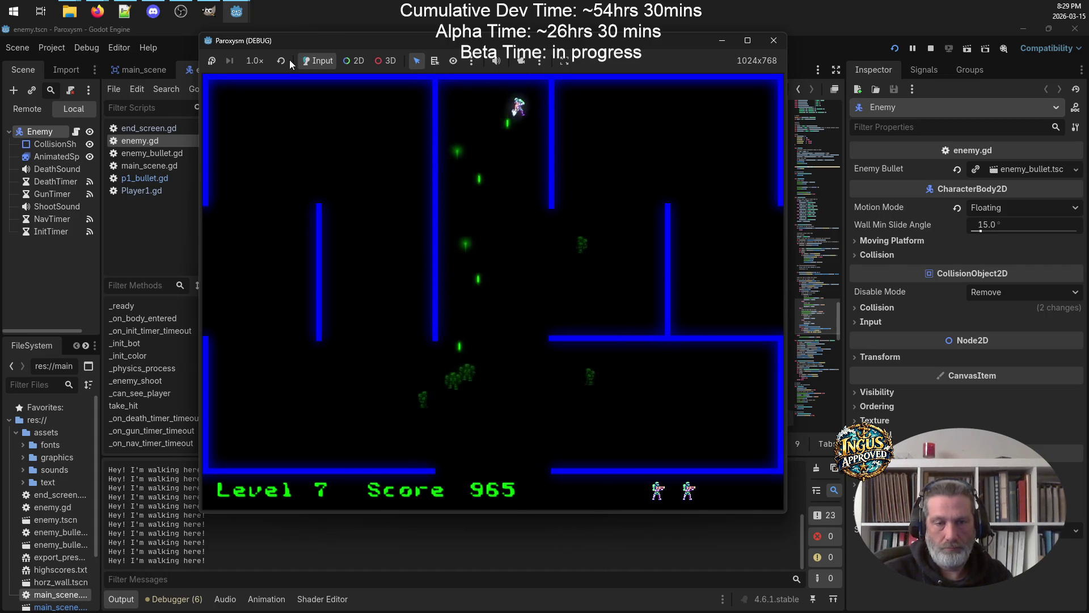
Fire at nearby enemies while moving down-right, then left and down-left, dodging around
key("Down")
key("Left")
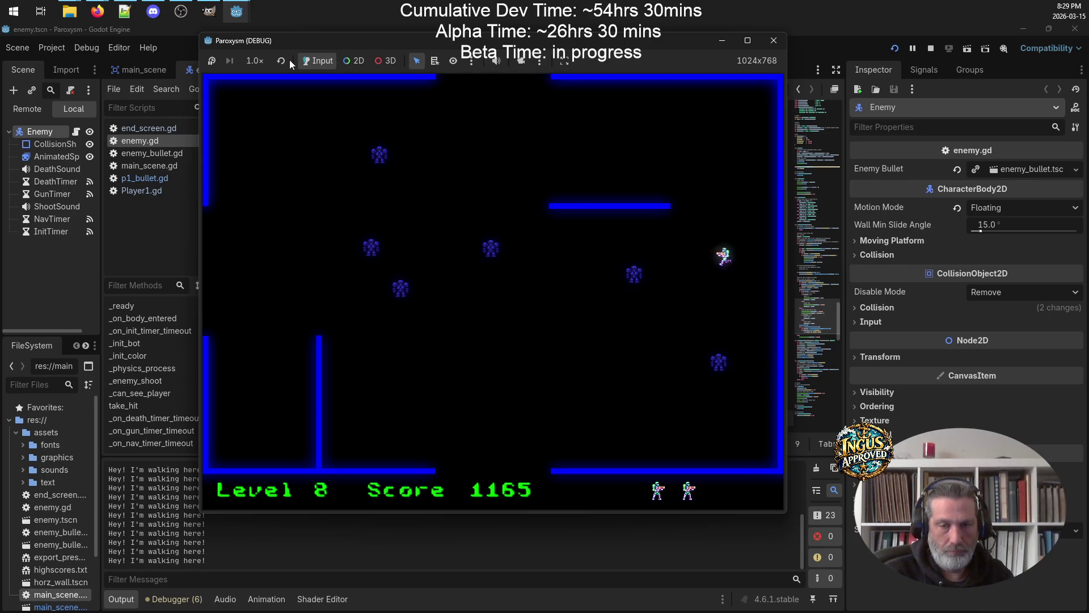
key("Left")
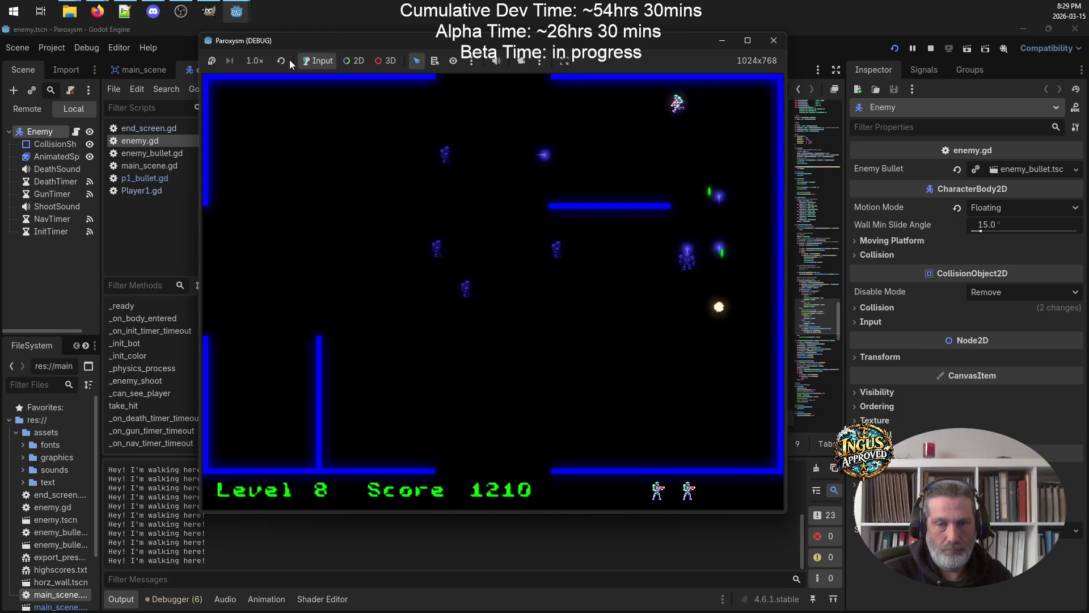
key("Left")
key("Down")
key("Down")
key("Up")
Clear the remaining enemies and exit through the top gap to Level 10
key("Down")
key("Up")
key("Down")
key("Left")
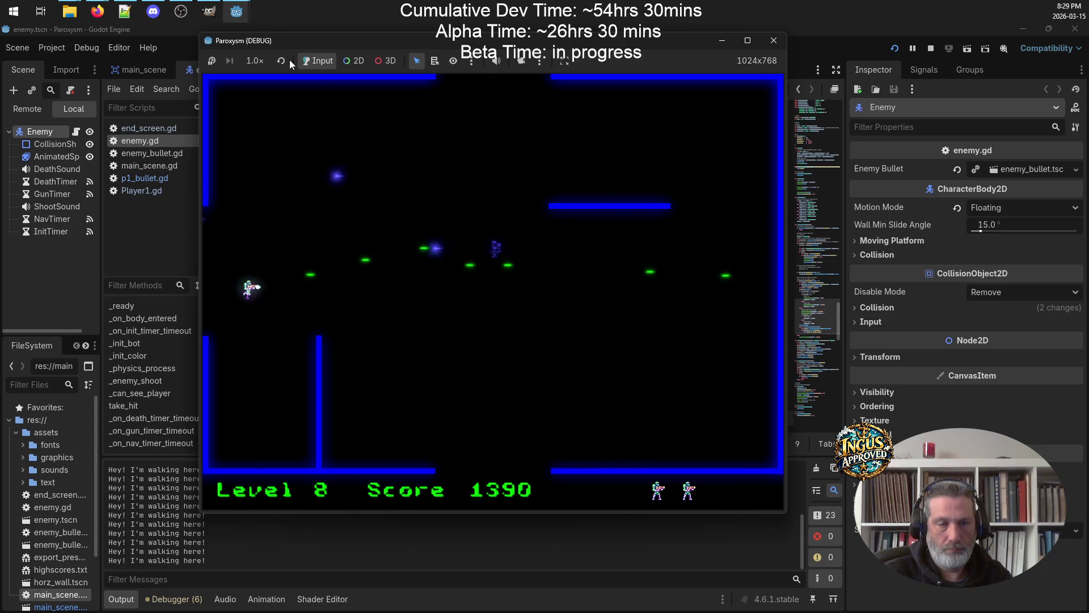
key("Down")
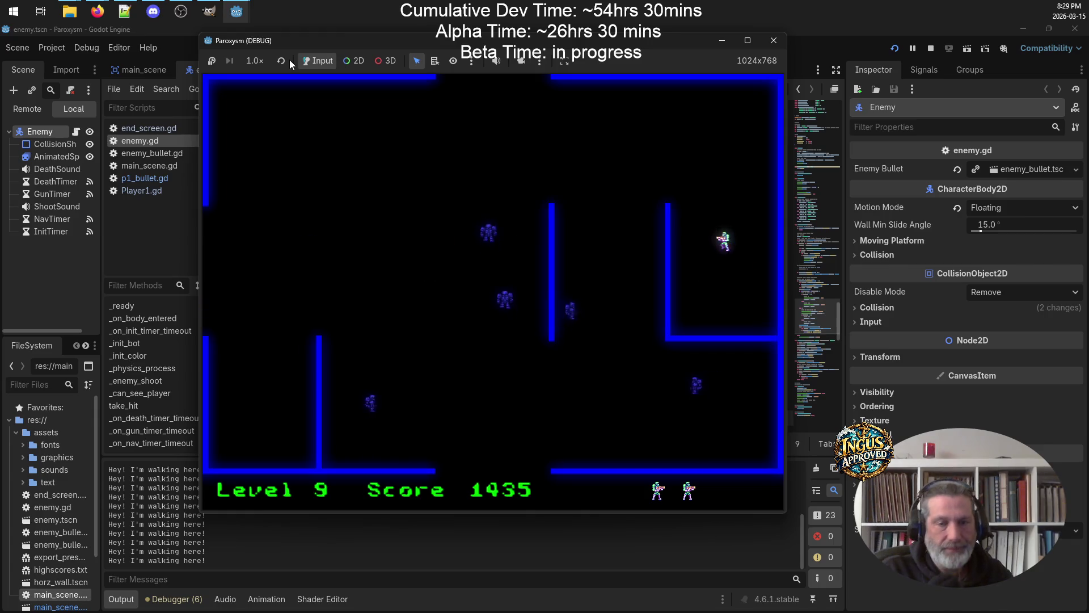
key("Left")
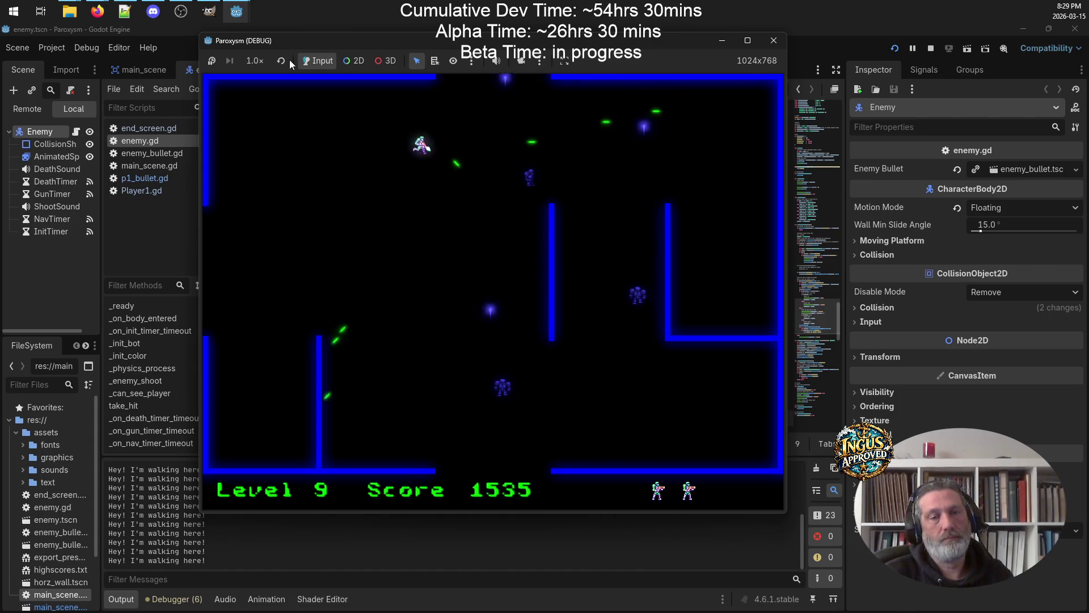
key("Down")
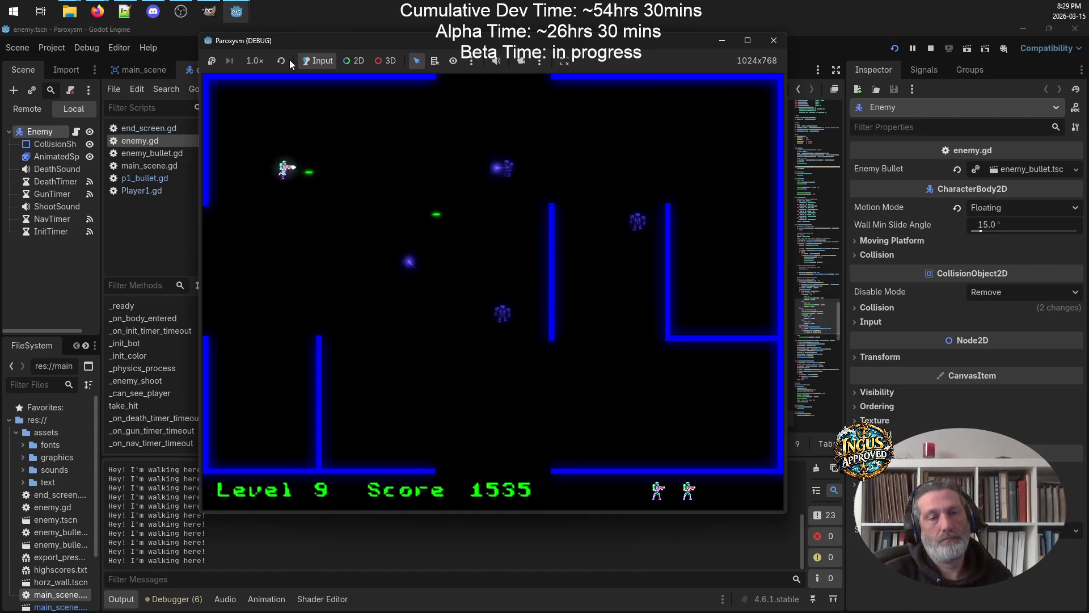
key("Right")
key("Up")
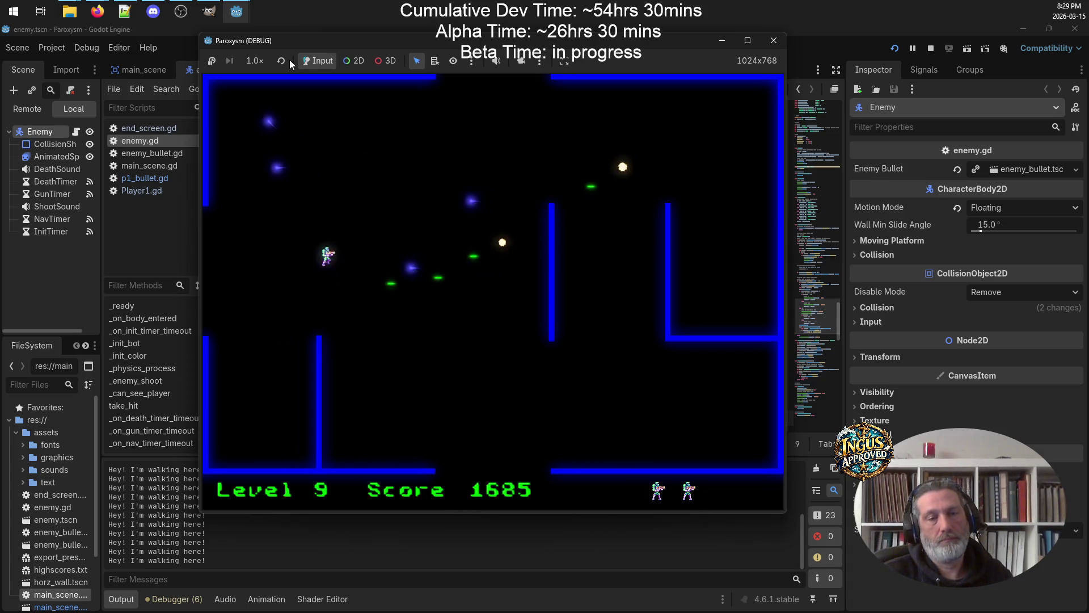
key("Up")
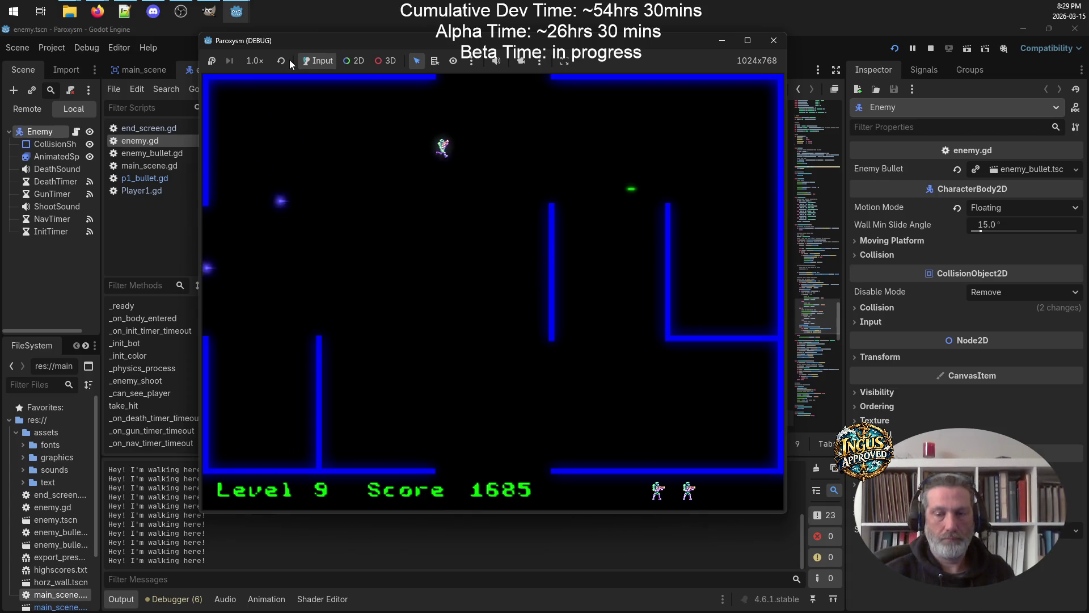
key("Up")
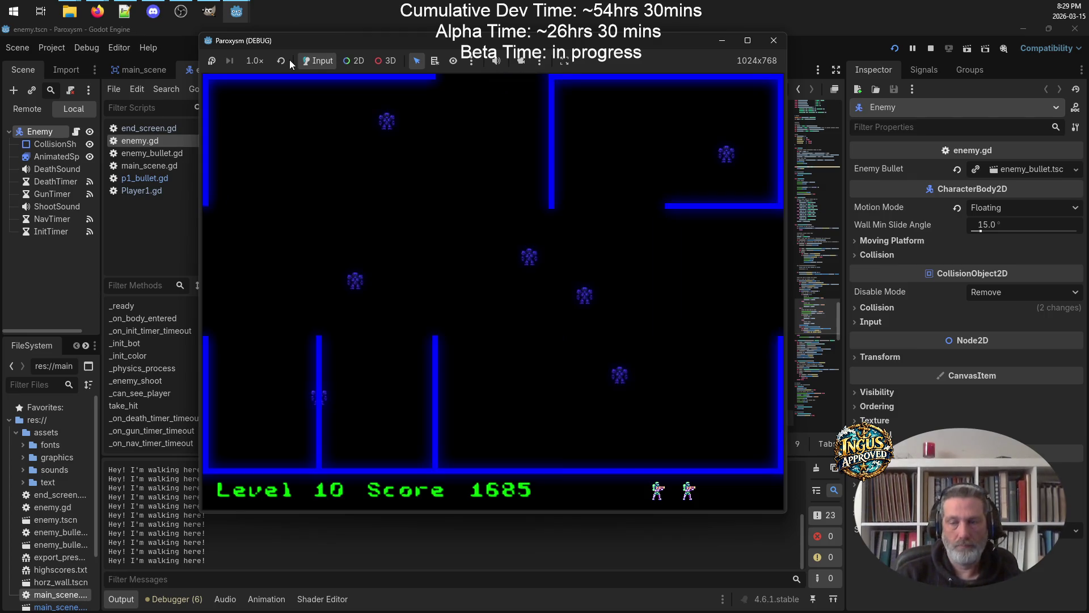
On Level 10, climb from the bottom floor to mid-maze while shooting enemies
key("Right")
key("Up")
key("Left")
key("Down")
key("Up")
key("Down")
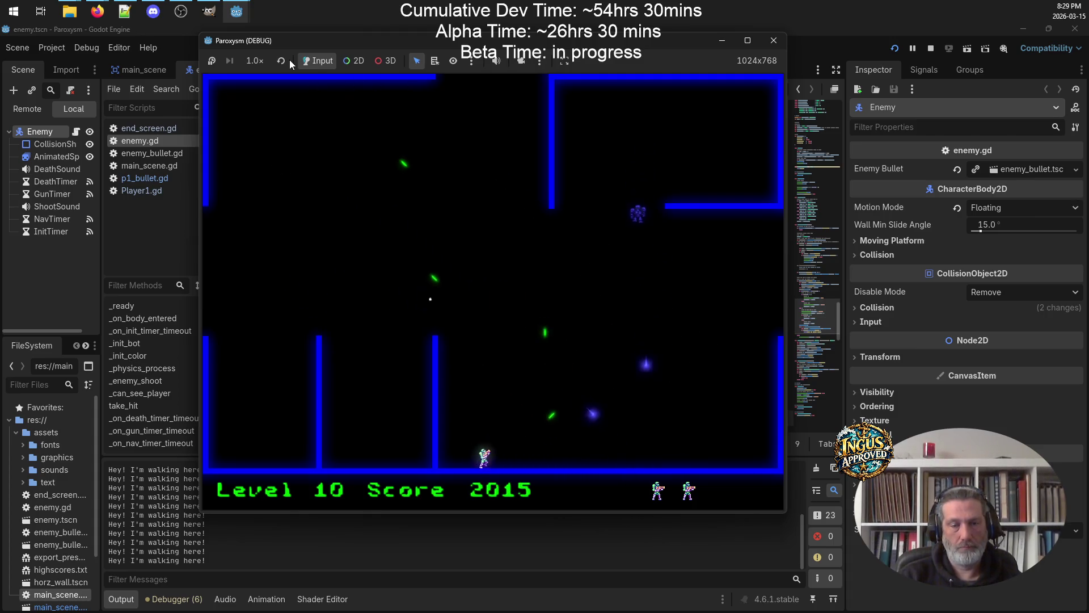
key("Up")
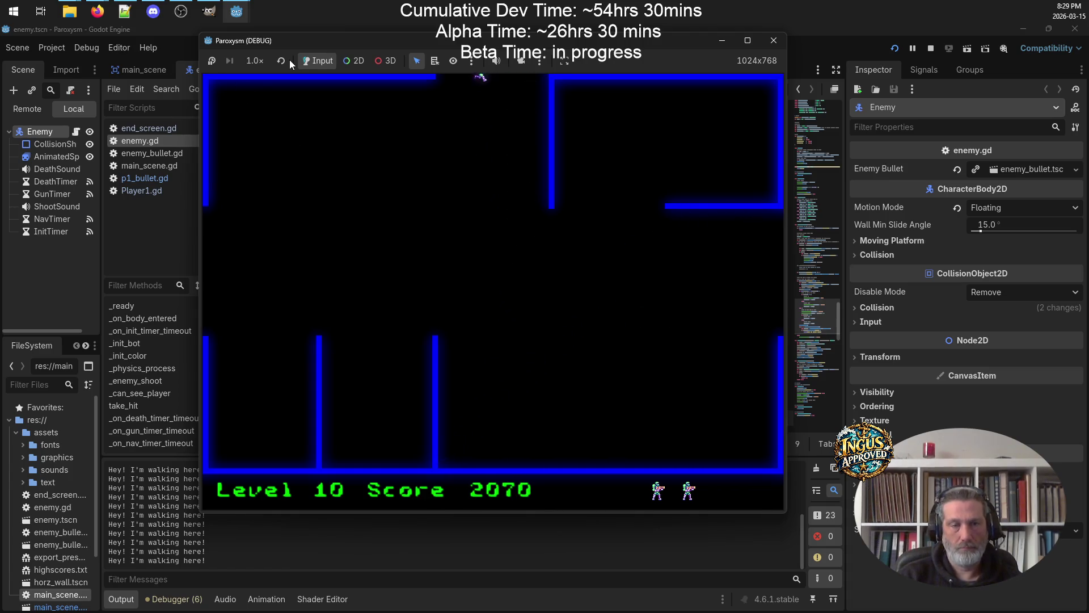
key("Left")
key("Down")
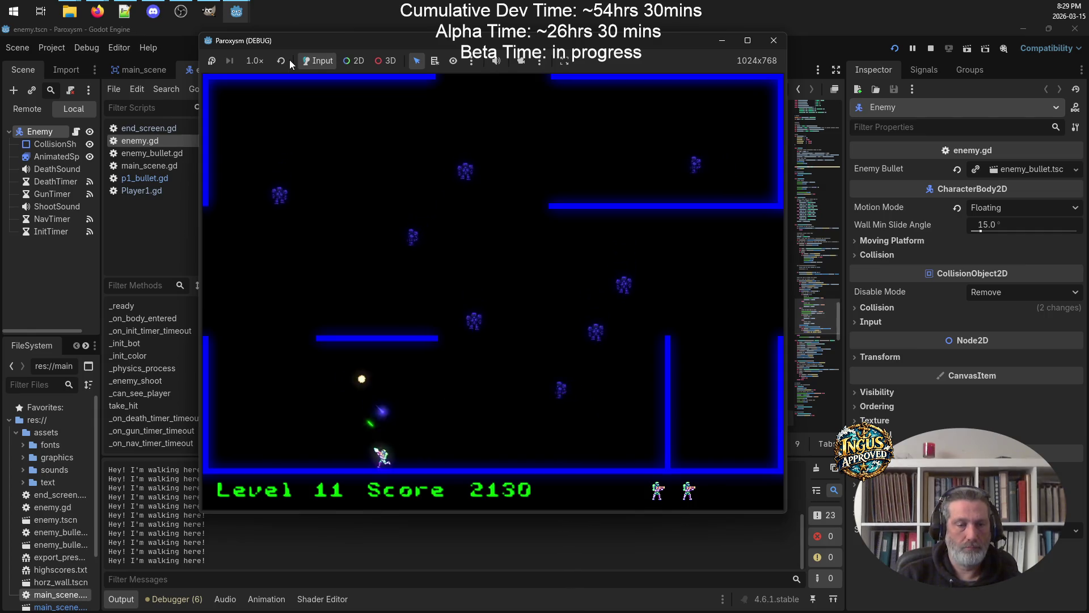
key("Up")
Sweep the bottom floor and upper area, shoot the top enemy, and exit left to Level 12
key("Left")
key("Down")
key("Right")
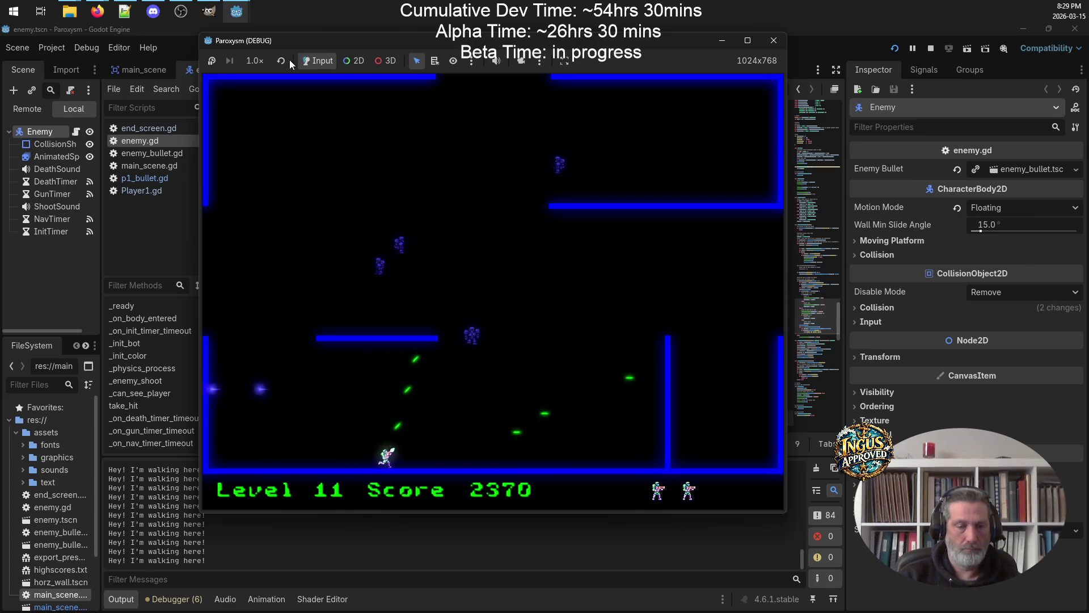
key("Up")
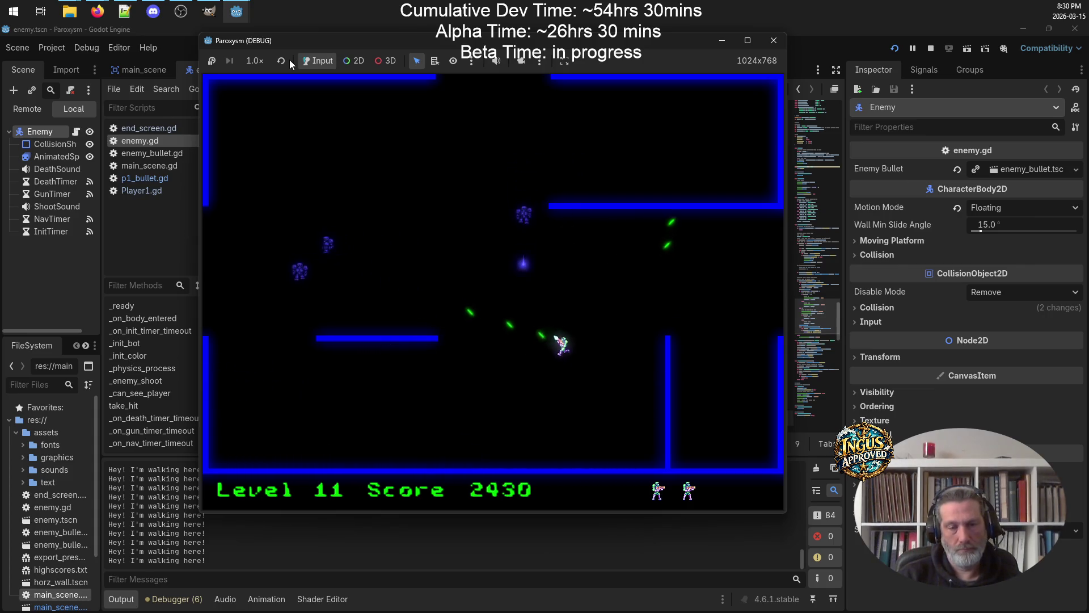
key("Left")
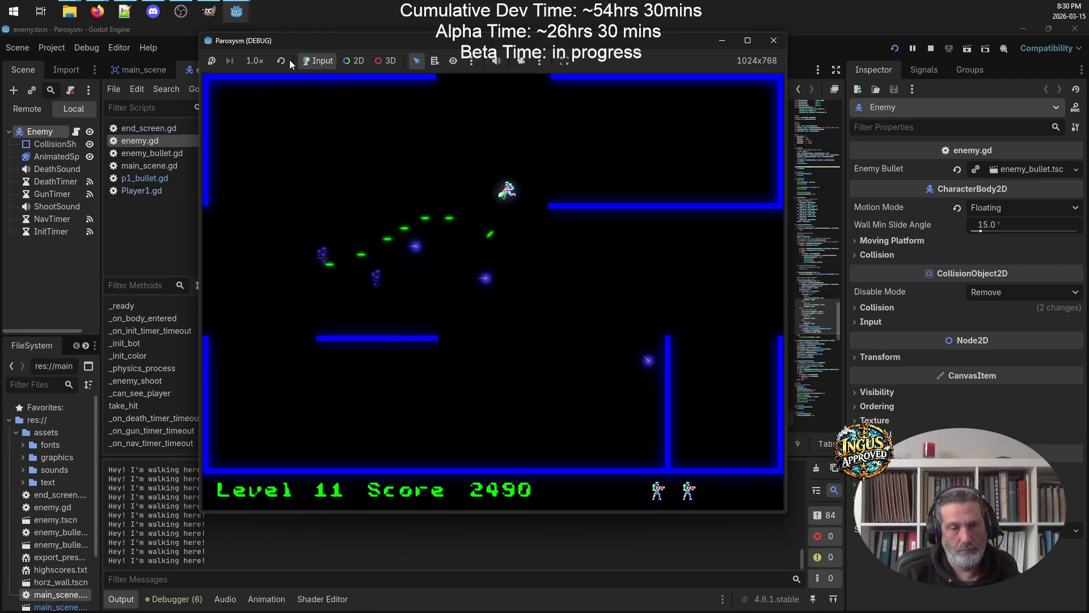
key("Down")
key("Right")
key("Up")
key("Left")
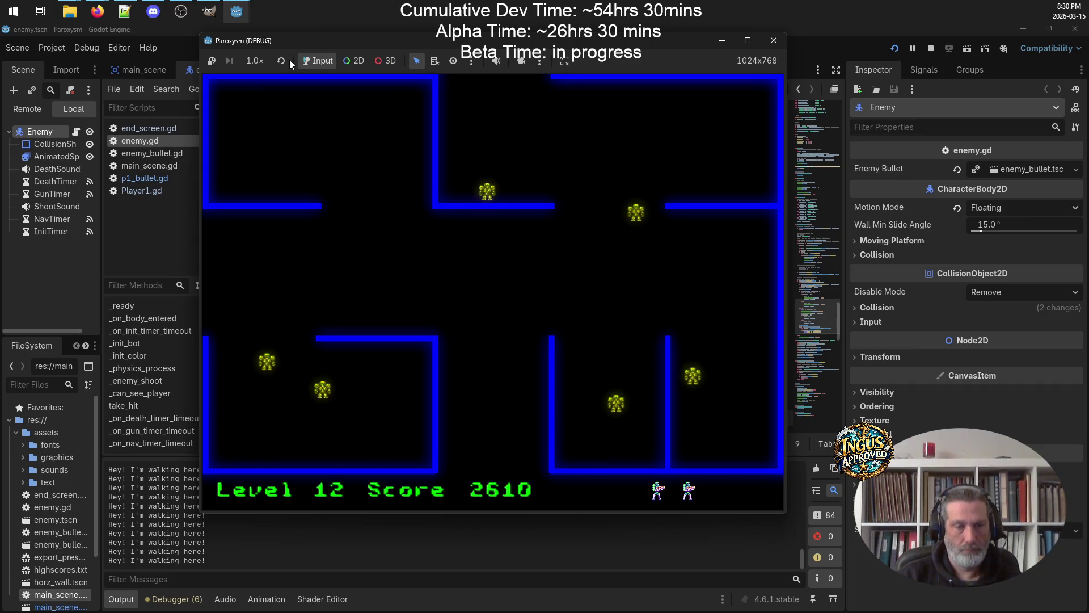
Destroy every enemy on Level 12 and exit through the top gap to Level 13
key("Down")
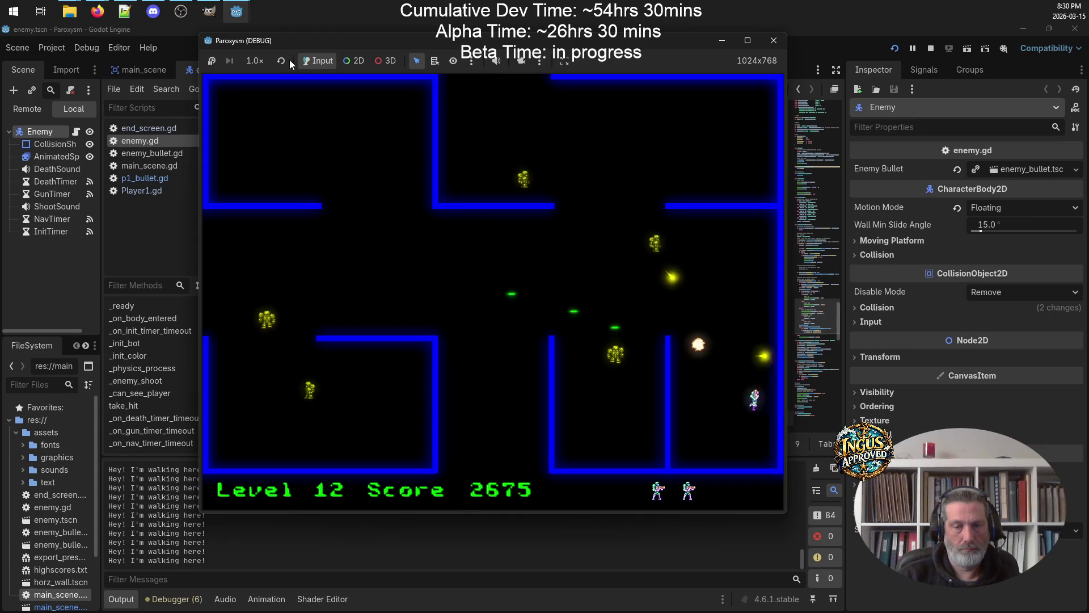
key("Left")
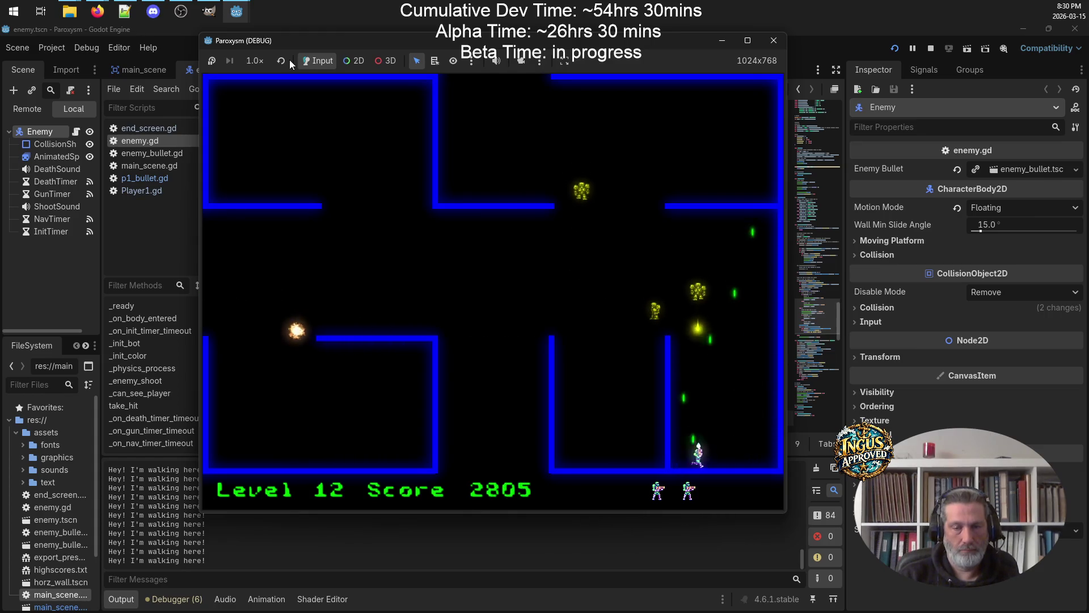
key("Up")
key("Right")
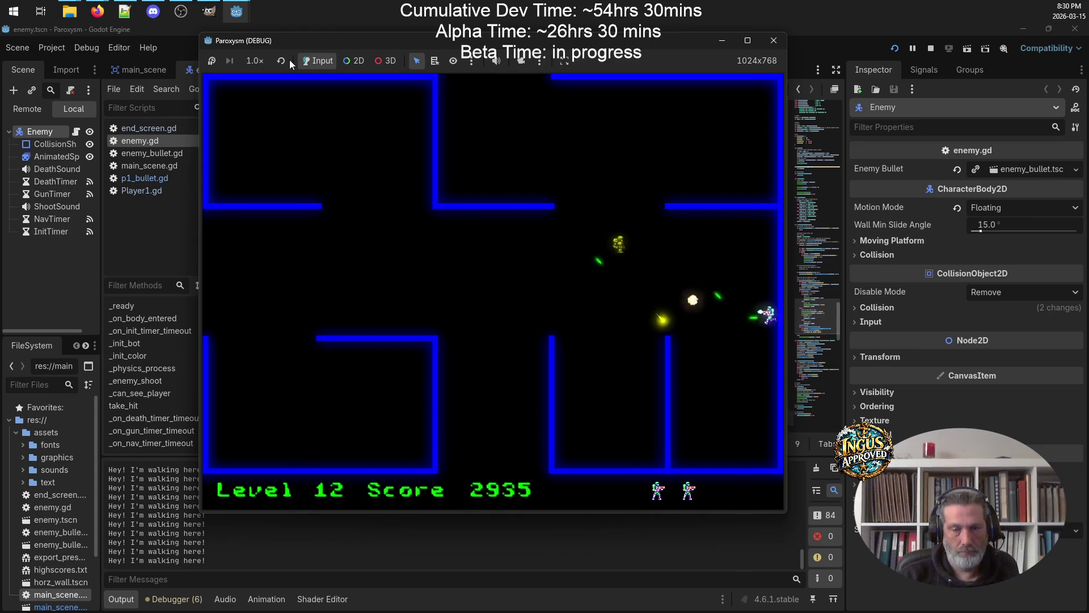
key("Left")
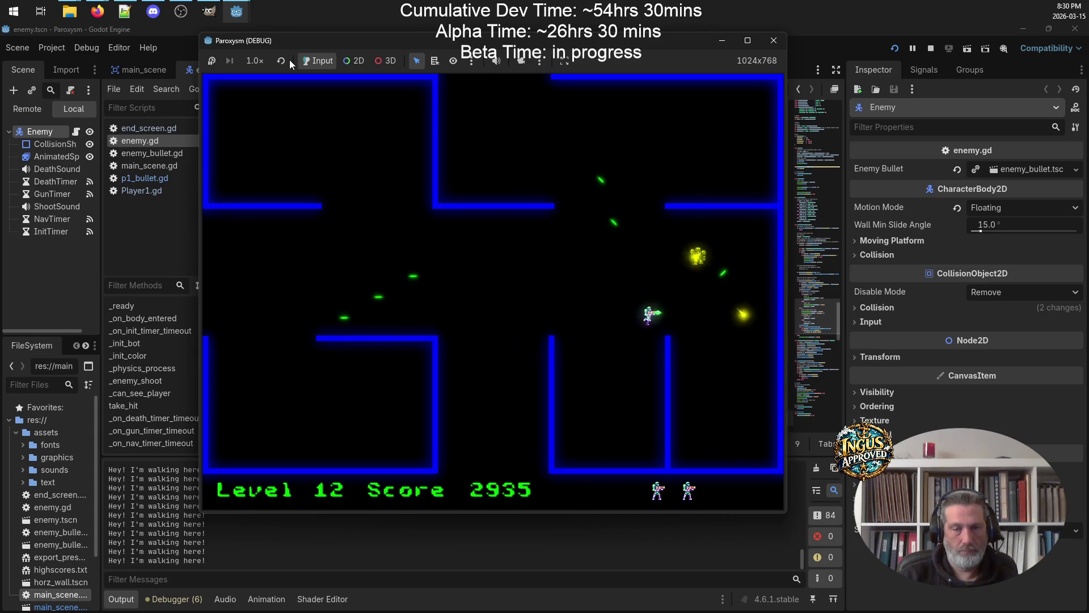
key("Up")
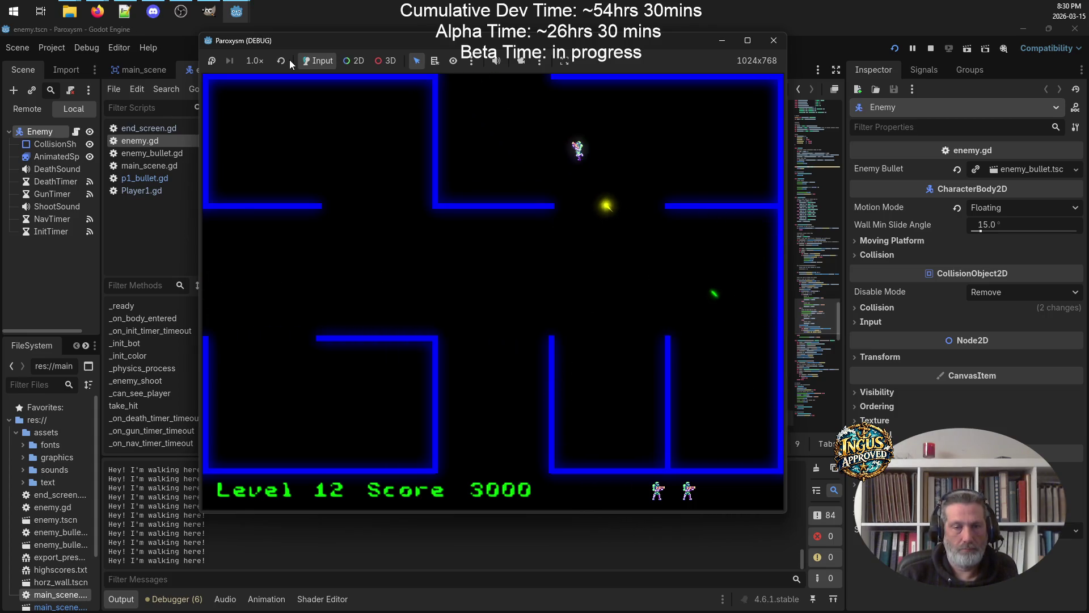
key("Up")
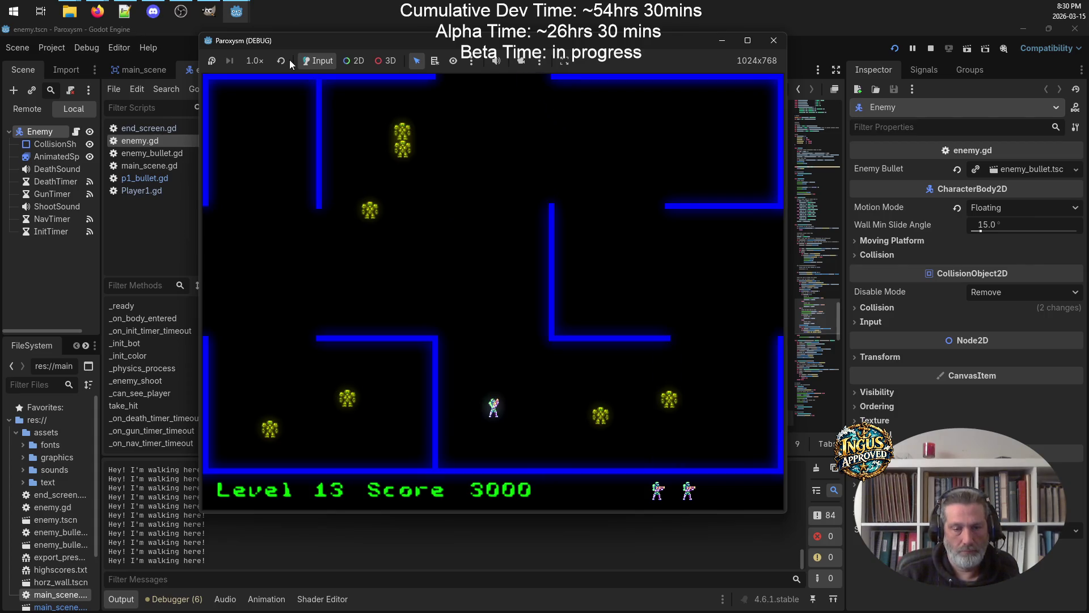
On Level 13, fire rightward and upward at enemies, then drop toward the bottom wall
key("space")
key("Down")
key("Right")
key("space")
key("Left")
key("space")
key("Up")
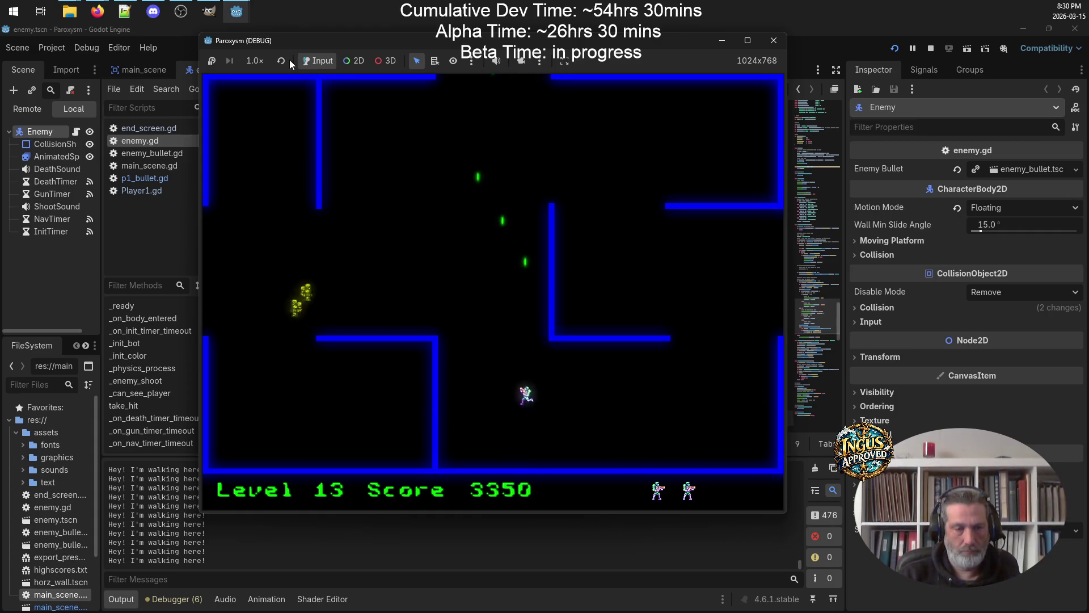
key("space")
key("Down")
key("Left")
Destroy enemies moving right and up-right, reach the left wall, then drop and fire rightward
key("Right")
key("space")
key("Up")
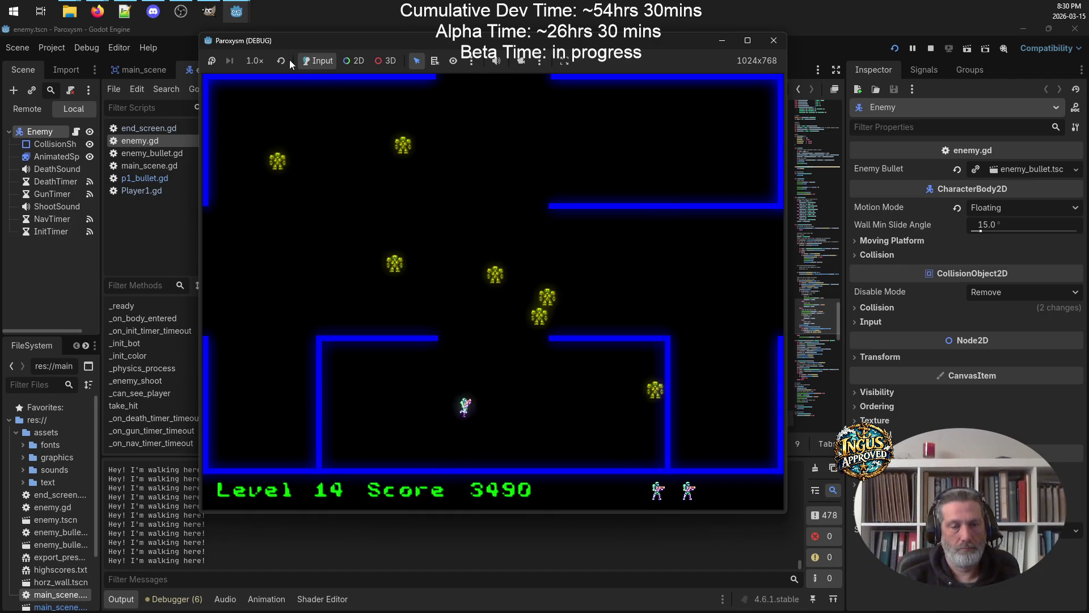
key("Left")
key("space")
key("Up")
key("Left")
key("Down")
key("Right")
key("space")
Clear the last enemies, dodging an explosion, and exit right to Level 15
key("Right")
key("space")
key("Up")
key("Down")
key("Left")
key("space")
key("Right")
key("Up")
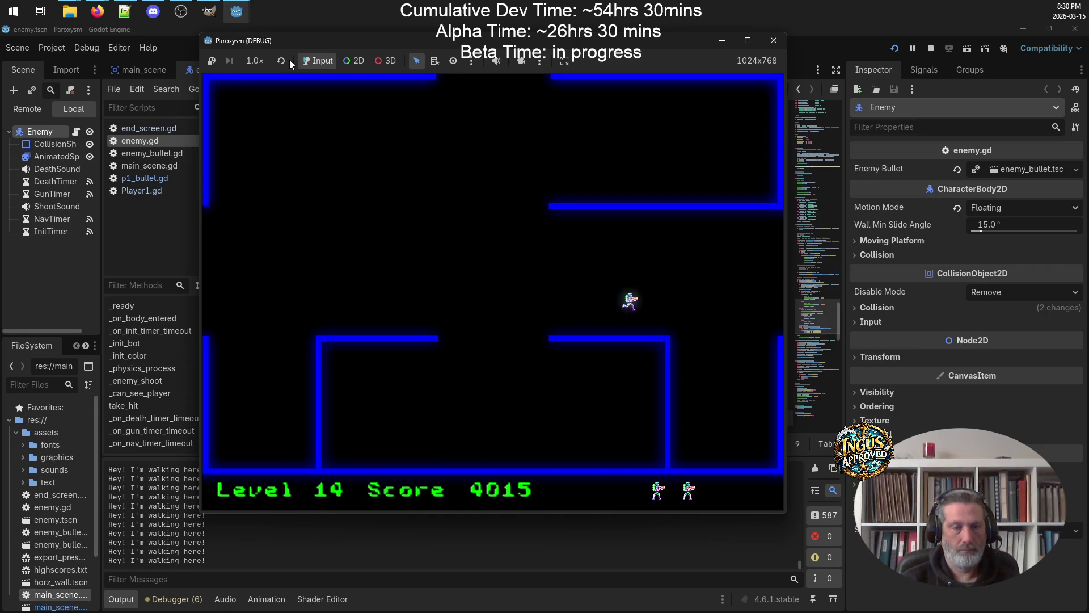
key("Right")
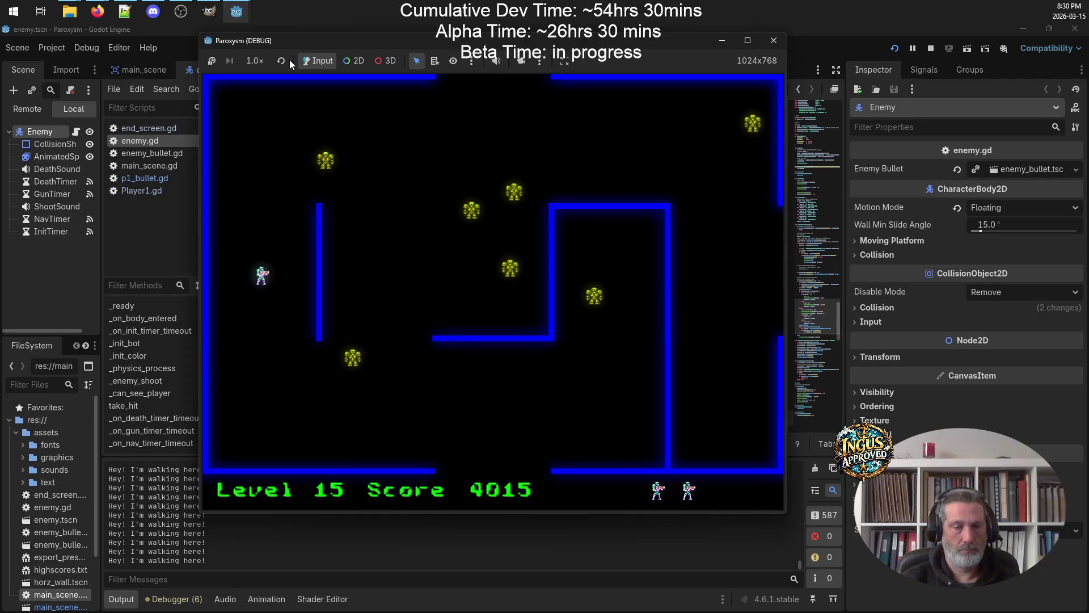
On Level 15, run along the bottom wall and weave up-right and down-right while firing
key("Down")
key("space")
key("Right")
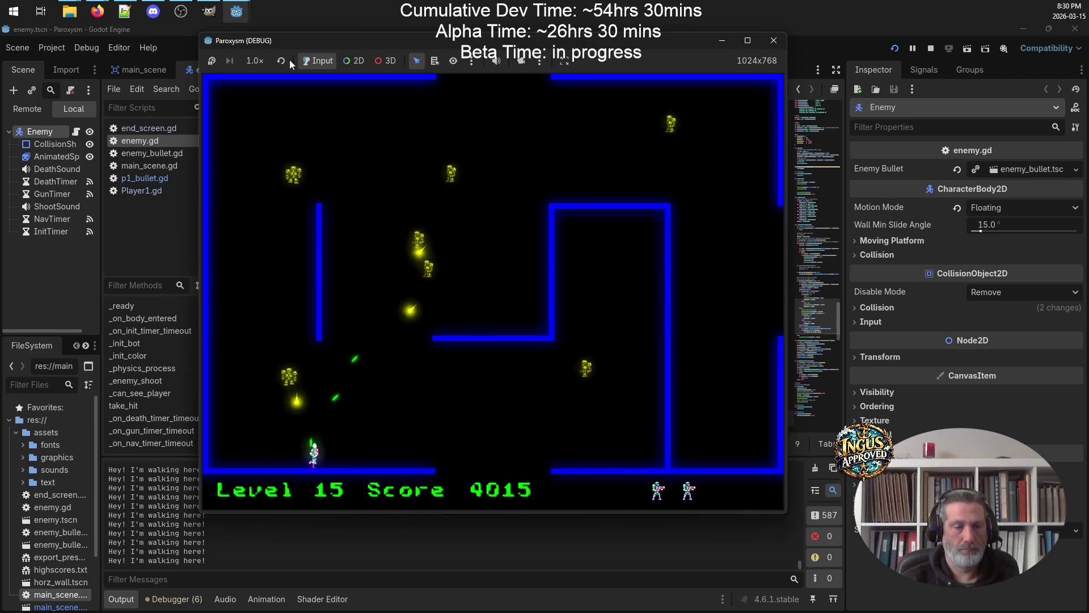
key("Up")
key("Right")
key("space")
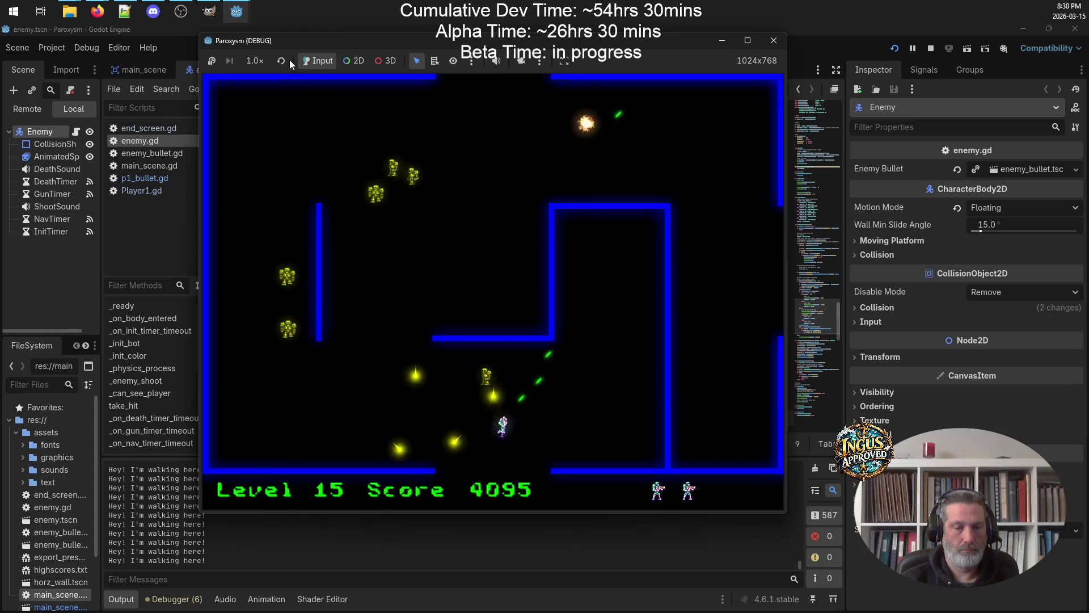
key("space")
key("Right")
key("Down")
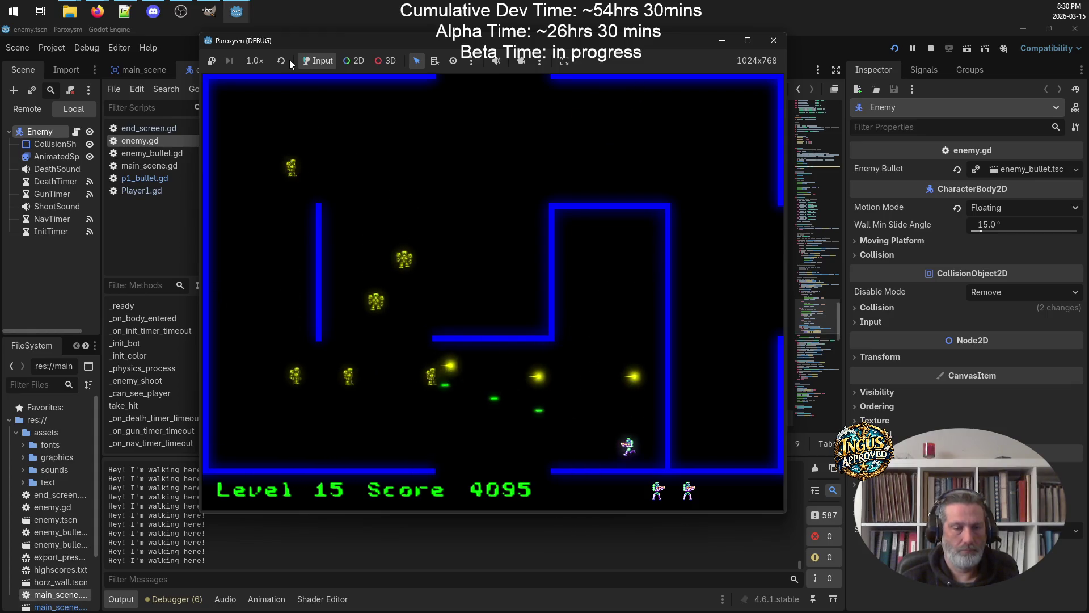
Finish Level 15 firing down-left and up-left, then exit the top gap to Level 16
key("Left")
key("Down")
key("space")
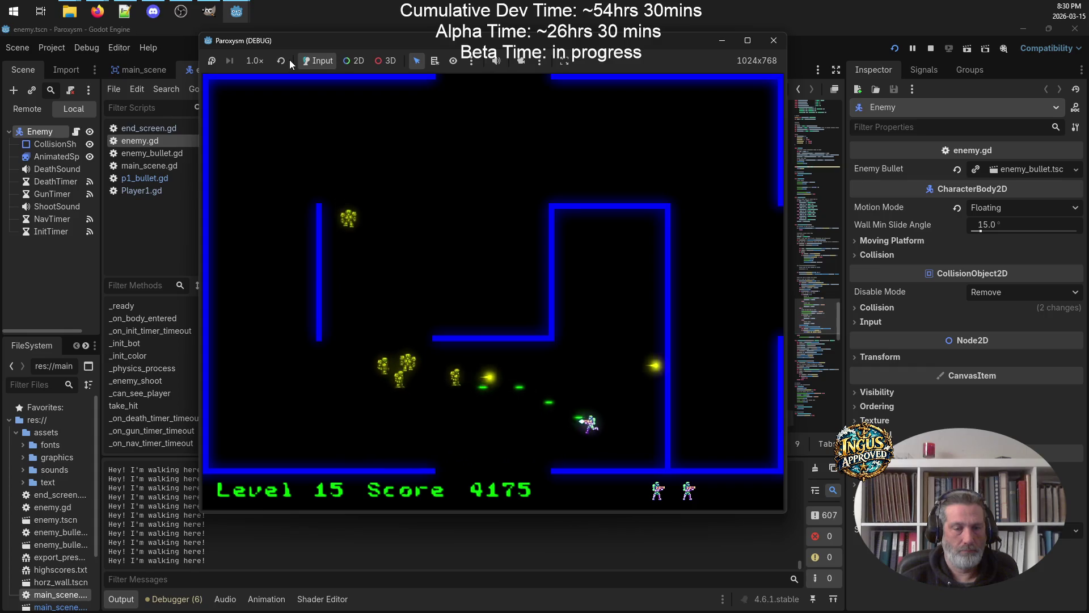
key("Up")
key("space")
key("Left")
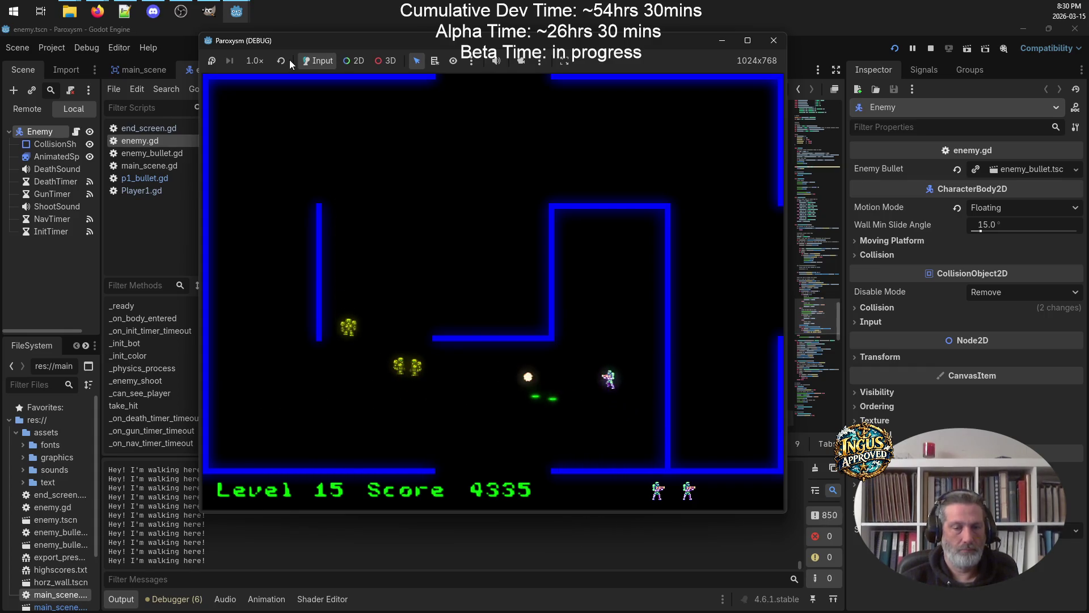
key("Left")
key("space")
key("Down")
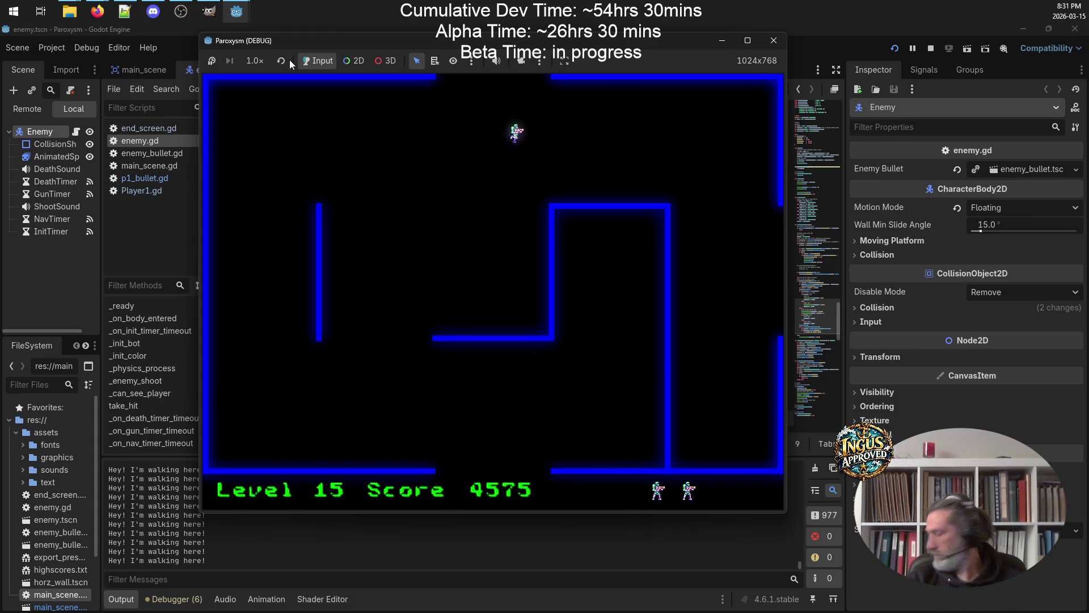
key("Up")
key("Left")
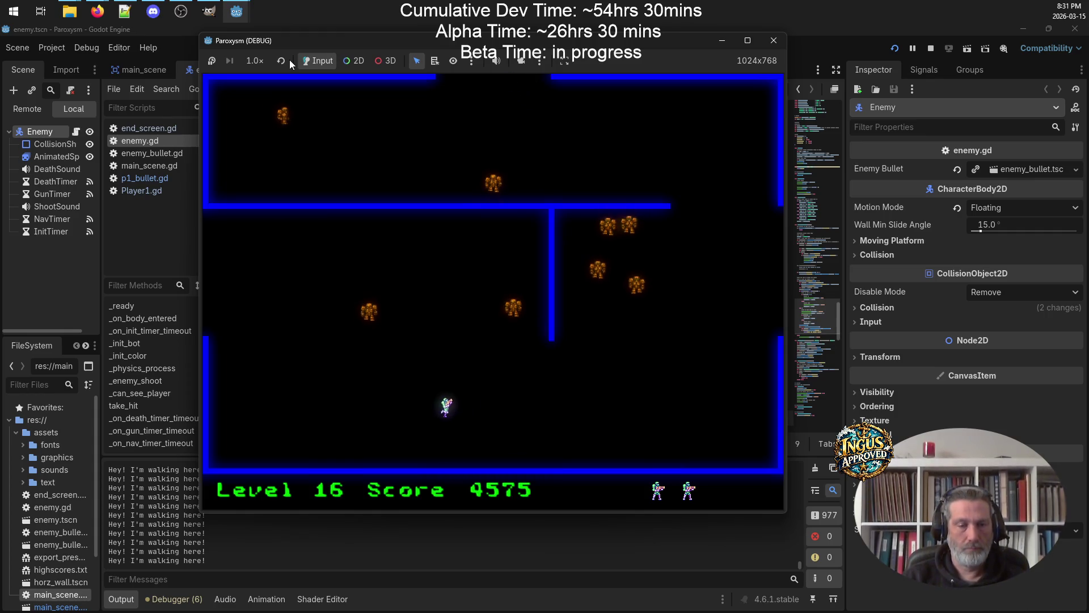
Steer around the Level 16 maze, firing at enemies while heading right and up
key("Up")
key("Left")
key("space")
key("Down")
key("Right")
key("space")
key("Down")
key("Right")
key("Right")
key("Up")
Shoot down the remaining Level 16 enemies and exit off the right edge into Level 17
key("Right")
key("Down")
key("Right")
key("space")
key("Right")
key("space")
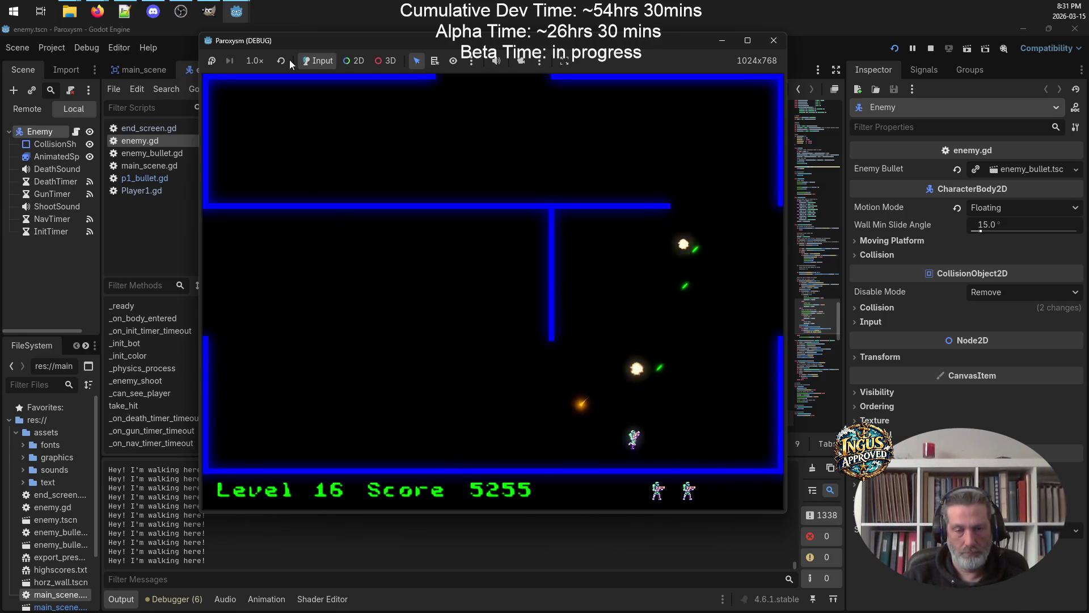
key("Right")
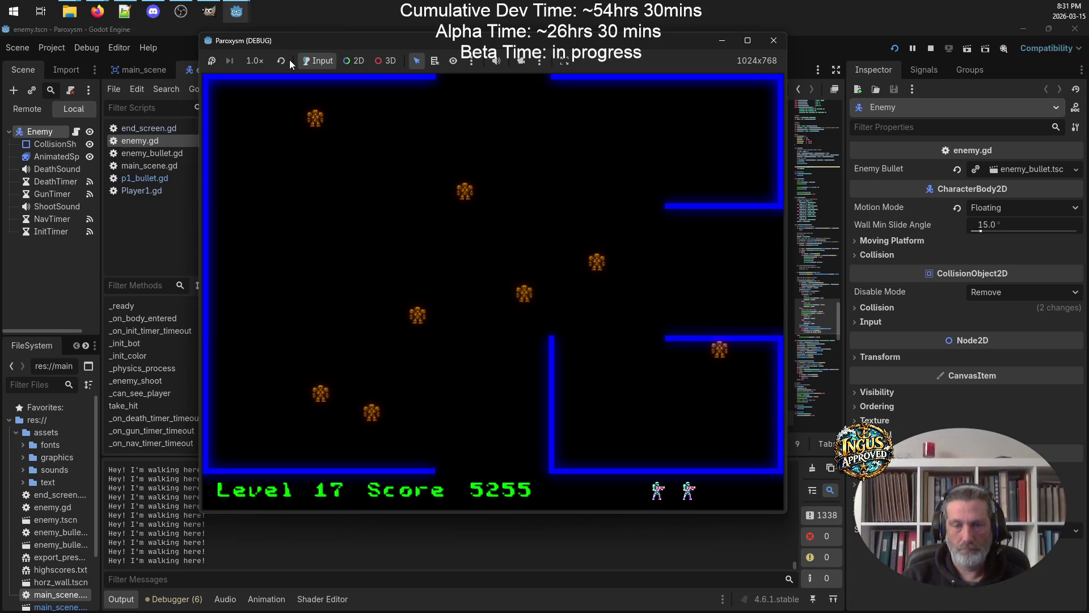
key("Up")
key("space")
key("Right")
Clear Level 17's enemies, including the last one down-right, and exit right into Level 18
key("Right")
key("space")
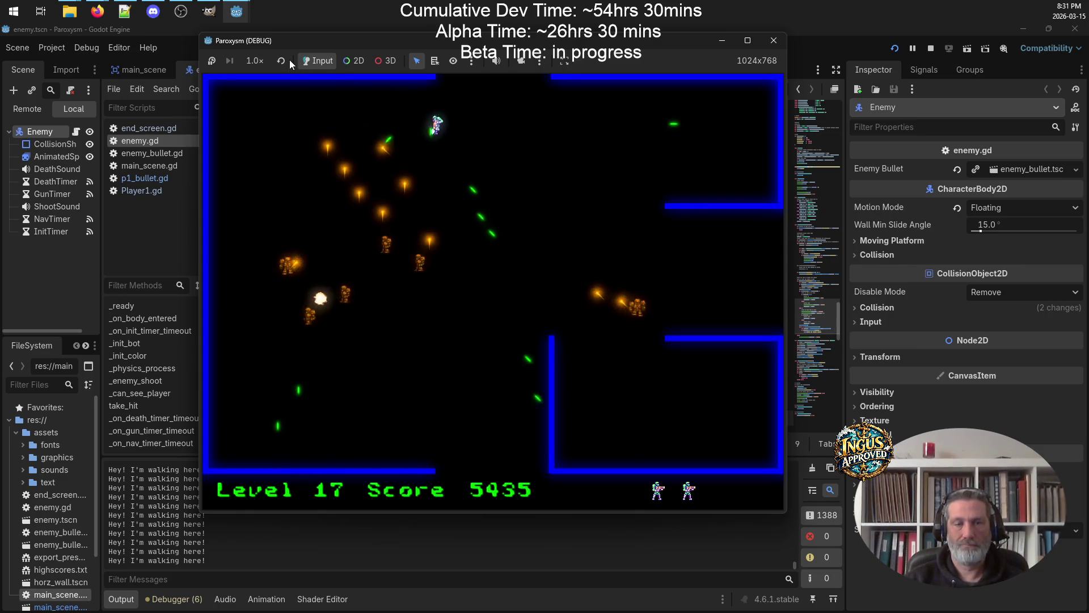
key("Down")
key("Right")
key("space")
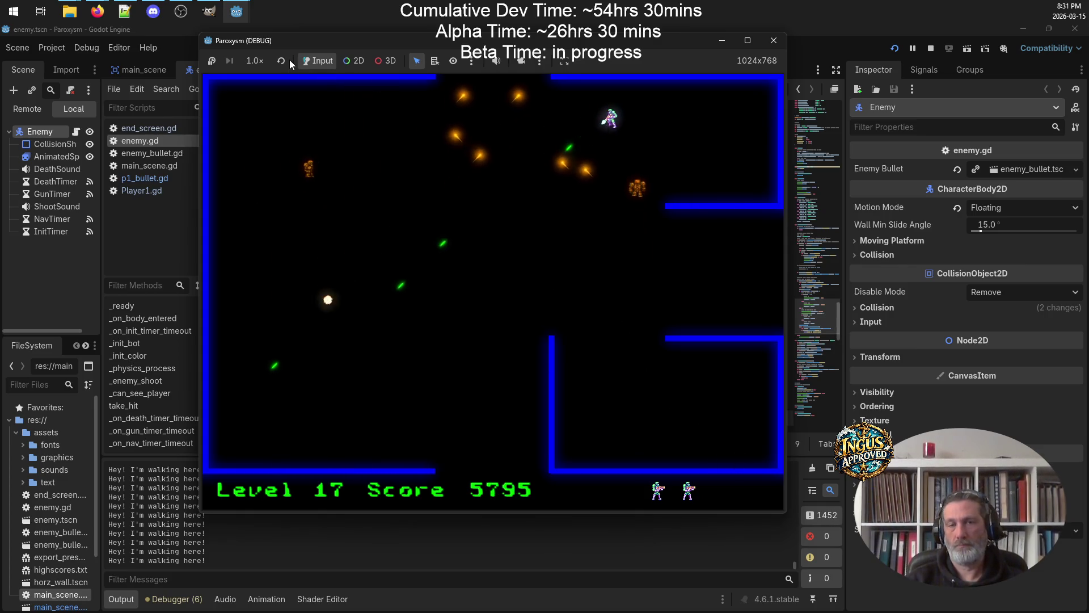
key("Down")
key("space")
key("Up")
key("Left")
key("Left")
key("space")
key("Left")
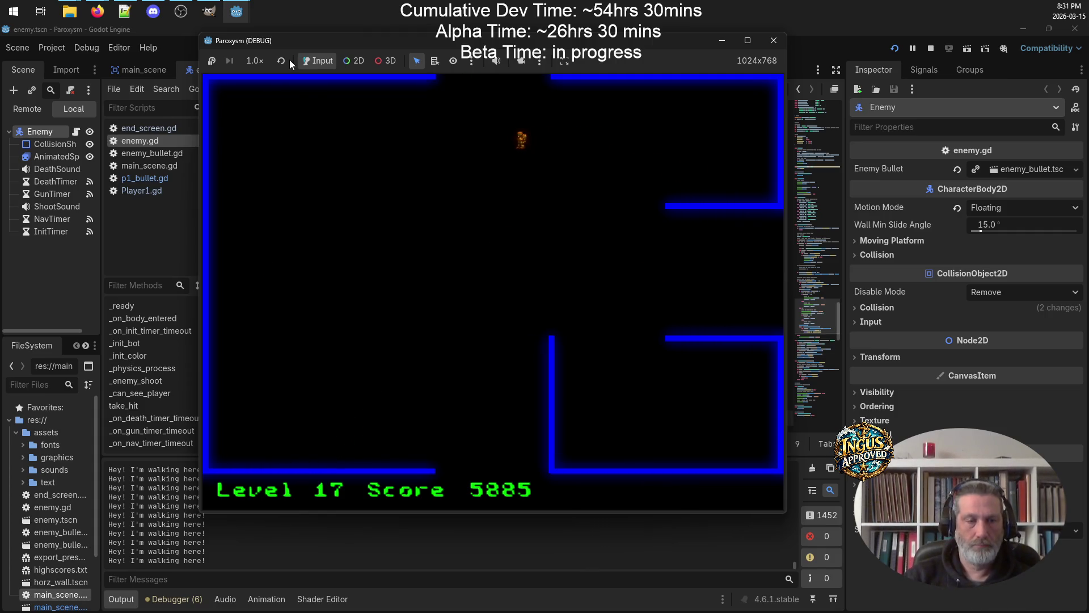
key("Down")
key("Right")
key("space")
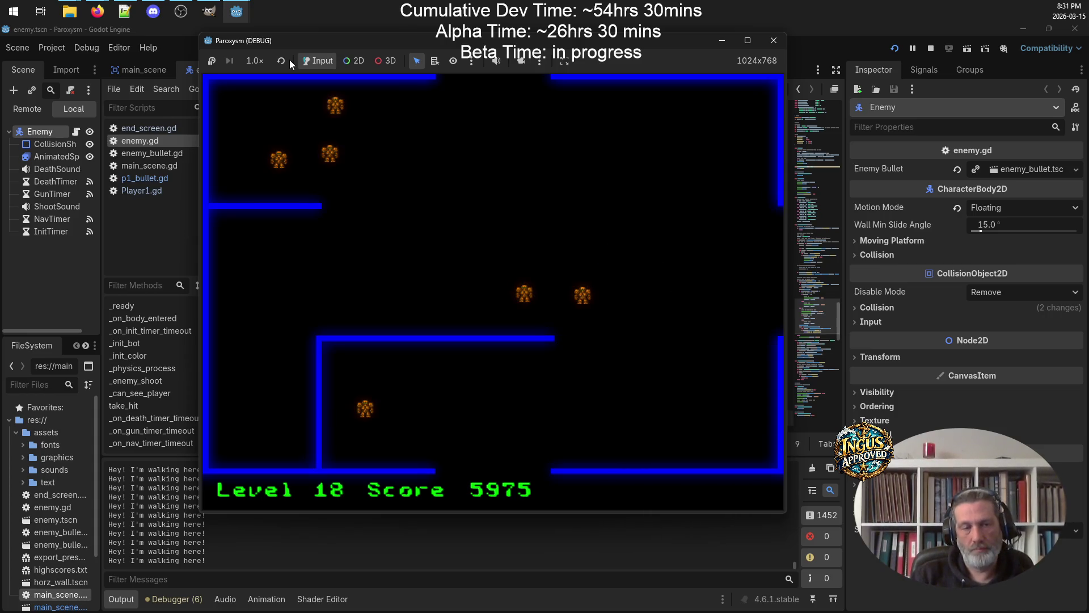
key("space")
Destroy Level 18's enemies along the left edge and leave through the top gap into Level 19
key("space")
key("Down")
key("space")
key("Left")
key("Up")
key("space")
key("Up")
key("Right")
key("Up")
key("Right")
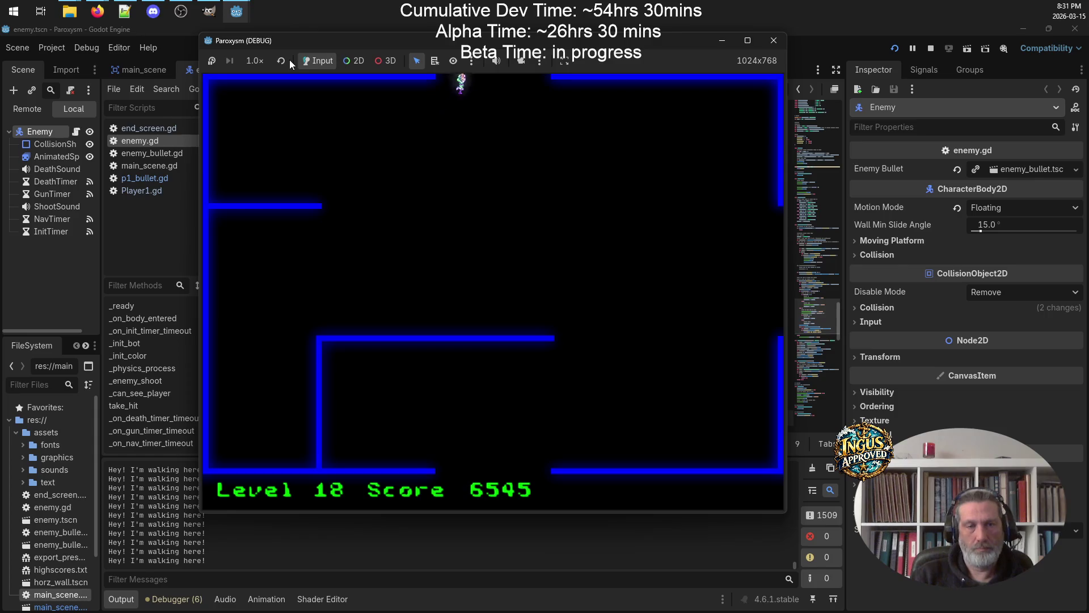
key("Up")
Shoot through Level 19's enemies and exit the top gap, reaching Level 20 at score 7245
key("space")
key("Right")
key("space")
key("Down")
key("Right")
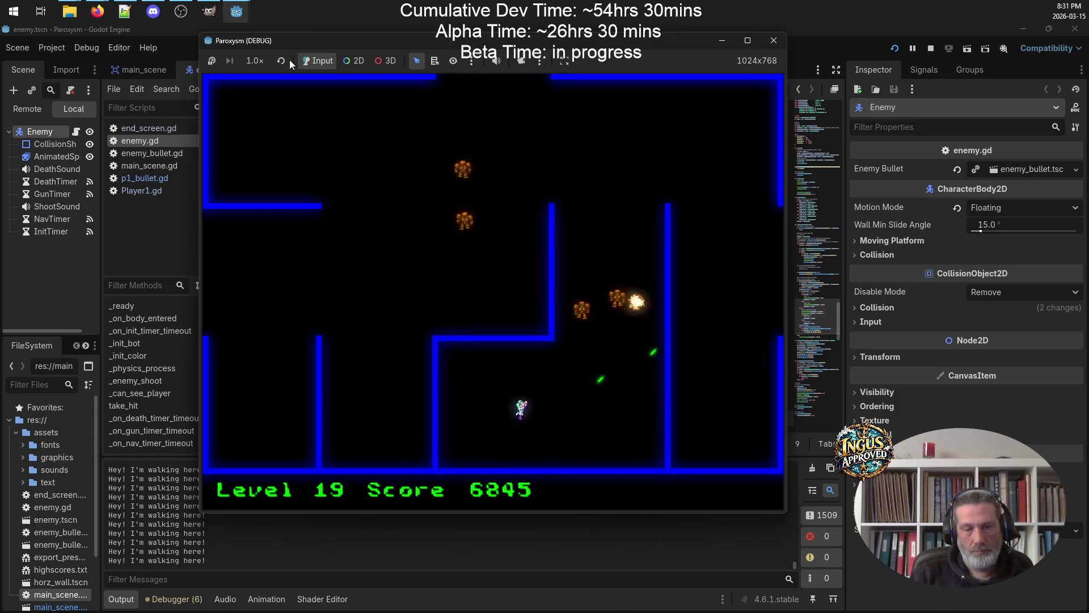
key("space")
key("Up")
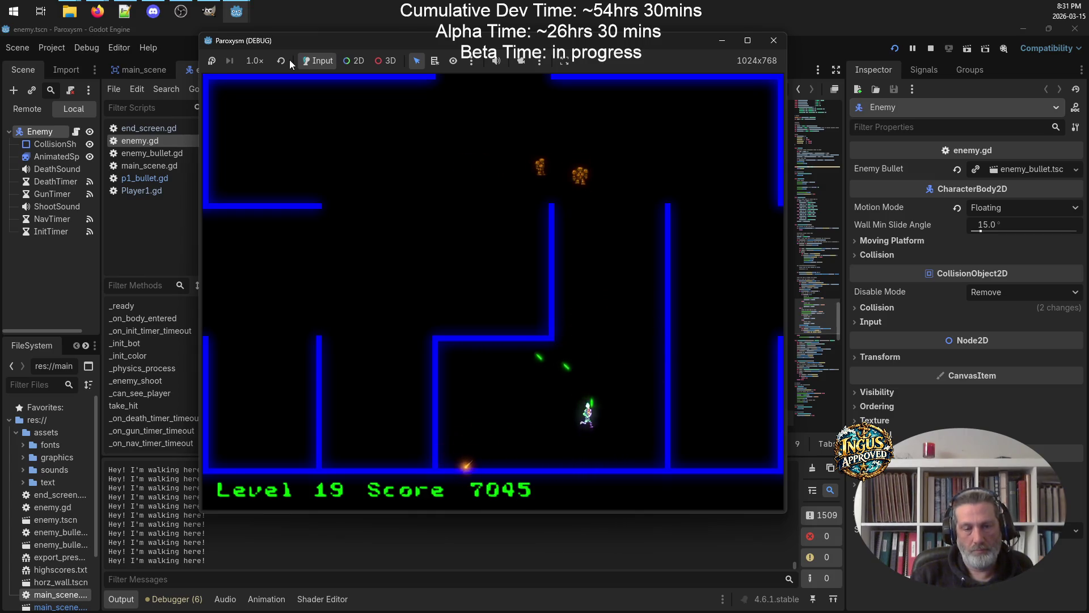
key("space")
key("Right")
key("Up")
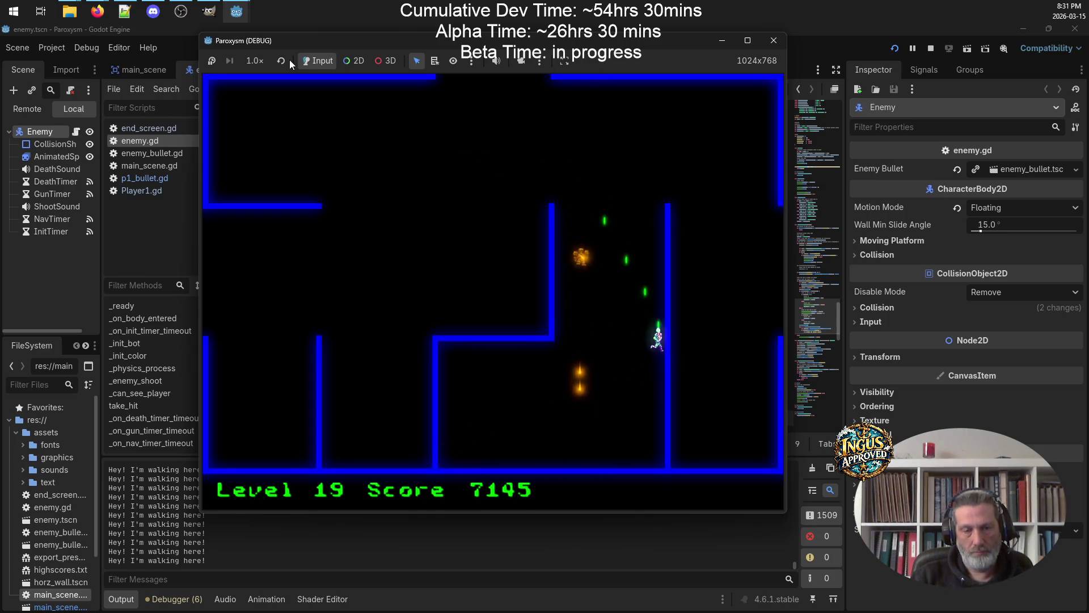
key("space")
key("Up")
key("Left")
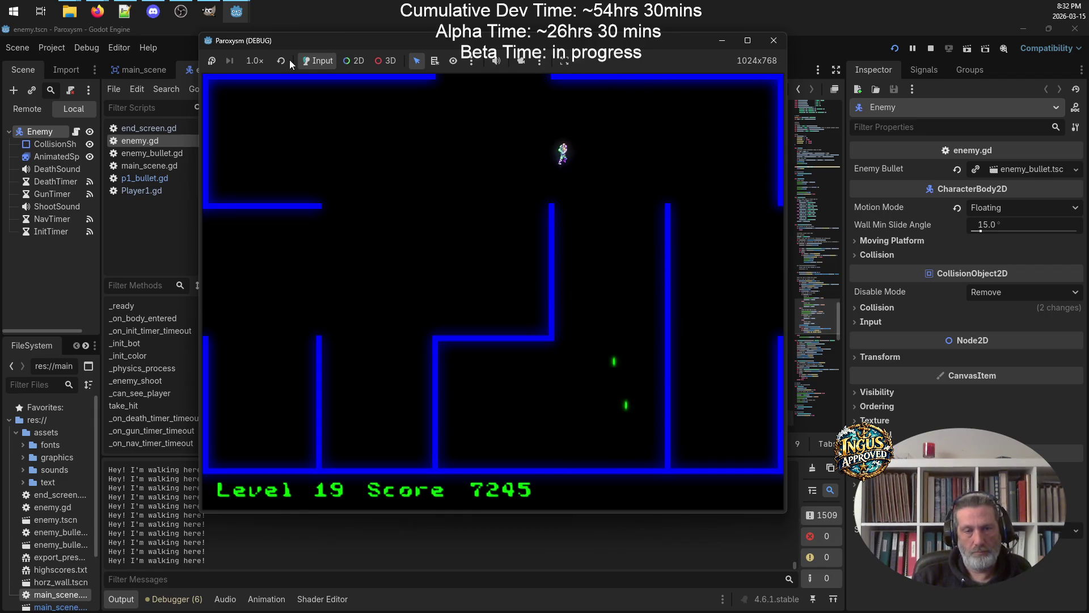
key("Up")
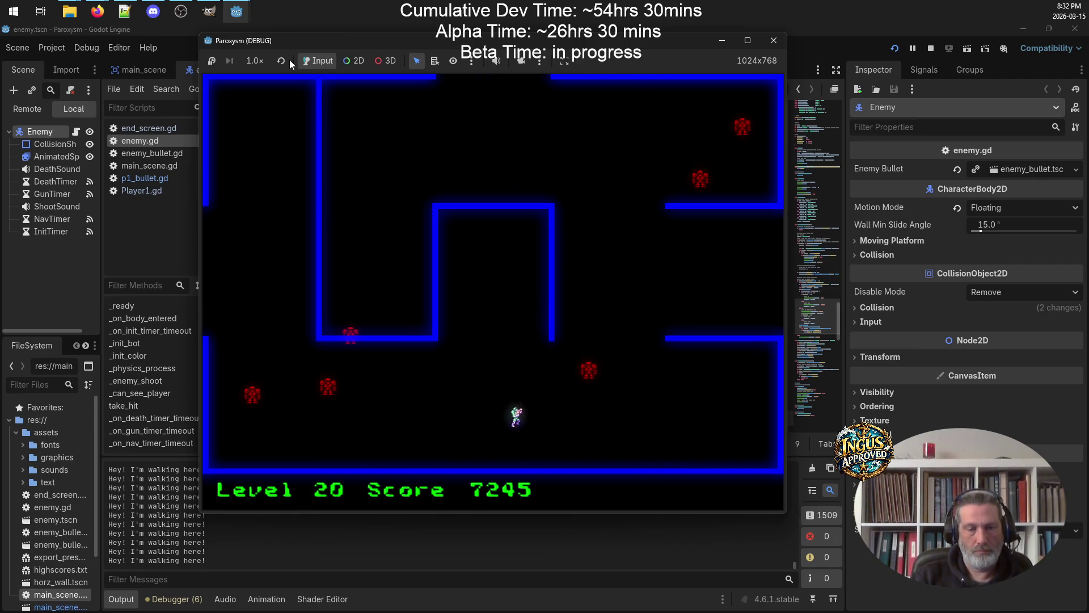
Fight through Level 20, weaving right, down-left and back up-right while destroying enemies
key("space")
key("Right")
key("space")
key("Down")
key("Left")
key("space")
key("Right")
key("Up")
key("space")
key("Right")
key("Down")
key("Right")
key("Up")
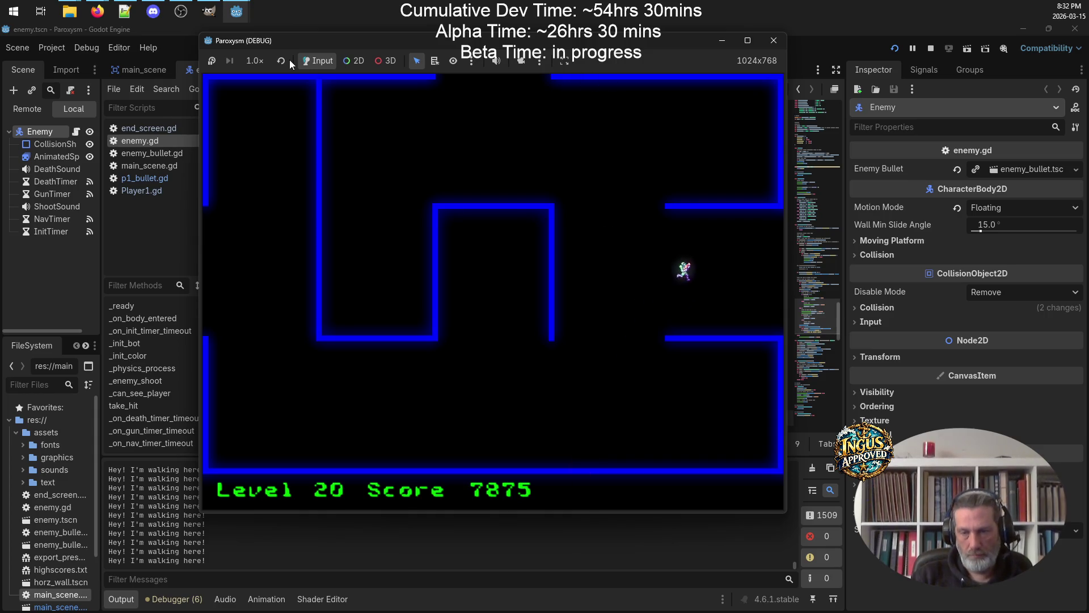
Exit right into Level 21 and destroy its enemies while moving up and down
key("Right")
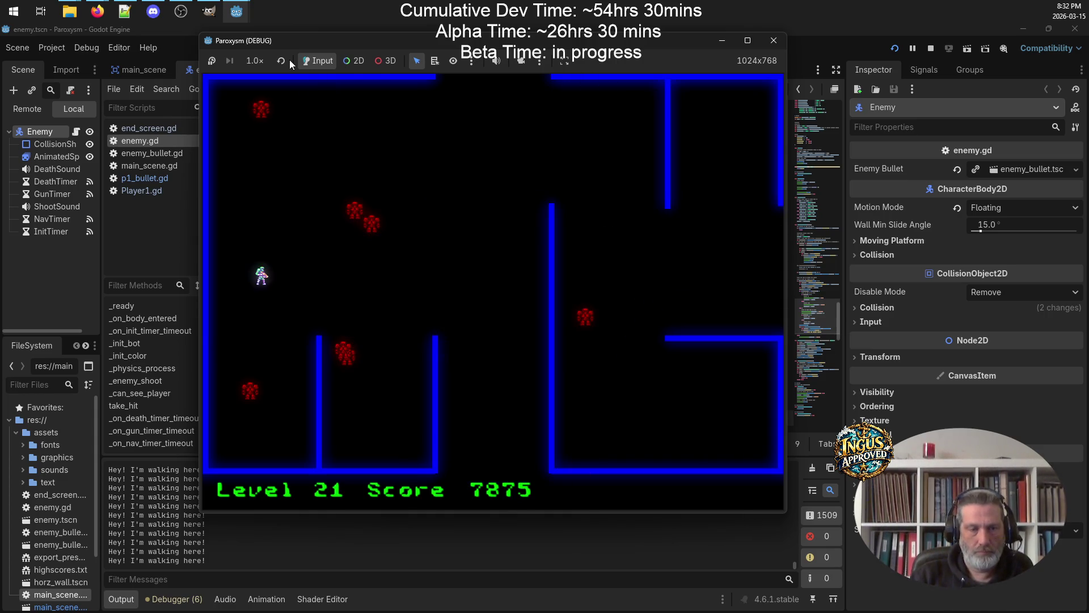
key("space")
key("Down")
key("space")
key("Up")
key("Right")
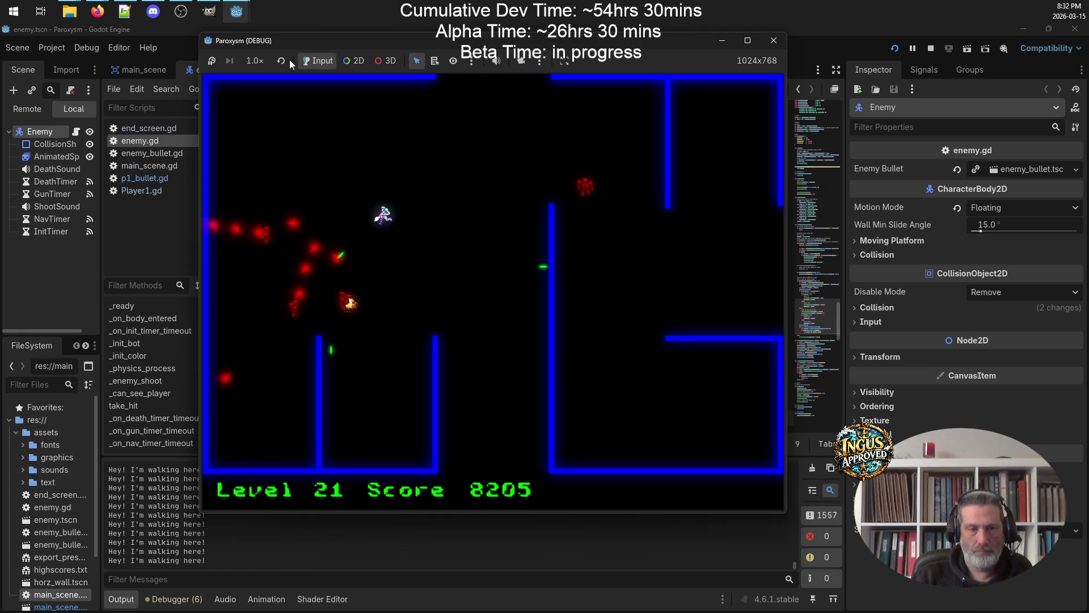
key("Left")
key("space")
key("Down")
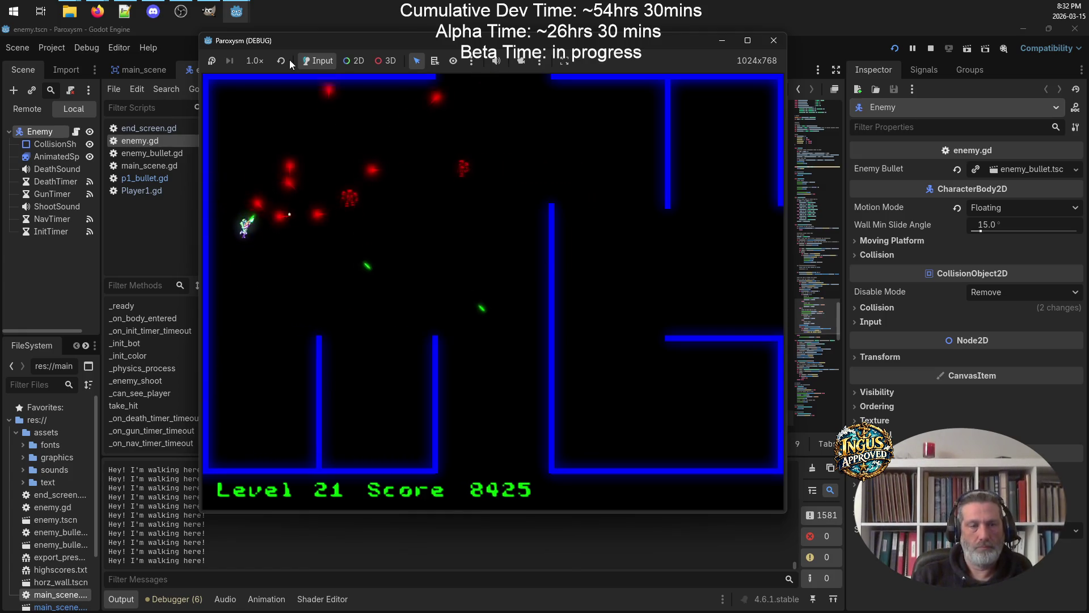
key("Right")
key("space")
key("Up")
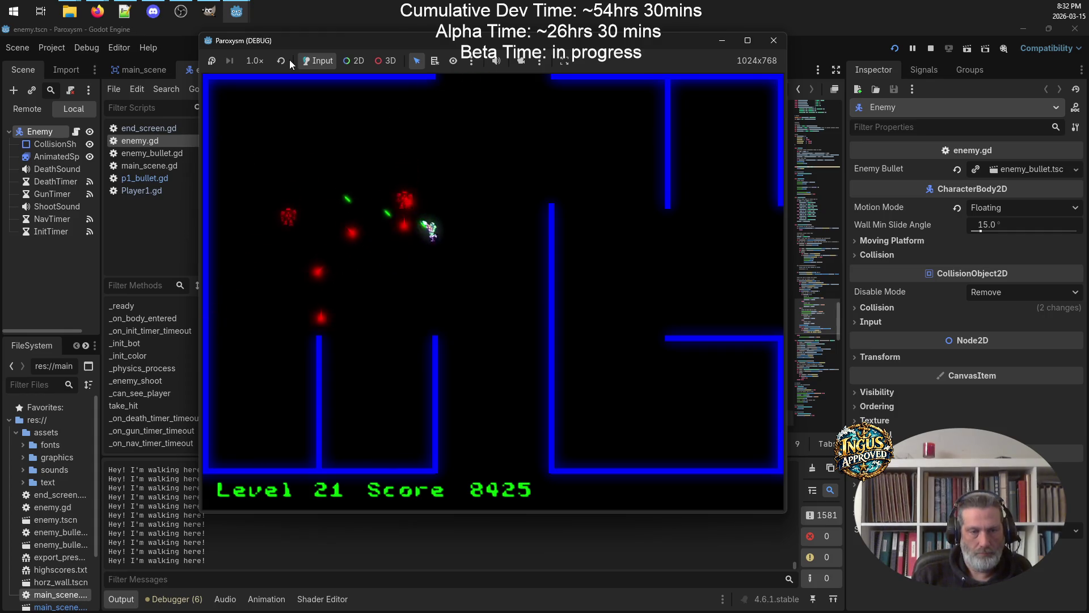
Dodge up-left, fly out the top into Level 22 and fire at enemies, score reaching 8760
key("Up")
key("Left")
key("space")
key("Right")
key("Up")
key("Right")
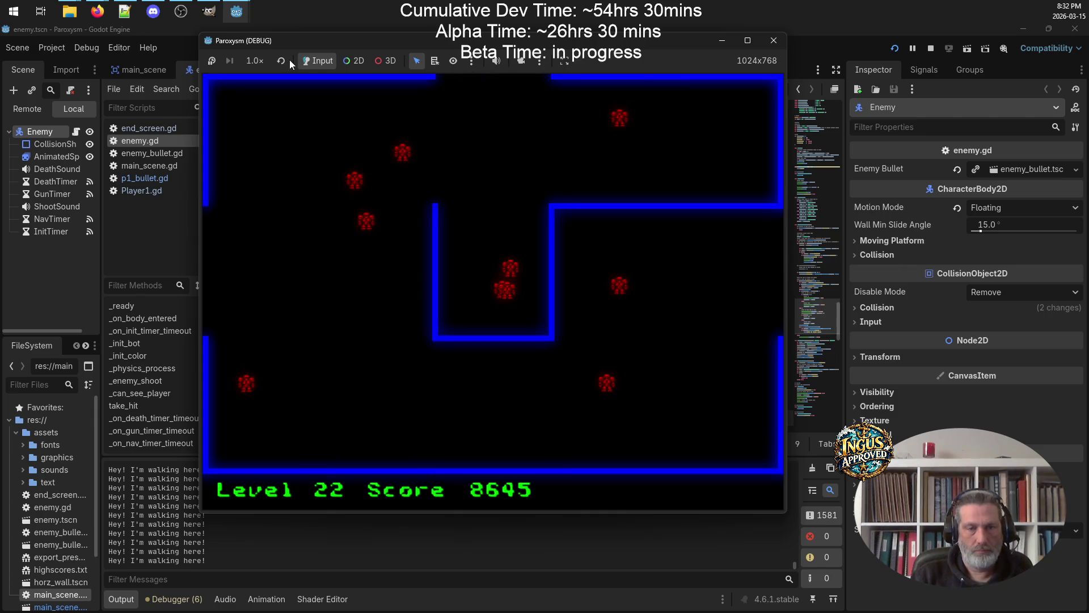
key("Right")
key("space")
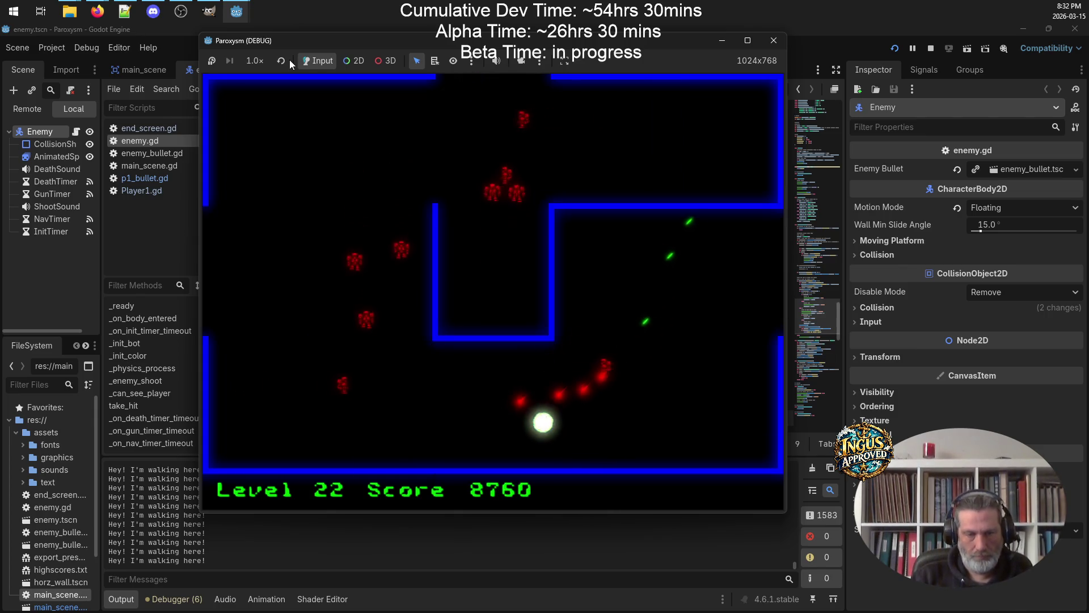
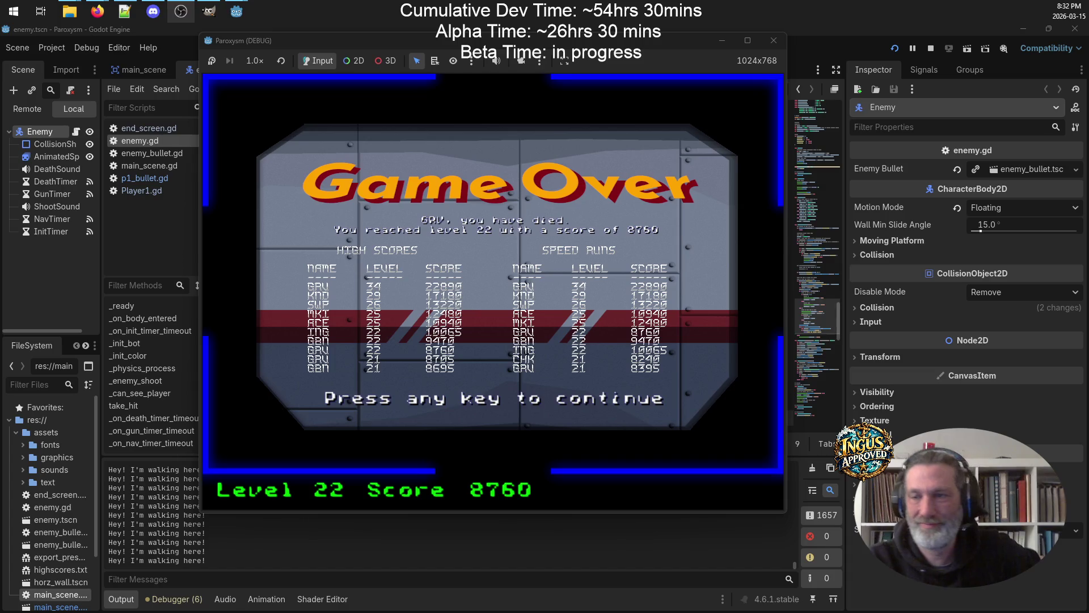
Skip past Game Over and Credits to a new game, then enter a corrected three-letter arcade name
left_click(488, 387)
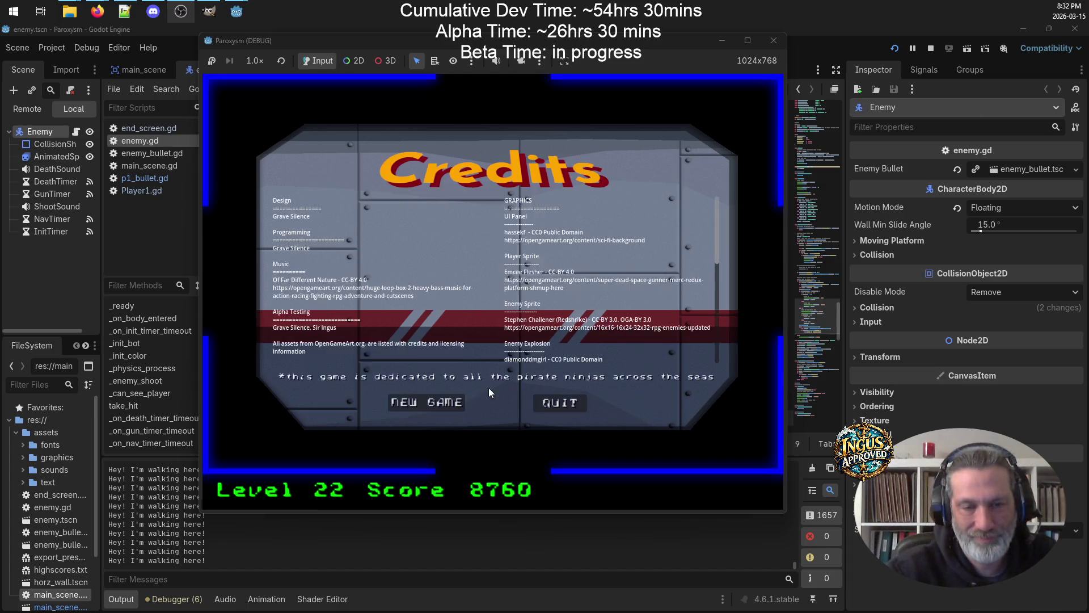
left_click(439, 404)
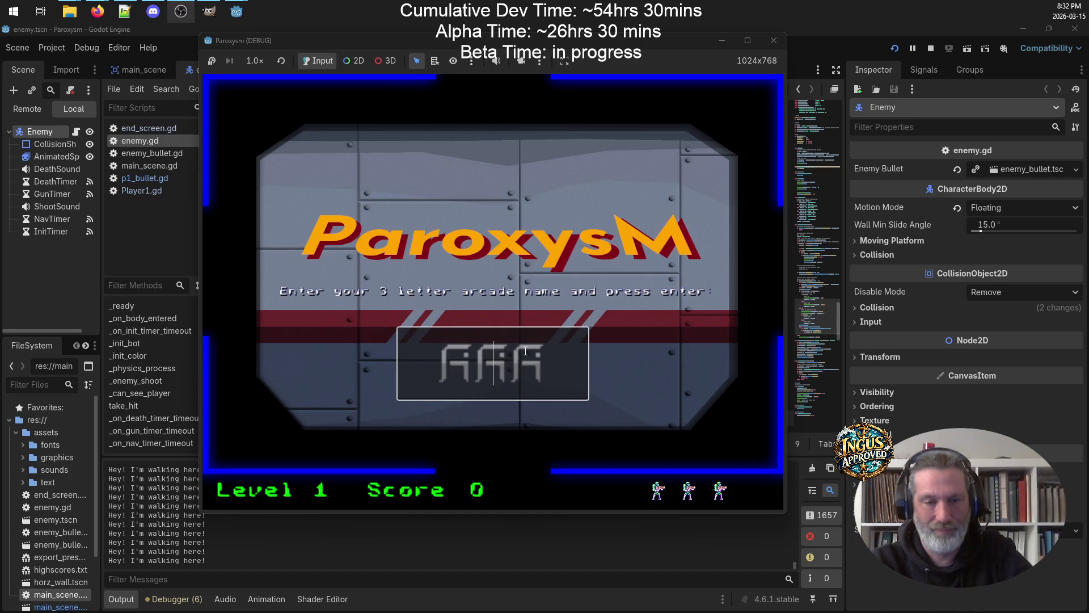
type("G")
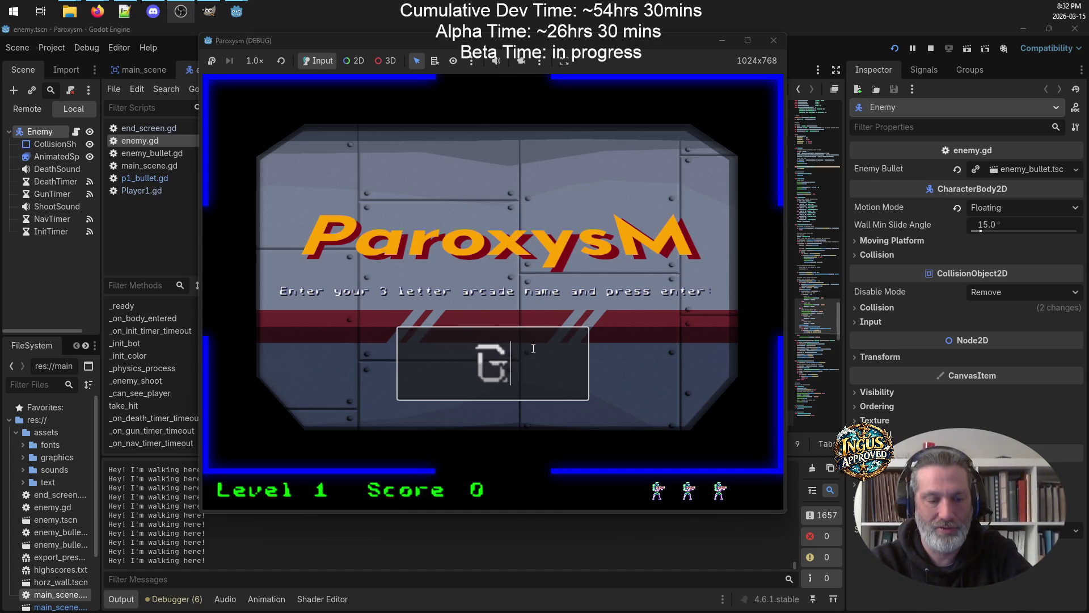
type("DU")
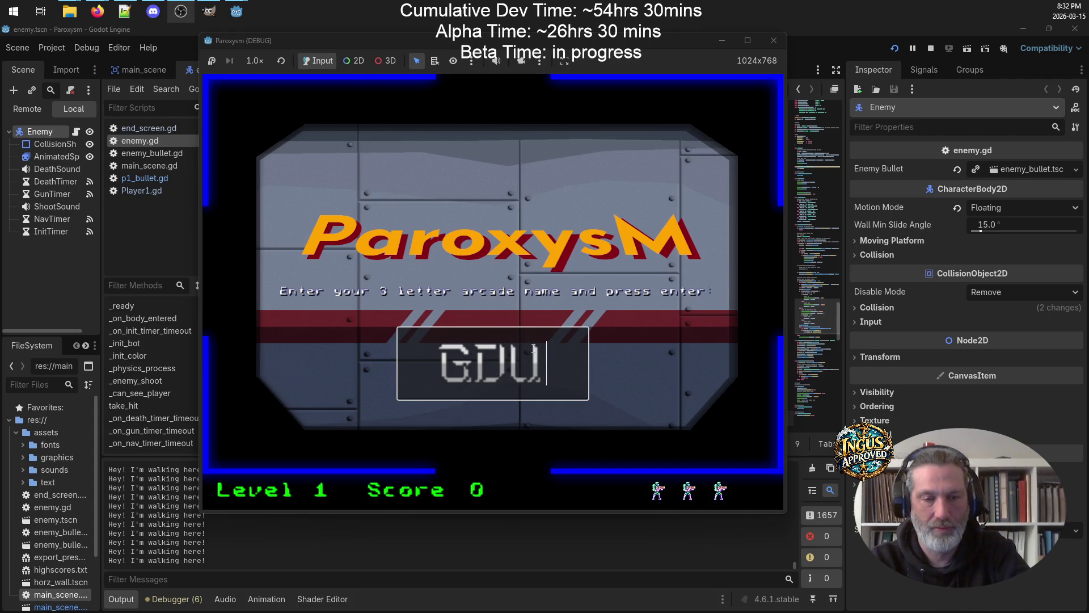
key("BackSpace")
type("P")
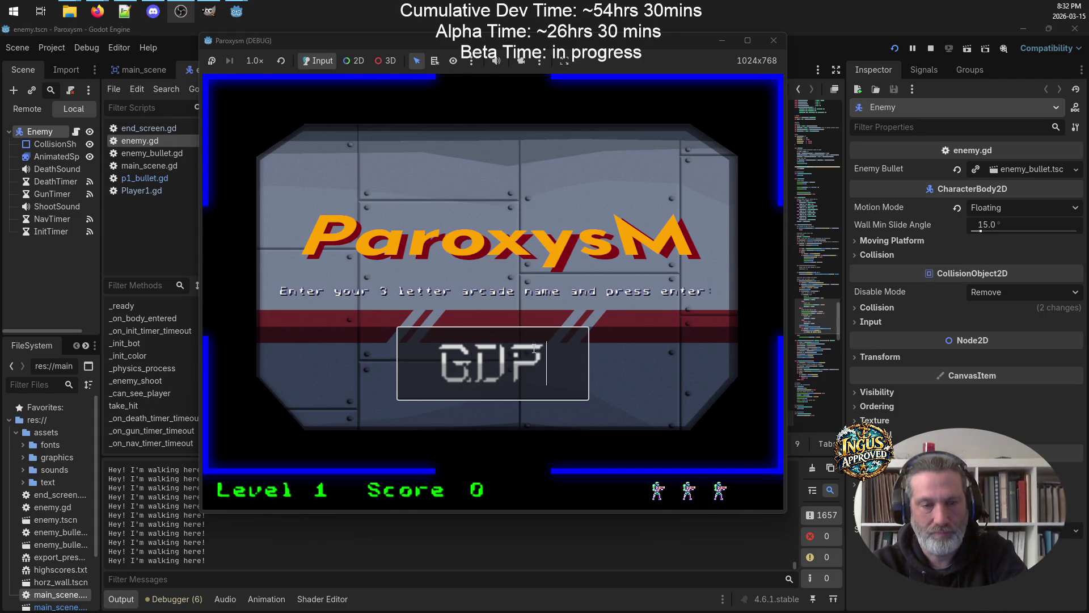
key("Return")
Steer right and up through Level 1, shooting at enemies along the way
key("Right")
key("Up")
key("space")
key("Up")
key("Right")
key("space")
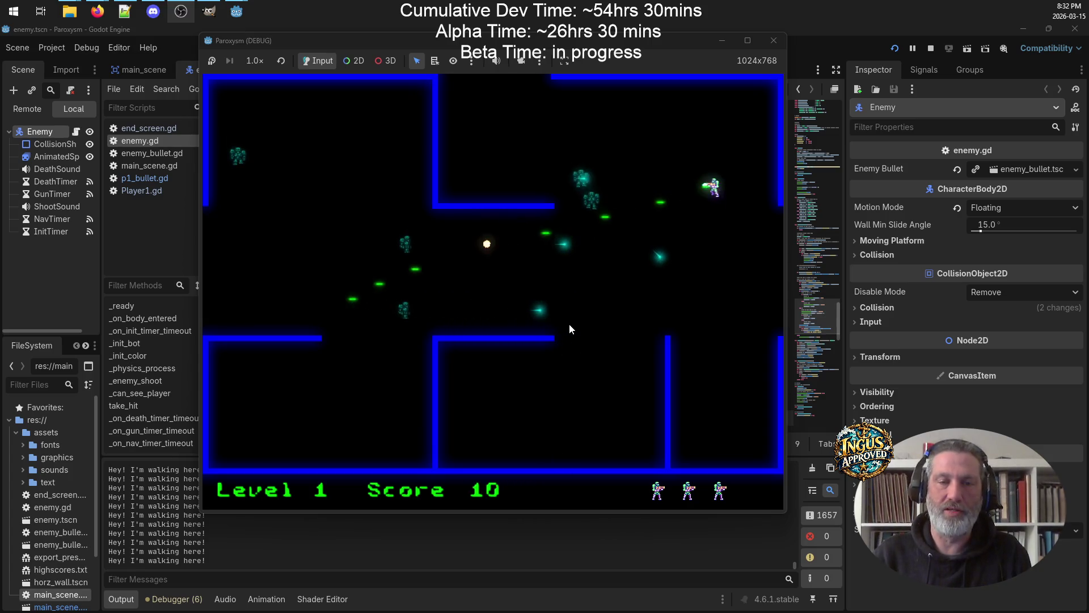
key("Down")
Dodge enemies and work left across the Level 1 room while firing
key("Down")
key("Left")
key("space")
key("Up")
key("space")
key("Down")
key("Left")
key("Left")
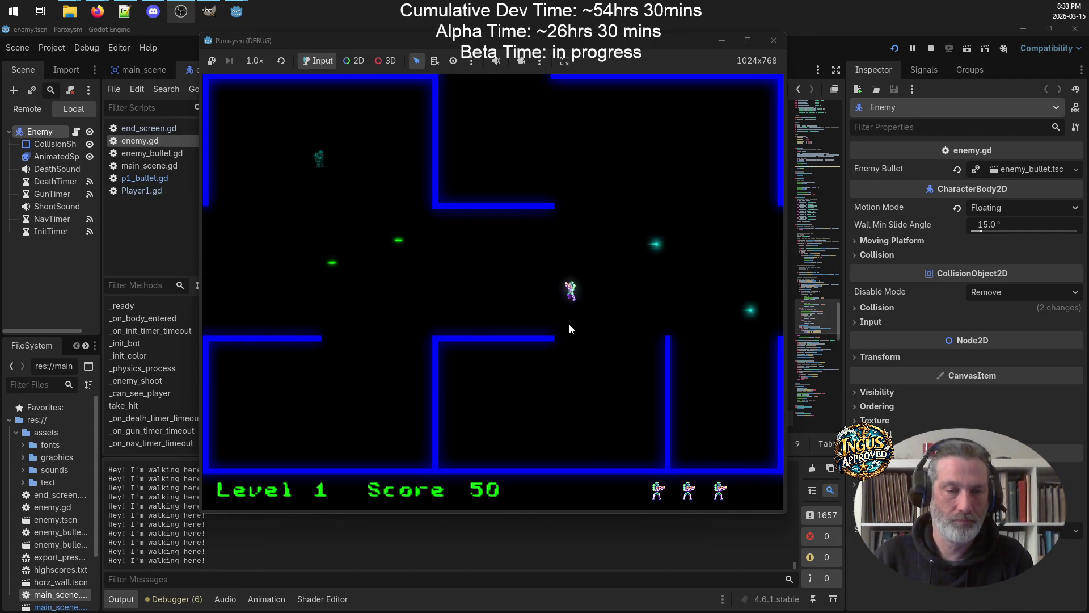
key("space")
key("Left")
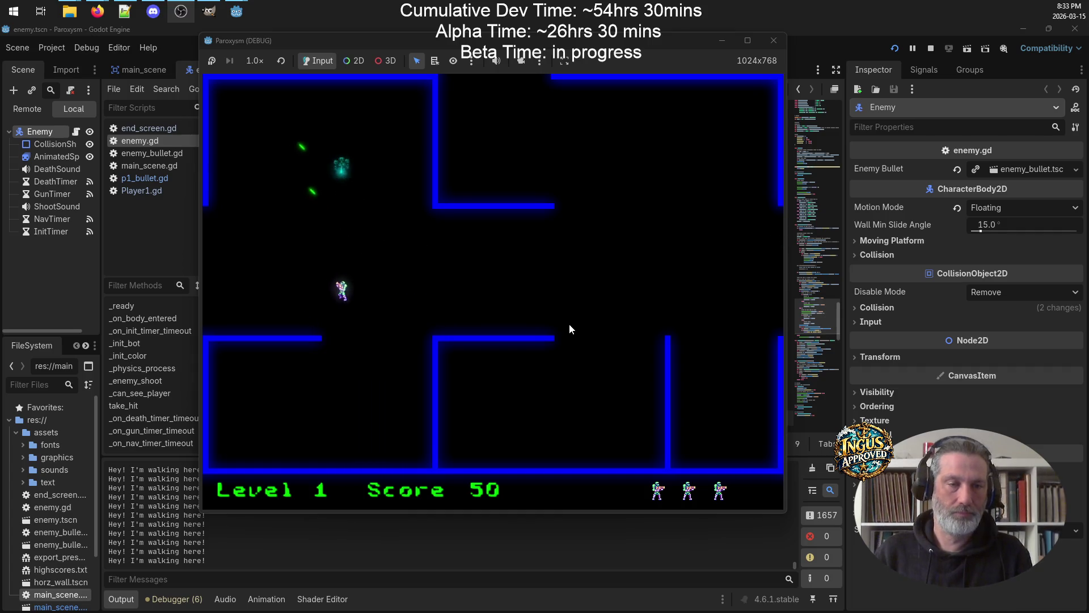
key("Up")
key("space")
key("Down")
key("Left")
Exit into Level 2 and move down-left, then up-left, shooting enemies
key("Down")
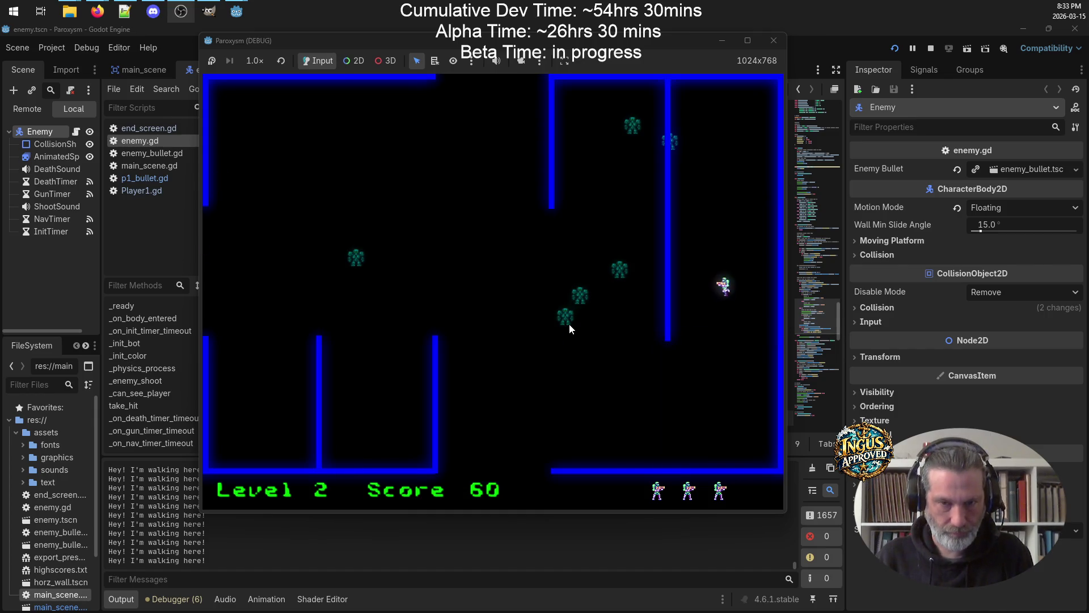
key("space")
key("Left")
key("Down")
key("space")
key("Up")
key("Up")
key("Left")
key("space")
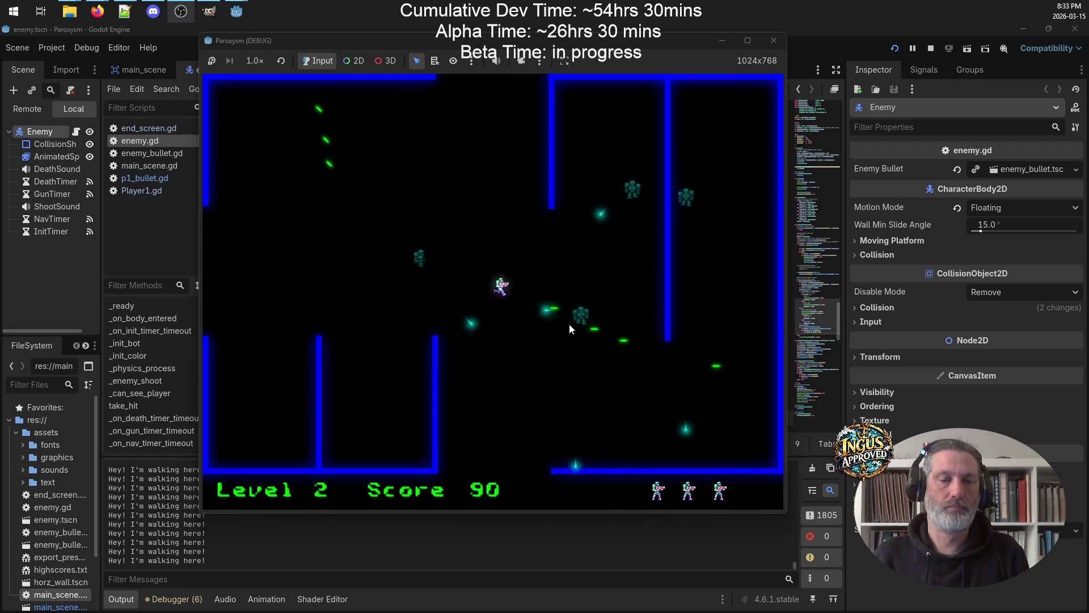
key("Left")
key("space")
Work down and right through Level 2, then leave through the top gap
key("Down")
key("Right")
key("Down")
key("Right")
key("Right")
key("Down")
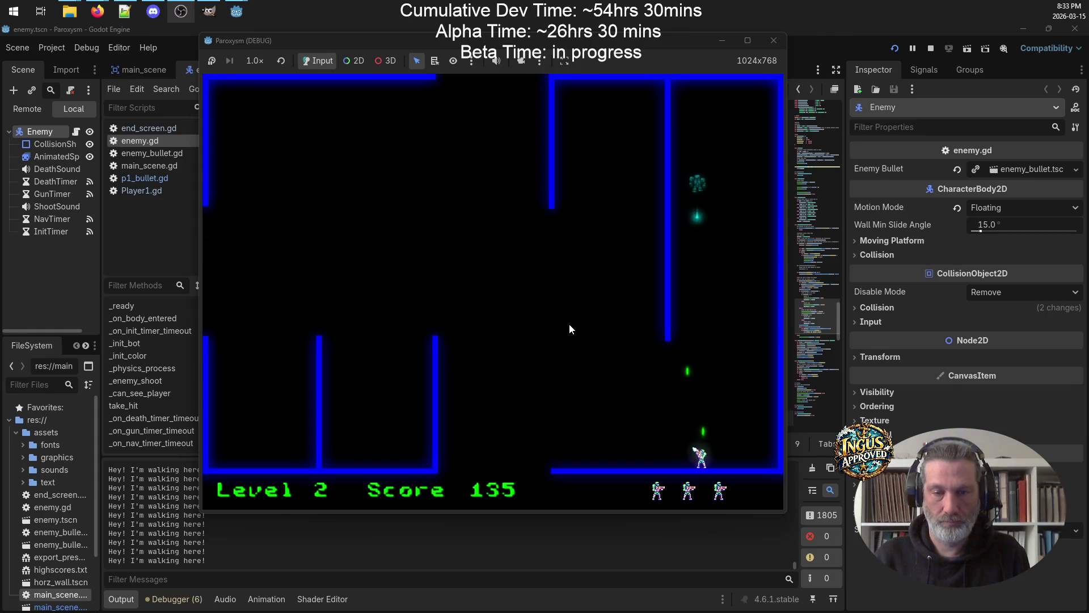
key("Up")
key("Left")
key("Left")
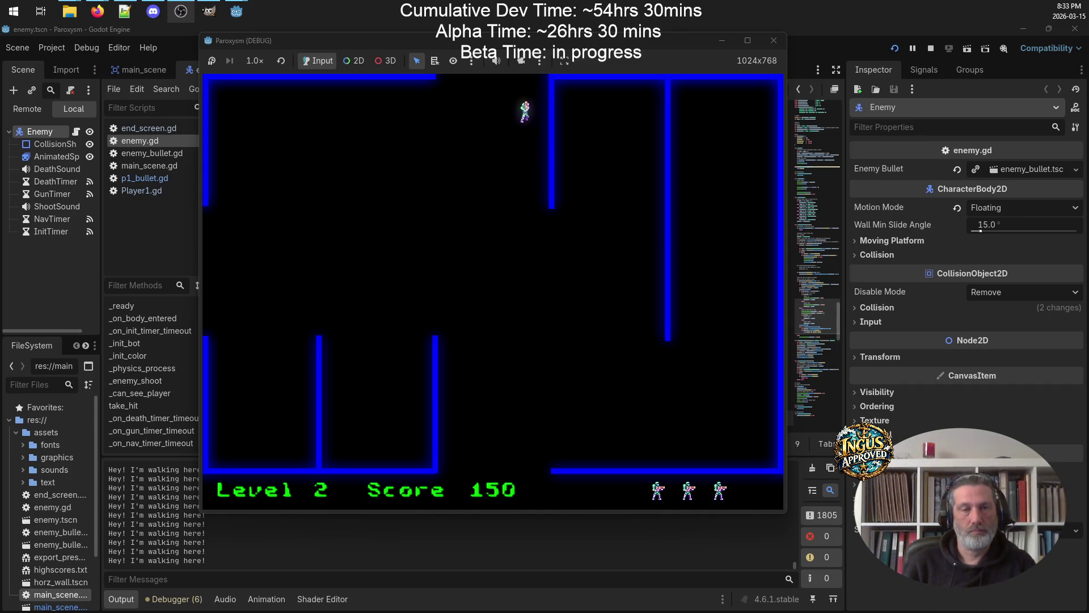
key("Up")
key("Up")
key("Left")
Move through Level 3 with the arrow keys, strafing side to side while firing upward
key("Right")
key("Right")
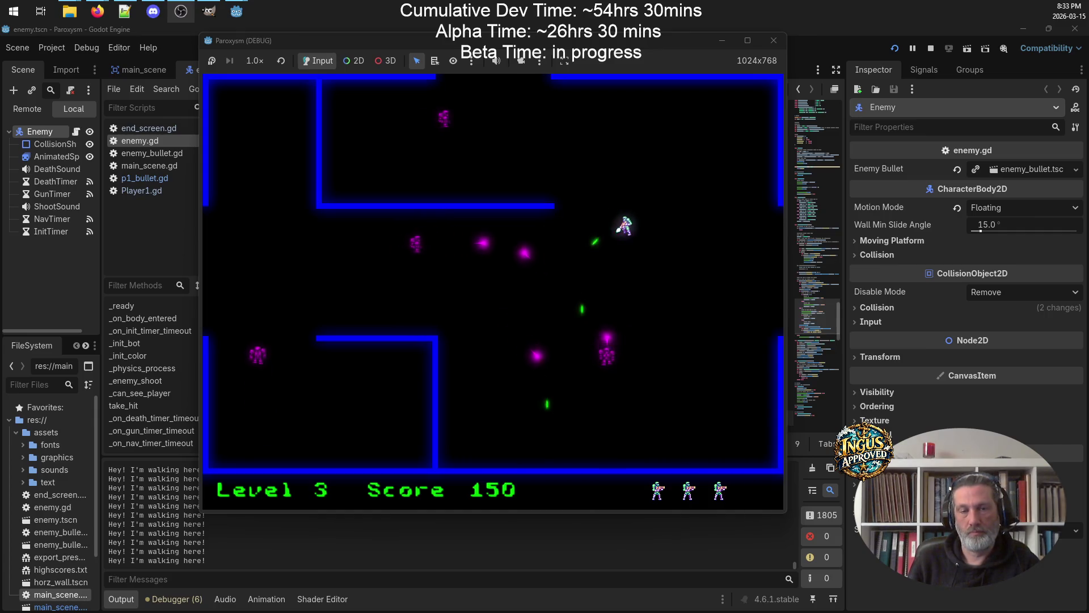
key("Down")
key("Down")
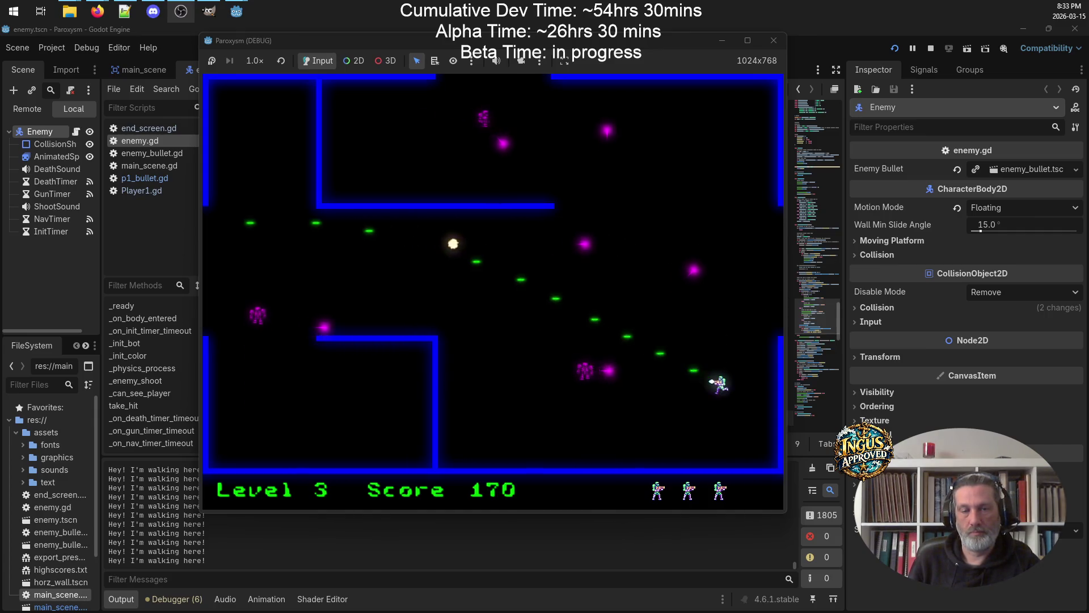
key("Left")
key("Left")
key("Up")
key("Right")
key("Left")
key("Right")
key("Right")
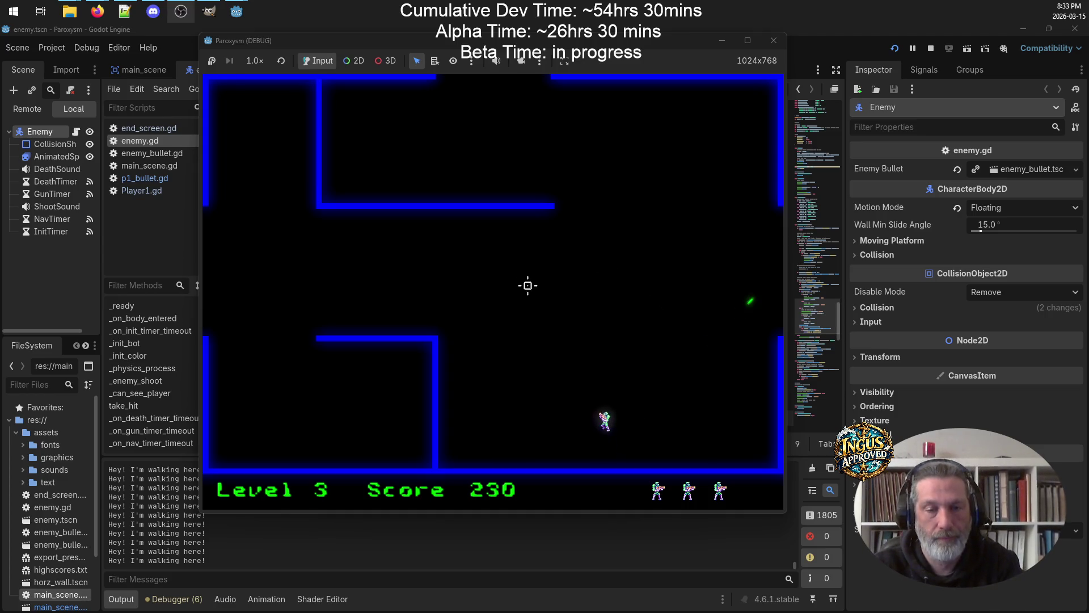
Move with WASD, fire toward the crosshair, and weave around to destroy an enemy
key("d")
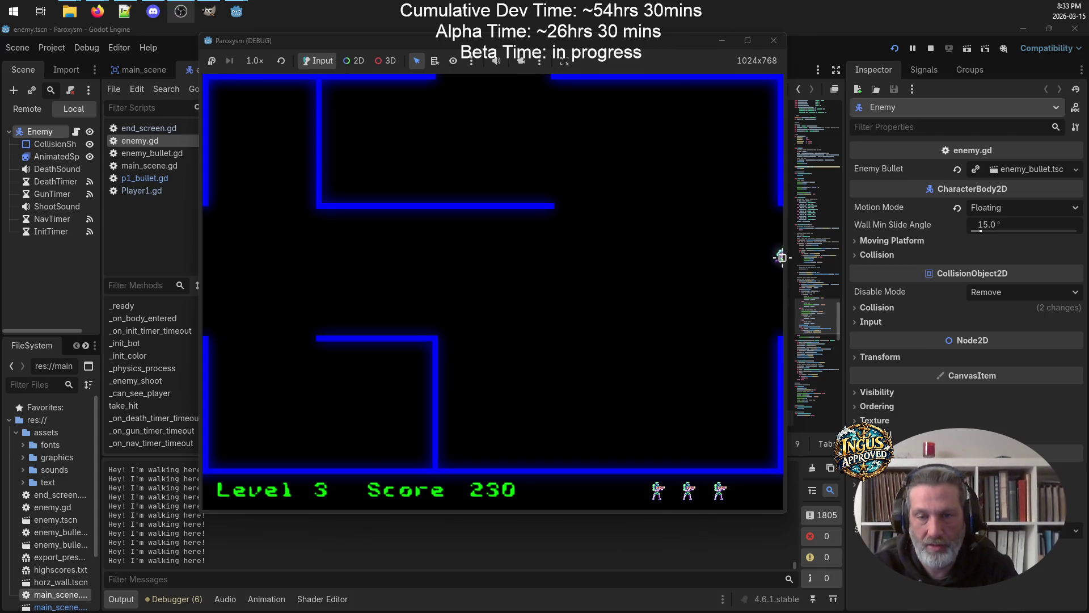
key("s")
key("d")
left_click(341, 136)
key("a")
key("s")
key("a")
key("d")
key("w")
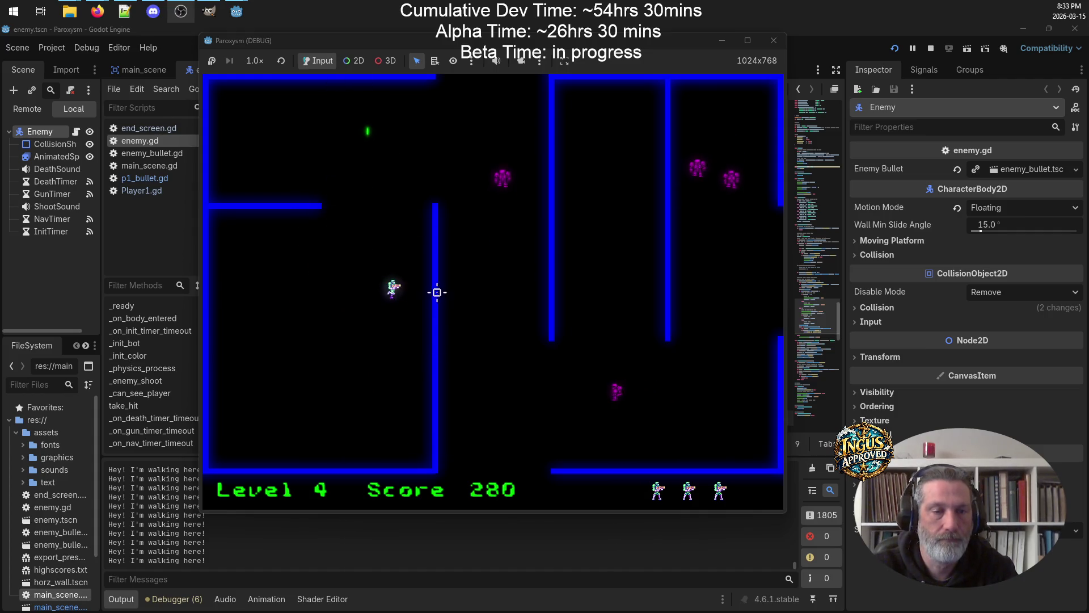
key("a")
key("s")
key("w")
Weave right, shooting at the crosshair, and fire a stream of shots at an enemy
left_click(501, 189)
key("s")
key("w")
key("d")
key("d")
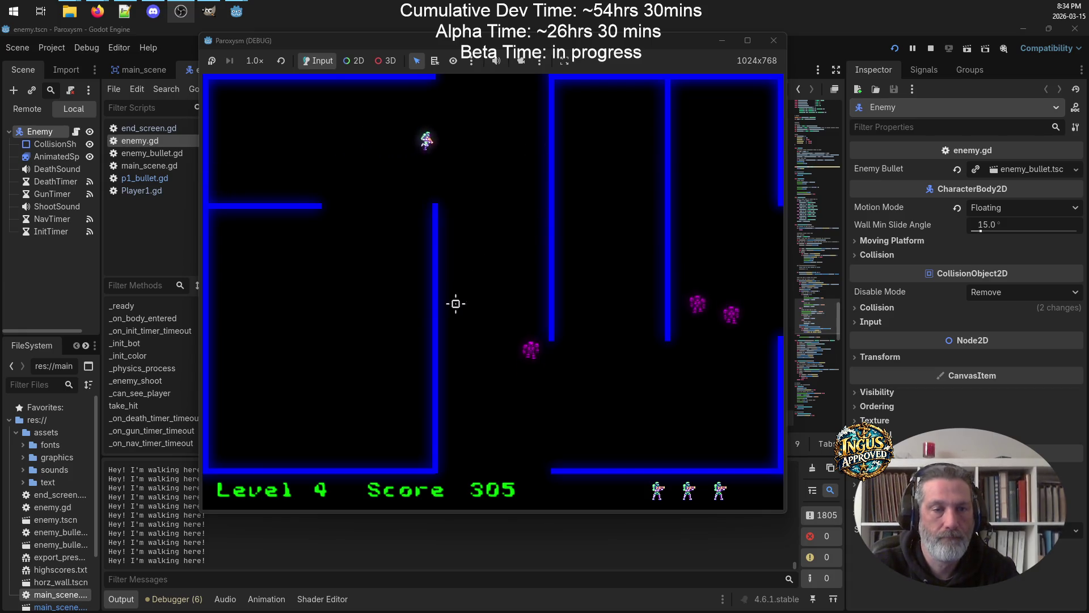
left_click(518, 319)
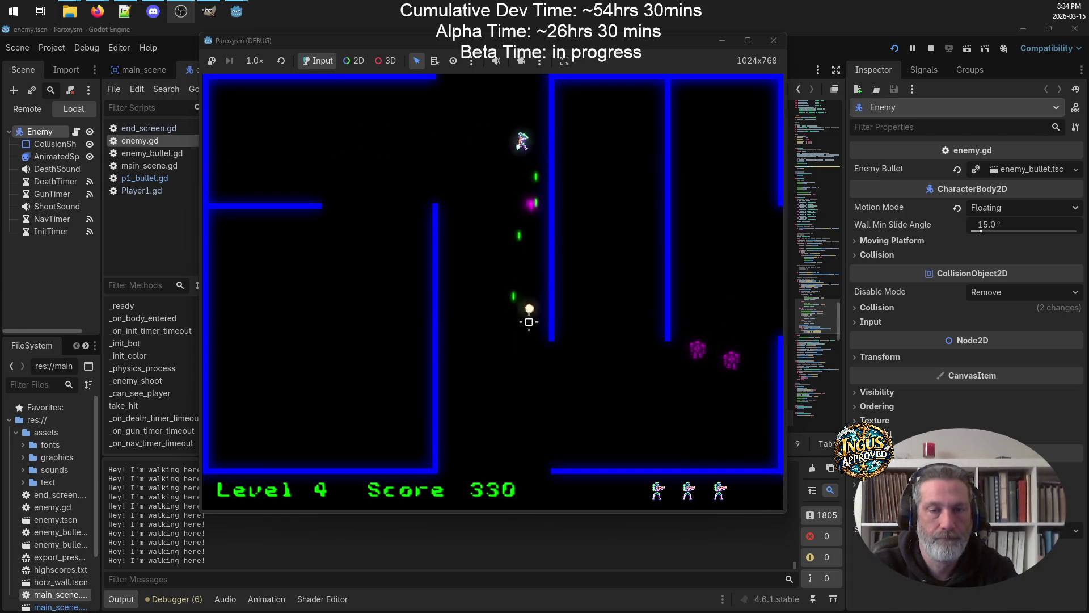
key("a")
key("s")
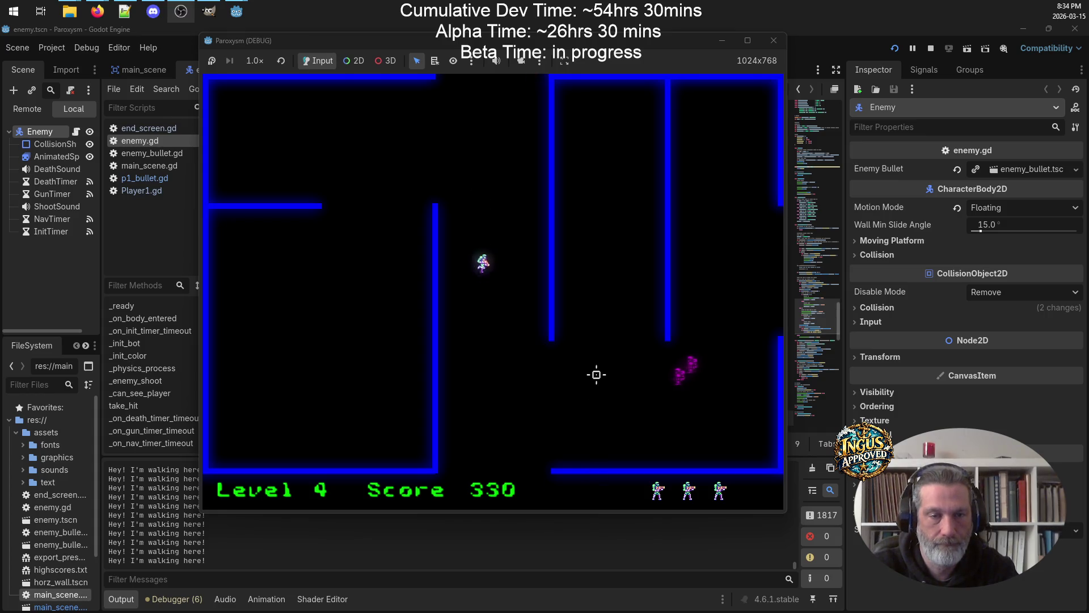
Keep firing at the enemy to the right until it is destroyed, raising the score to 380
left_click(684, 358)
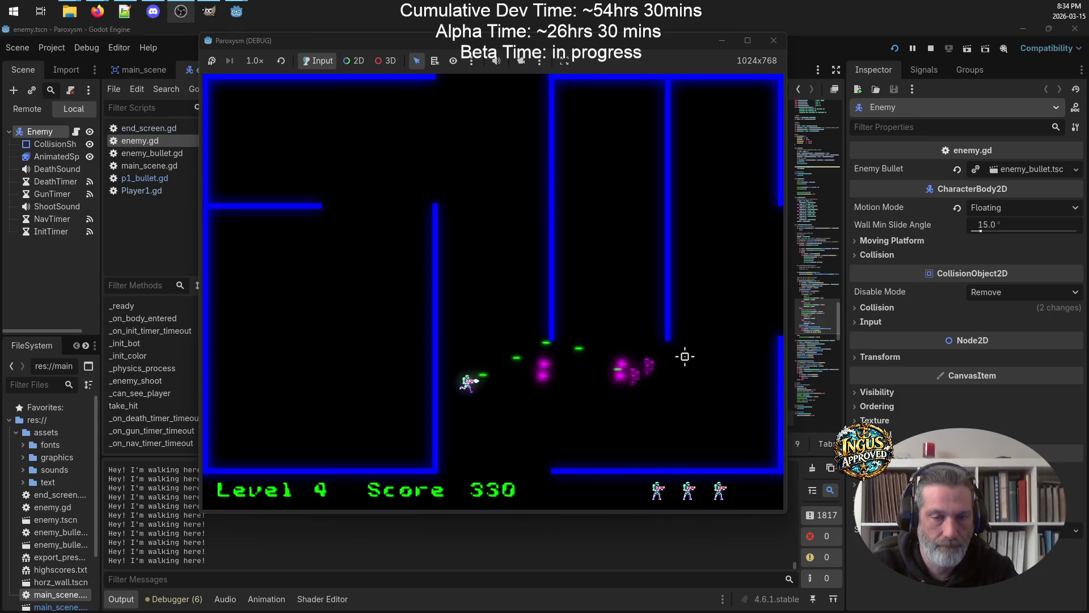
key("s")
key("w")
left_click(691, 369)
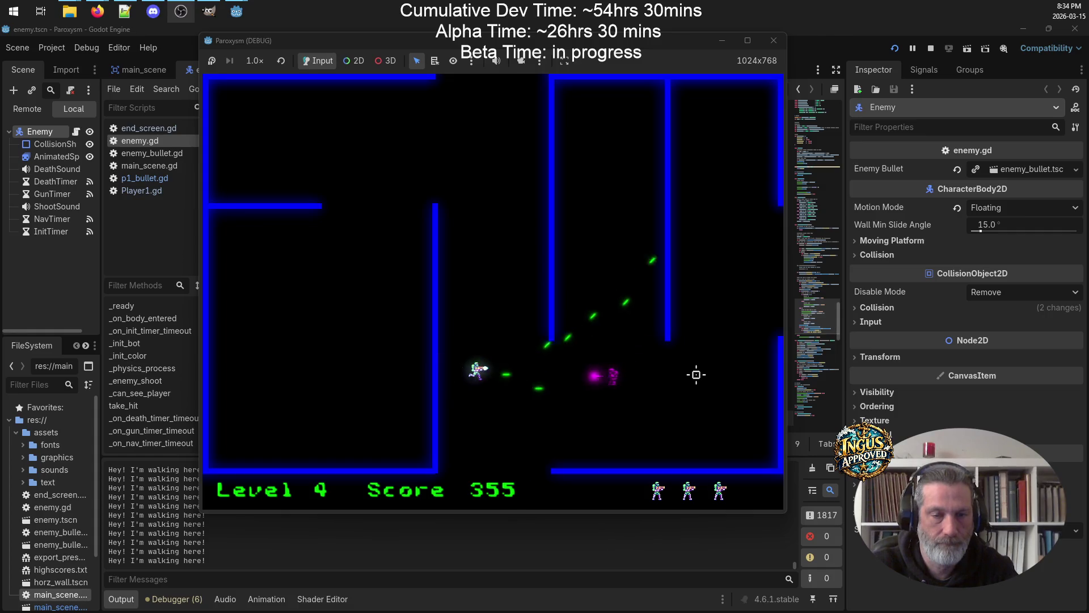
key("w")
key("s")
key("d")
left_click(754, 360)
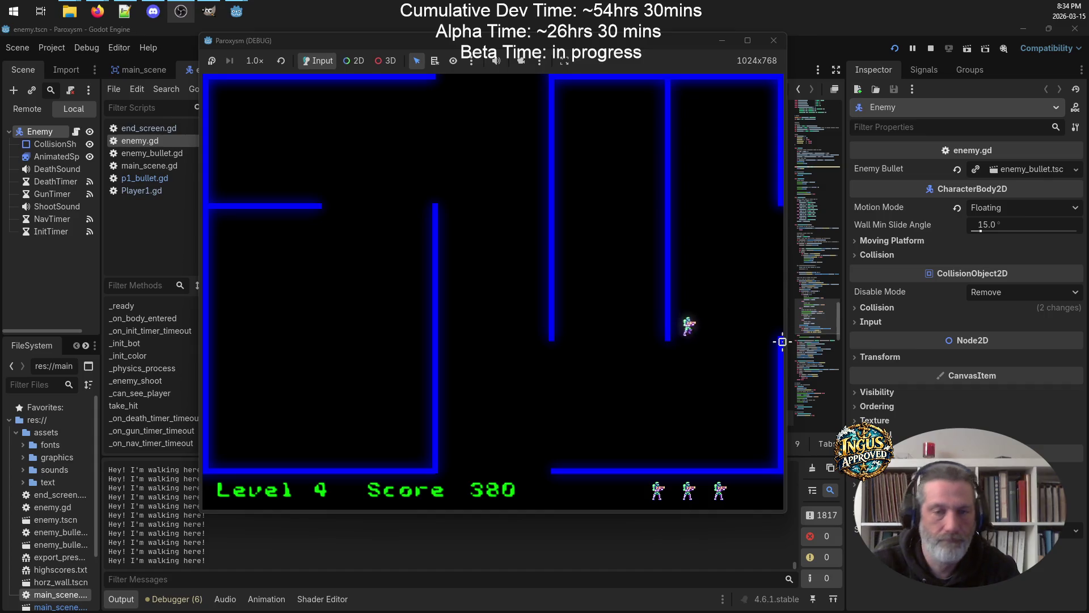
Exit right into Level 5 and fire at the green enemies from the left side
key("d")
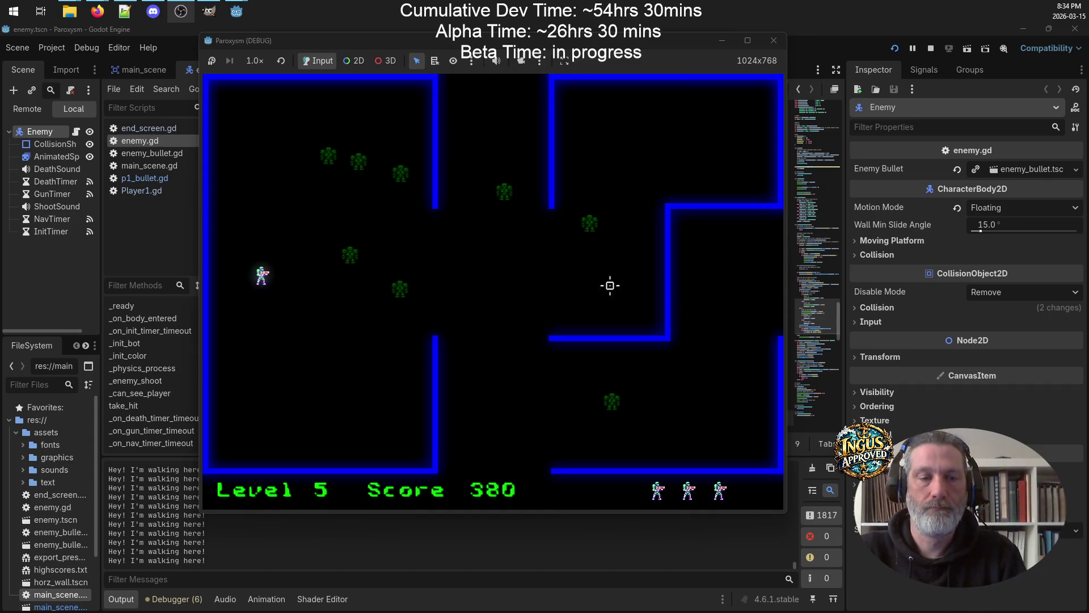
key("a")
key("w")
left_click(482, 274)
key("d")
key("d")
left_click(448, 283)
key("a")
key("s")
key("s")
left_click(448, 274)
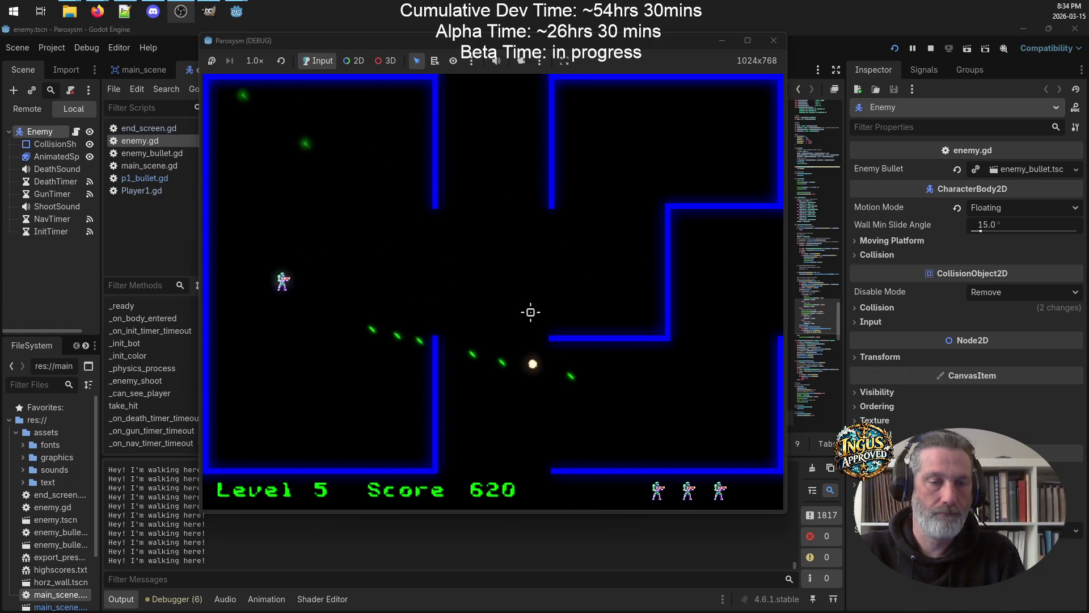
Move around the maze shooting the lower-left enemy and the approaching ones
key("w")
key("d")
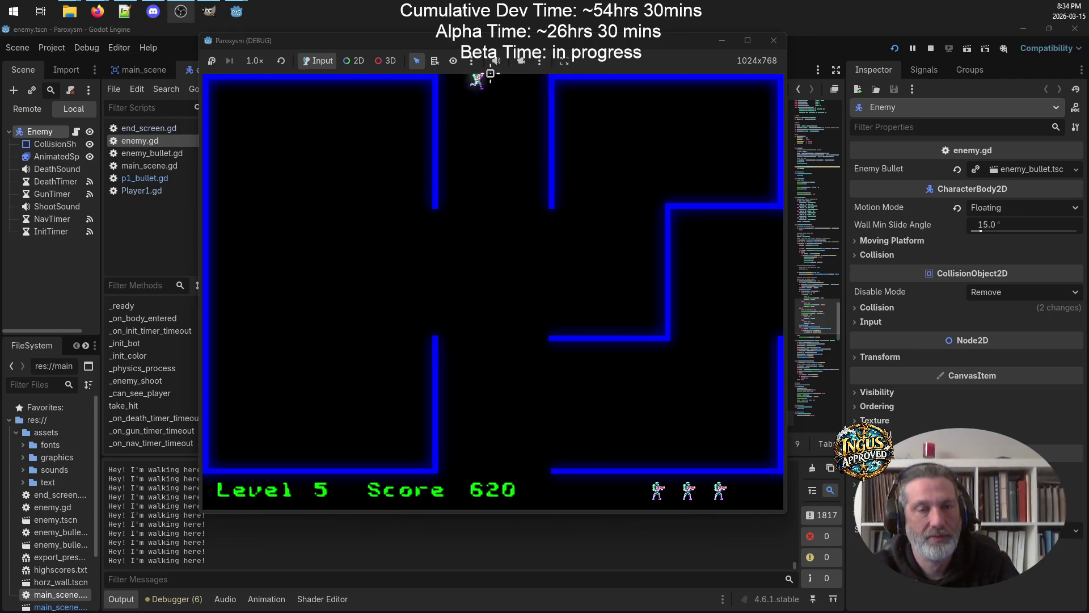
key("a")
left_click(306, 413)
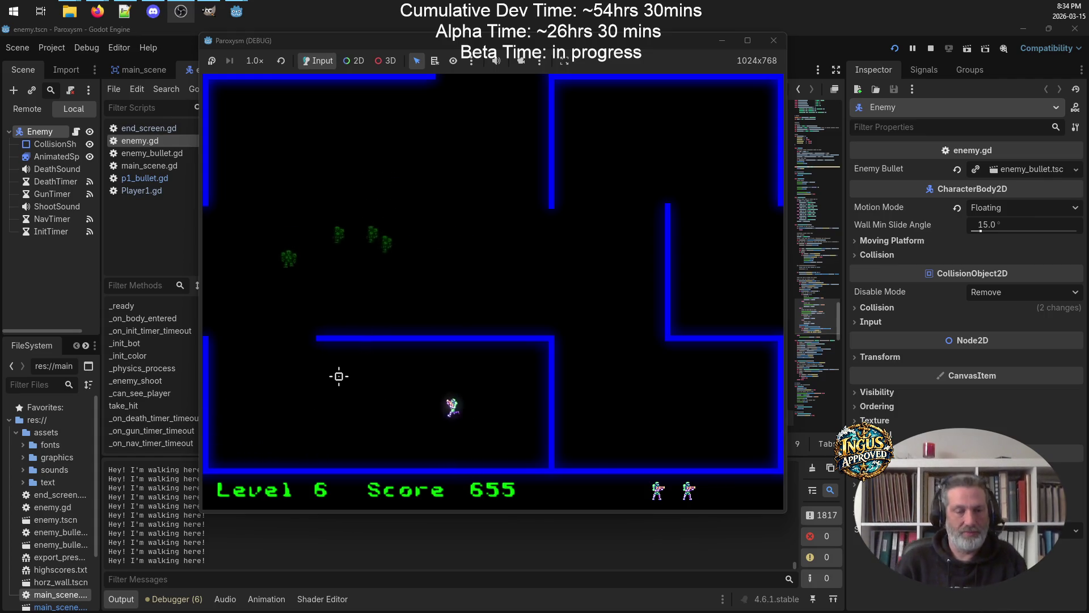
key("a")
key("w")
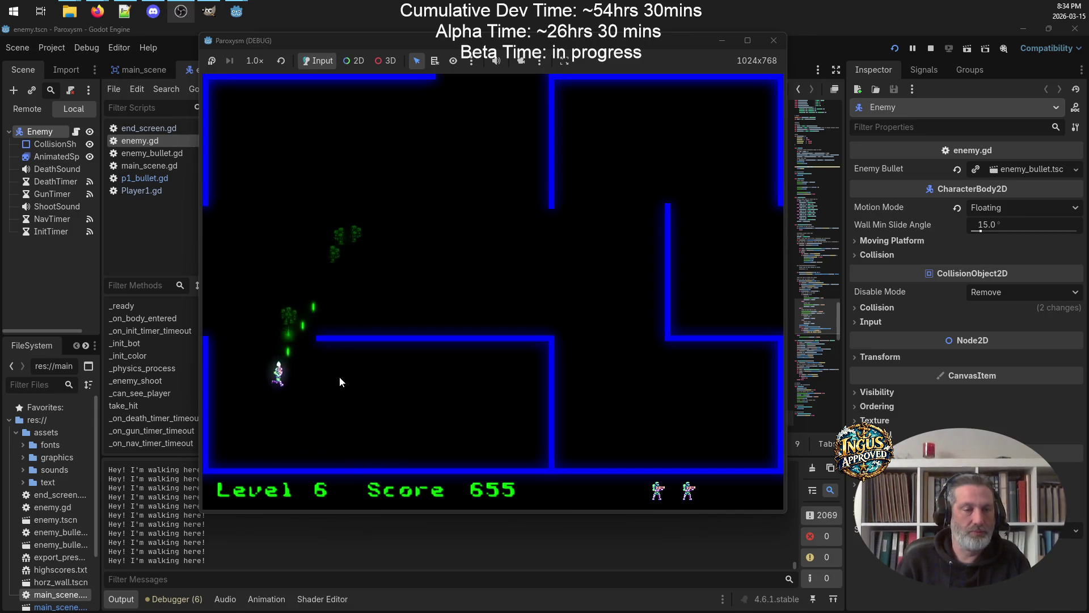
key("w")
left_click(339, 376)
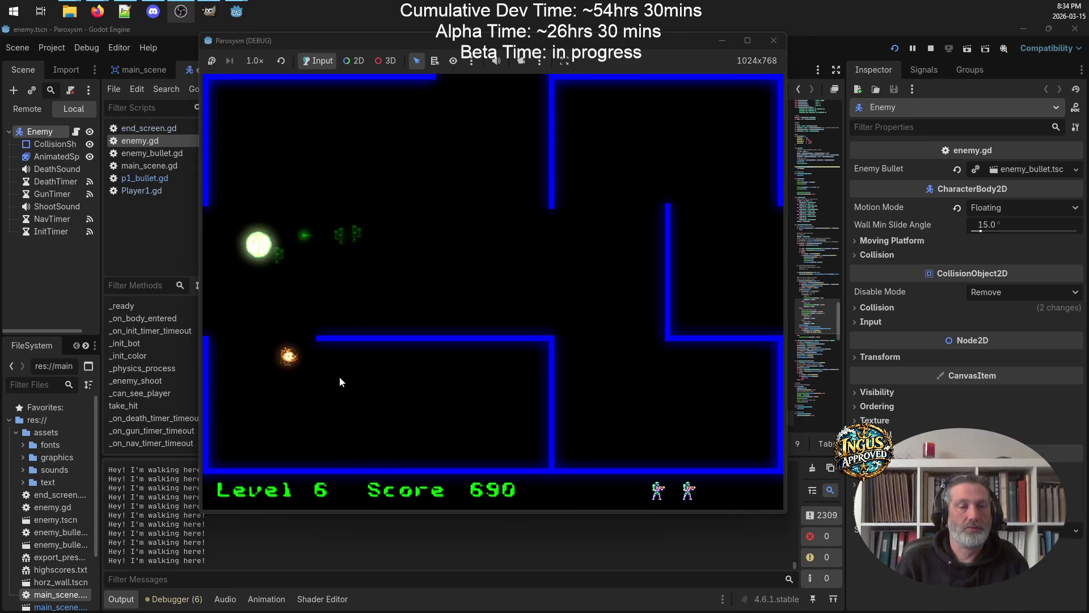
After respawning, dodge shots and shoot enemies around the maze, then close the Paroxysm (DEBUG) window
key("a")
key("s")
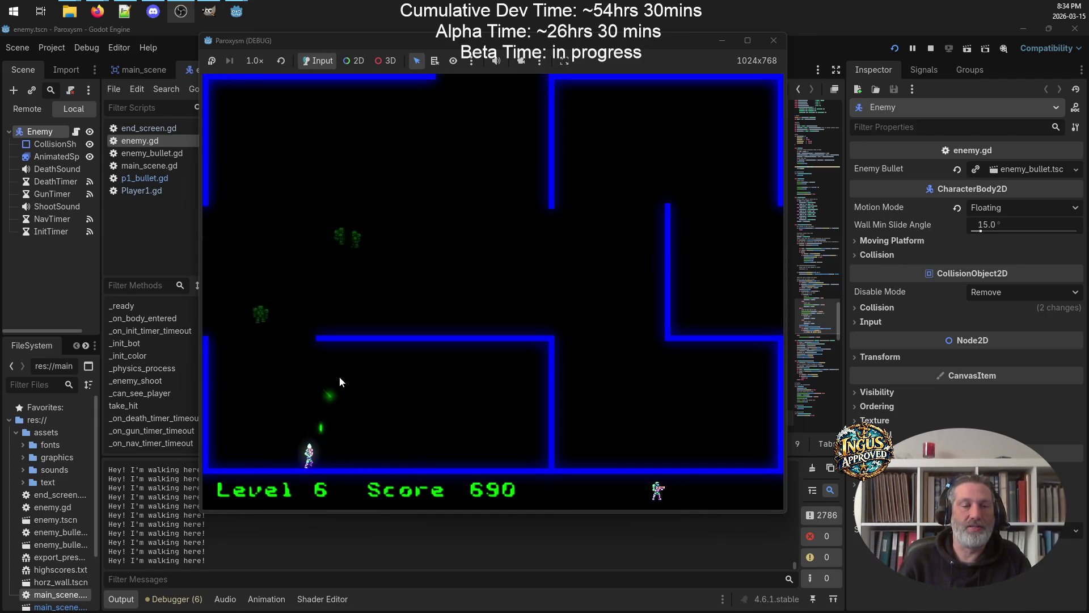
key("a")
key("w")
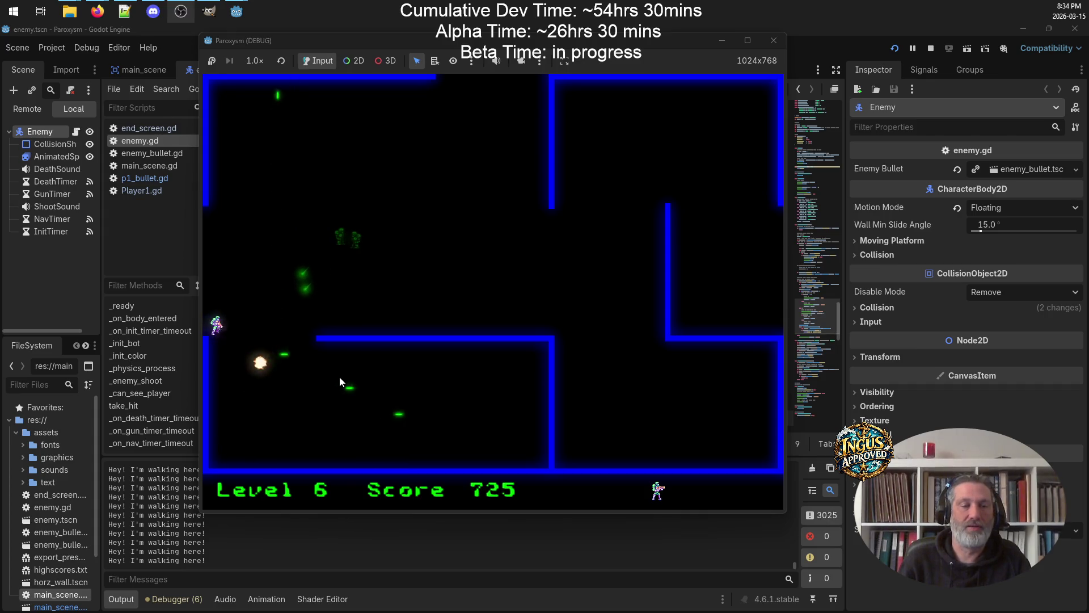
key("d")
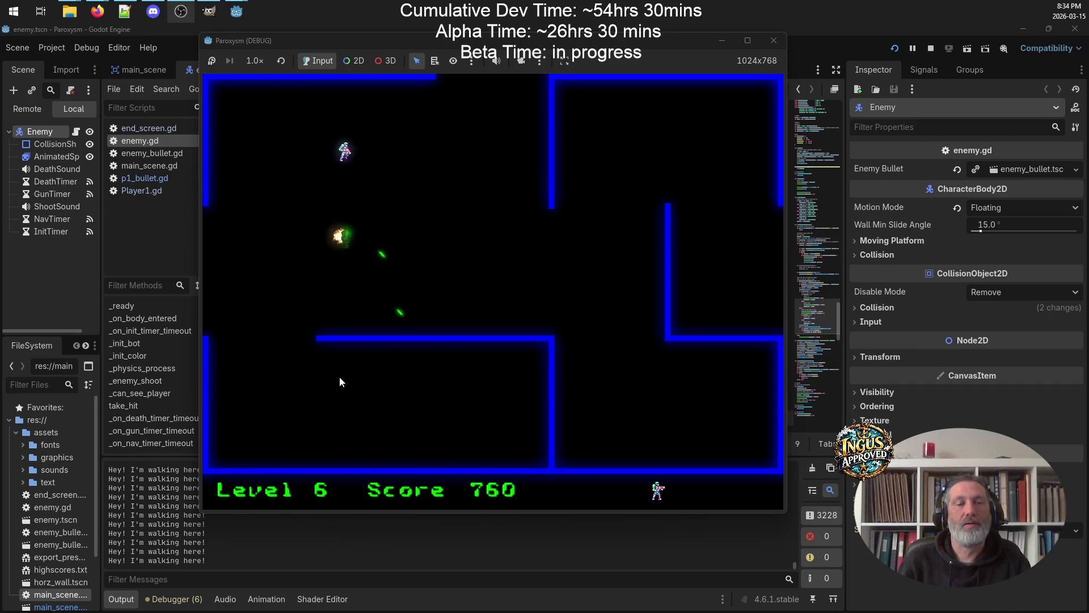
key("s")
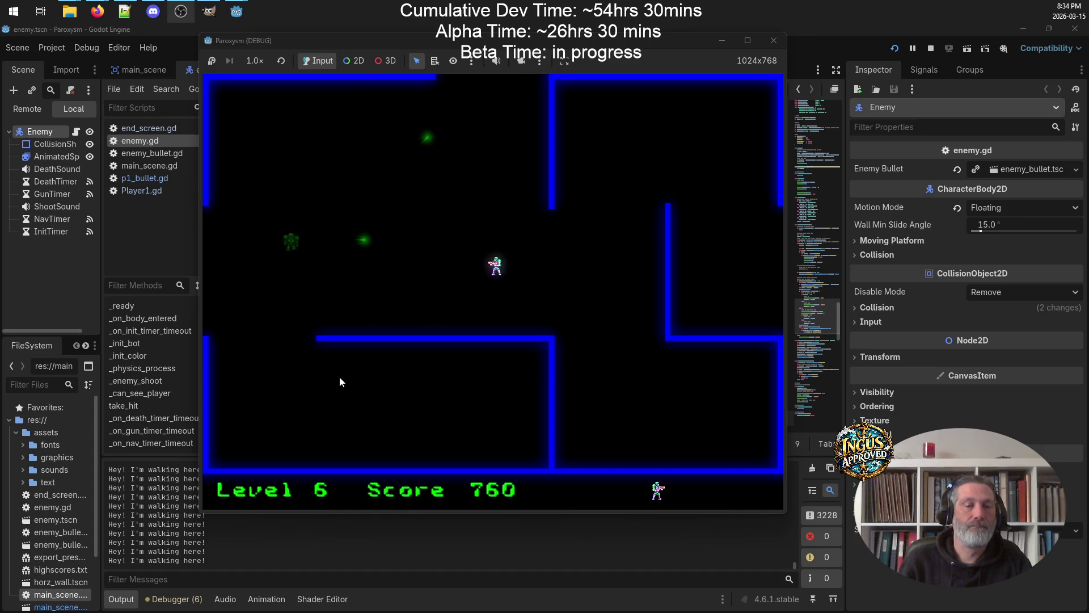
key("a")
key("w")
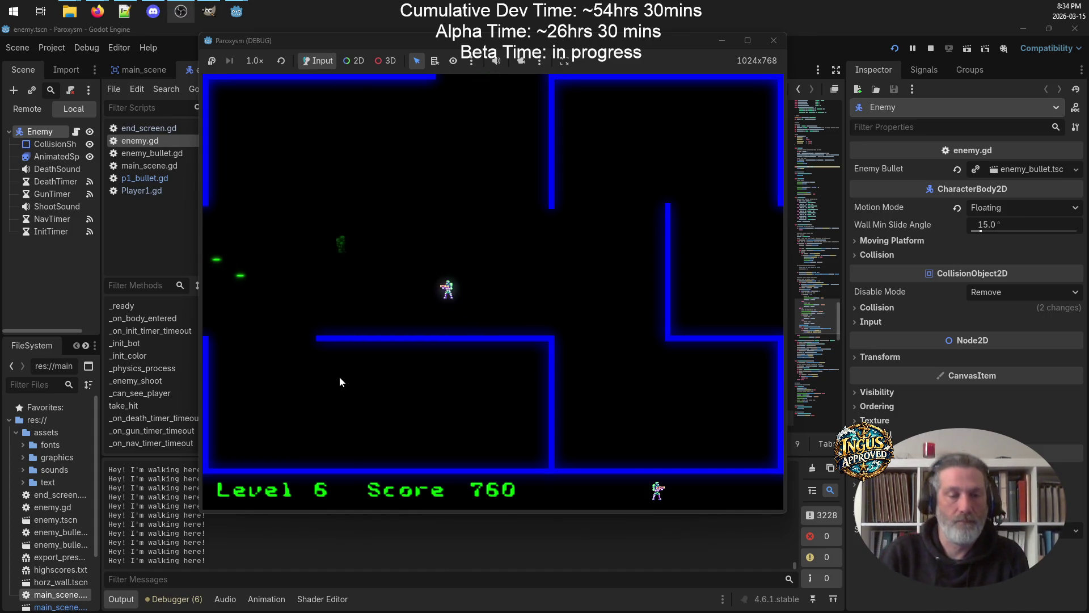
key("a")
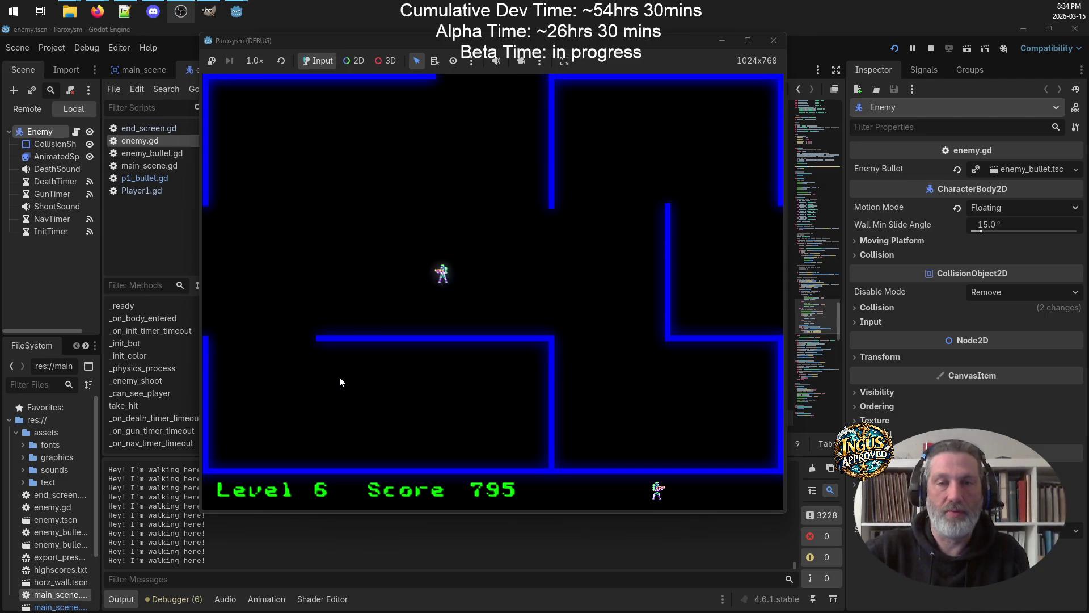
left_click(776, 38)
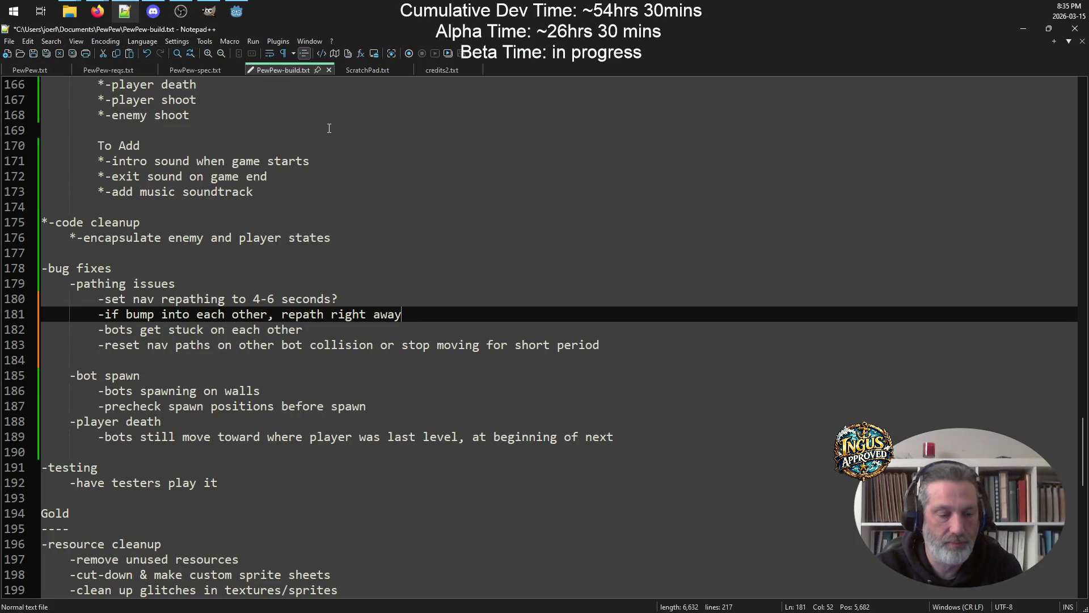
left_click(338, 147)
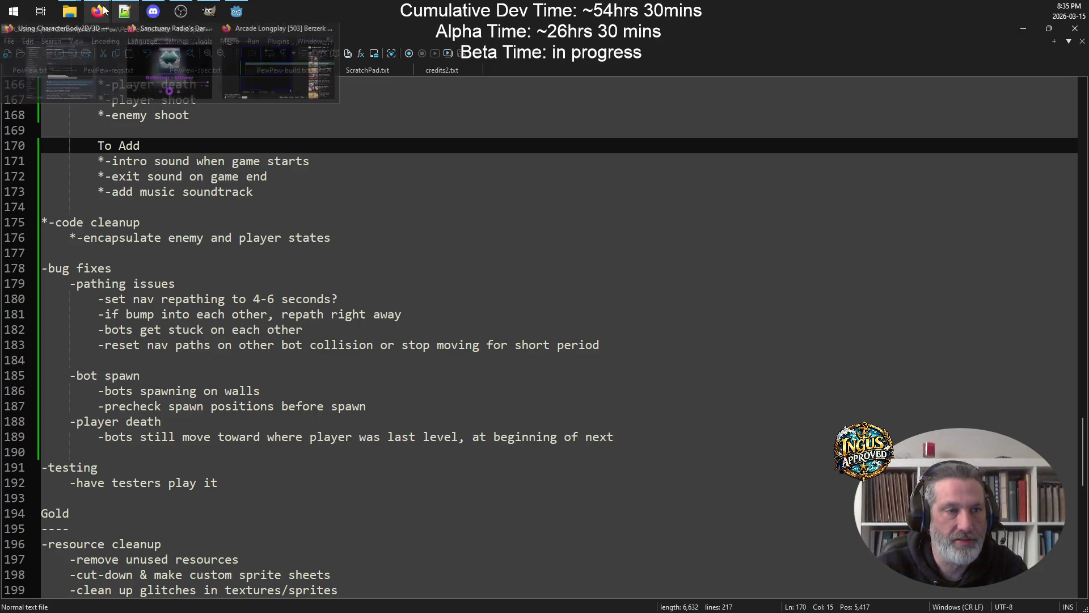
left_click(238, 10)
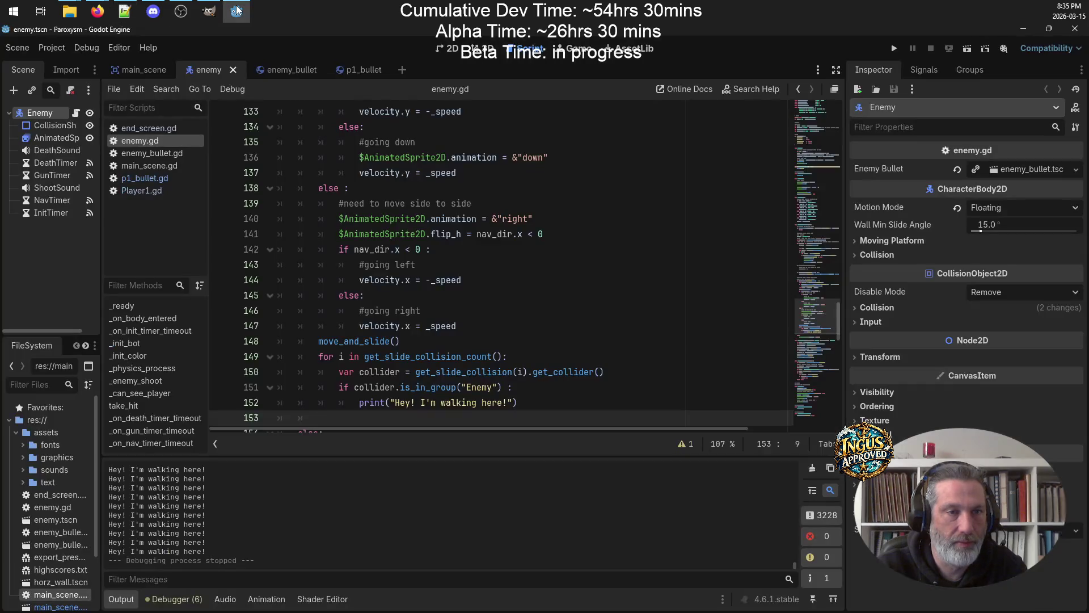
Open main_scene.gd and jump to its _new_game function
scroll(554, 203, "down", 8)
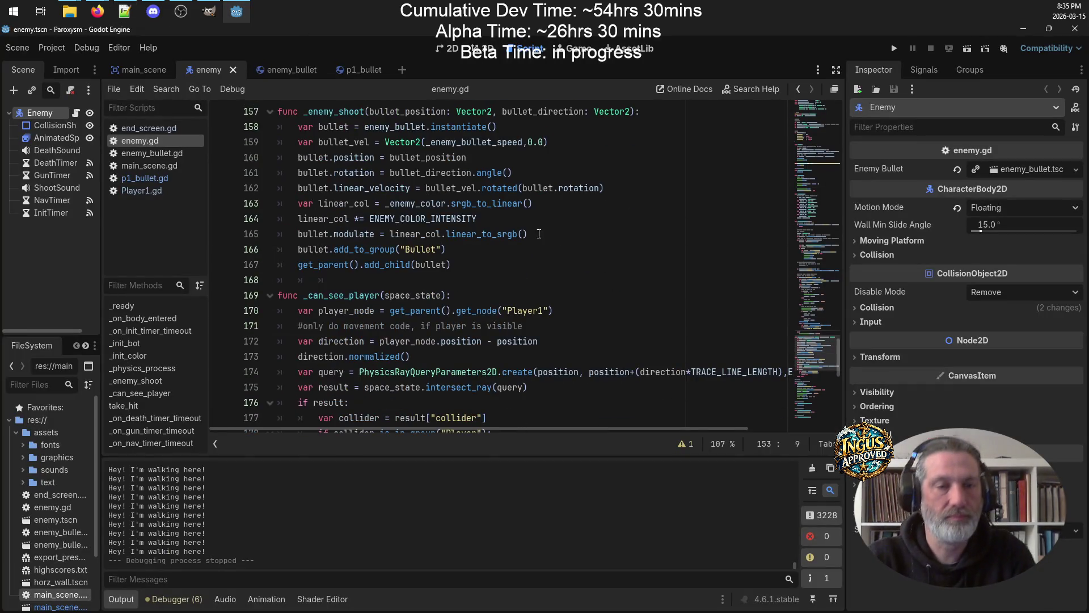
scroll(458, 249, "up", 5)
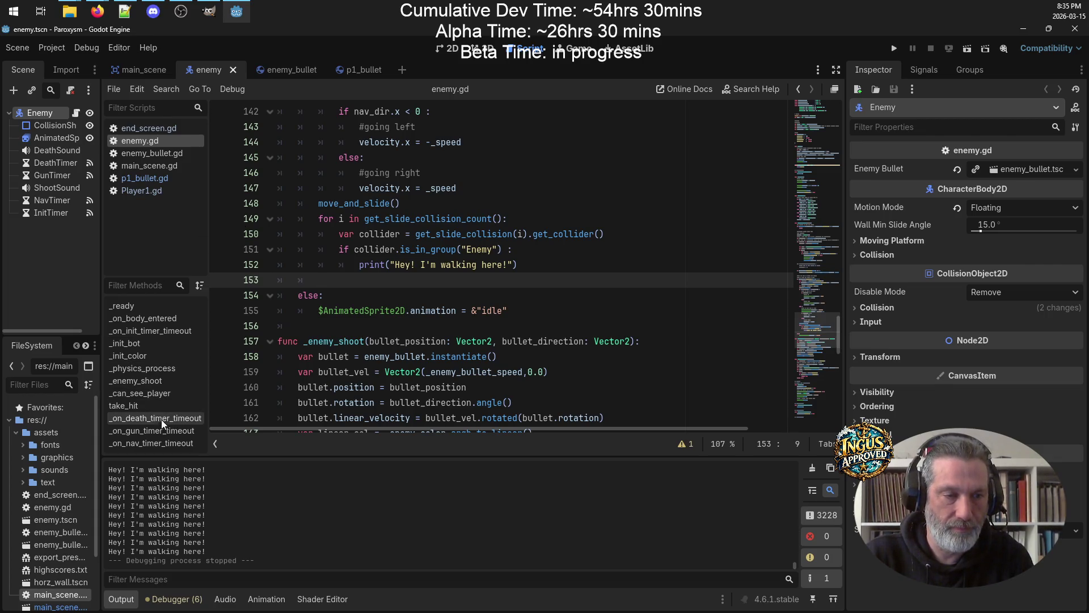
left_click(163, 166)
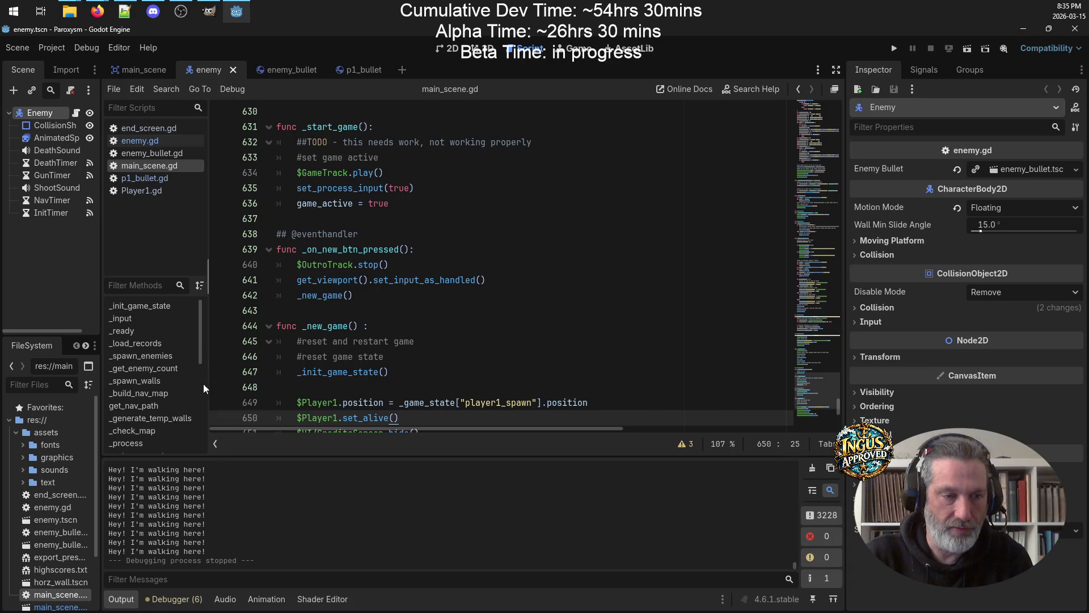
scroll(158, 404, "down", 3)
scroll(159, 404, "down", 6)
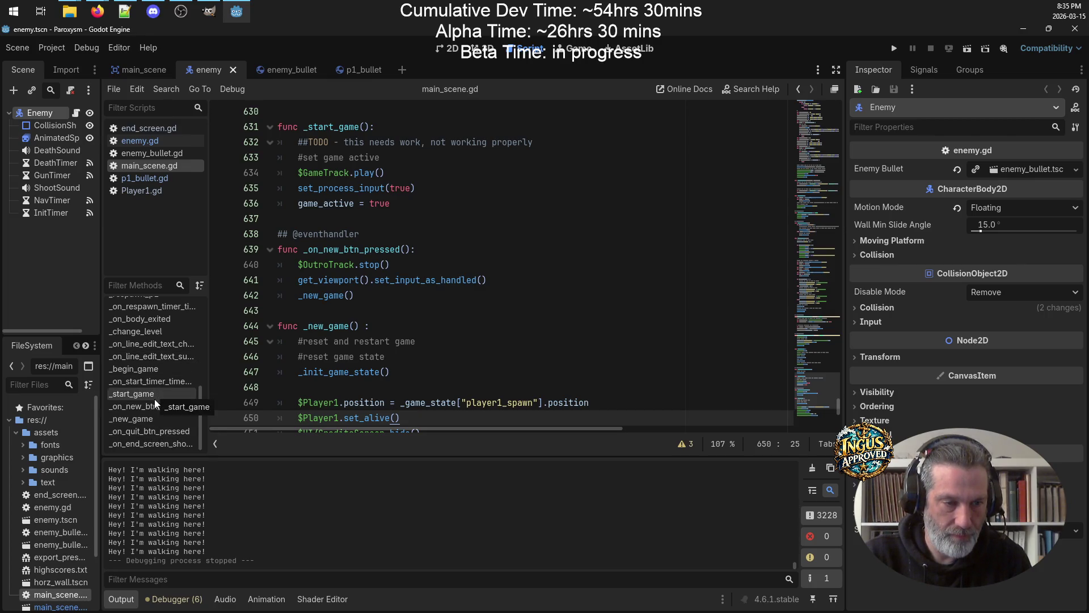
left_click(159, 419)
In _change_level, select line 556, which loads game_track2.ogg into GameTrack
scroll(454, 175, "down", 2)
scroll(454, 244, "up", 10)
scroll(477, 236, "up", 15)
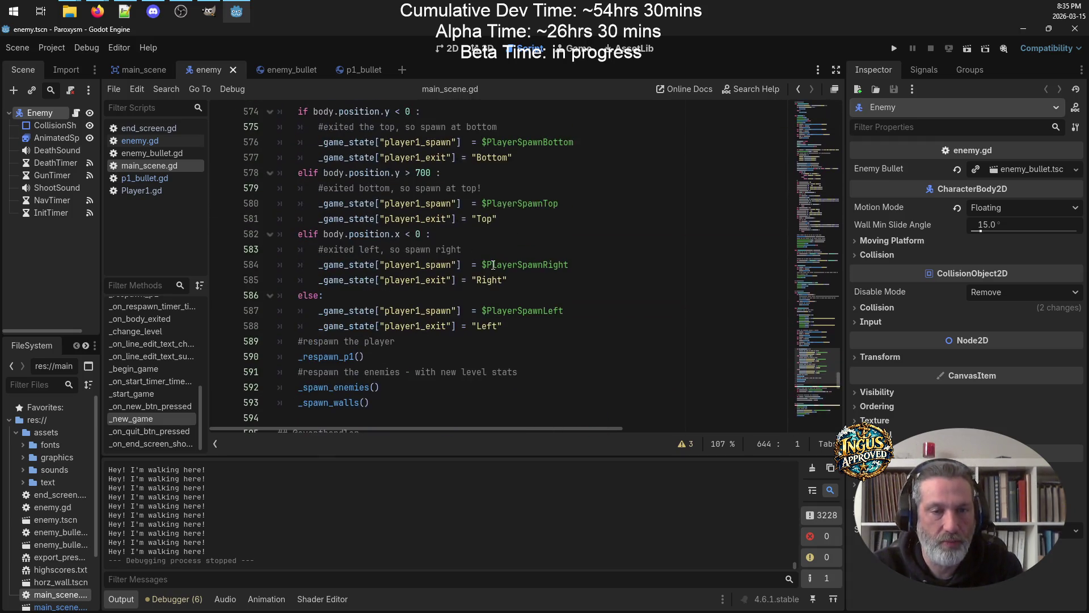
scroll(532, 265, "up", 7)
scroll(602, 244, "down", 4)
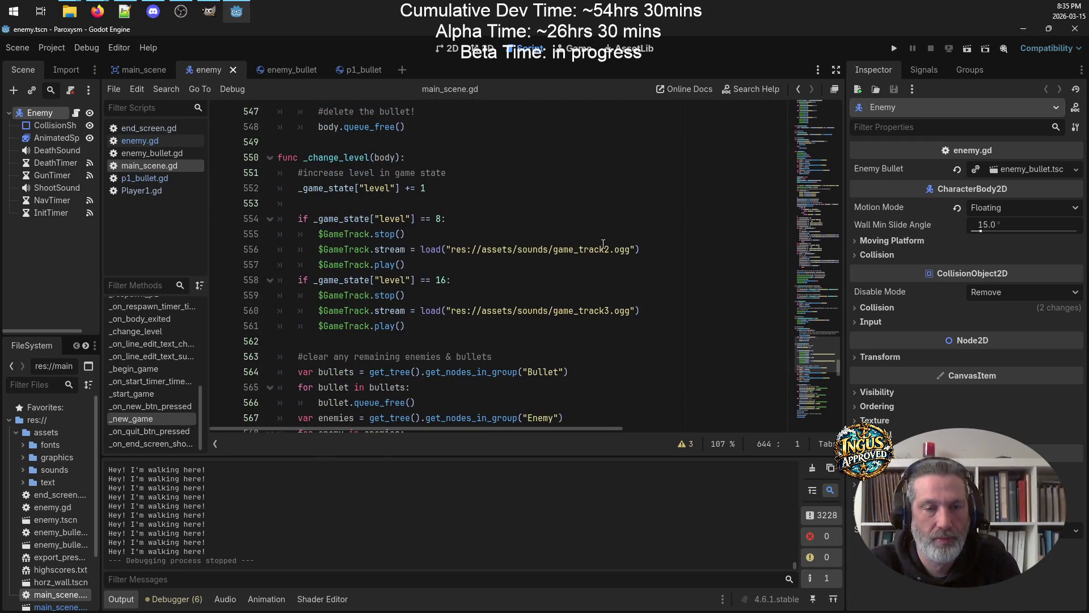
left_click_drag(655, 248, 307, 245)
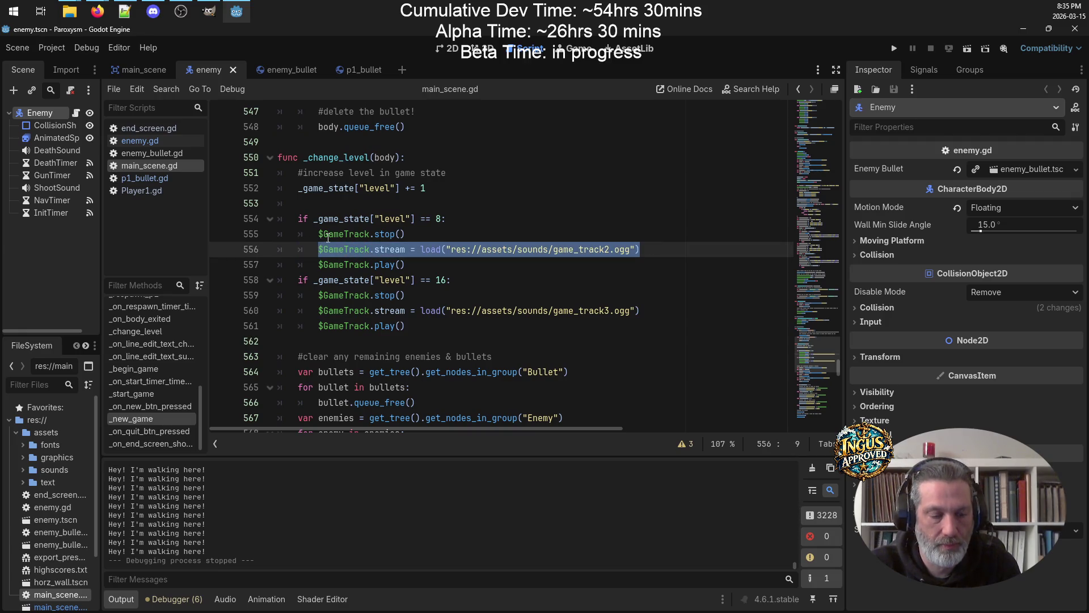
scroll(503, 232, "down", 20)
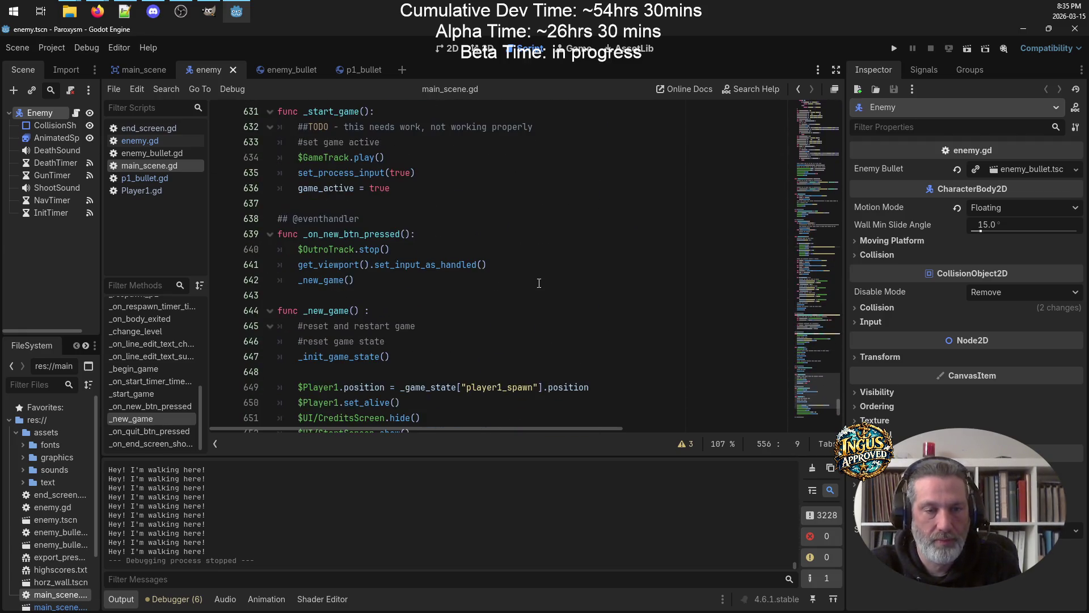
scroll(542, 284, "down", 2)
scroll(537, 284, "up", 7)
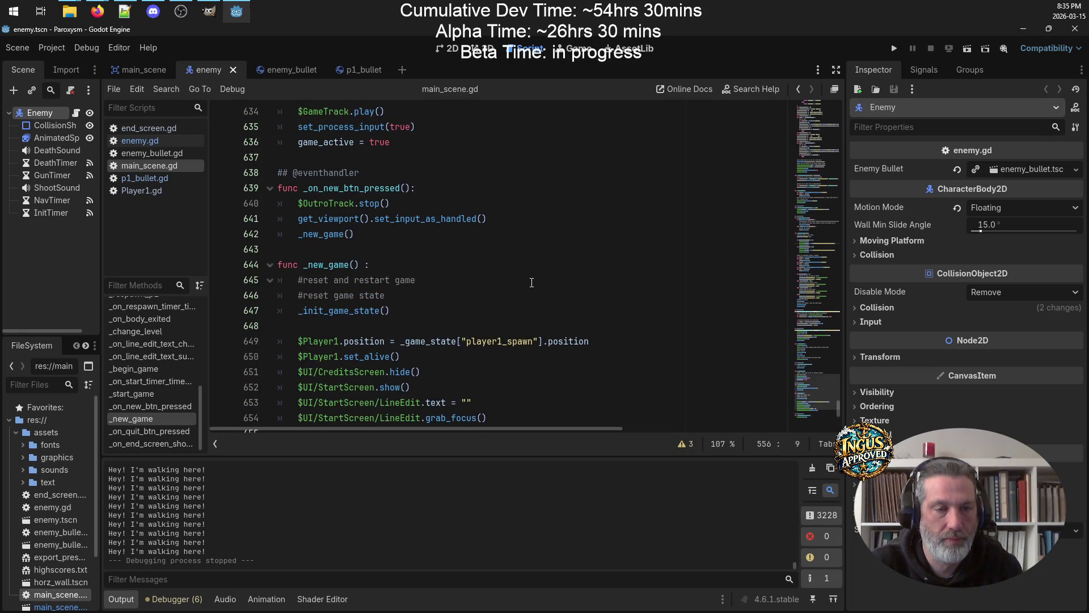
scroll(460, 264, "down", 2)
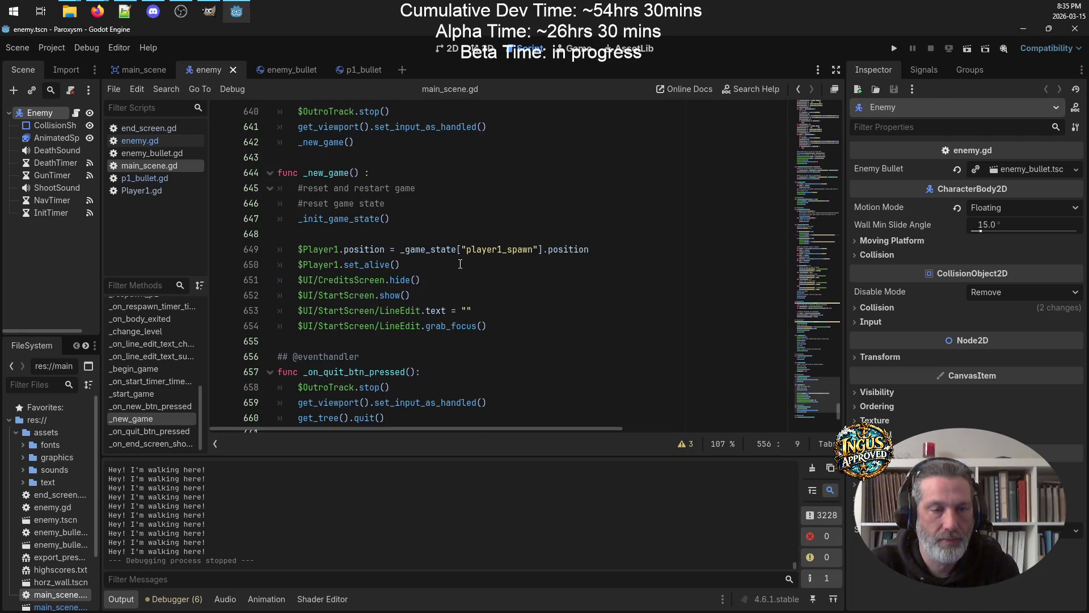
Paste the GameTrack stream line into _new_game and save main_scene.gd
left_click(479, 228)
type("$GameTrack.stream = load(\"res://assets/sounds/game_track2.ogg\")")
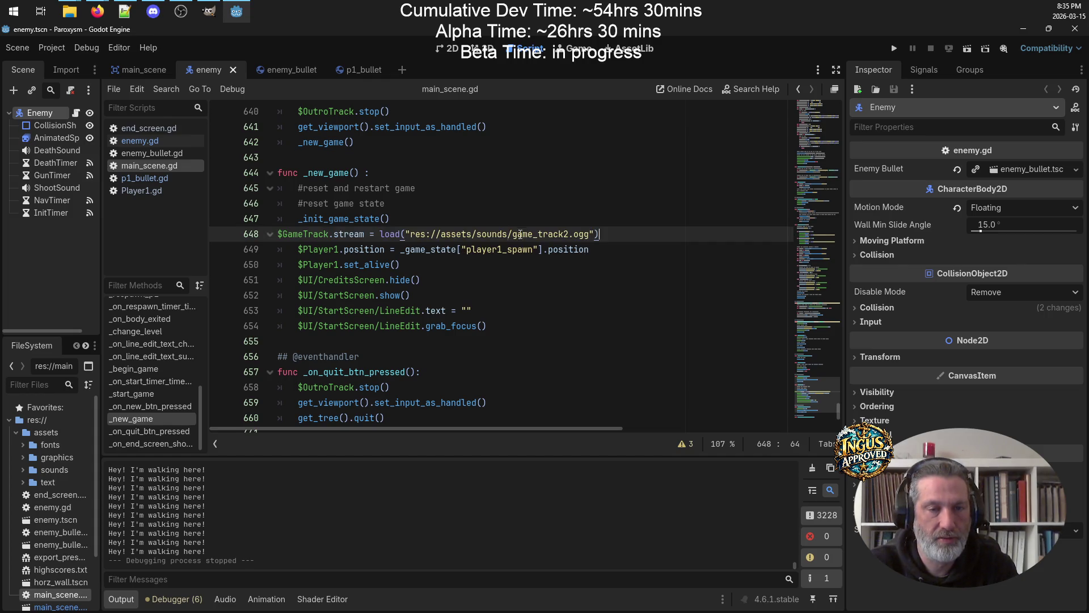
left_click(278, 236)
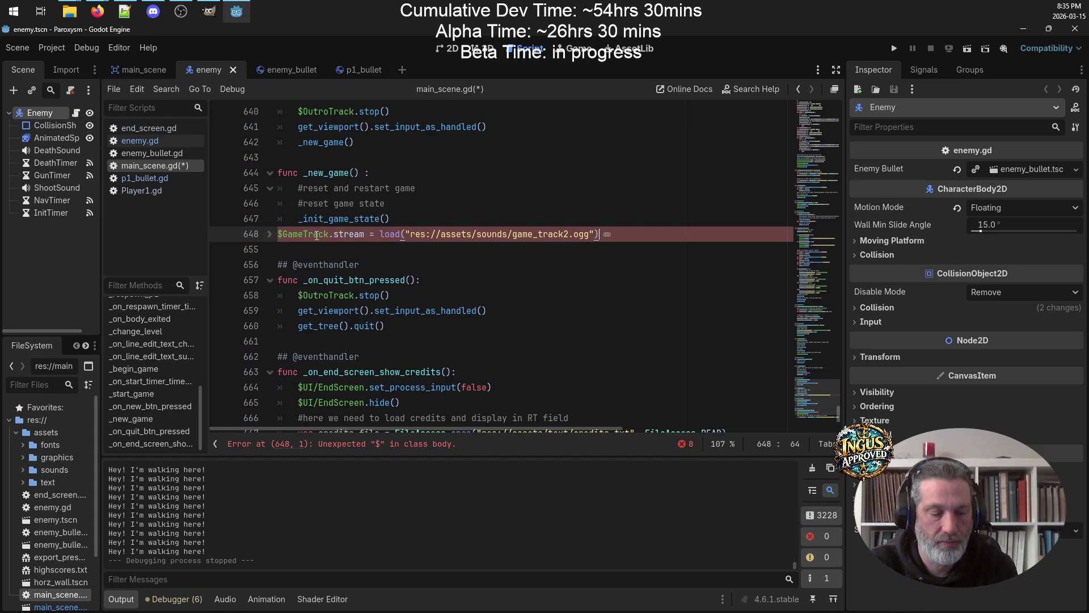
left_click(270, 235)
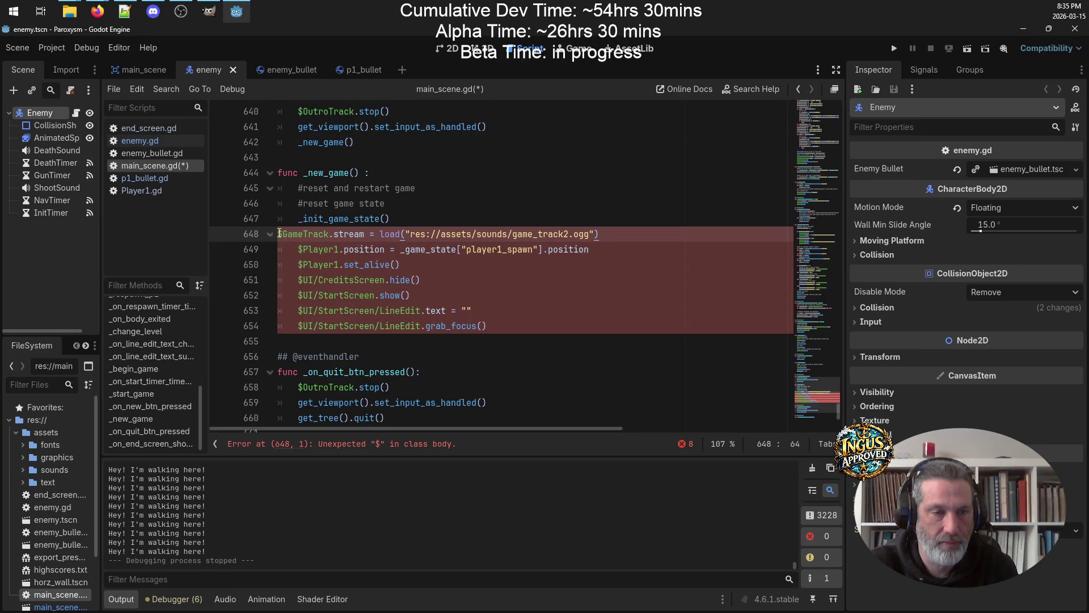
key("ctrl+s")
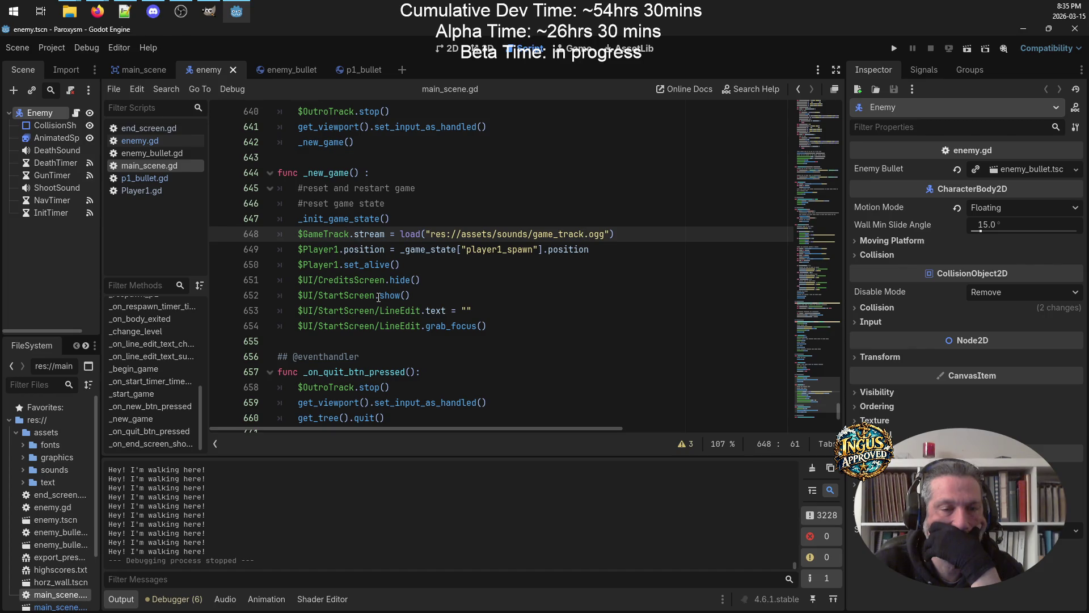
Duplicate the GameTrack loading line 648 onto line 649
double_click(350, 297)
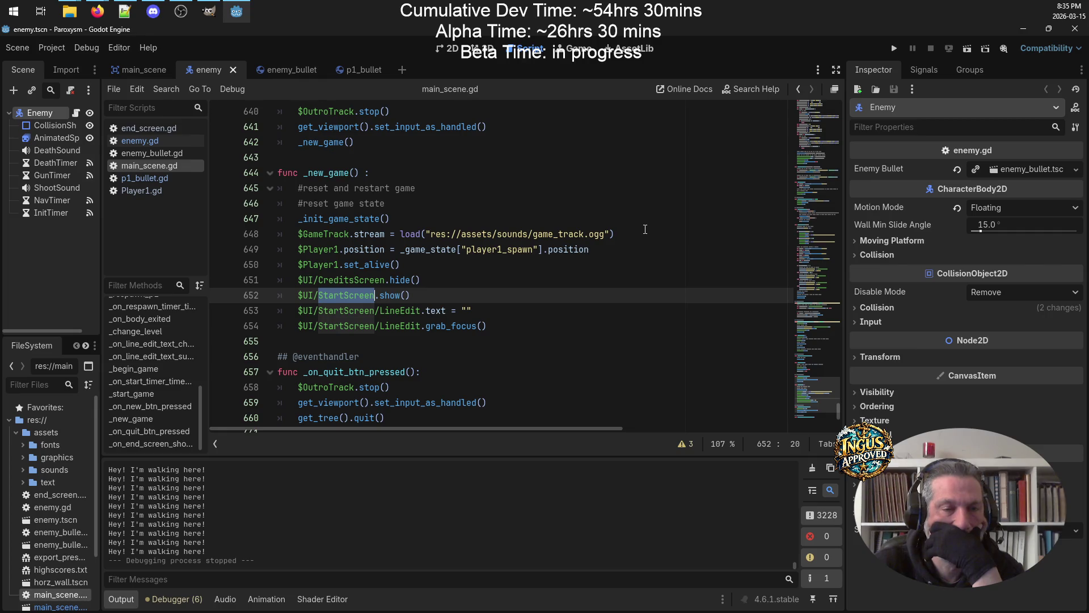
left_click(643, 232)
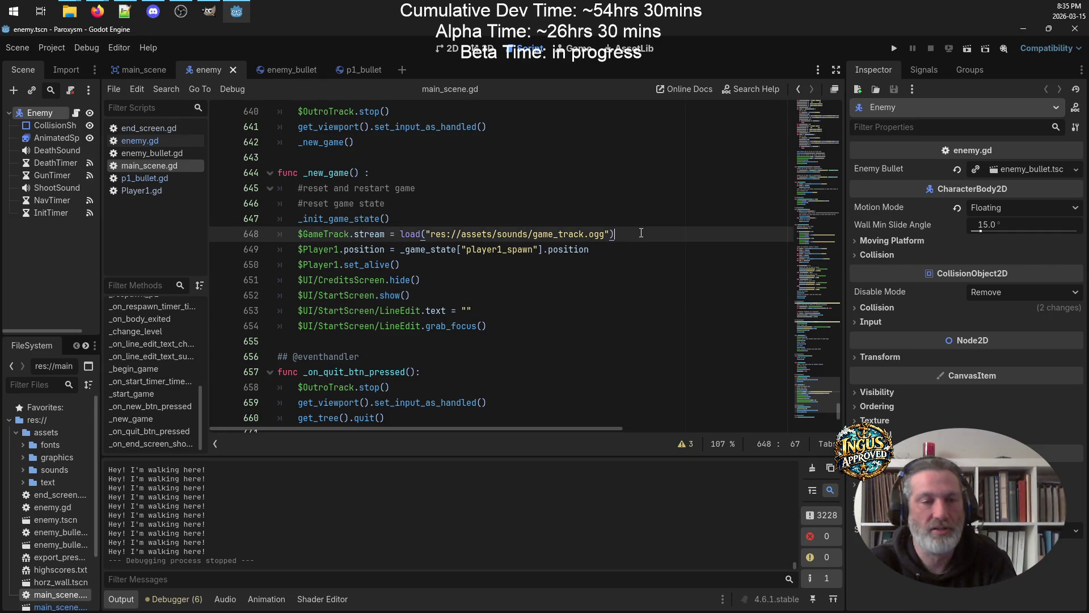
left_click_drag(641, 233, 311, 239)
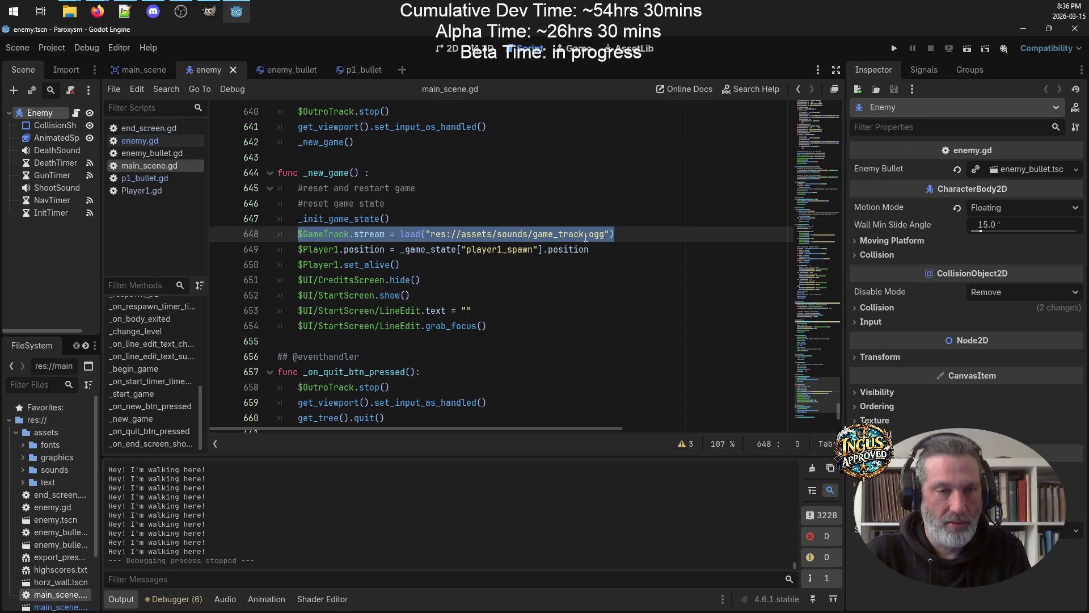
key("ctrl+c")
key("End")
key("Return")
key("ctrl+v")
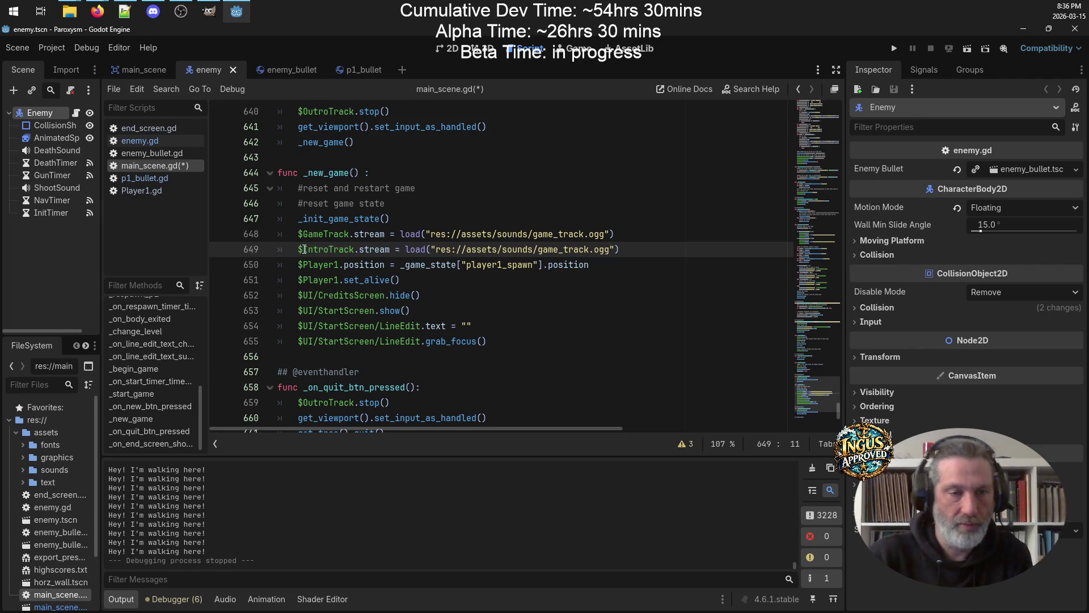
Turn the duplicated line into $IntroTrack.play() and save main_scene.gd
left_click_drag(635, 250, 359, 248)
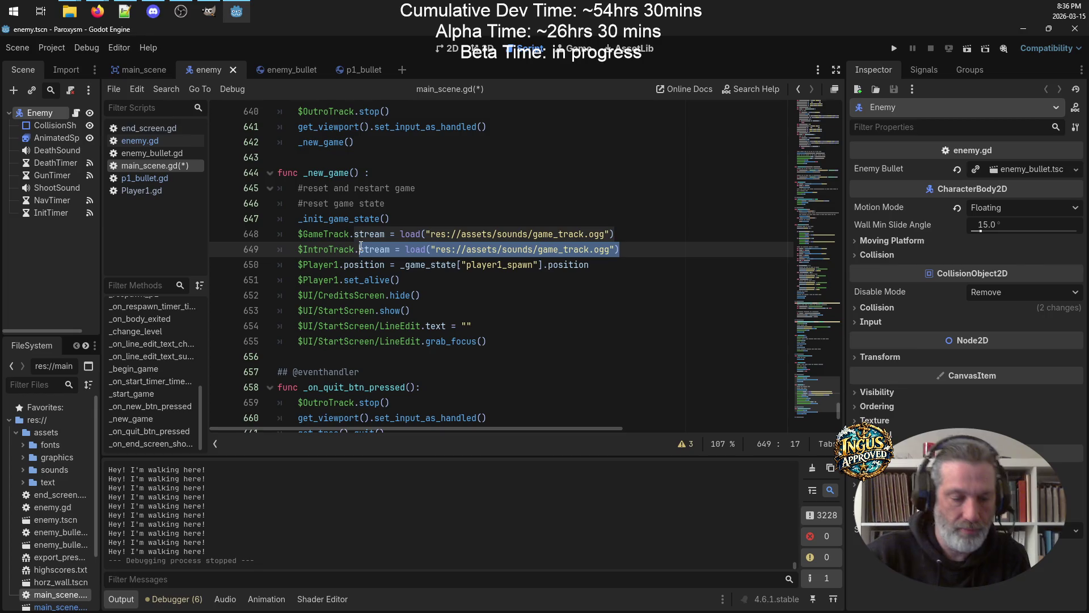
type("play()")
key("ctrl+s")
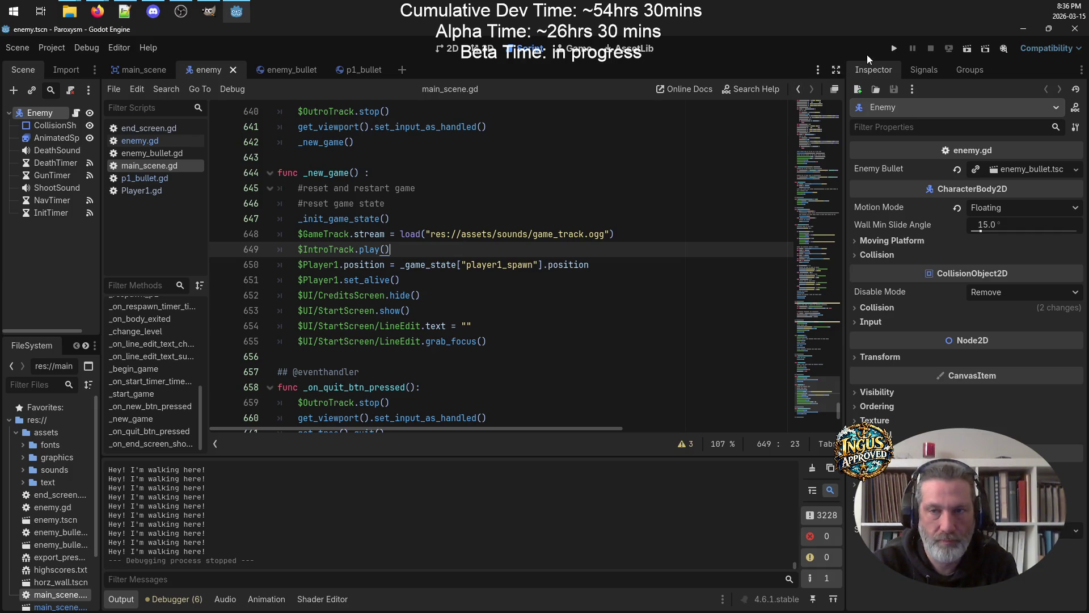
Run the project and start a new game under the player's arcade name
left_click(892, 50)
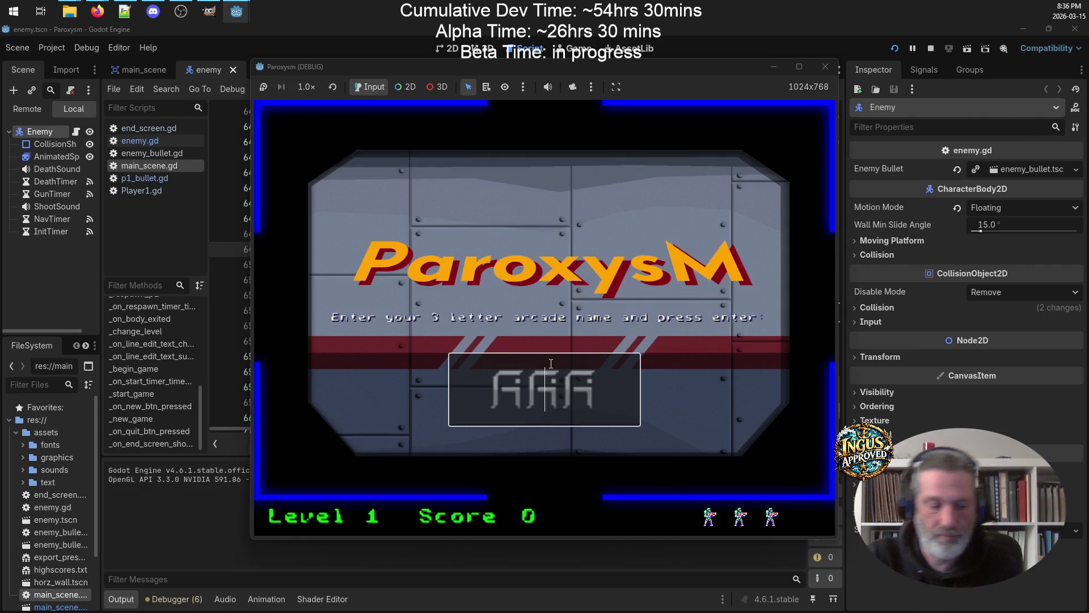
type("GUS")
key("Return")
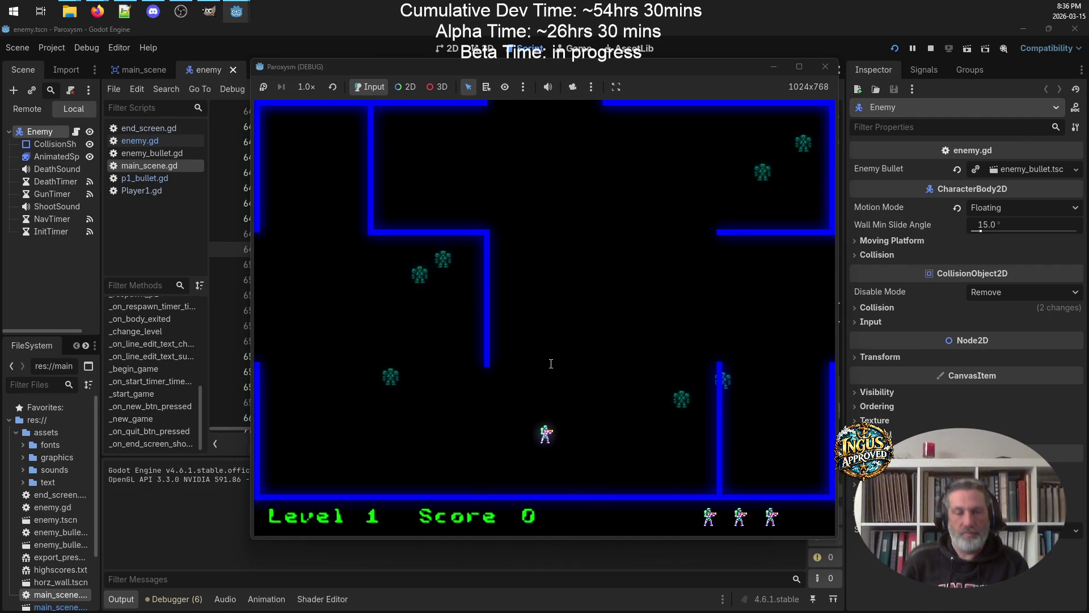
Shoot the first maze's enemies to score 30, then exit through the right-wall gap
key("Right")
key("space")
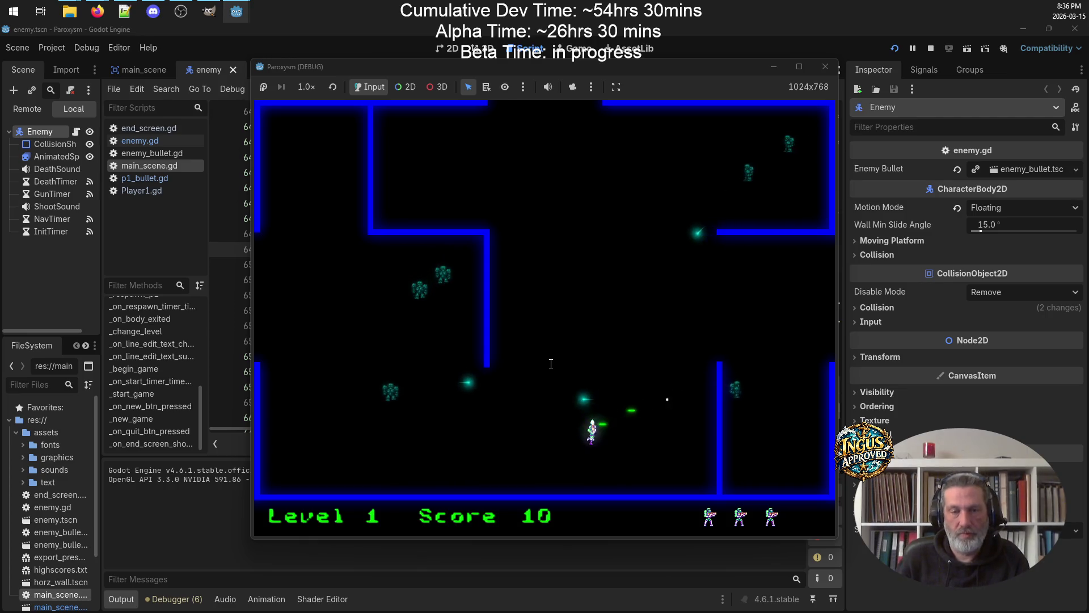
key("Up")
key("Right")
key("space")
key("Left")
key("Up")
key("space")
key("Down")
key("Left")
key("space")
key("Down")
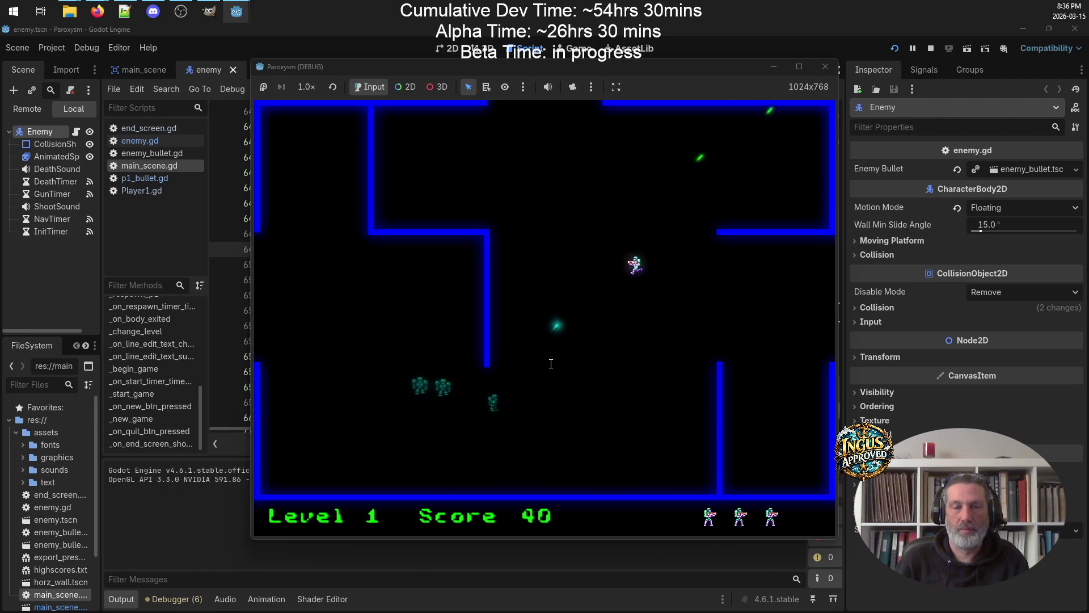
key("Up")
key("Right")
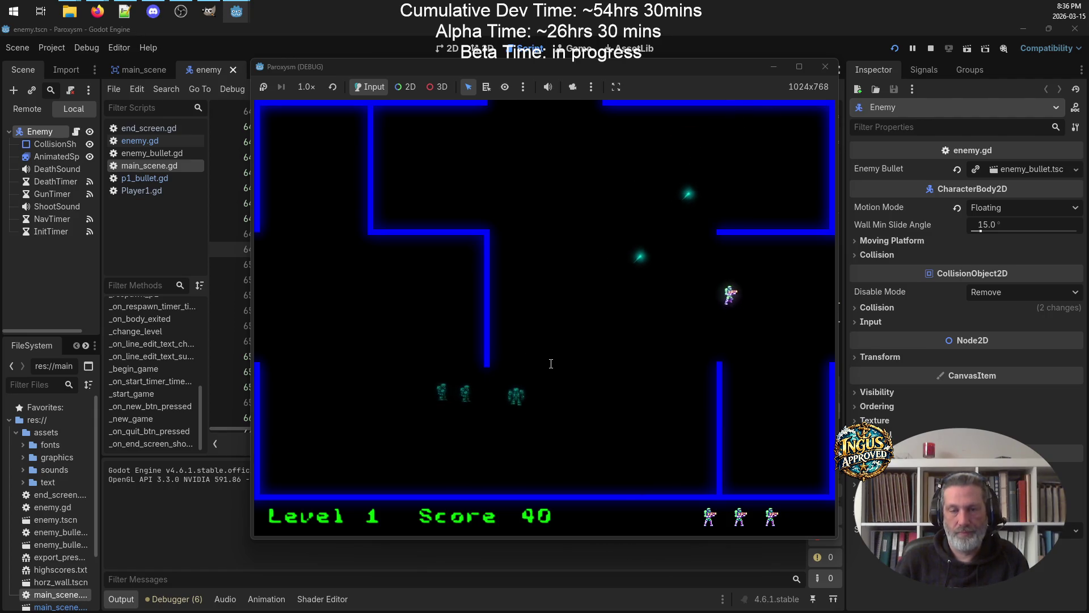
Clear the second maze, raising the score to 115, and exit right to Level 3
key("Up")
key("Down")
key("Up")
key("Right")
key("Down")
key("Up")
key("Right")
key("Left")
key("Down")
key("Up")
key("Left")
key("Down")
key("Up")
key("Left")
key("Right")
key("Right")
key("Down")
key("Up")
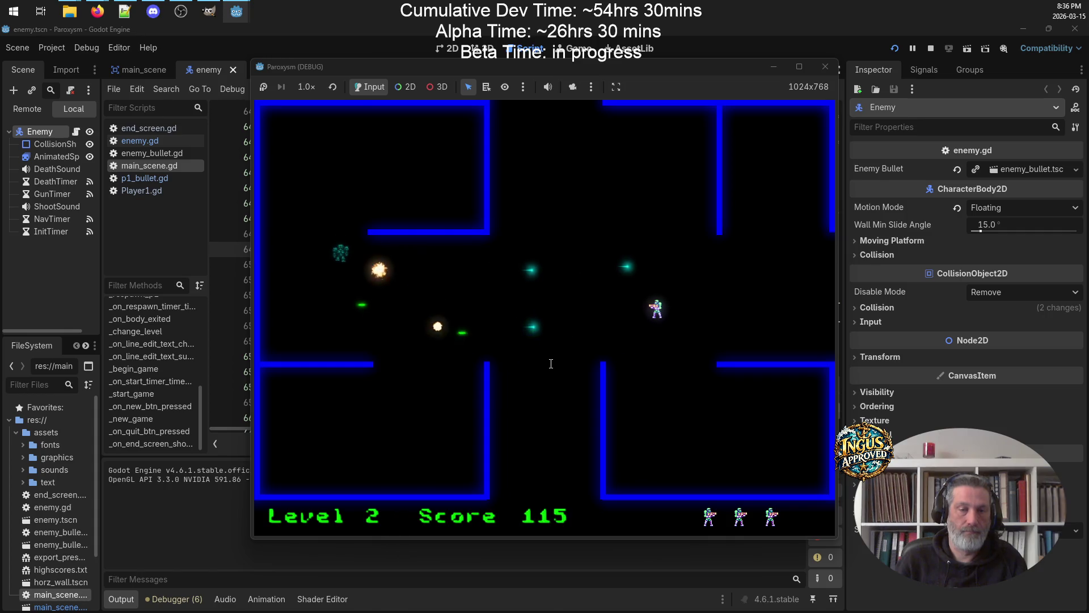
key("Up")
key("Down")
key("Up")
key("Down")
key("Left")
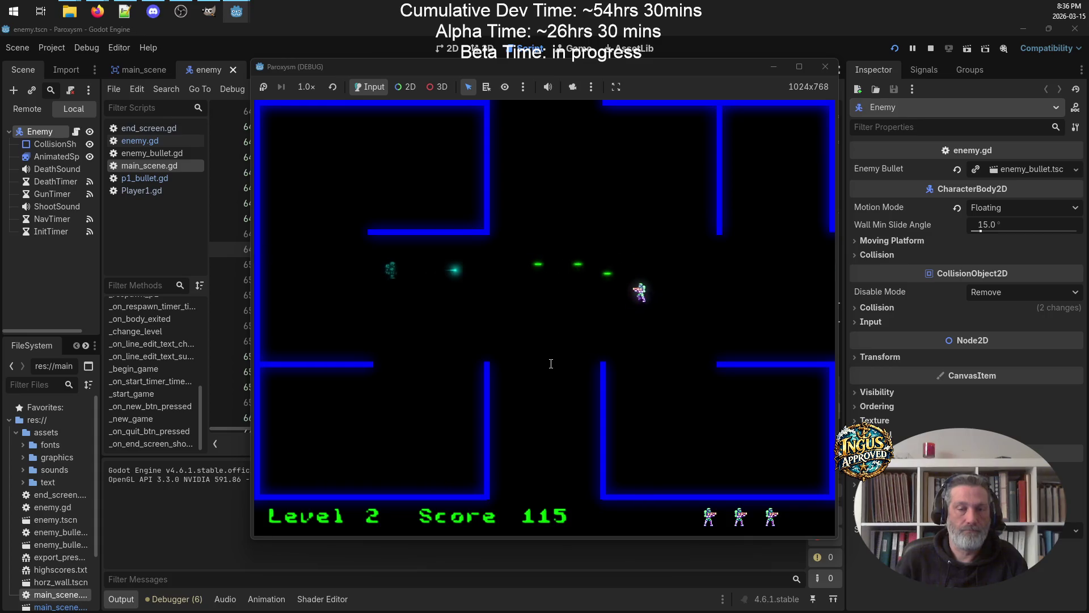
key("Right")
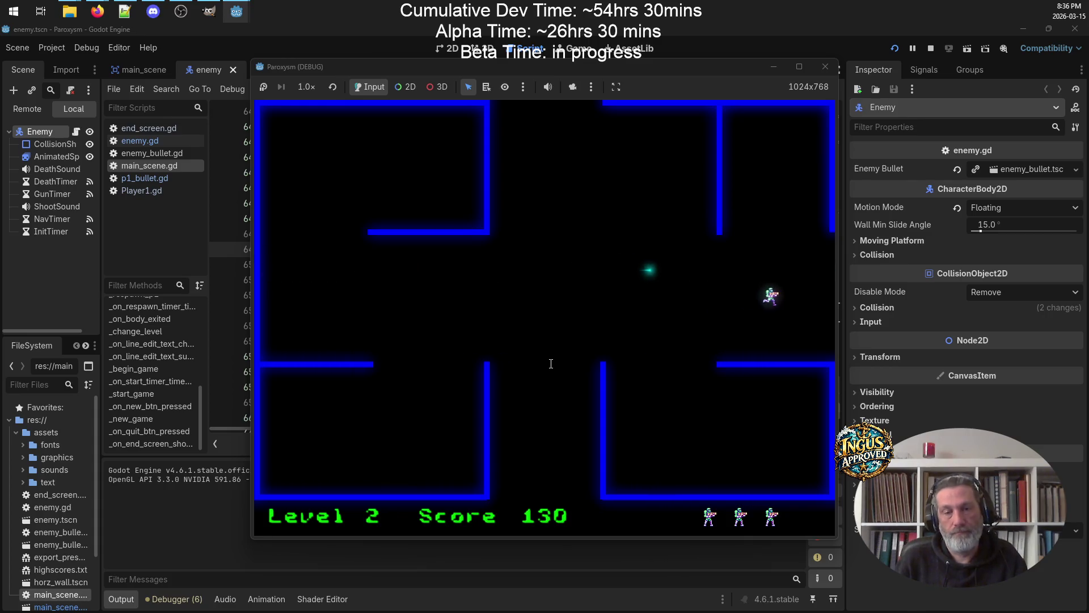
key("Right")
key("Right")
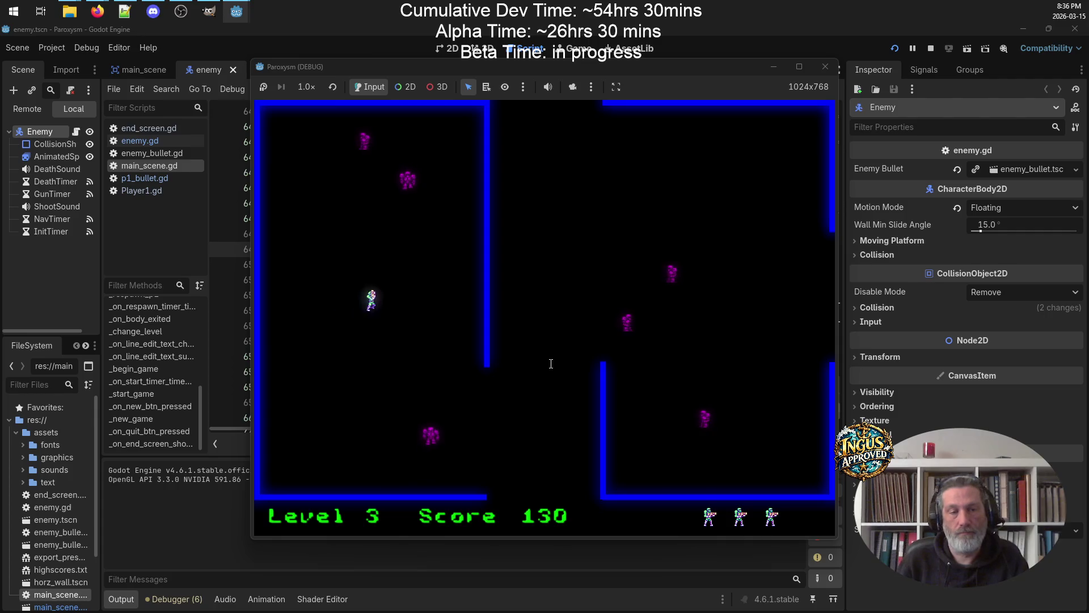
Clear Levels 3 and 4, leaving through the left opening to Level 5
key("Left")
key("Left")
key("Up")
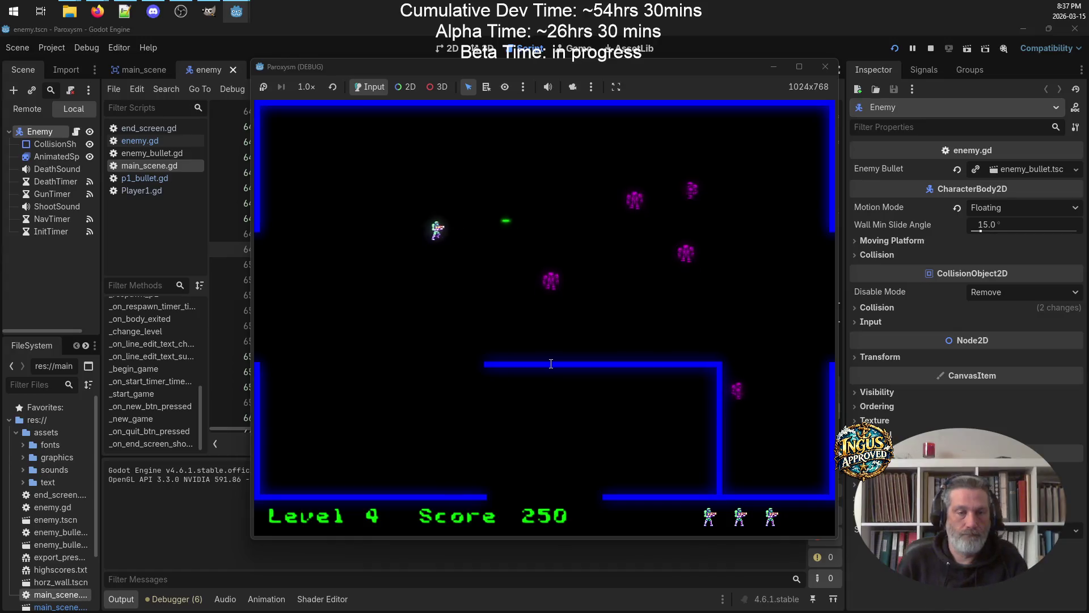
key("Left")
key("Up")
key("Right")
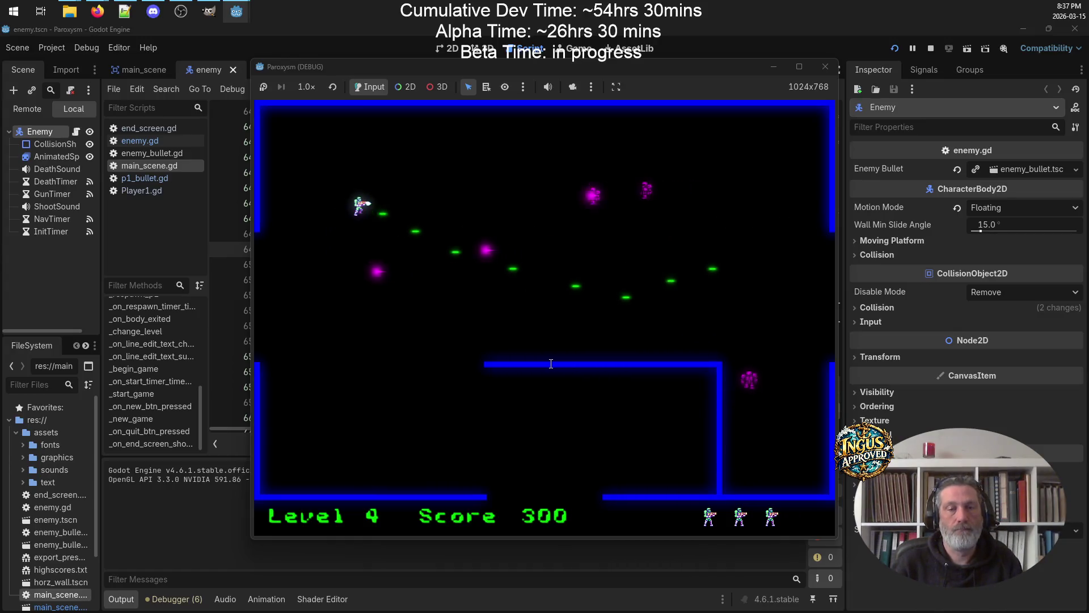
key("Right")
key("Down")
key("Left")
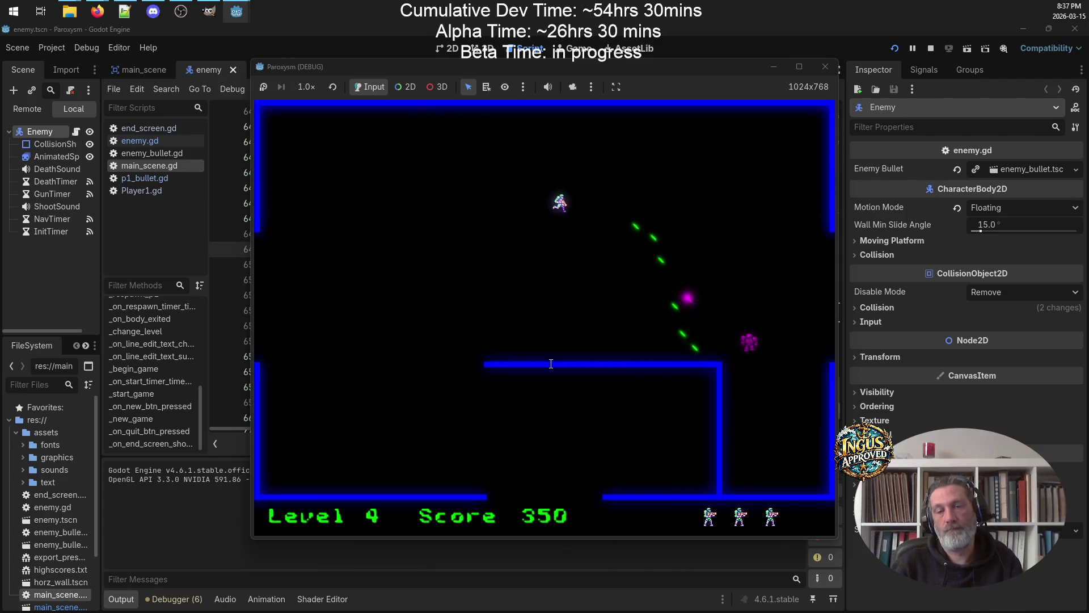
key("Up")
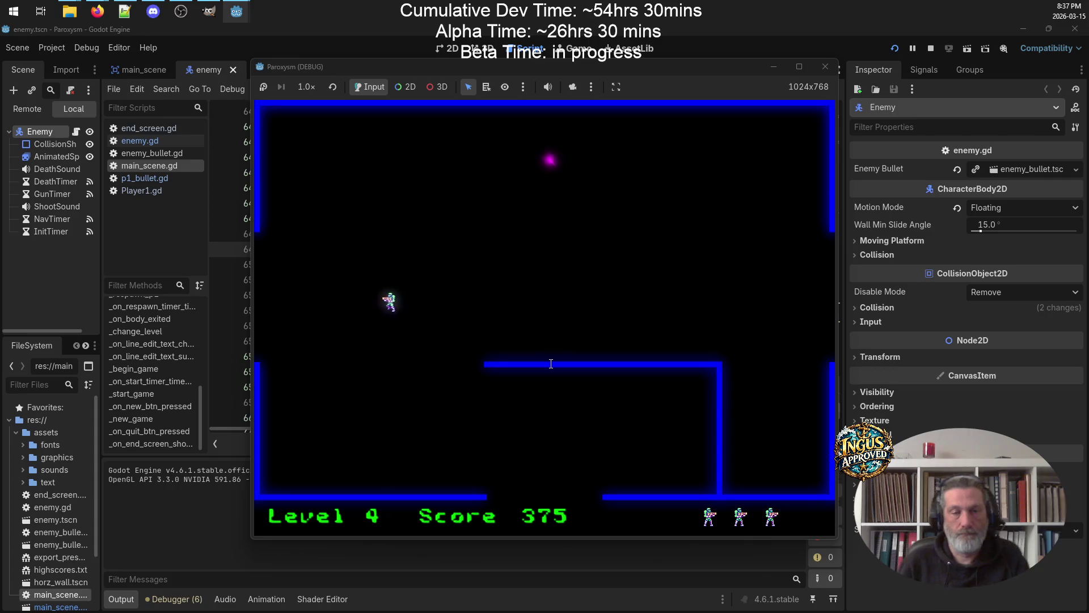
key("Left")
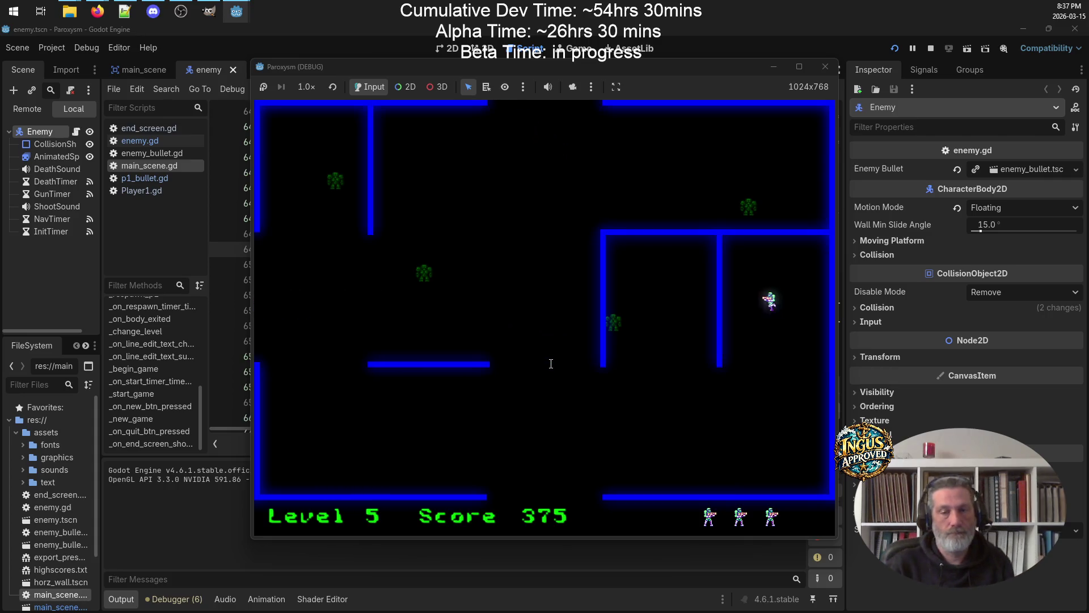
Clear Level 5 with the score at 435 and exit through the bottom to Level 6
key("Down")
key("Left")
key("Up")
key("Left")
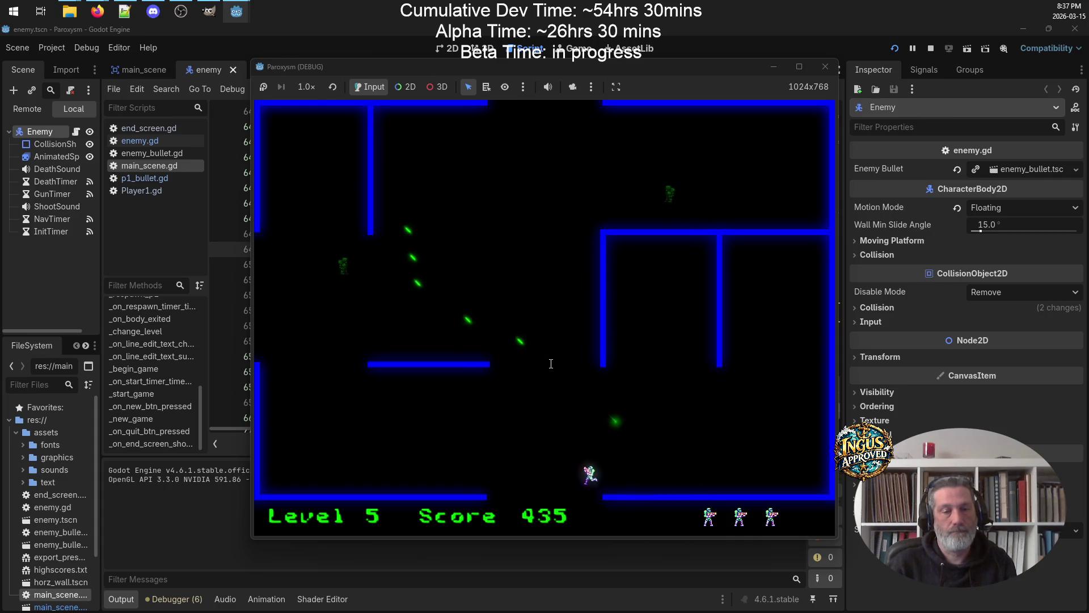
key("Up")
key("Left")
key("Right")
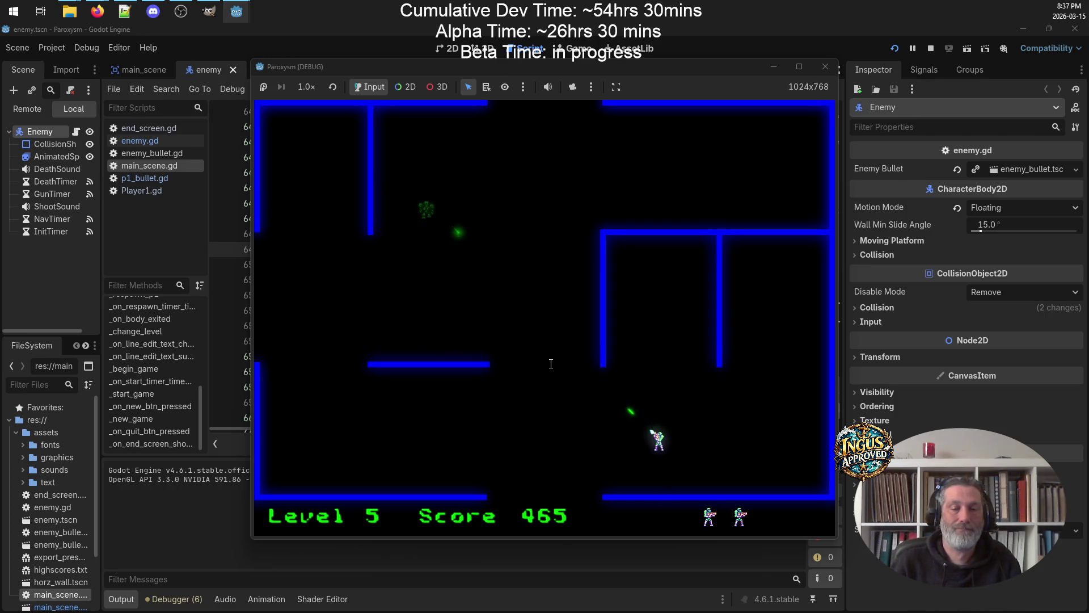
key("Up")
key("Left")
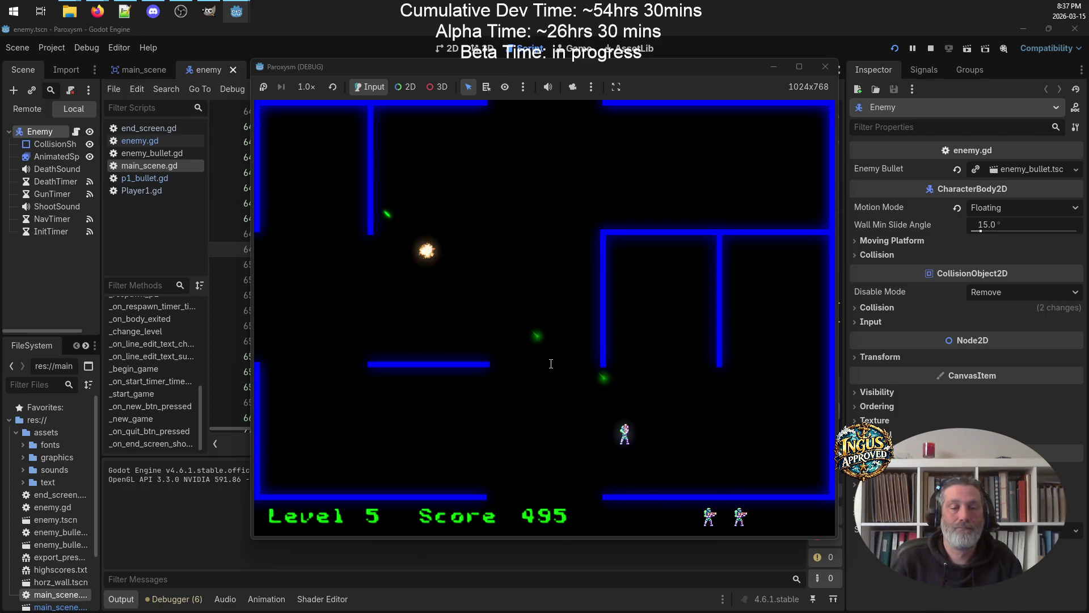
key("Down")
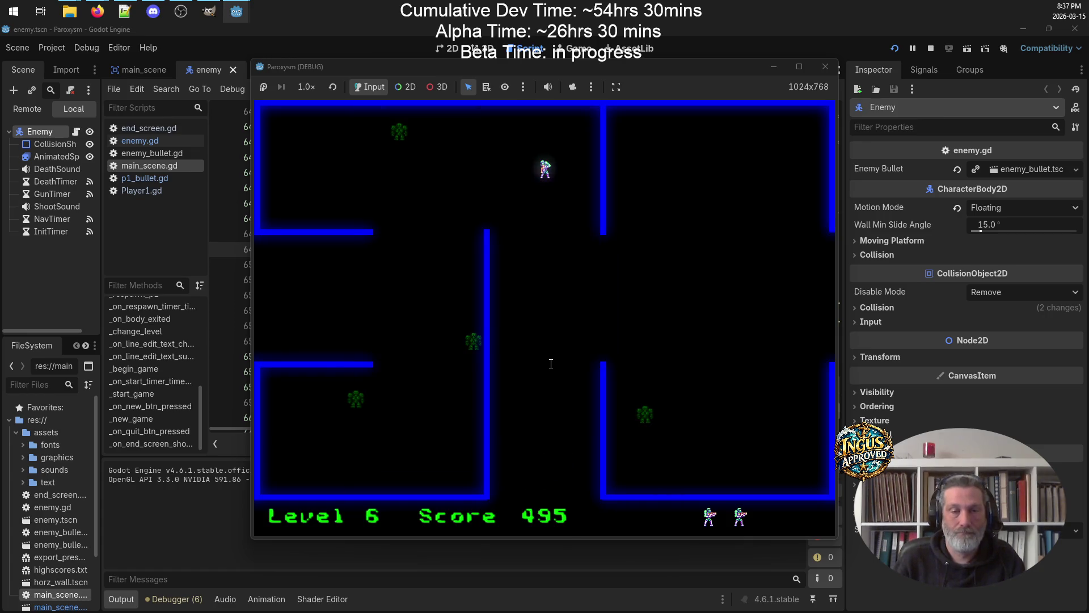
Fight through Levels 6 and 7, reaching 955 points, and exit right to Level 8
key("space")
key("Down")
key("Left")
key("Down")
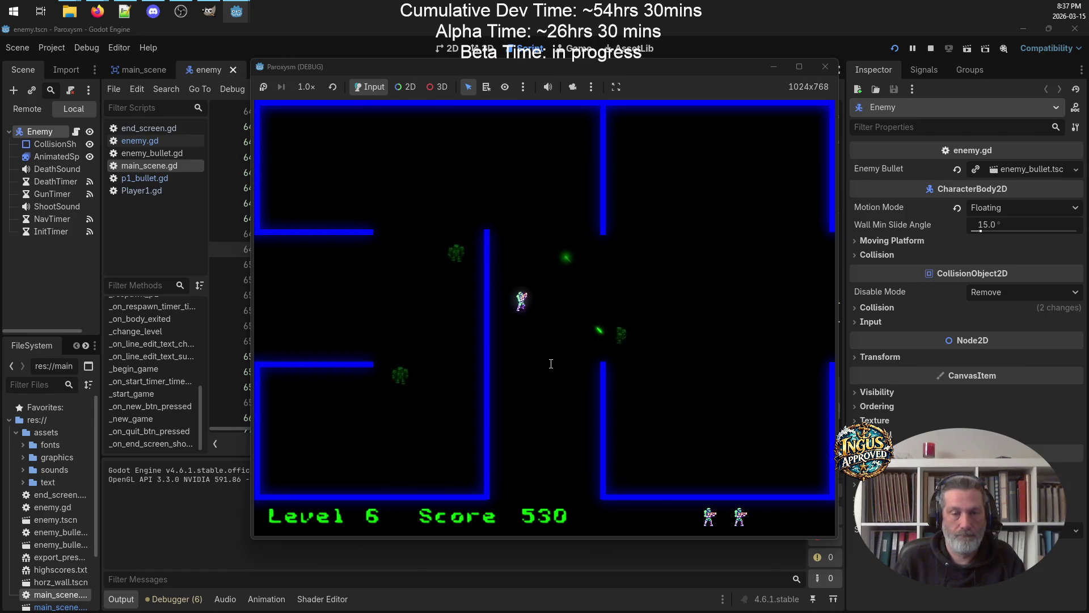
key("Up")
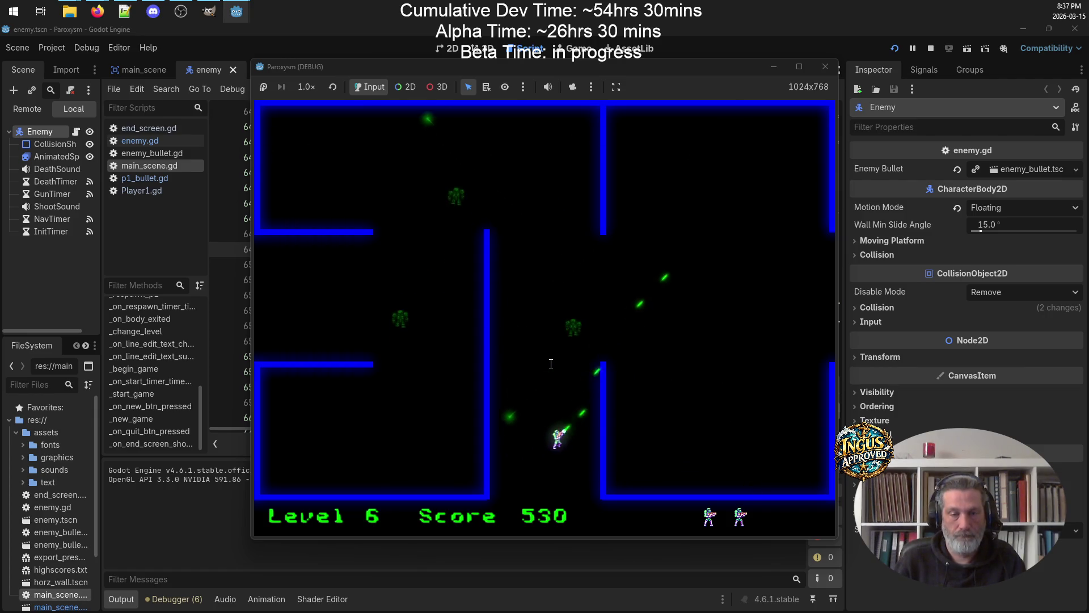
key("space")
key("Up")
key("Right")
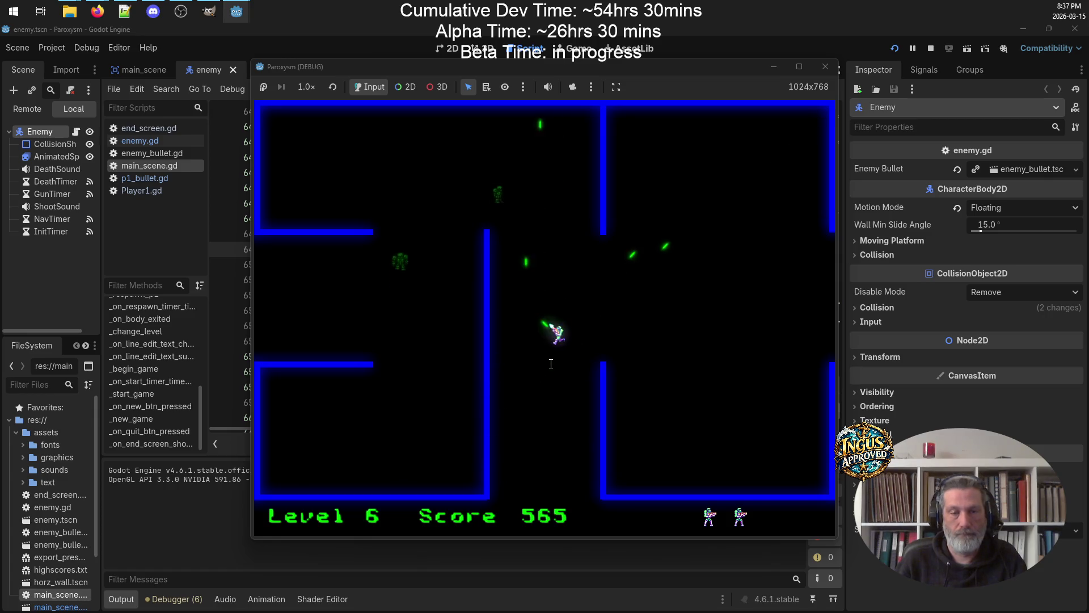
key("space")
key("Down")
key("Left")
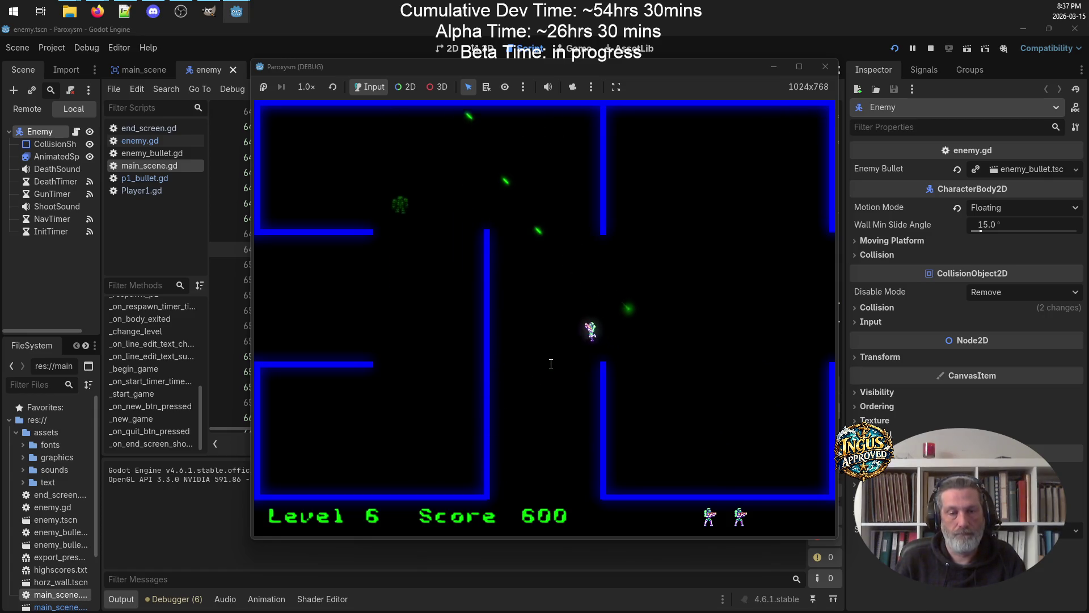
key("Down")
key("Right")
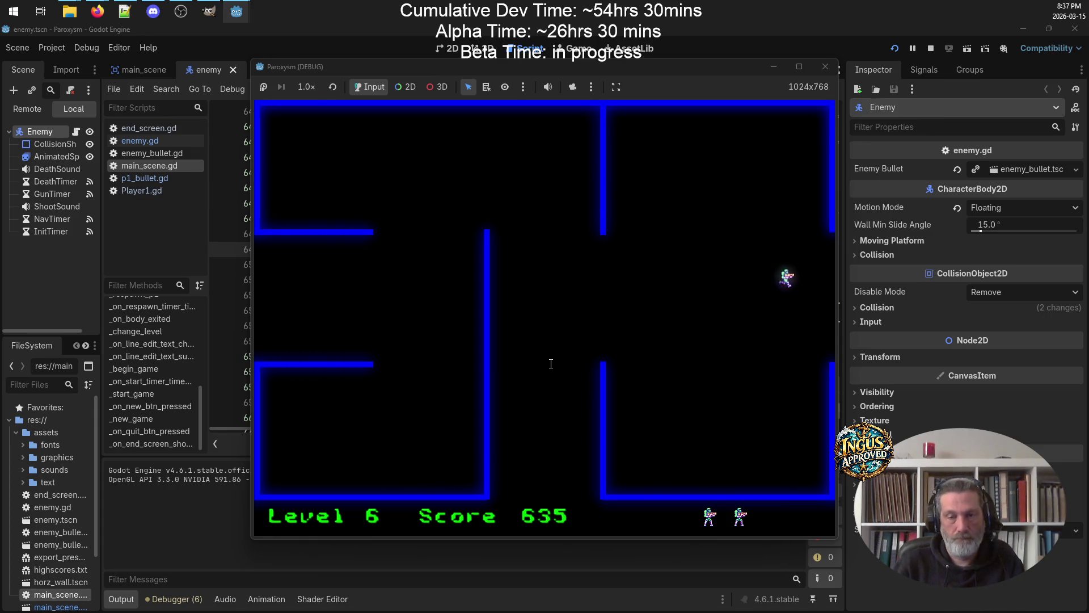
key("Down")
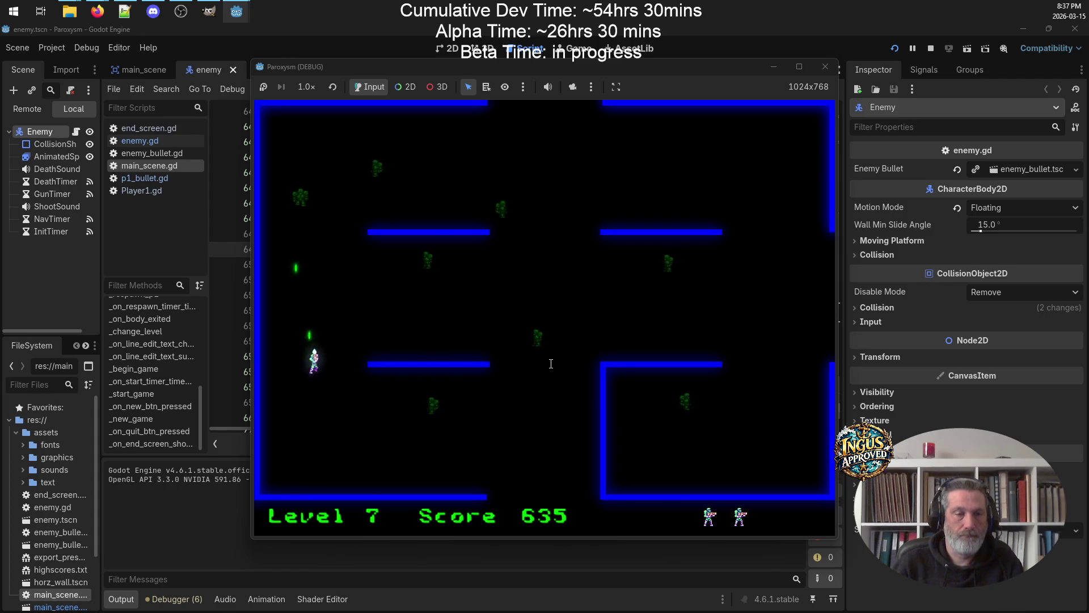
key("Up")
key("Left")
key("Down")
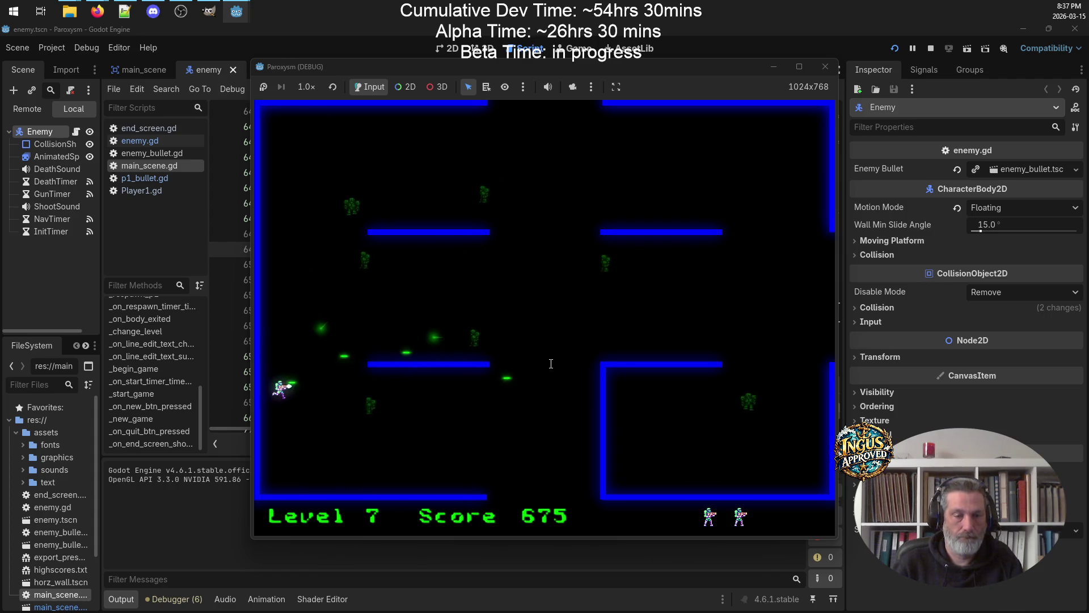
key("Right")
key("Down")
key("Left")
key("Up")
key("Up")
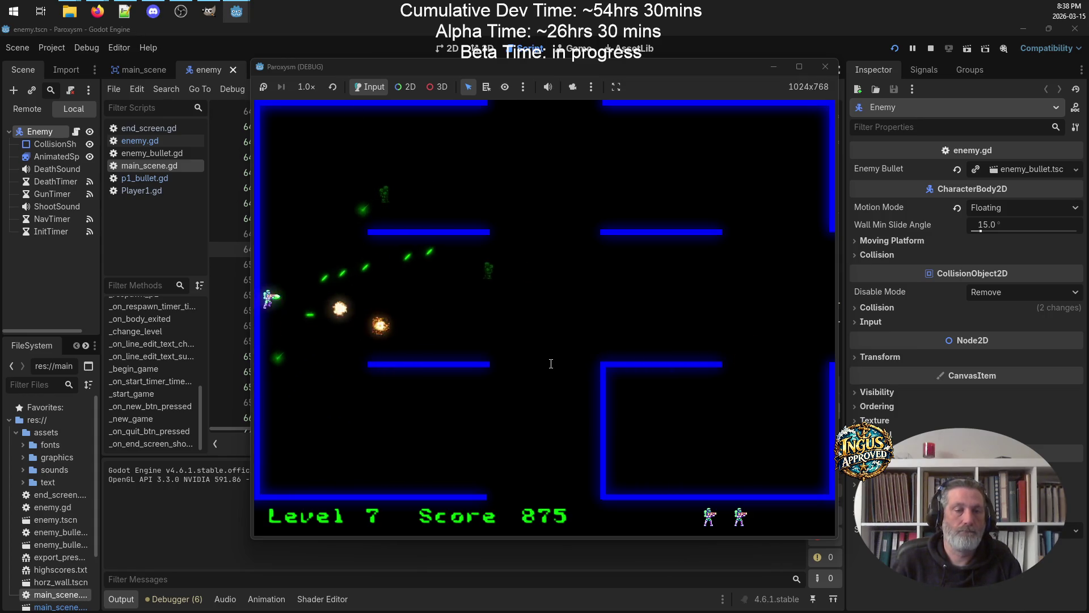
key("Right")
key("Right")
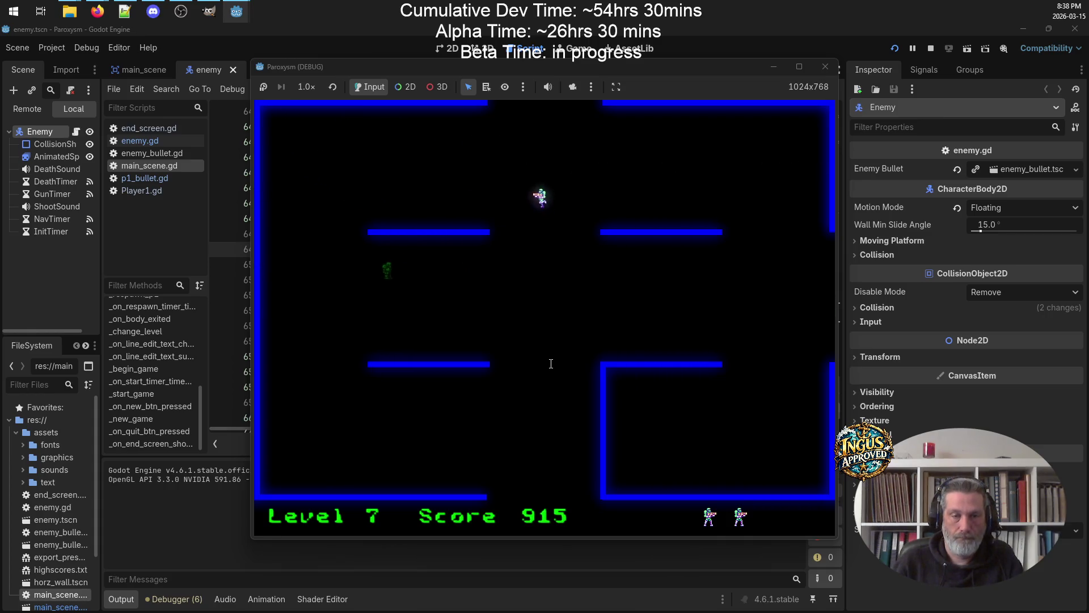
key("Down")
key("Right")
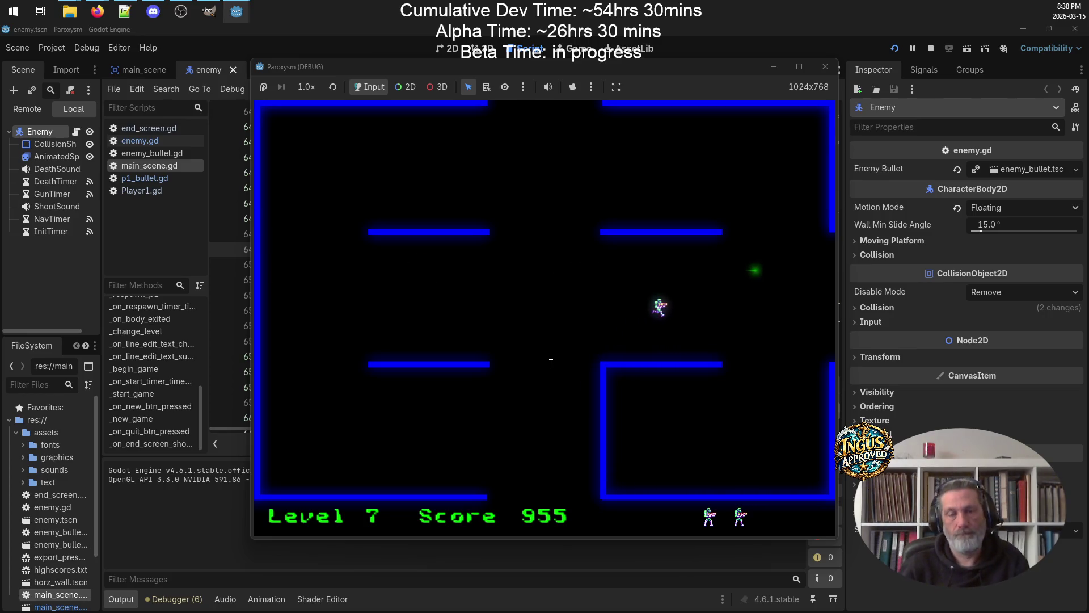
key("Right")
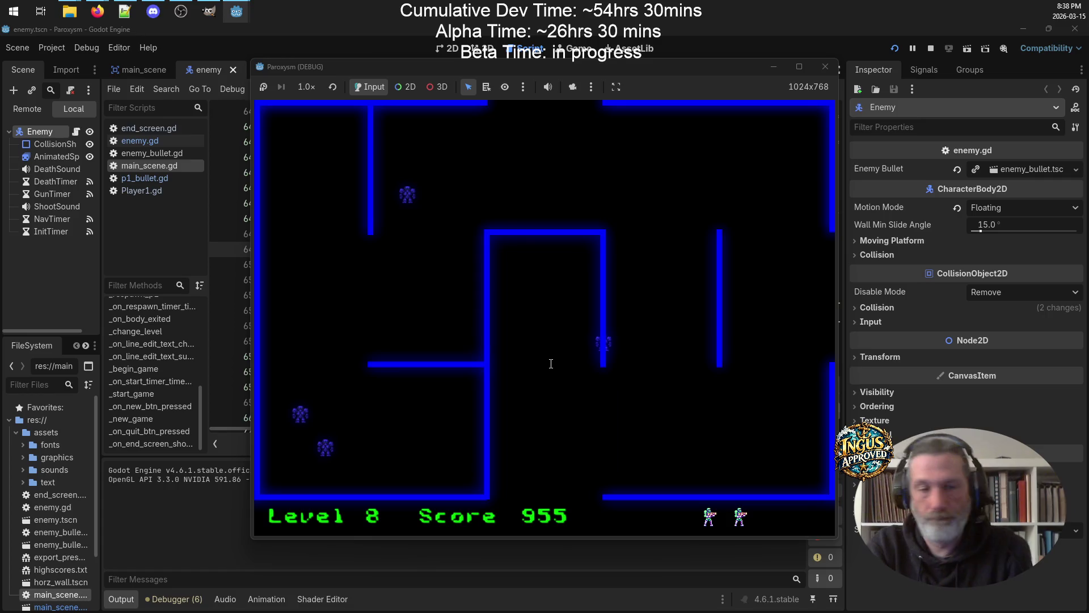
Sweep Level 8's maze, shooting enemies while moving up-right and along the lower corridor
key("Up")
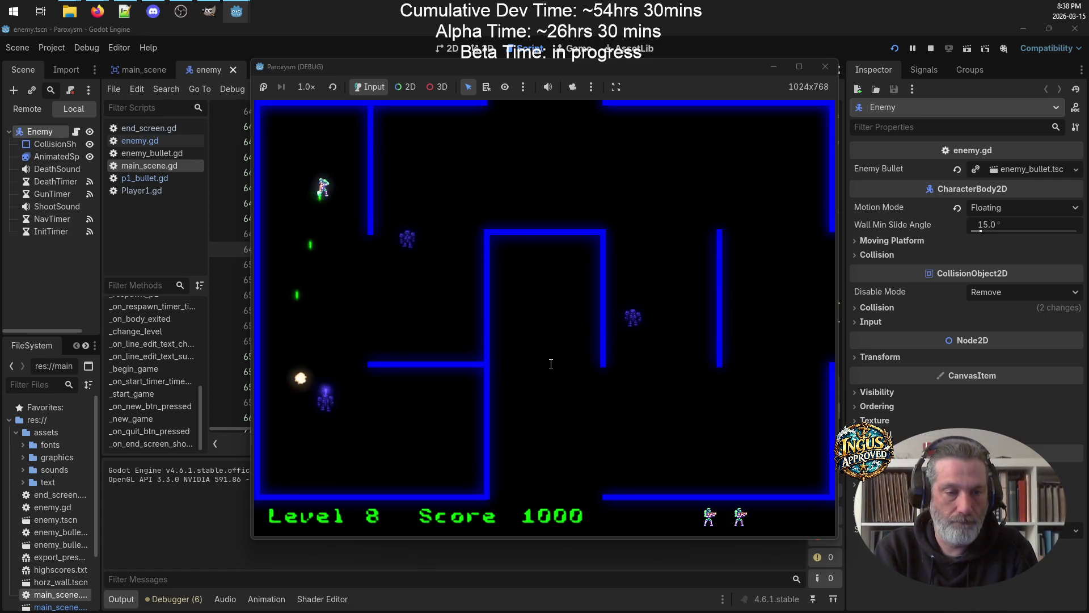
key("Down")
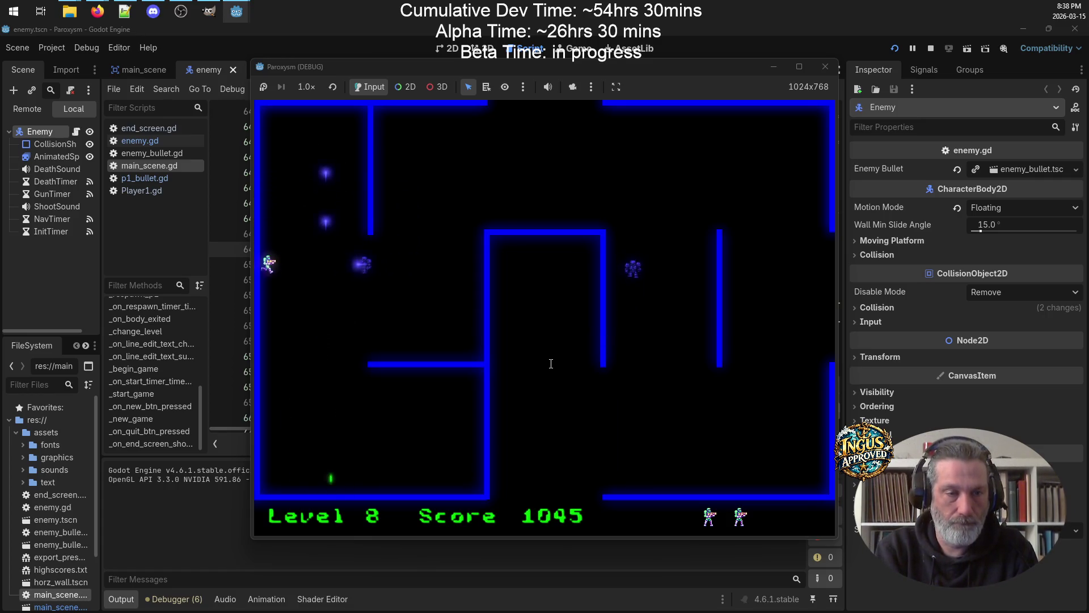
key("Up+Right")
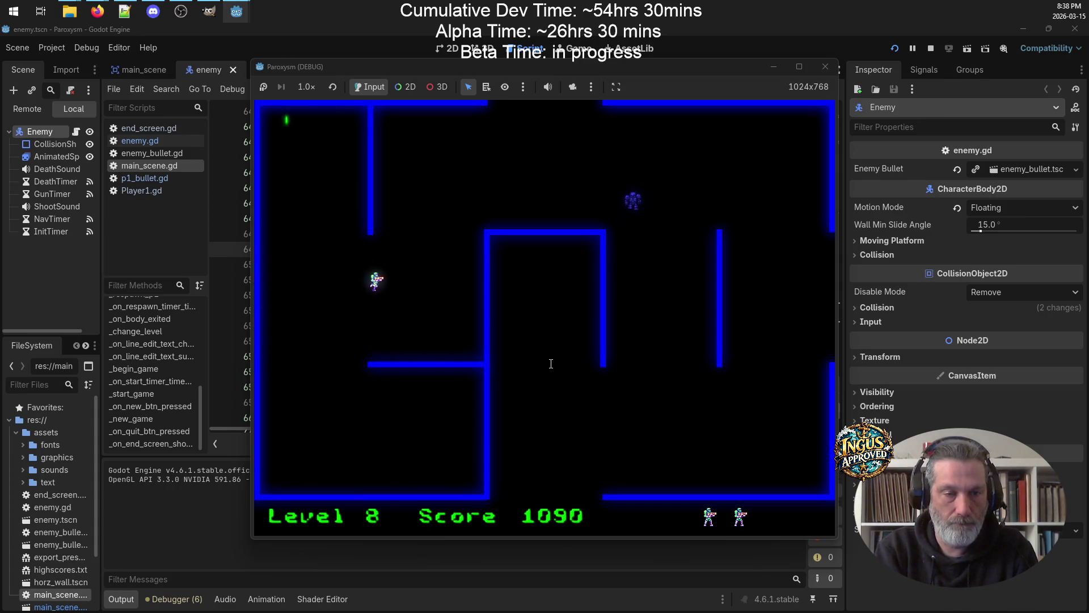
key("Up+Right")
key("Right")
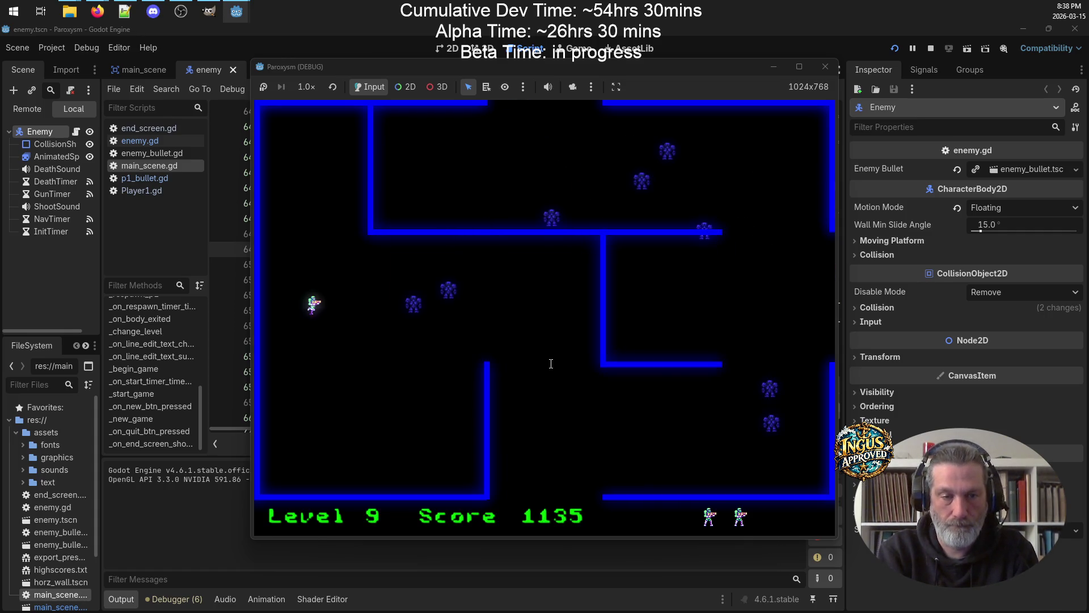
key("Down")
key("Down+Right")
key("Up")
key("Left")
key("Up")
key("Down")
key("Right")
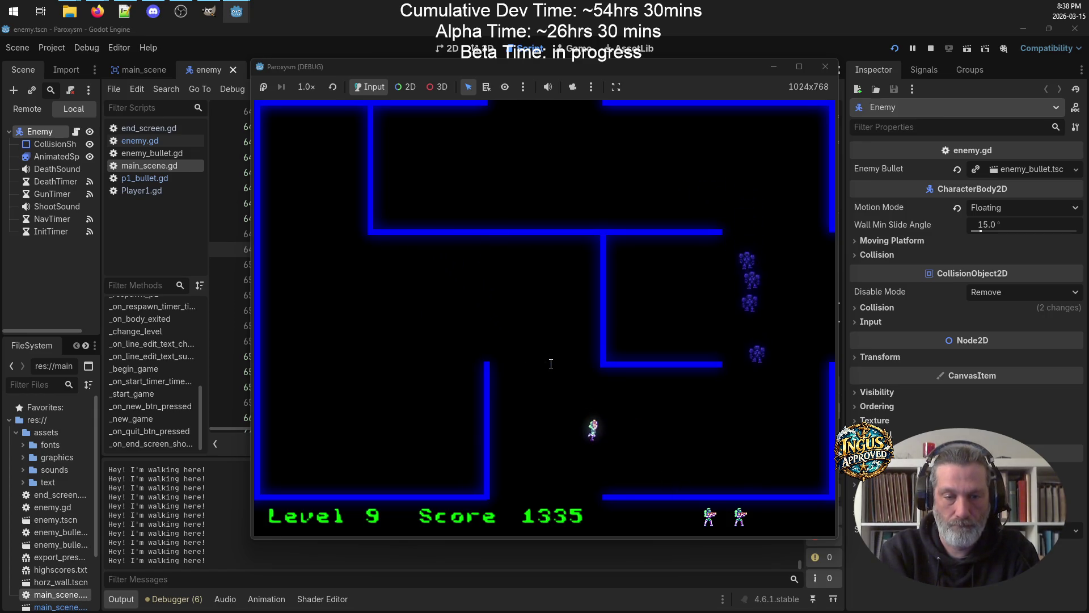
key("Right")
key("Right")
Keep clearing mazes until reaching Level 11 with a score of 2330
key("Up")
key("Up")
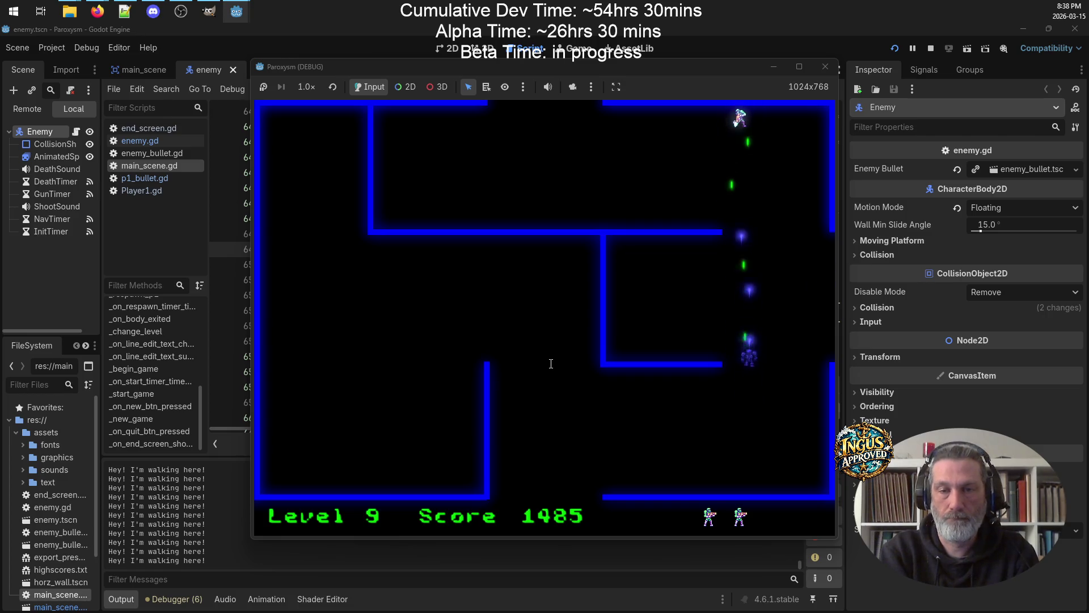
key("Right")
key("Down")
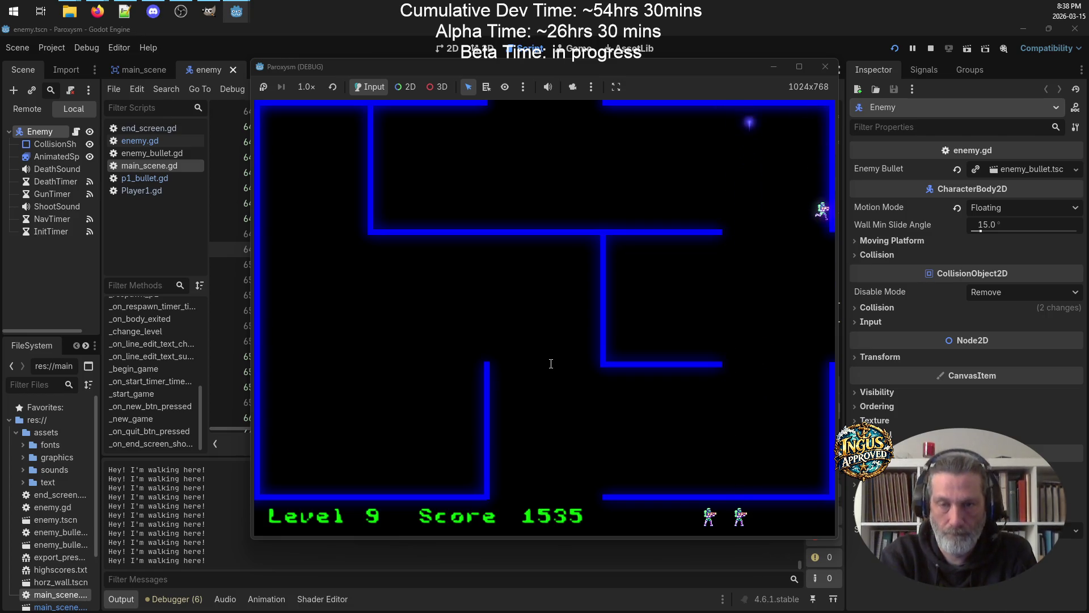
key("Down")
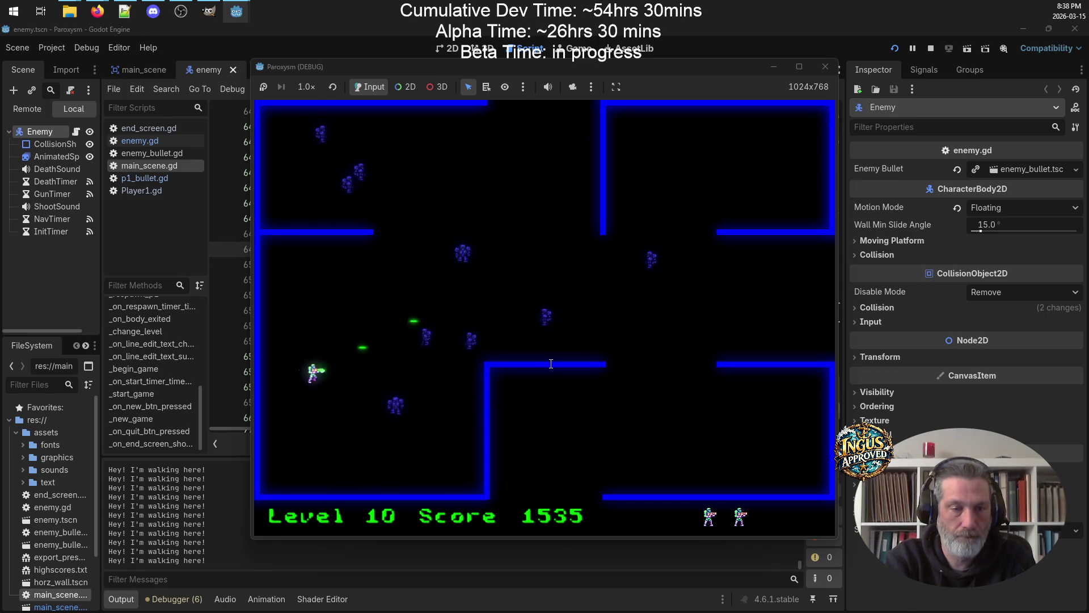
key("Right")
key("Right")
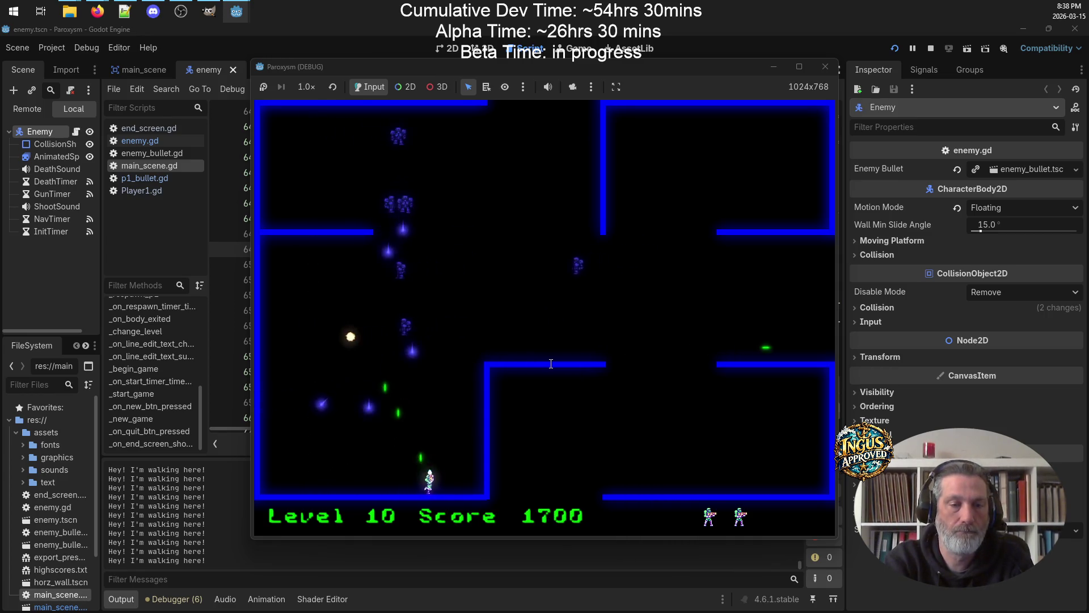
key("Up")
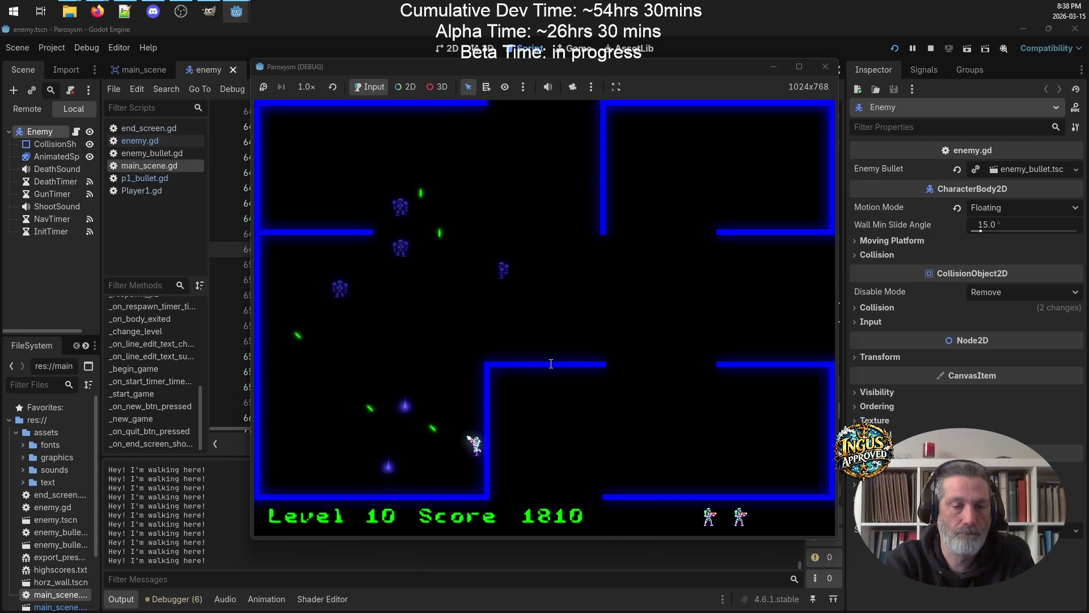
key("Left")
key("Up")
key("Right")
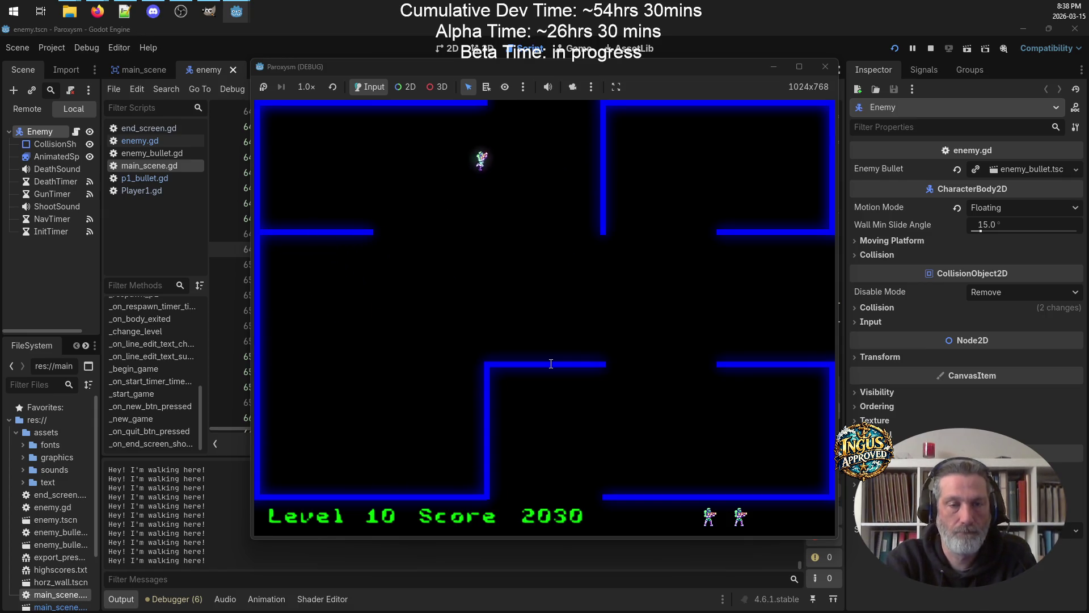
key("Up")
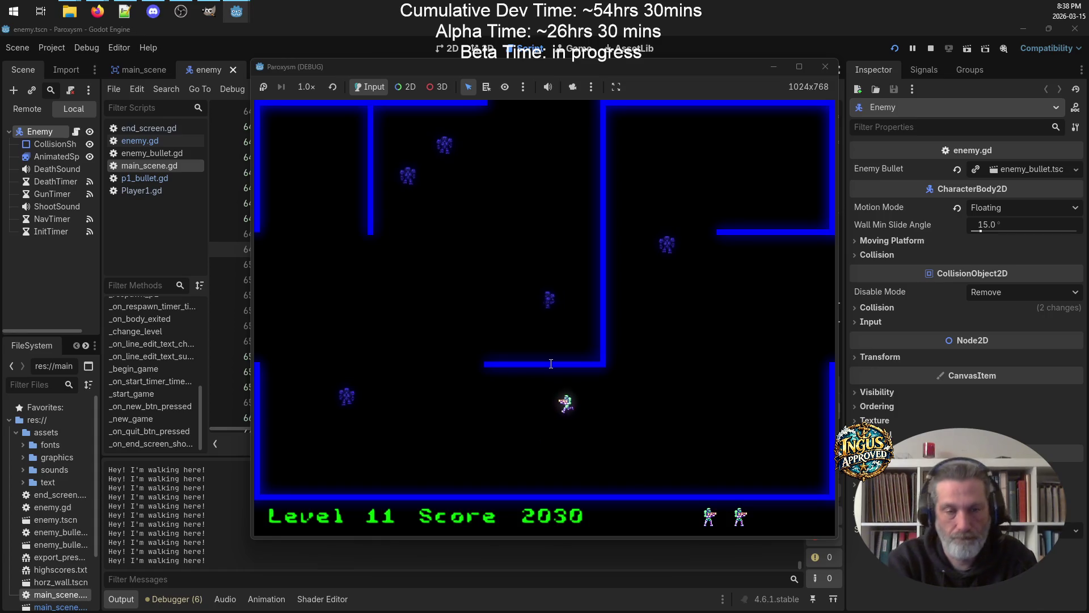
key("Left")
key("Down")
key("Right")
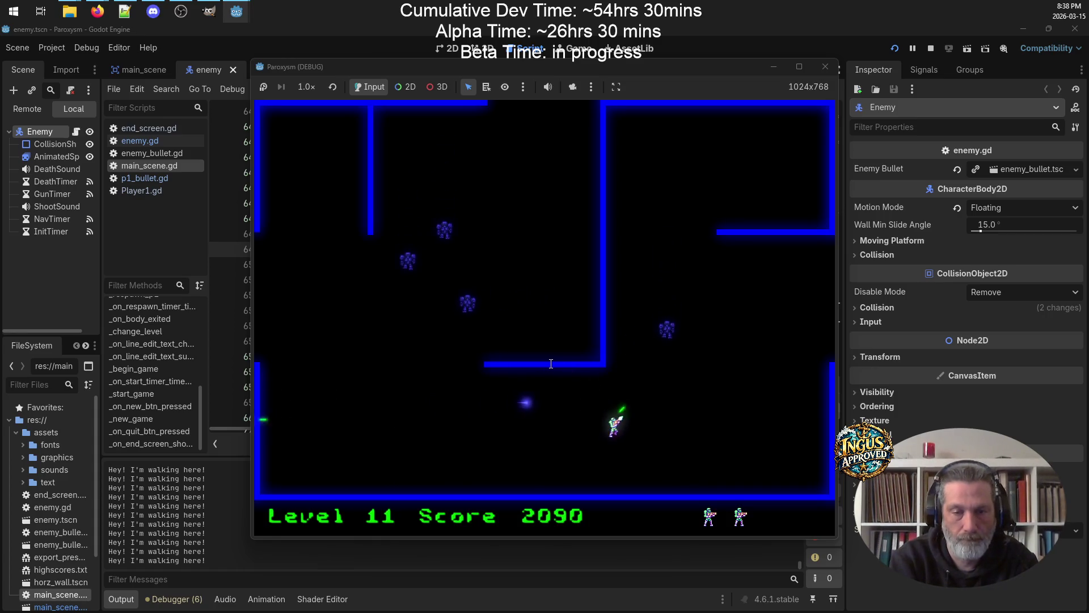
key("Left")
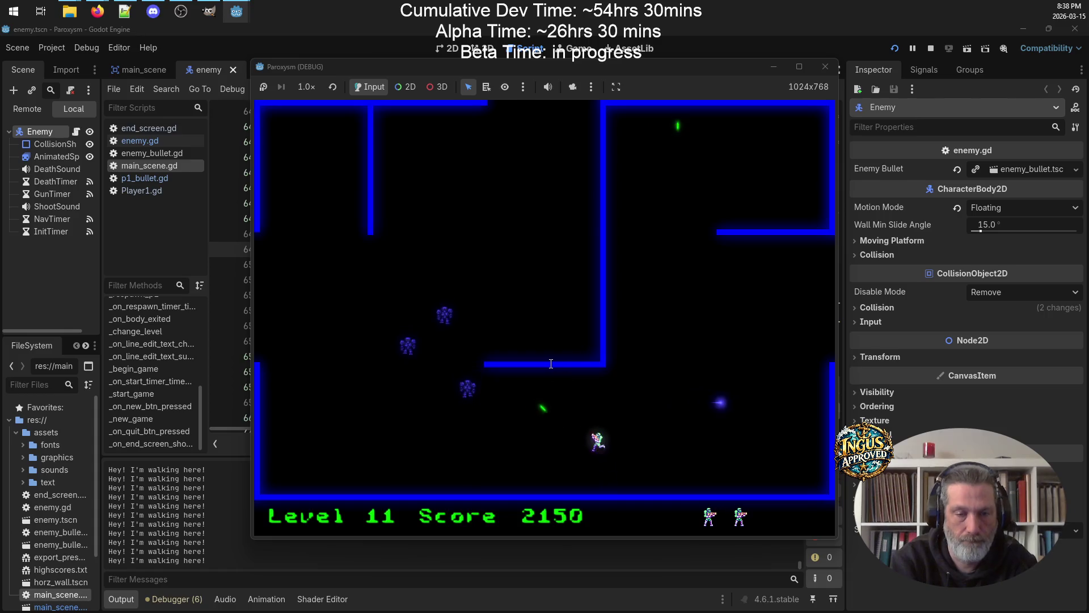
key("Left")
key("Up")
key("Right")
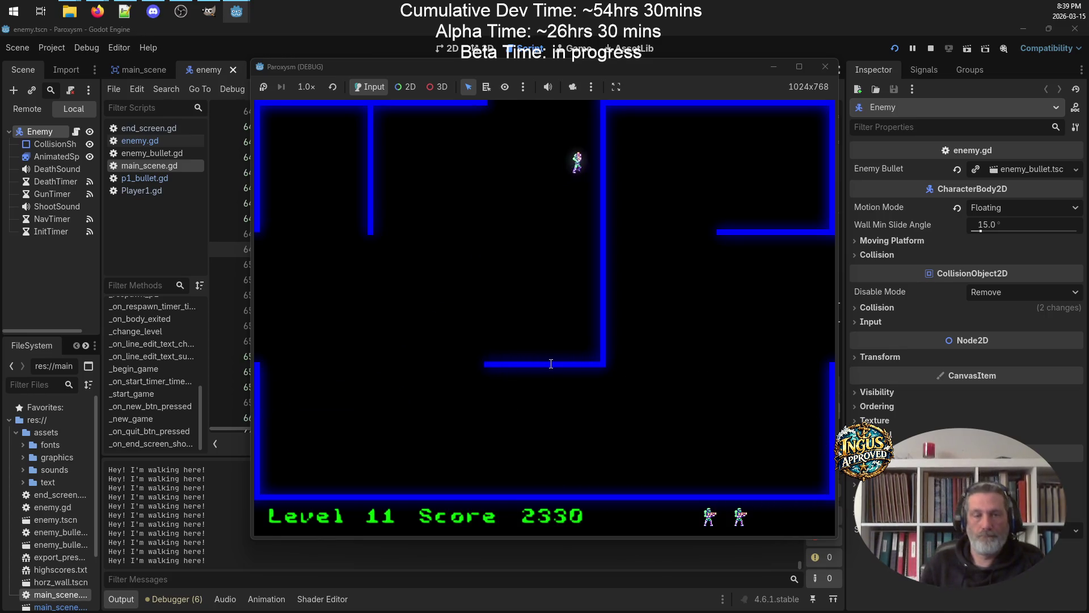
Circle the maze while firing to destroy the level 14 enemies
key("Left")
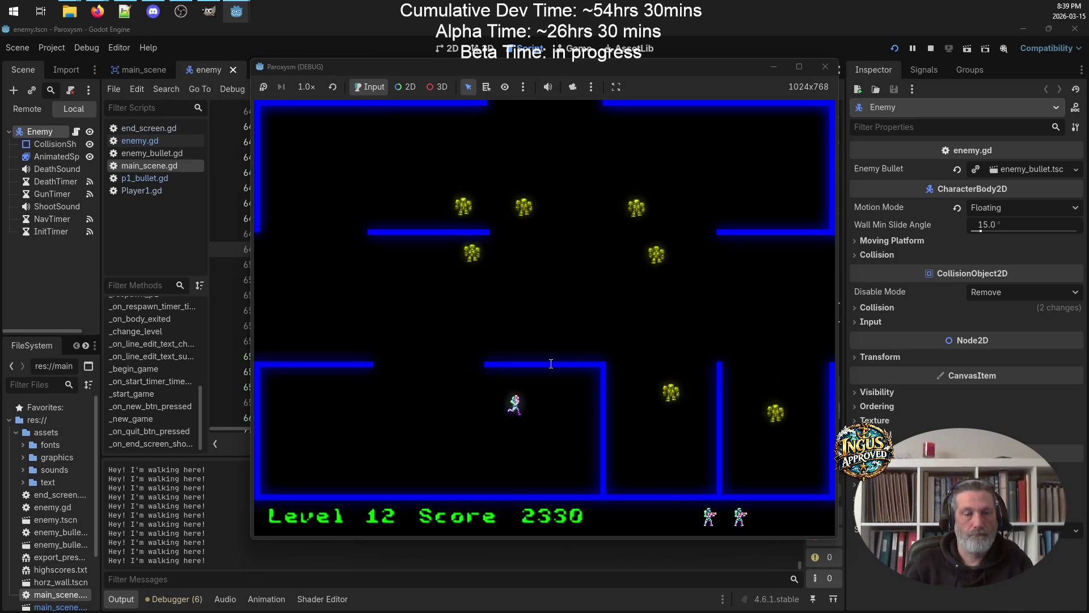
key("Up")
key("Down")
key("Right")
key("Up")
key("Up")
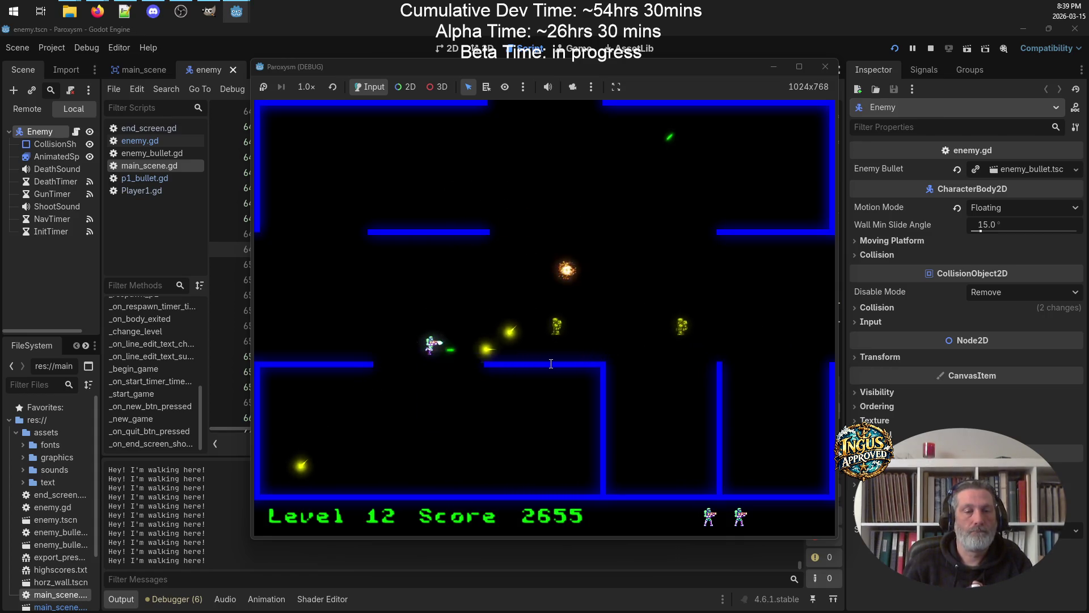
key("Right")
key("Right")
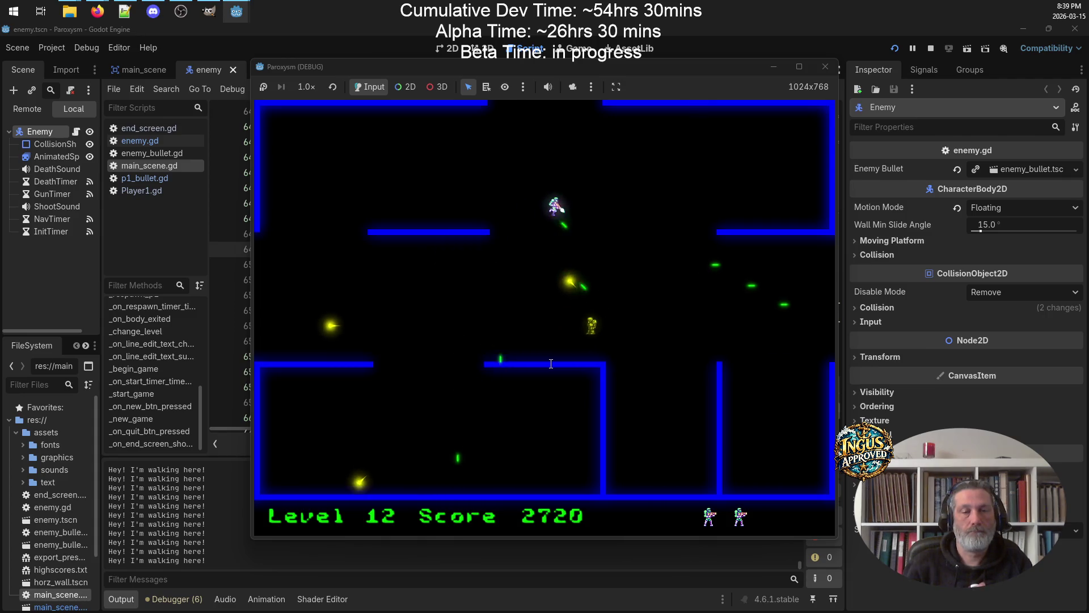
key("Down")
key("Right")
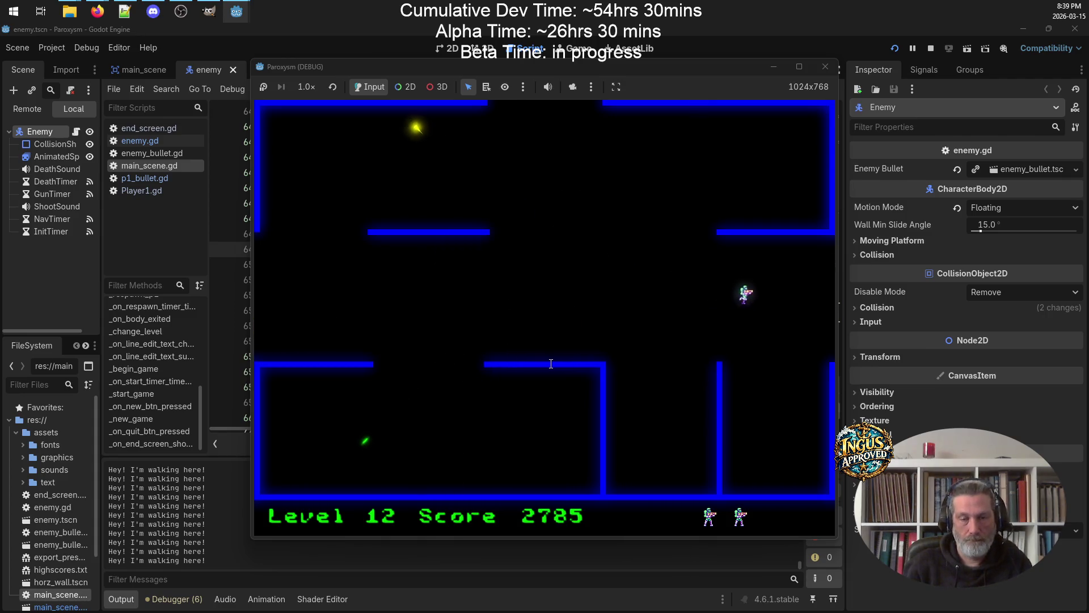
key("Up")
key("Down")
key("Up")
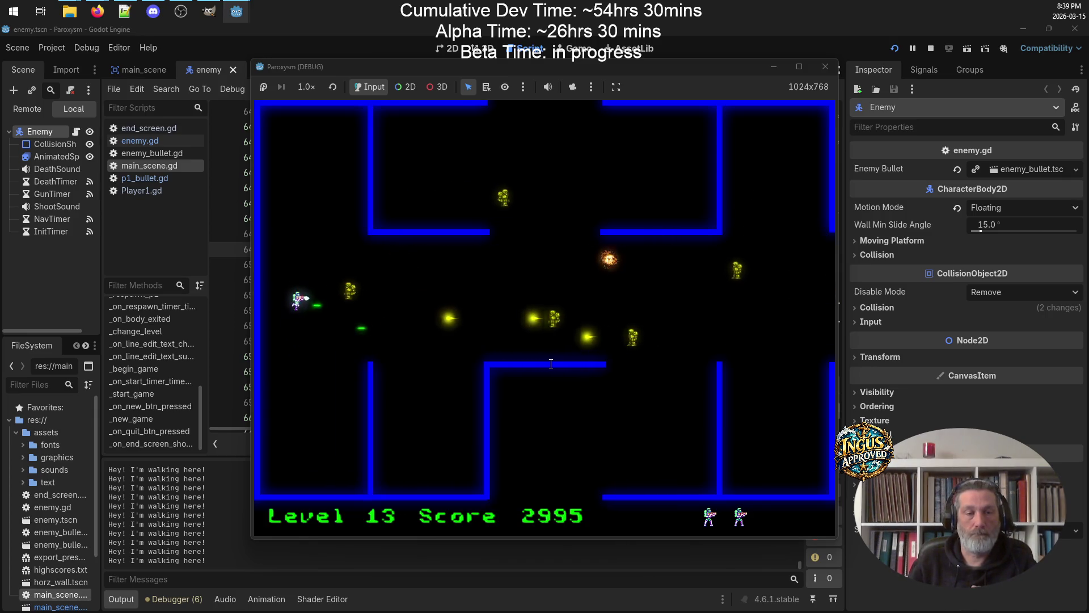
key("Down")
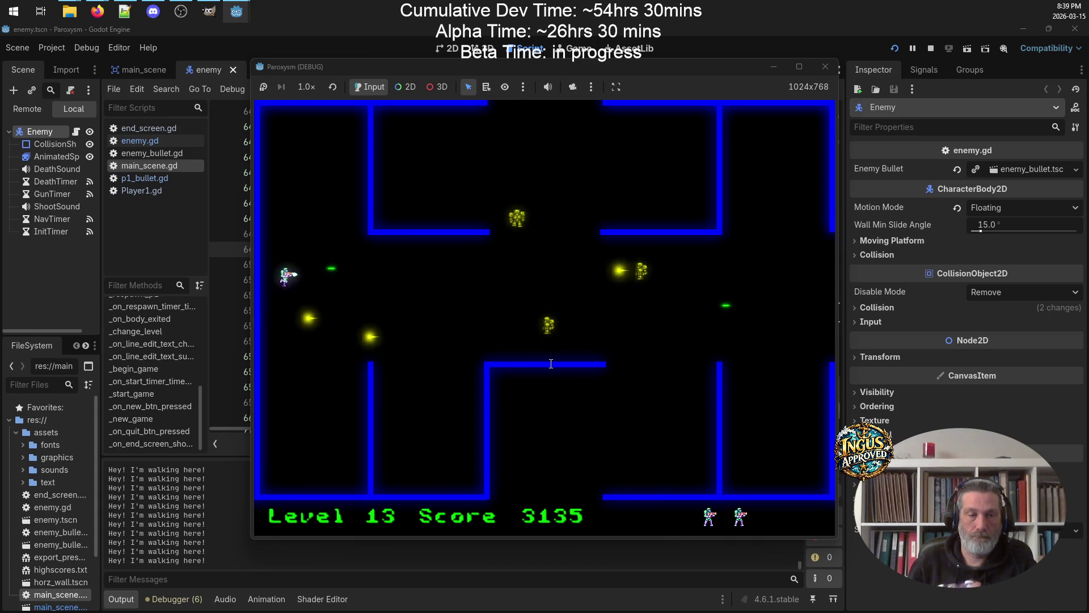
key("Down")
key("Up")
key("Right")
key("Down")
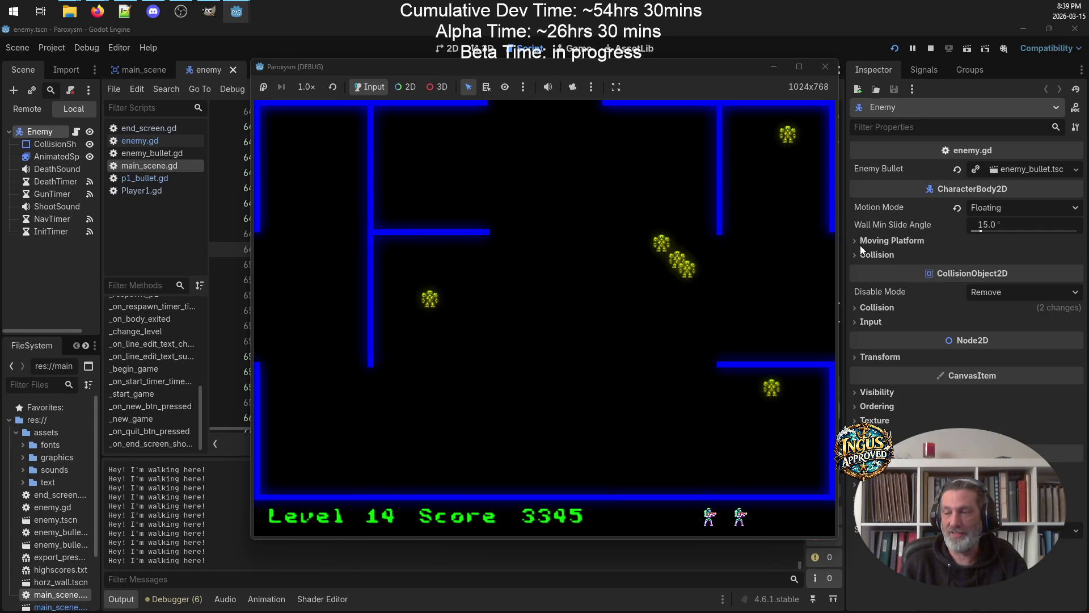
Finish off the remaining enemies after respawning and leave through the top exit to level 15
key("space")
key("Left")
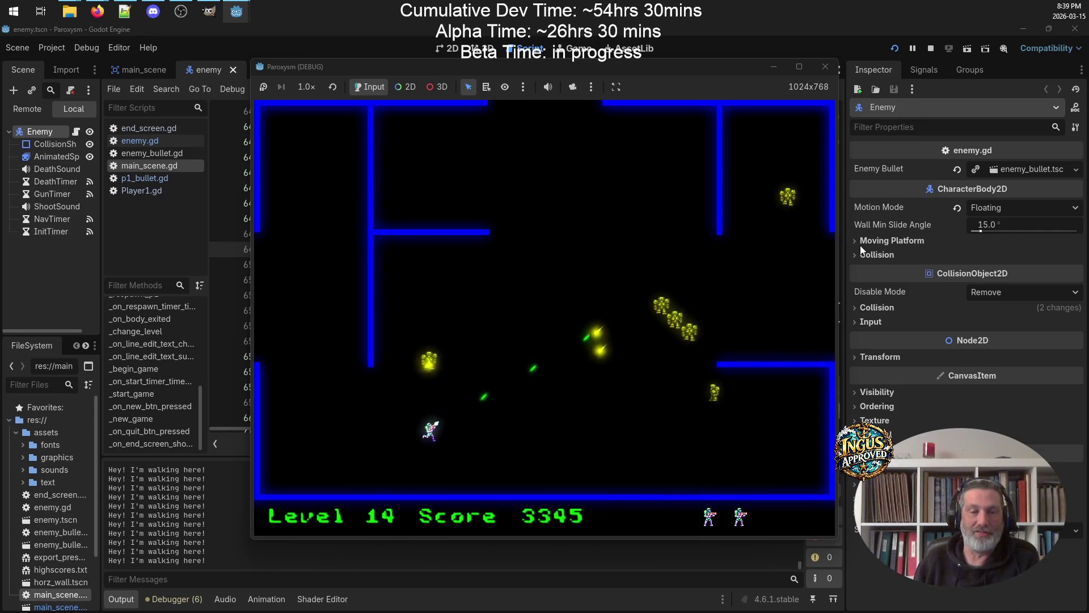
key("Down")
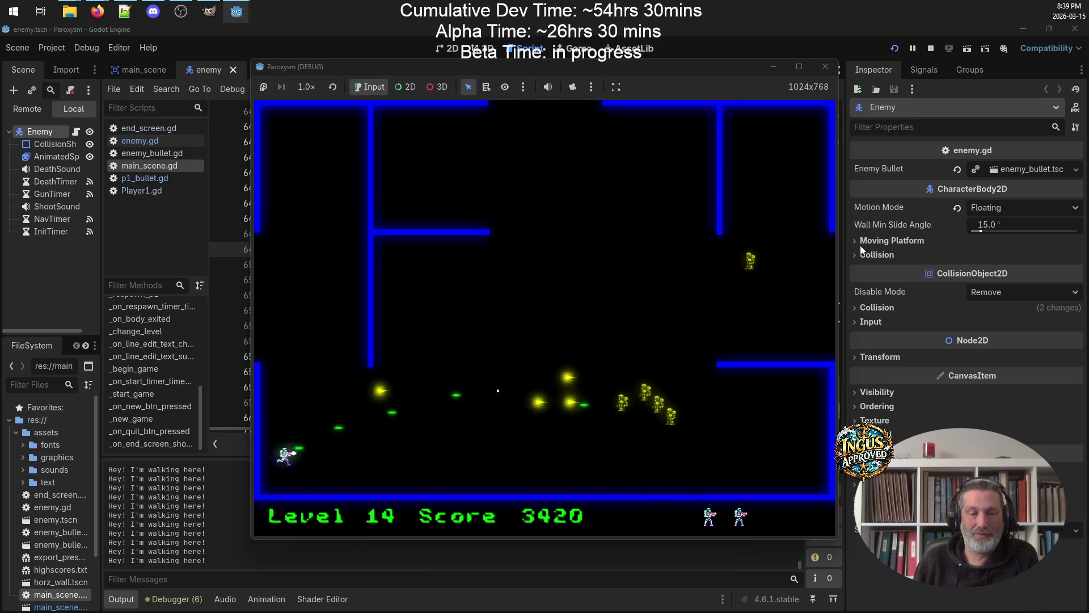
key("Up")
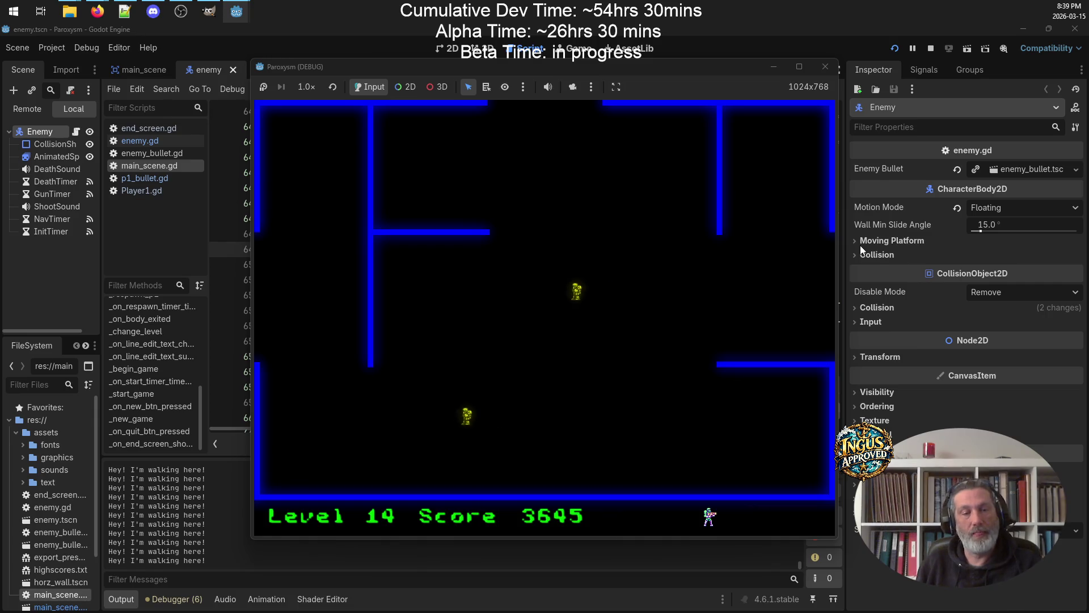
key("Right")
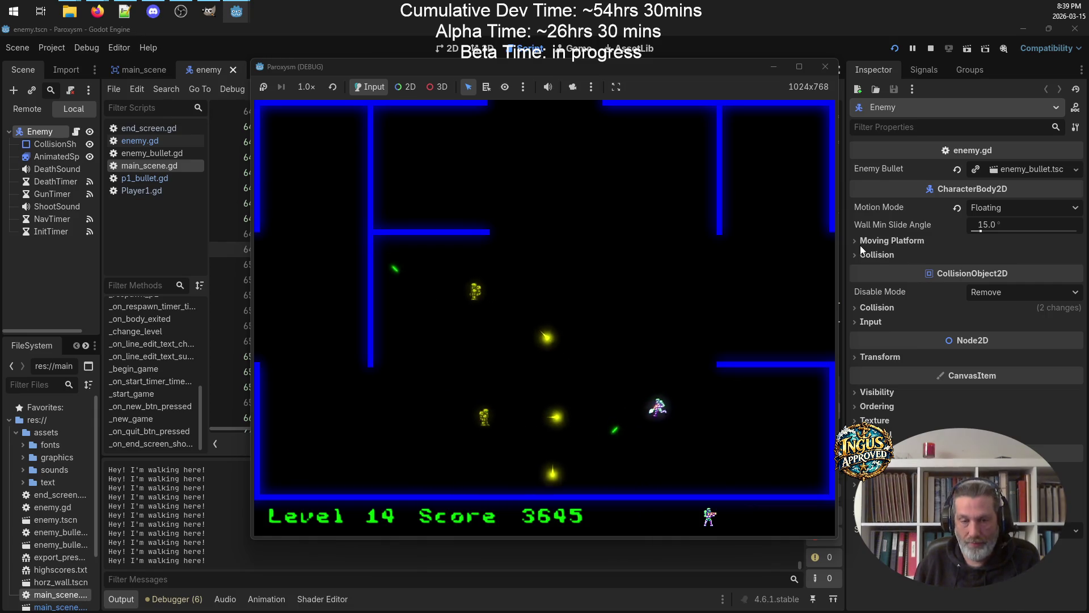
key("Right")
key("Down")
key("Left")
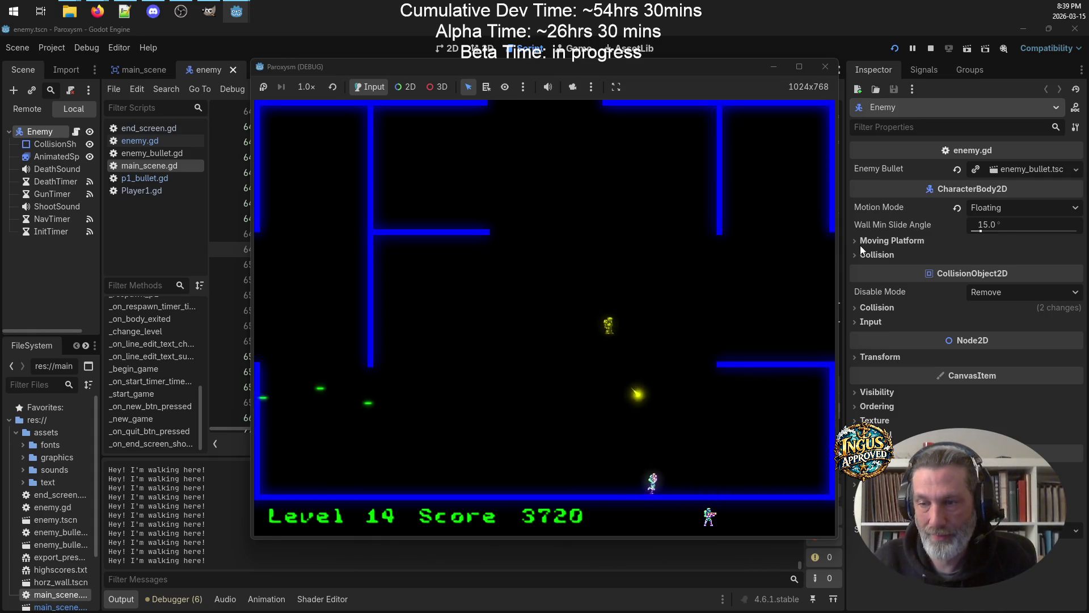
key("Up")
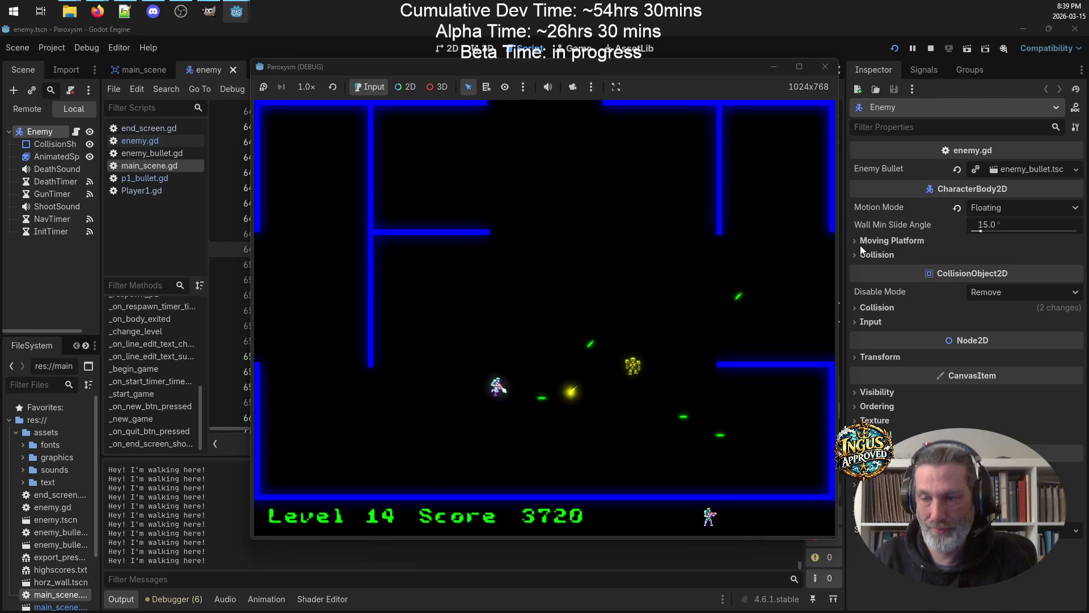
key("Up")
key("Right")
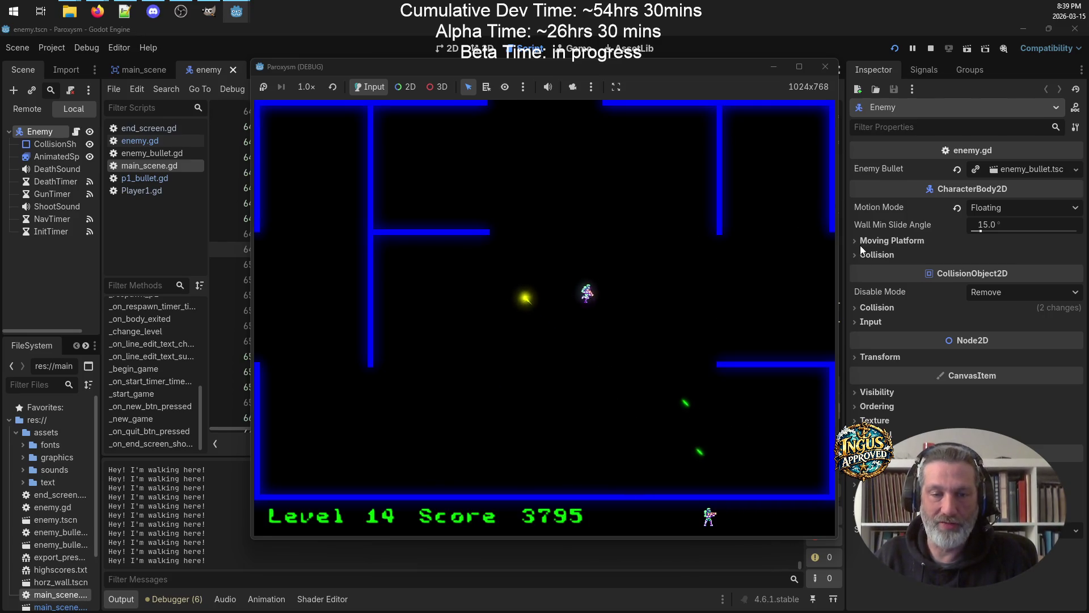
key("Left")
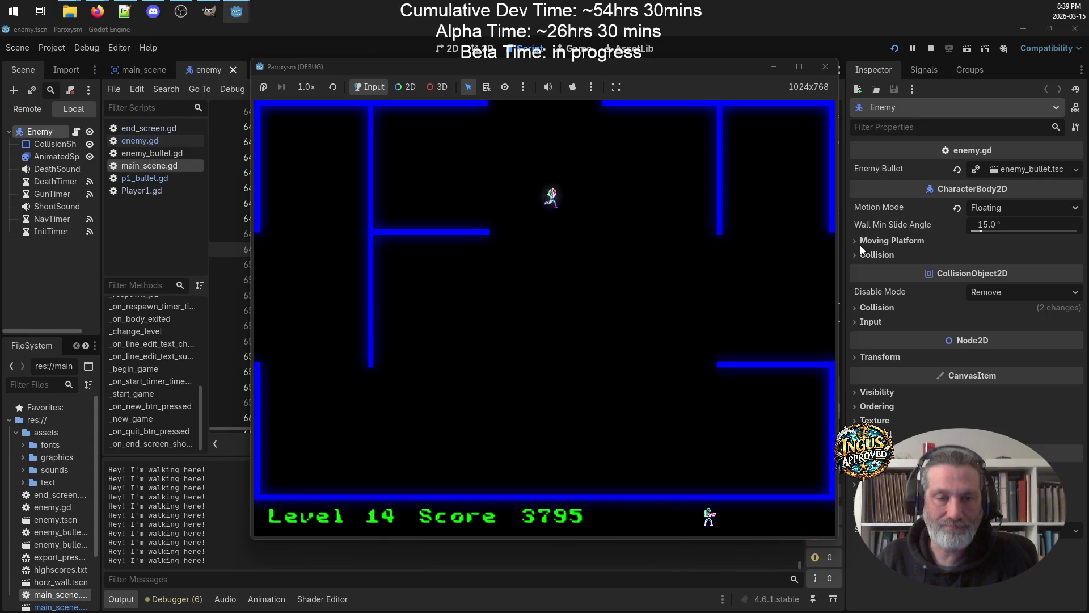
key("Up")
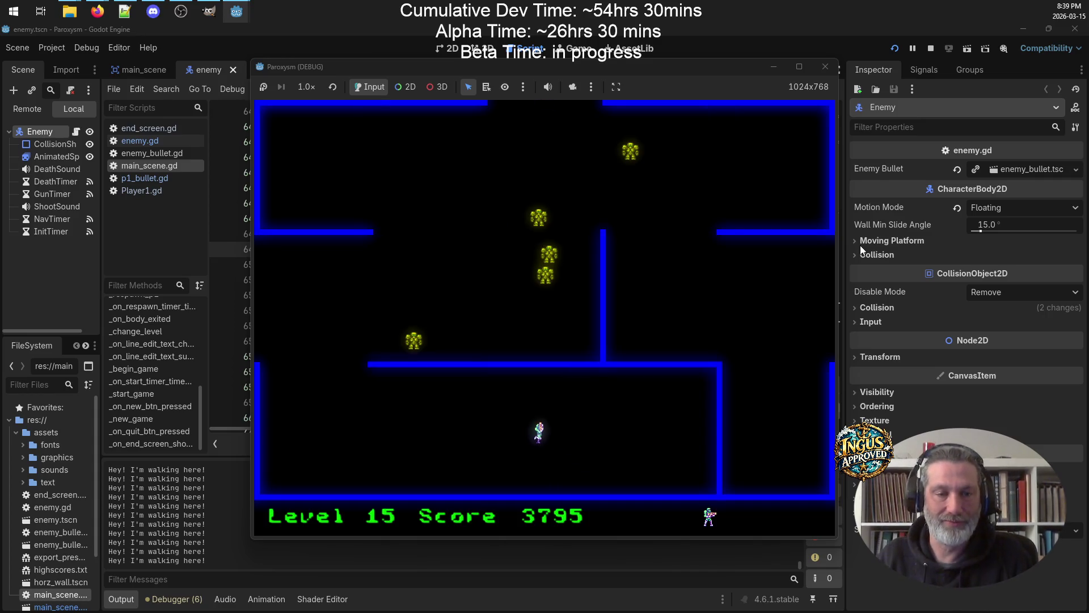
Play level 15 until the last life is lost, ending at 3795 points
key("Left")
key("Up")
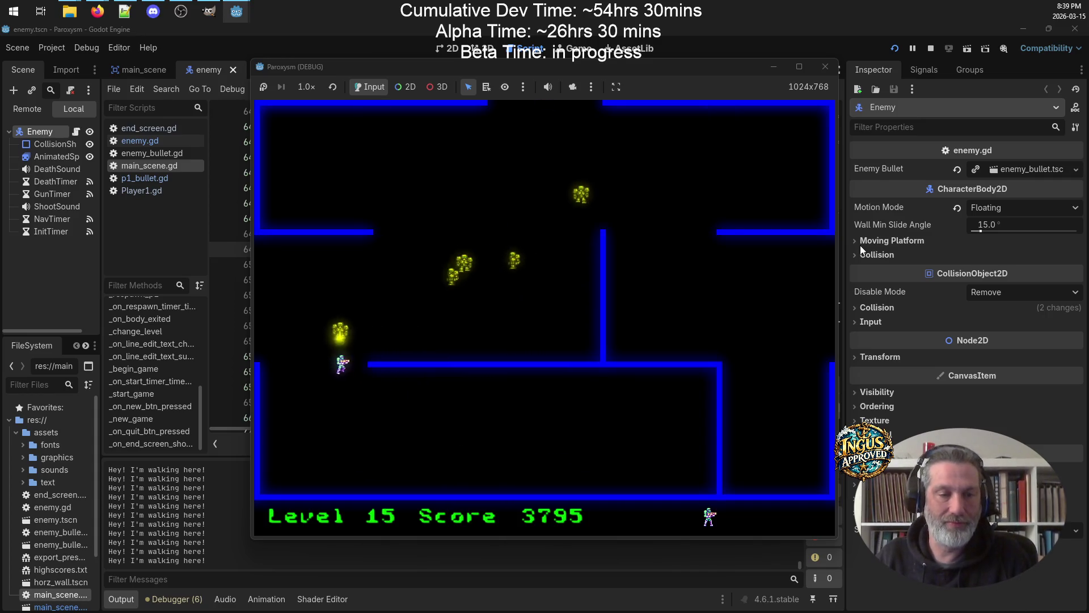
key("Left")
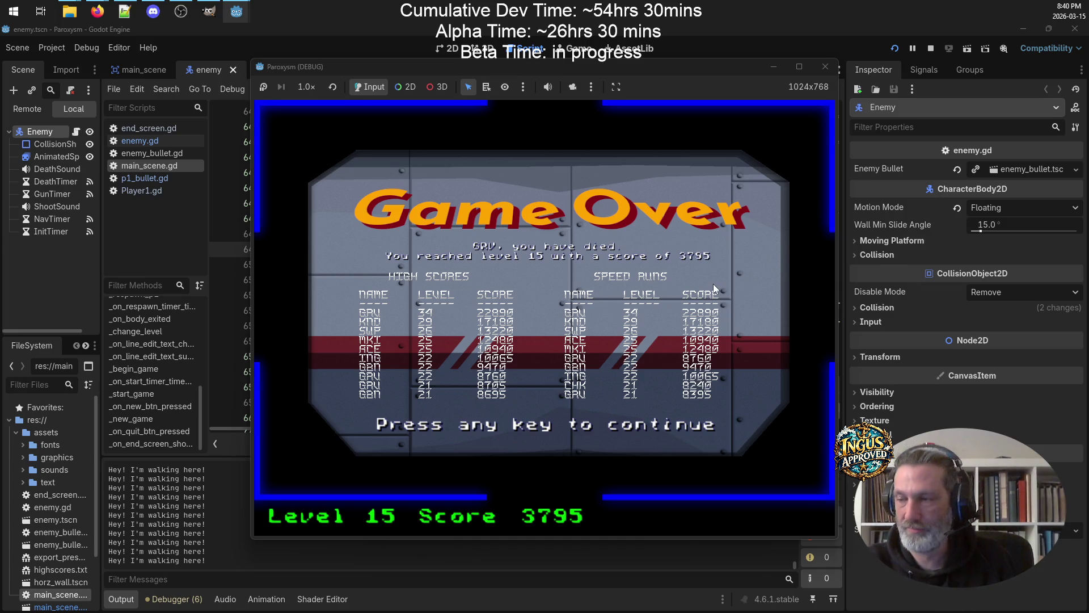
Dismiss the Game Over screen and choose New Game on the Credits screen
left_click(624, 414)
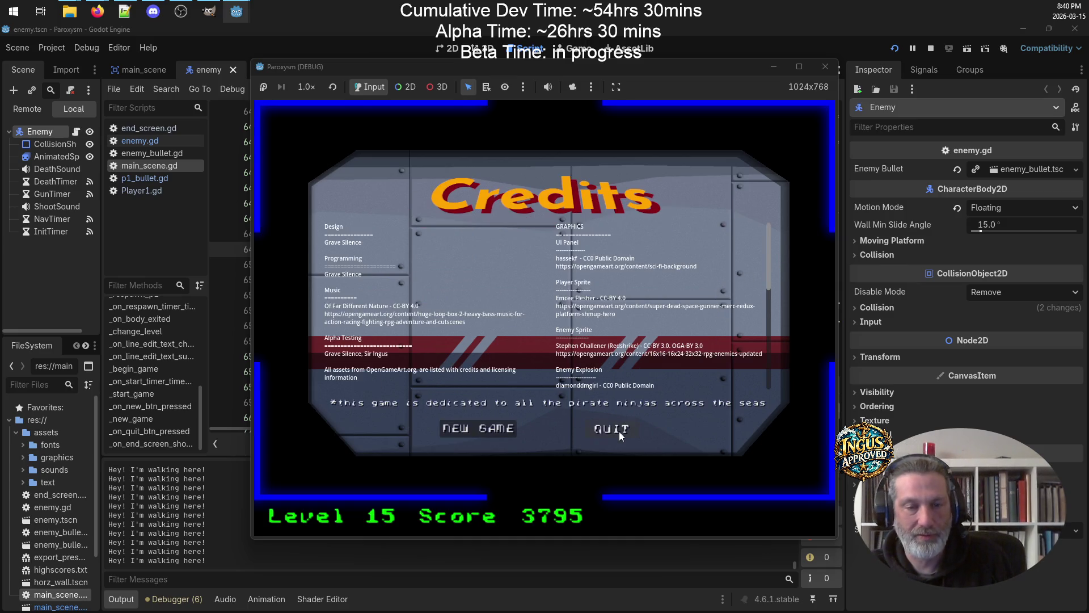
left_click(465, 431)
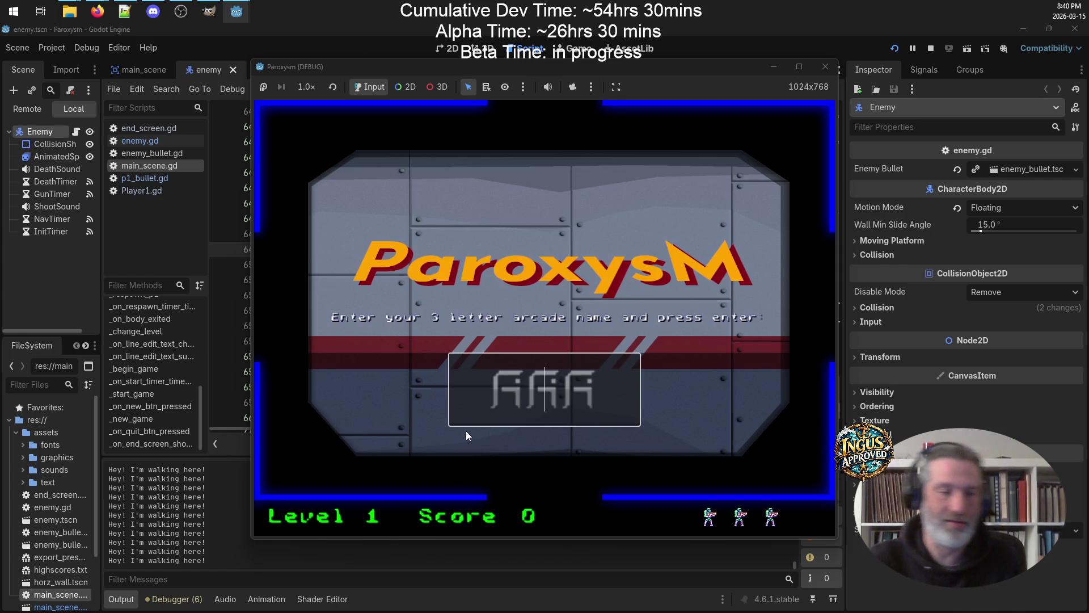
Enter the arcade name 'ING' and start a new round at level 1
type("ING")
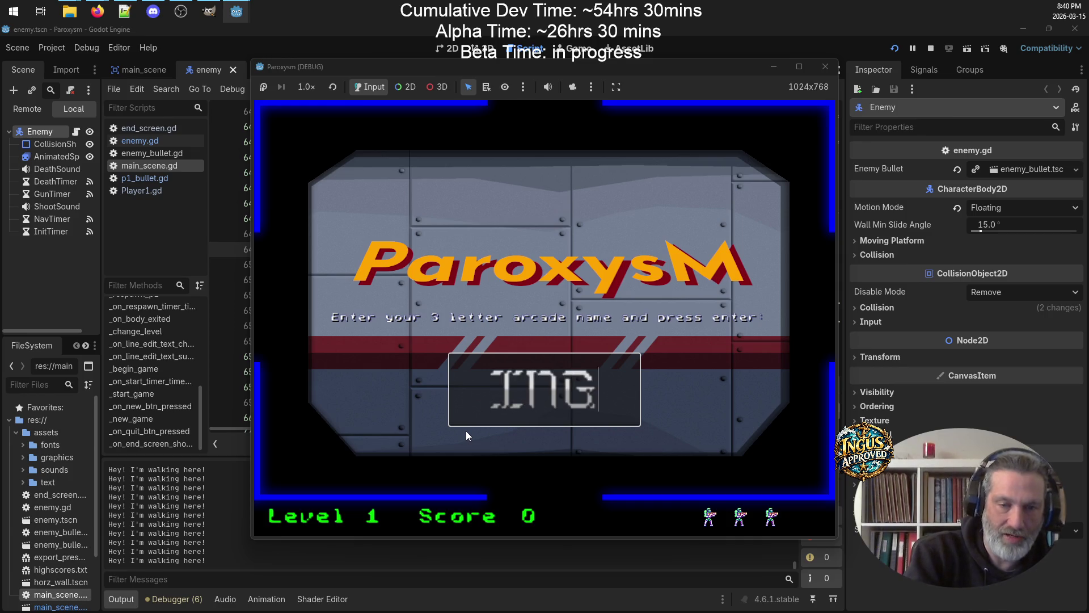
key("Return")
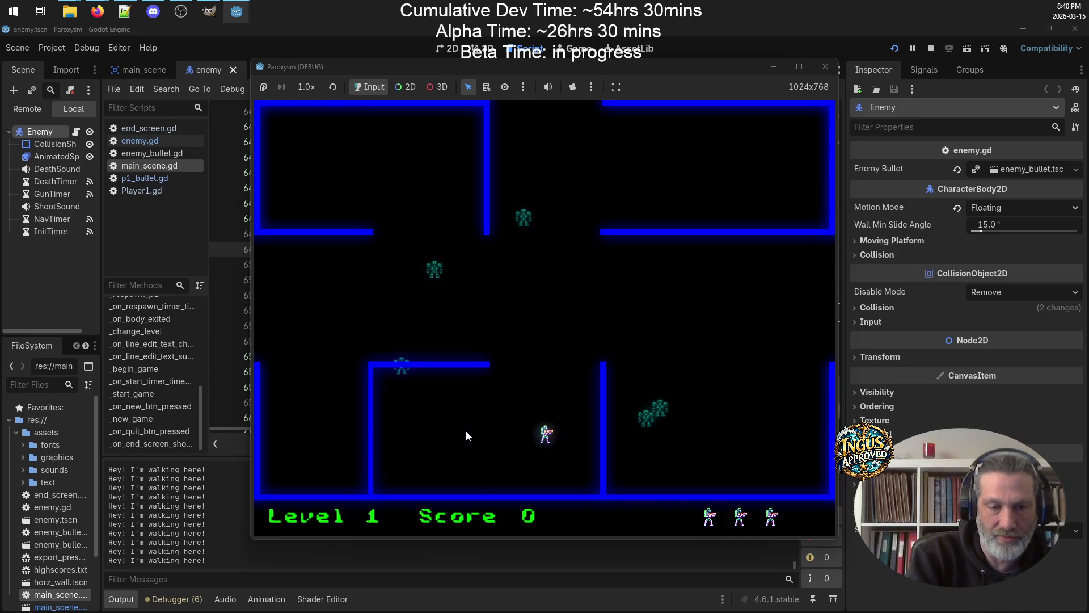
key("Left")
key("Right")
key("Down")
Shoot all level 1 enemies for a score of 50, then close the debug game window
key("Up")
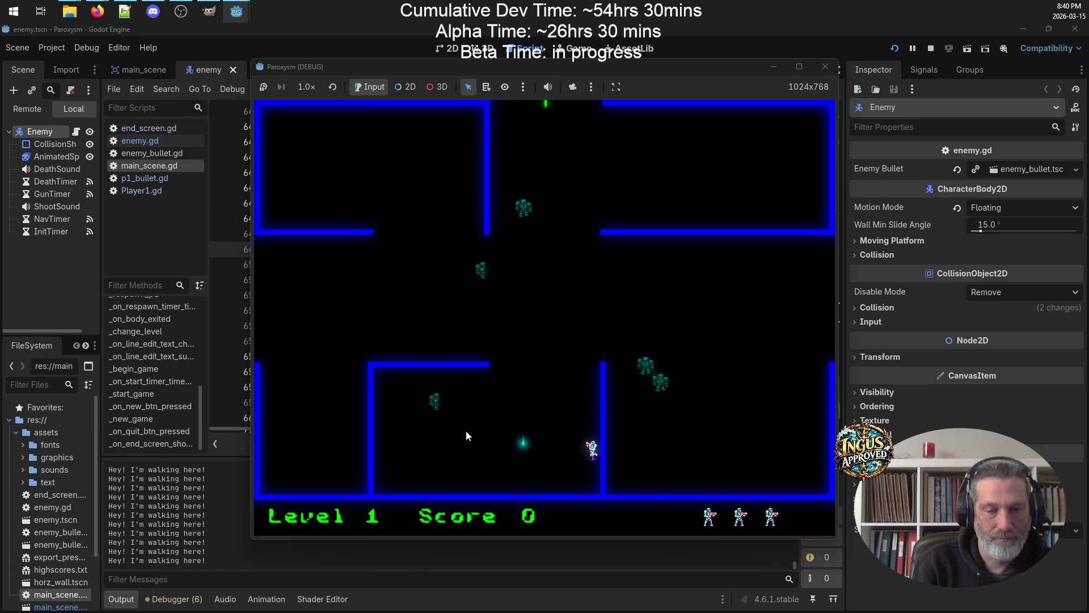
key("space")
key("Down")
key("Left")
key("Up")
key("space")
key("Right")
key("Left")
key("Up")
key("Right")
key("Left")
key("Down")
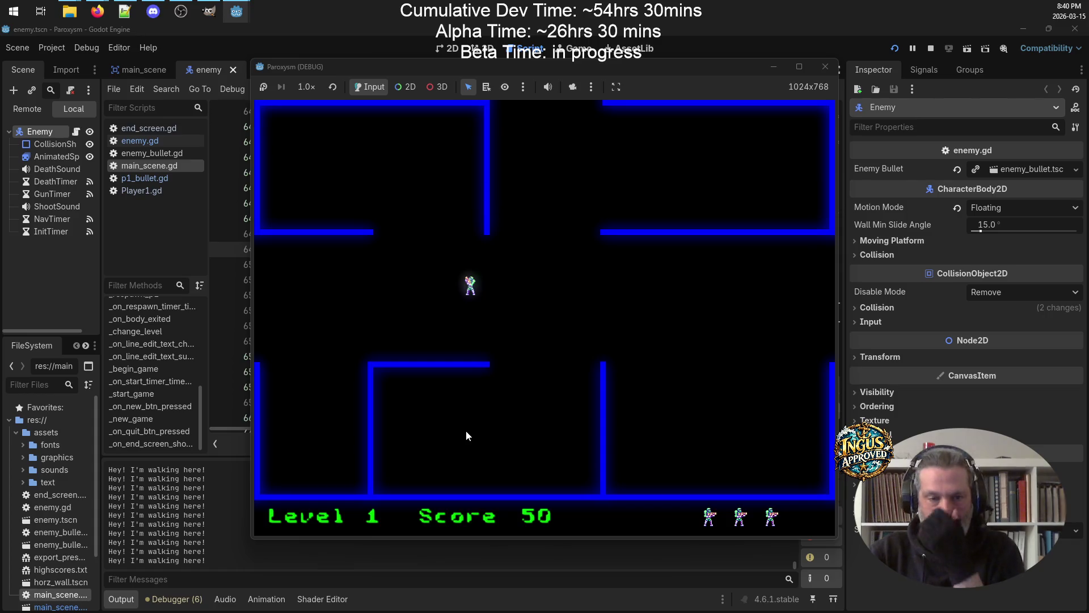
left_click(826, 67)
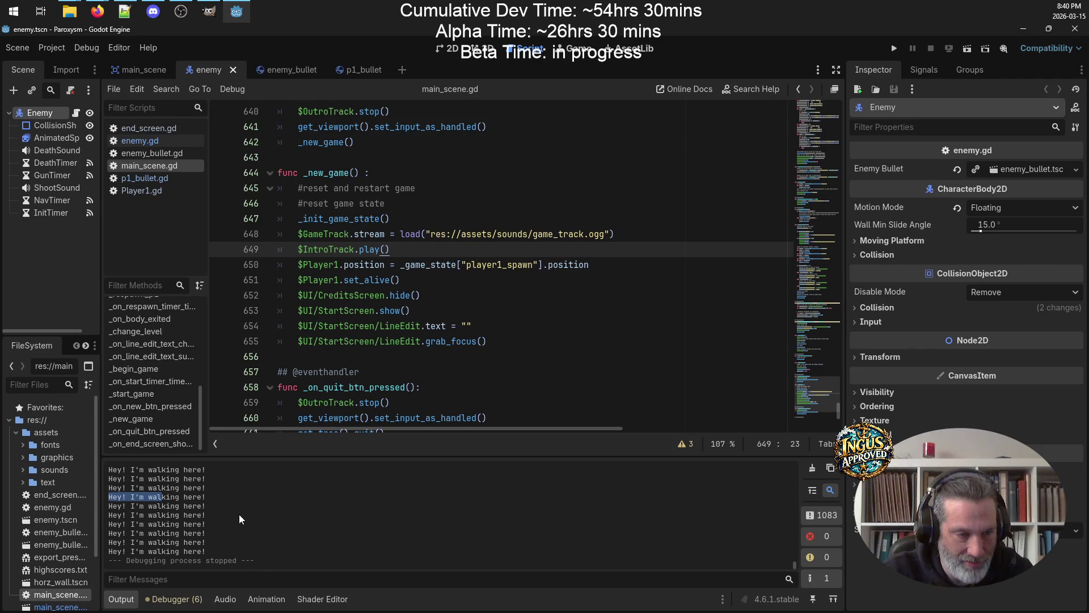
Select the repeated walking messages in the Output log and open enemy.gd
left_click_drag(238, 517, 125, 484)
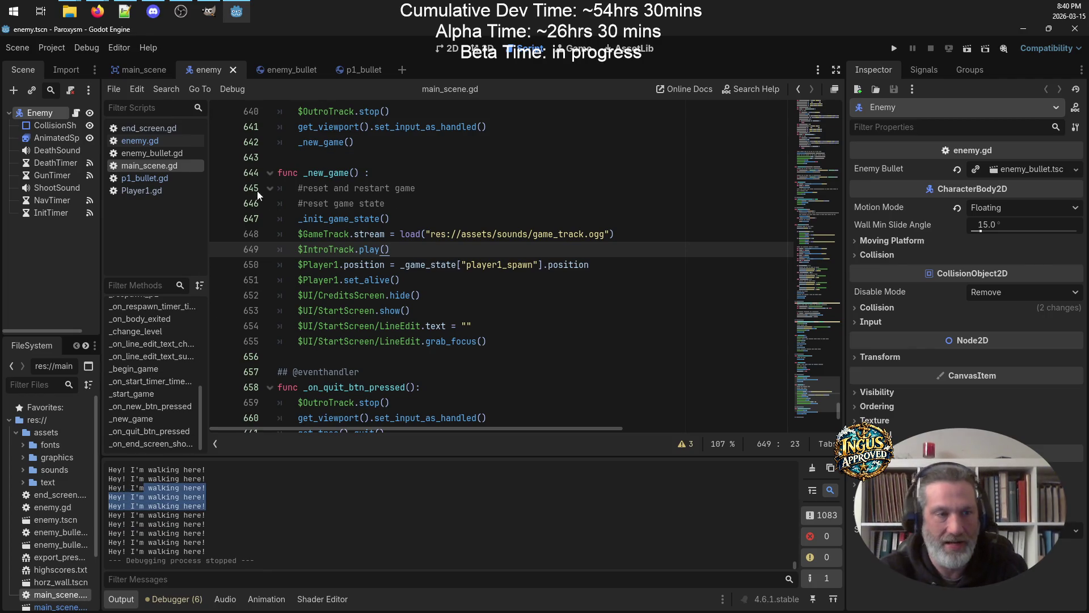
scroll(536, 238, "down", 4)
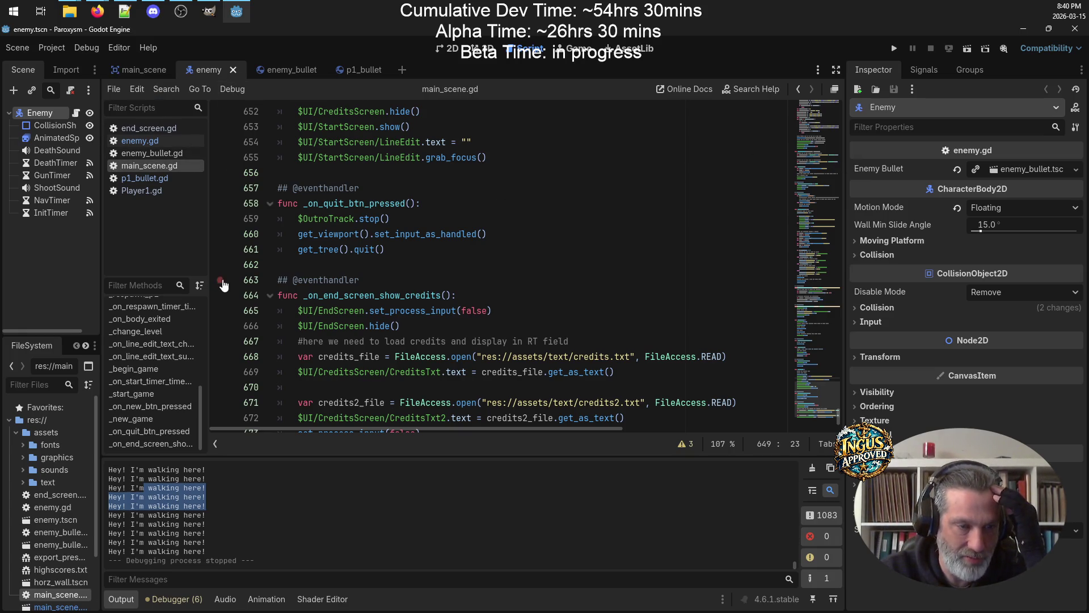
left_click(145, 140)
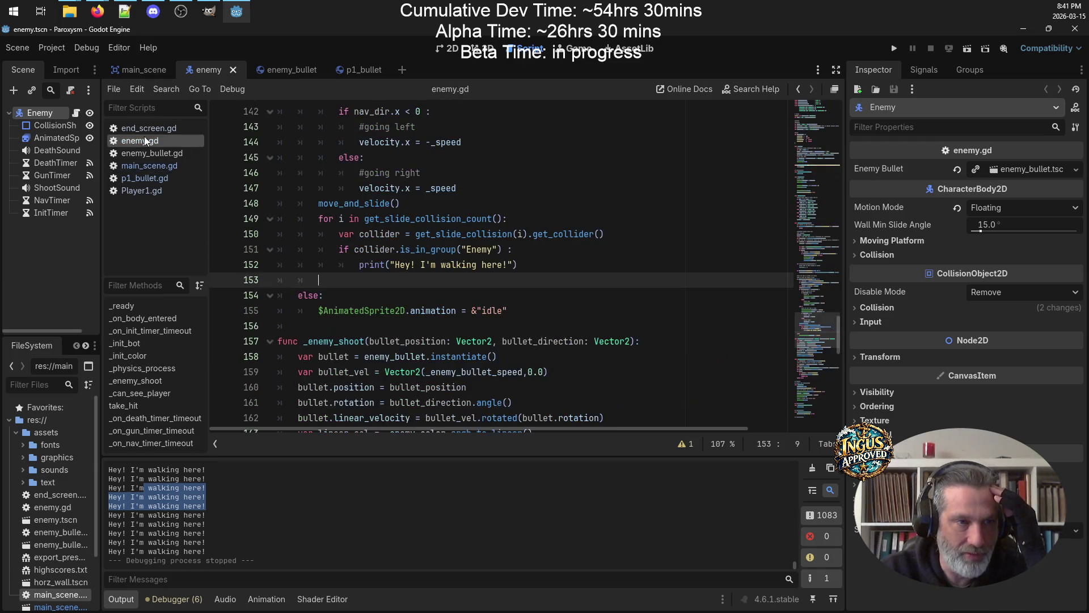
scroll(413, 210, "down", 5)
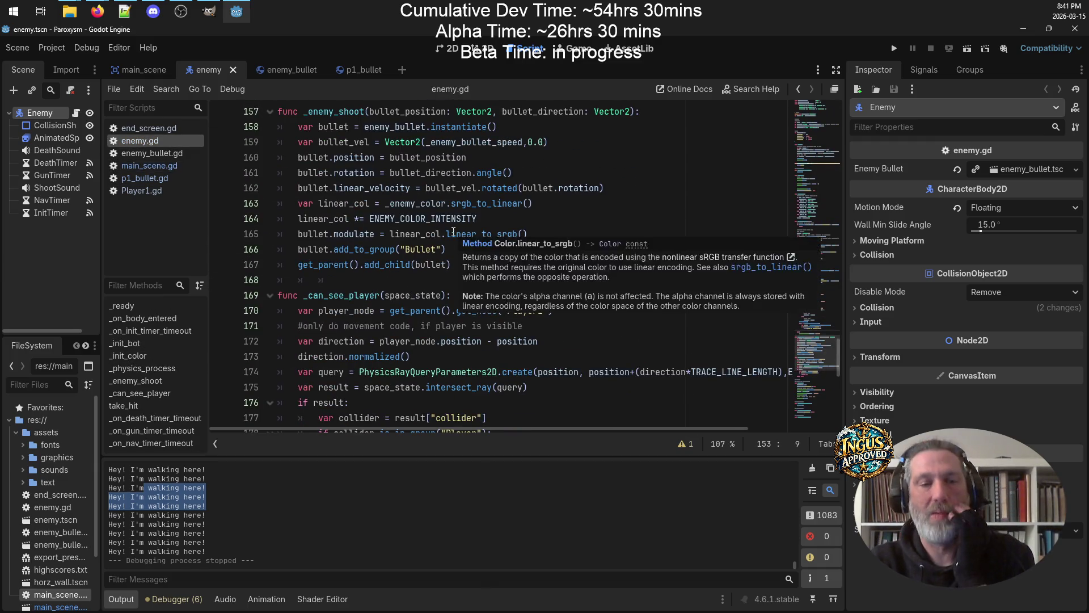
scroll(465, 244, "up", 19)
Review enemy.gd's enemy colours and _physics_process, then bring up the Enemy node's actions
scroll(485, 255, "up", 5)
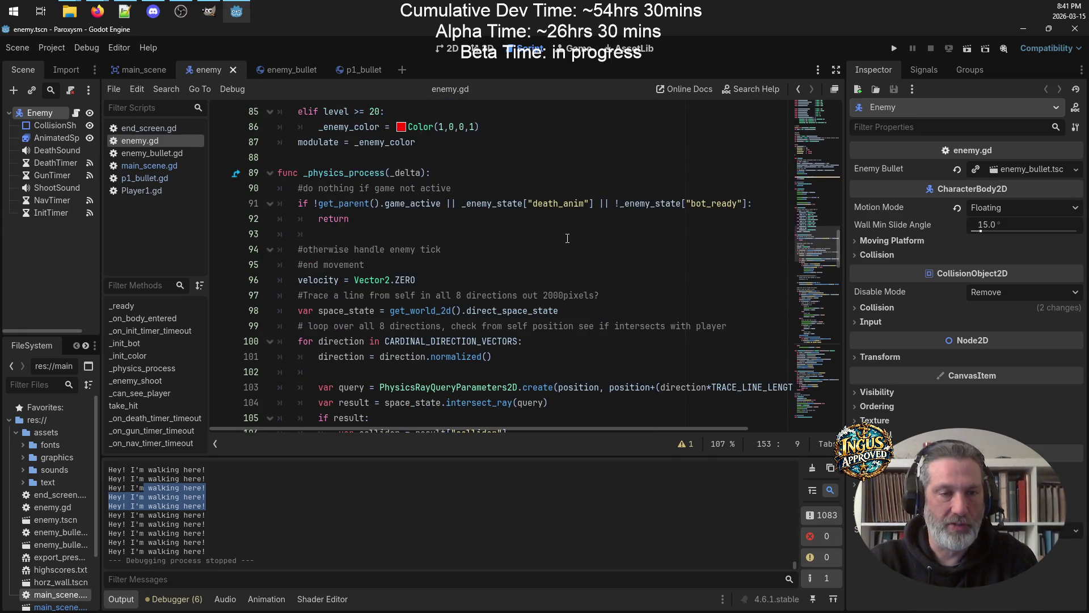
scroll(568, 238, "down", 4)
scroll(567, 239, "up", 6)
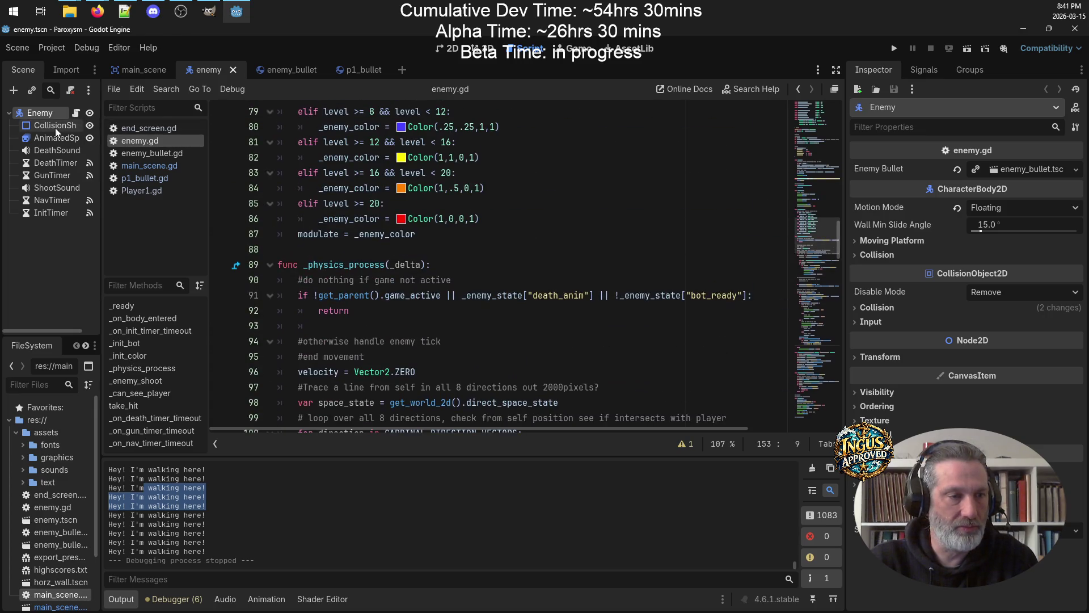
right_click(44, 118)
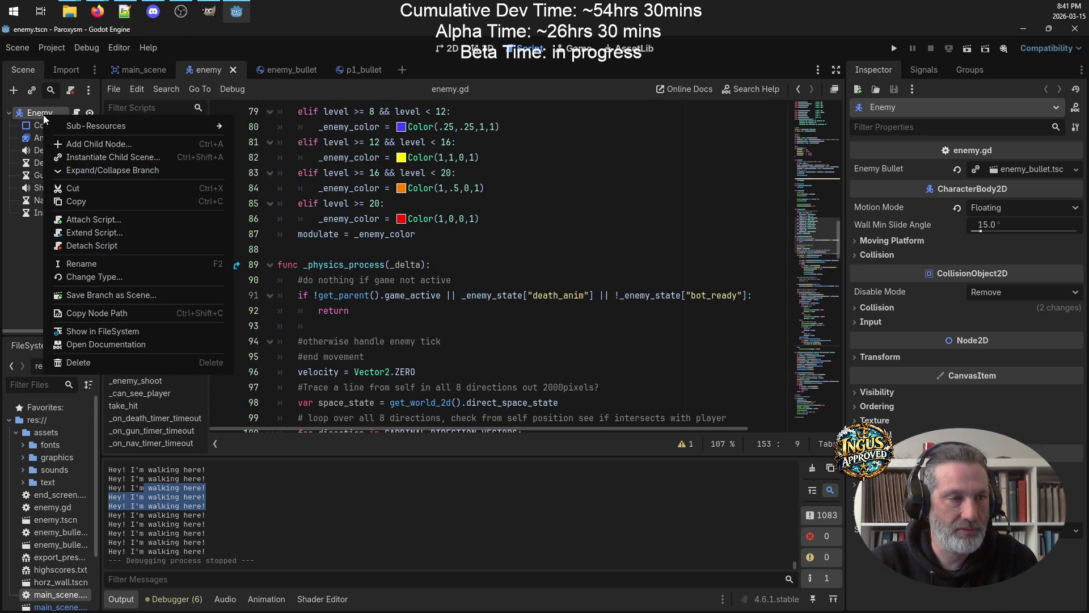
Add a Timer child node under the Enemy node
left_click(63, 120)
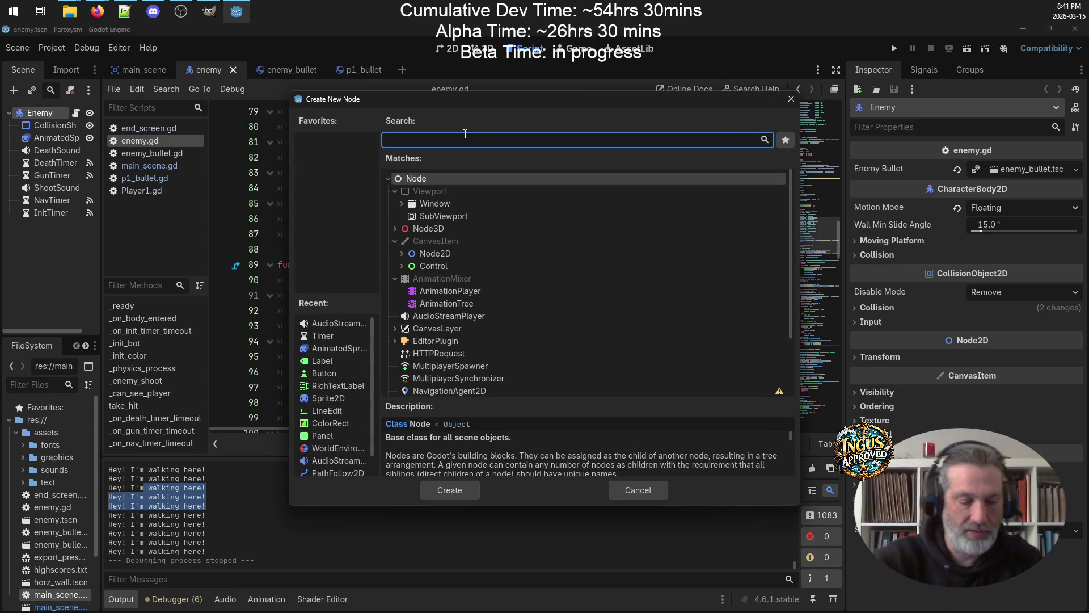
type("Tokmreo")
key("BackSpace")
key("BackSpace")
key("BackSpace")
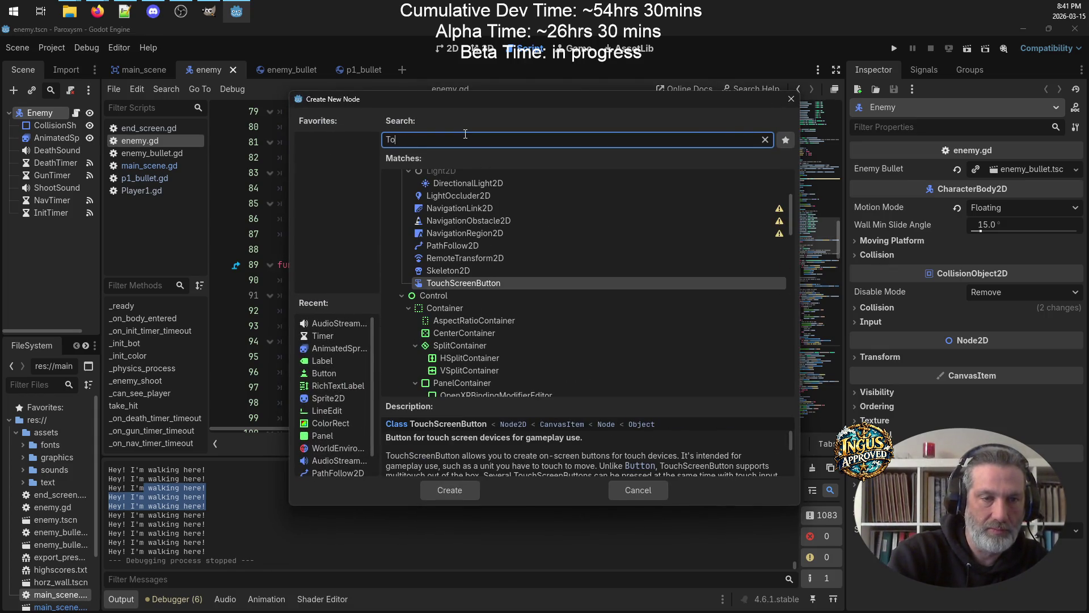
key("BackSpace")
type("imeoutTimer")
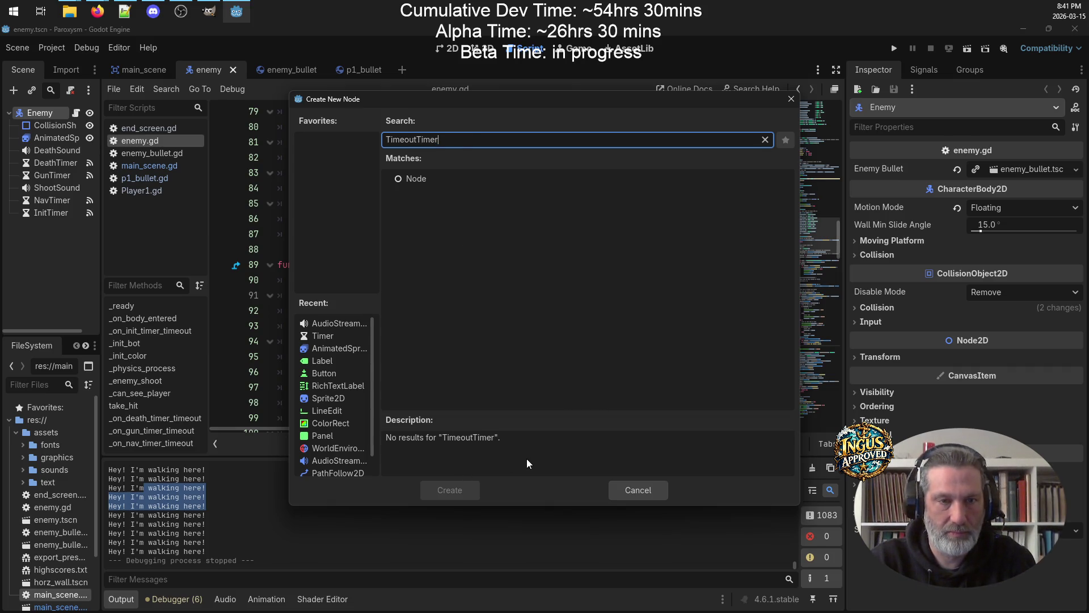
double_click(457, 135)
type("Timer")
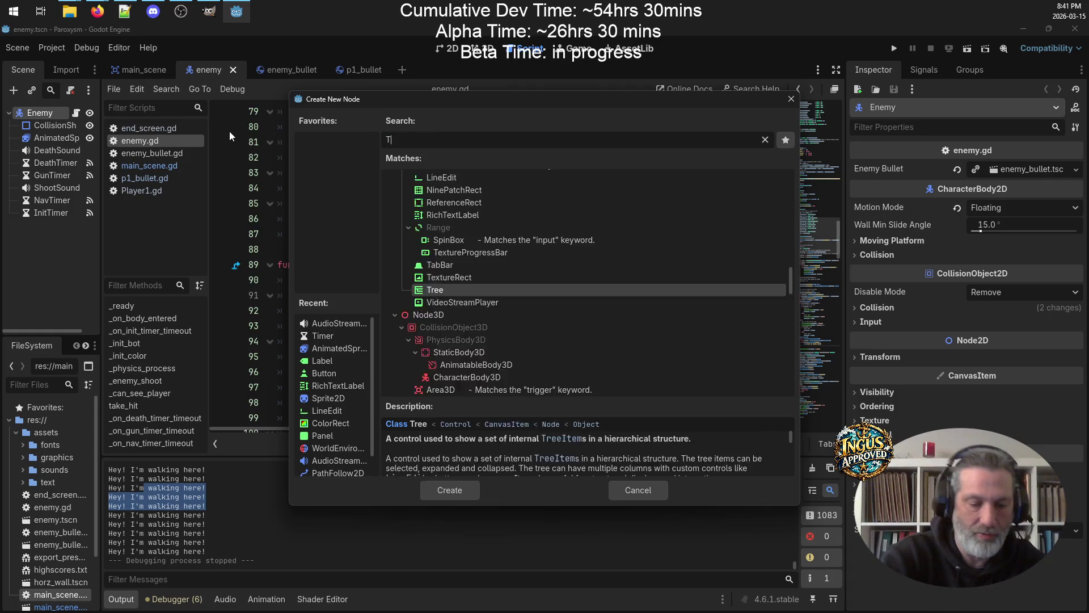
left_click(449, 490)
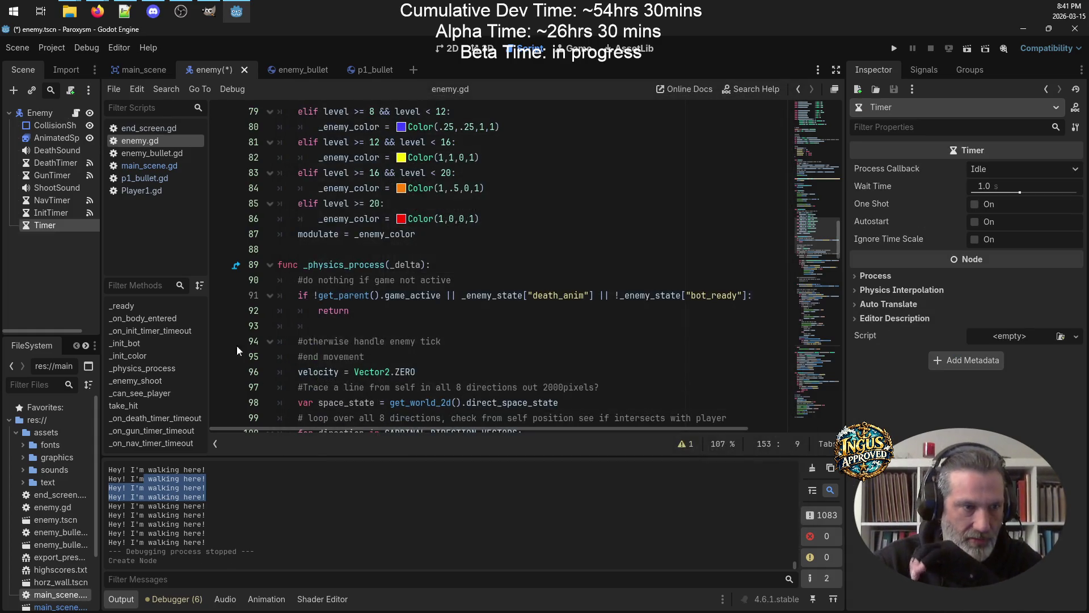
Rename the new Timer to TimeoutTimer and save the Enemy scene
double_click(78, 227)
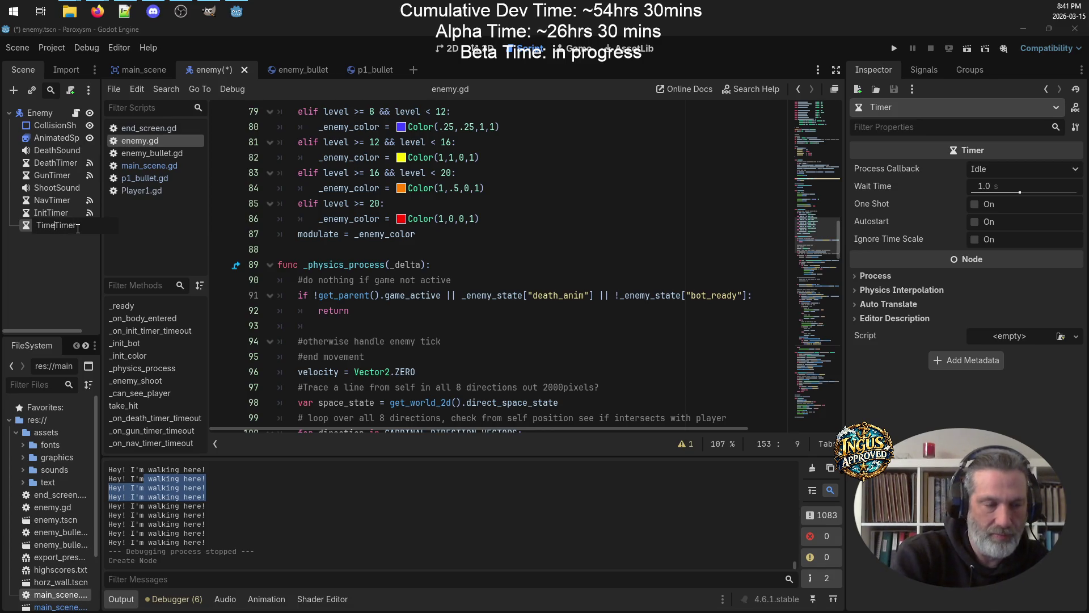
type("out")
key("Return")
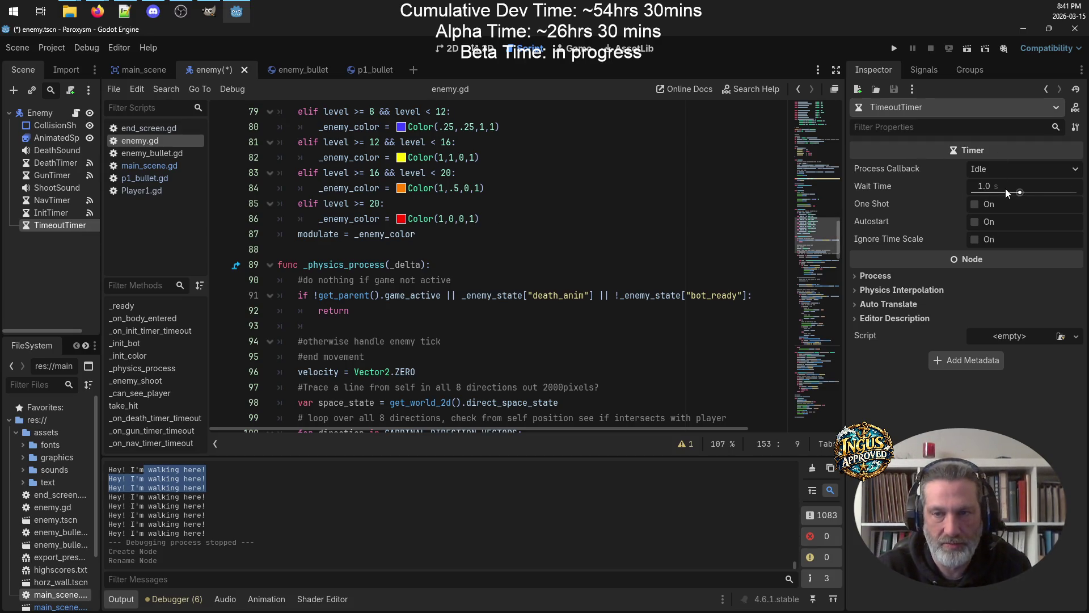
key("ctrl+s")
left_click(499, 341)
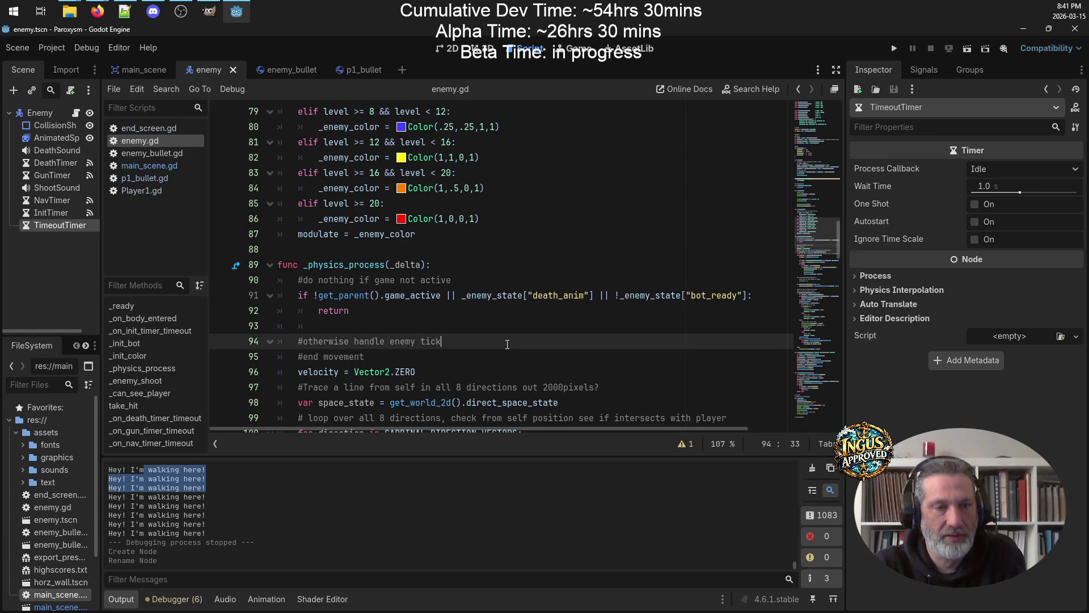
Delete the _on_body_entered function that printed "bump" from enemy.gd
scroll(499, 338, "down", 8)
scroll(491, 337, "down", 6)
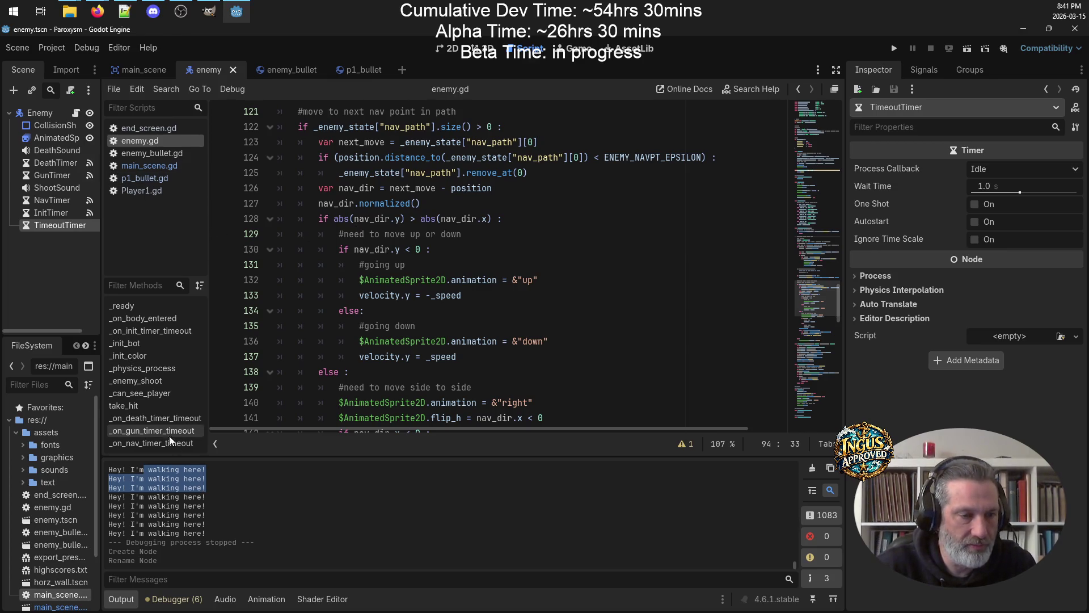
left_click(154, 320)
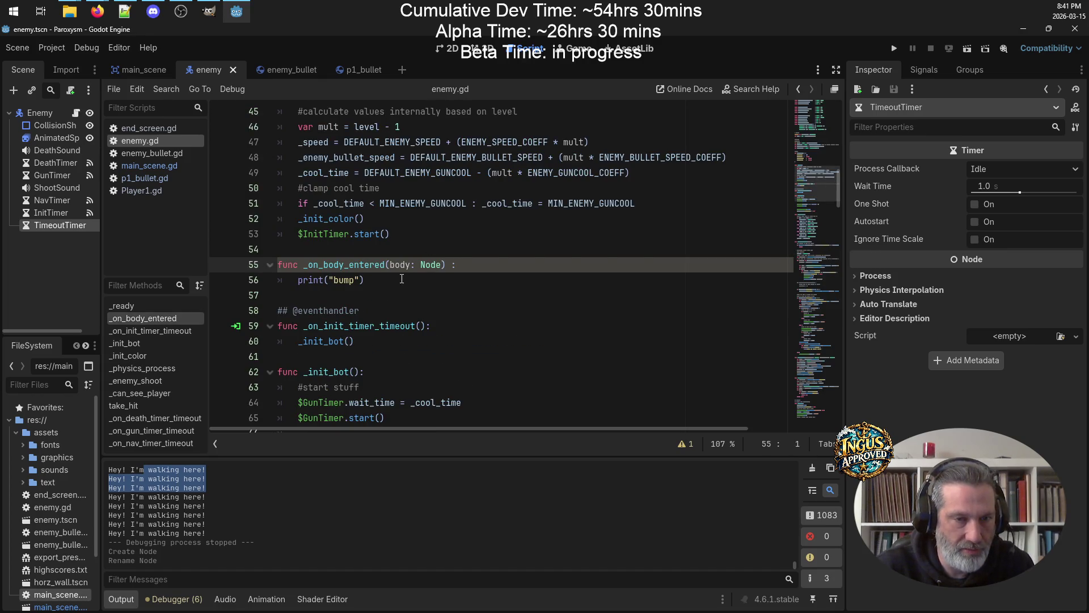
left_click_drag(406, 277, 206, 256)
key("Delete")
key("Delete")
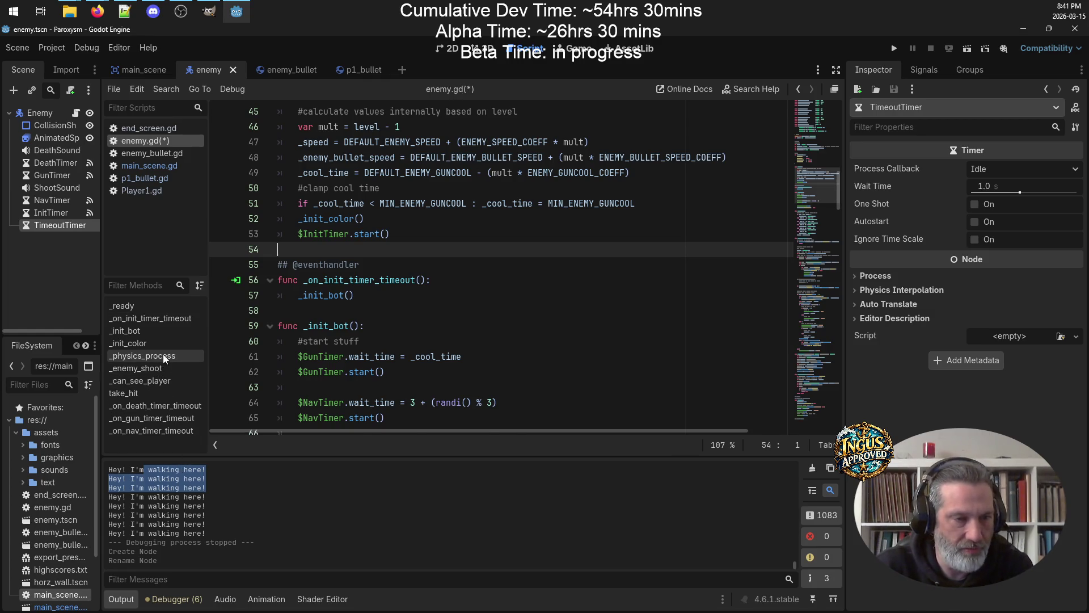
Go to print line 149 in _physics_process and the blank line after its else block
left_click(159, 356)
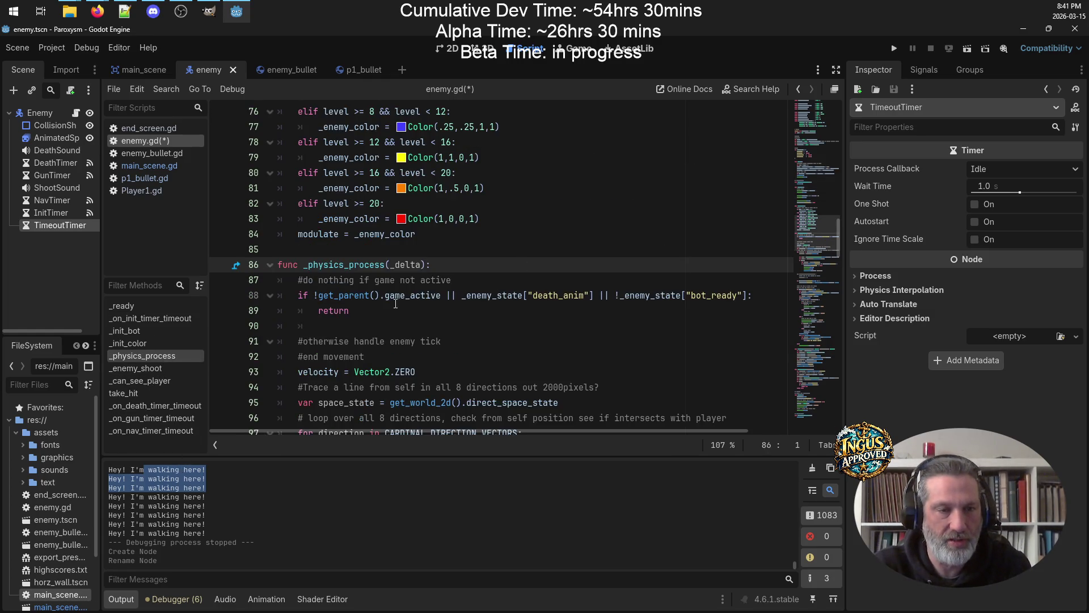
scroll(447, 286, "down", 4)
scroll(453, 286, "down", 13)
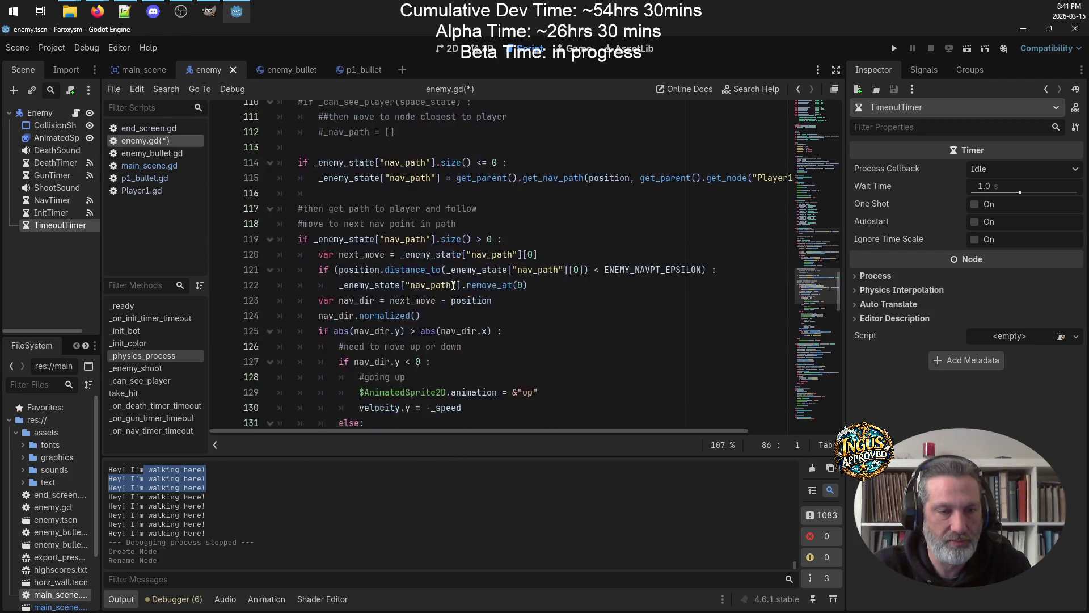
scroll(465, 264, "up", 4)
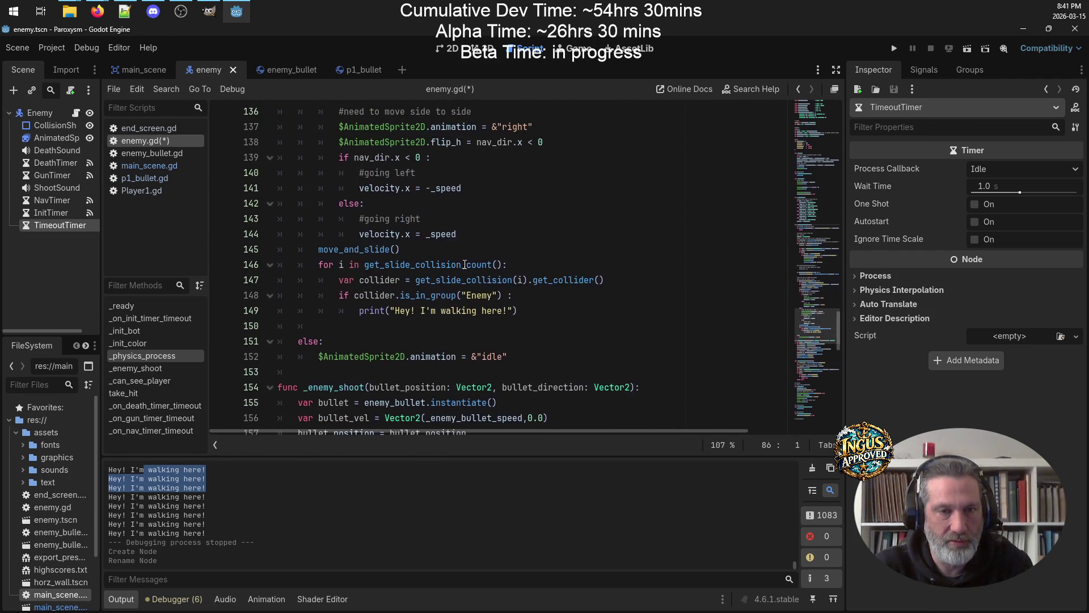
left_click(537, 312)
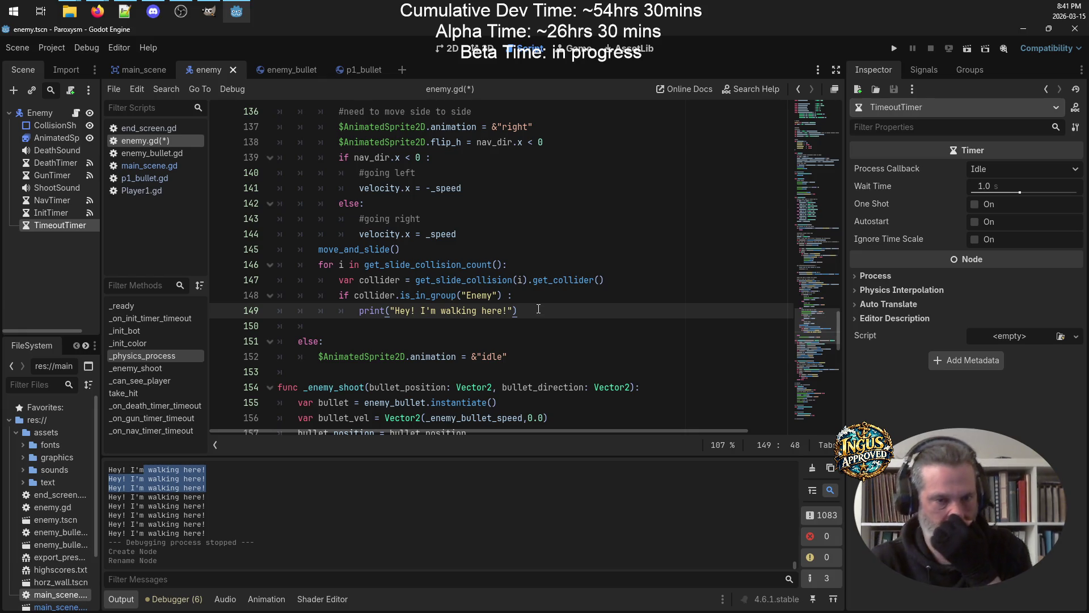
left_click(353, 374)
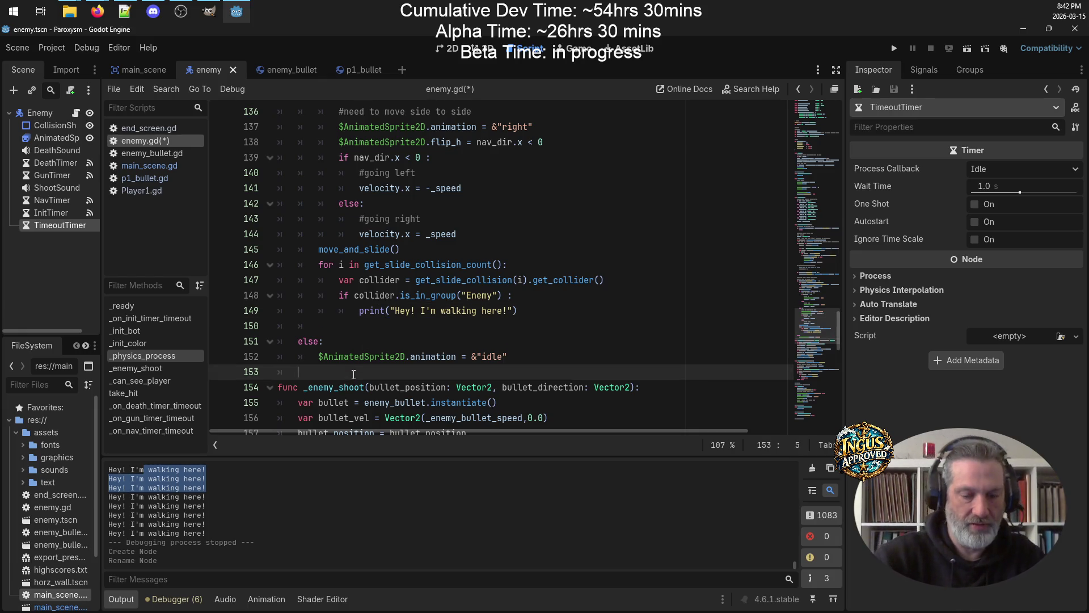
Declare a new function _enemy_bump() in enemy.gd
key("Return")
key("Return")
key("Up")
type("func")
key("BackSpace")
key("BackSpace")
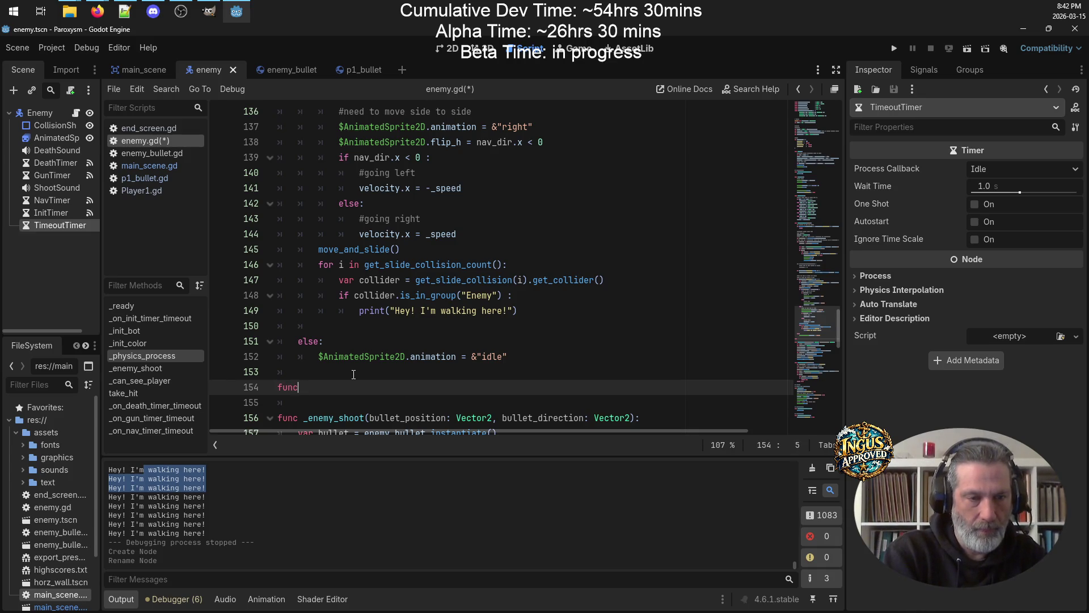
type("_enemy")
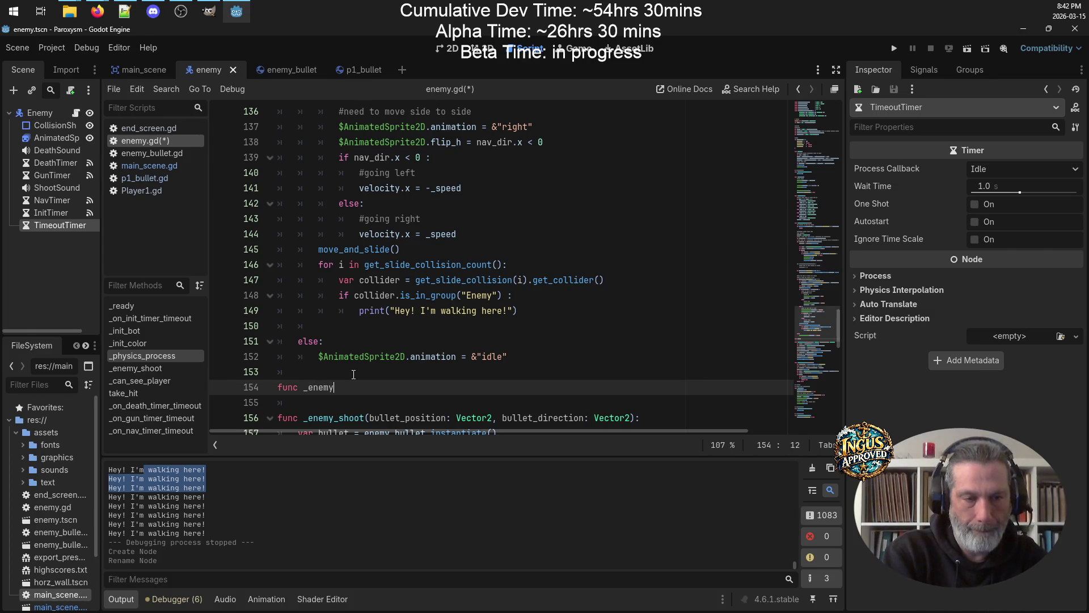
type("_bumP0")
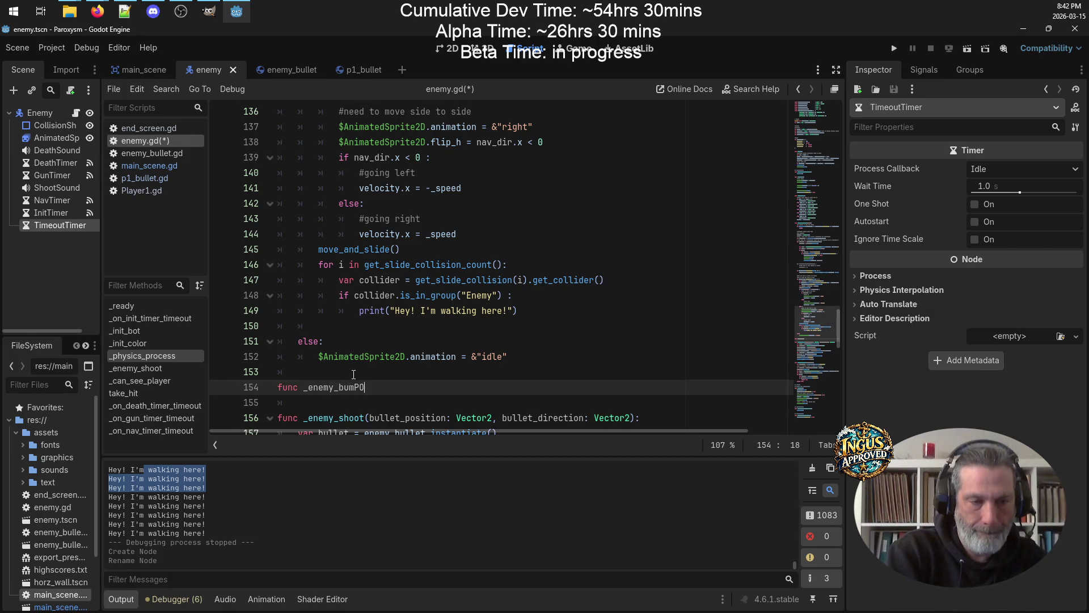
type("p() :")
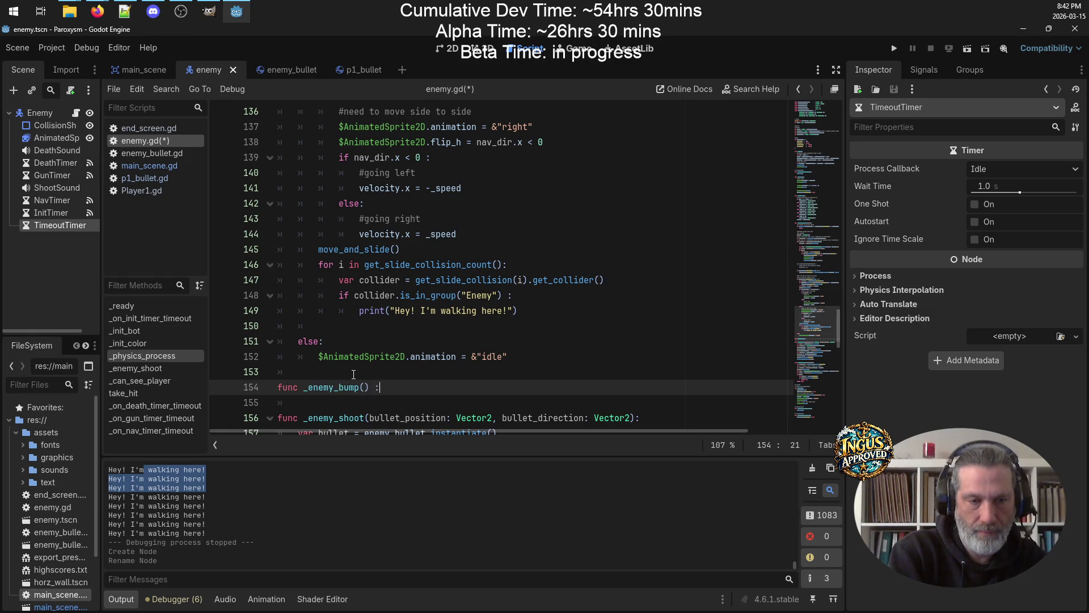
key("Return")
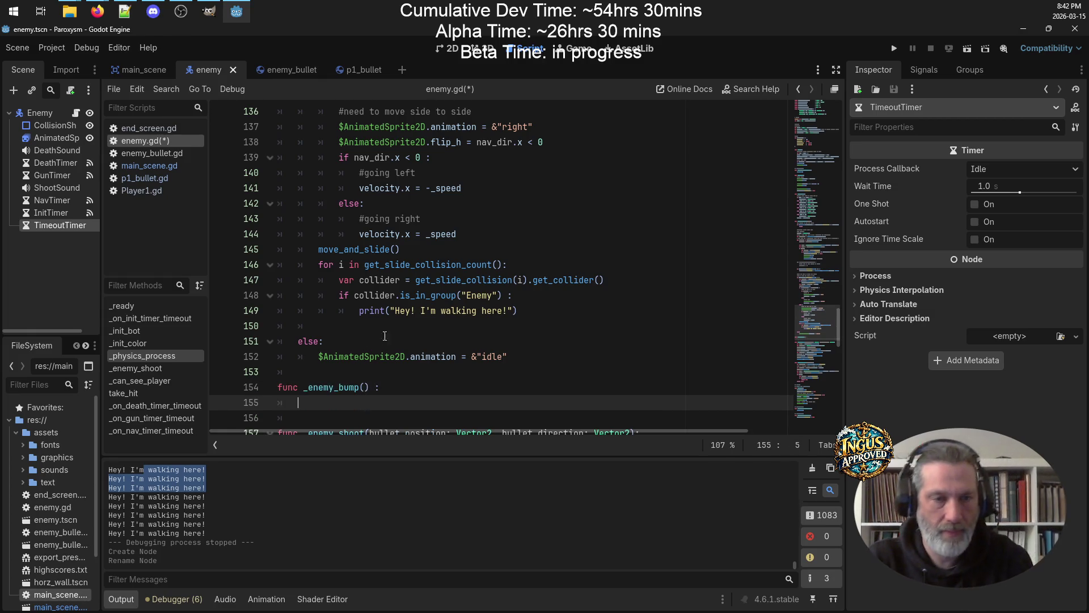
Call _enemy_bump() in the Enemy collision check and delete the walking-here print statement
left_click(517, 296)
key("Return")
type("_enemy")
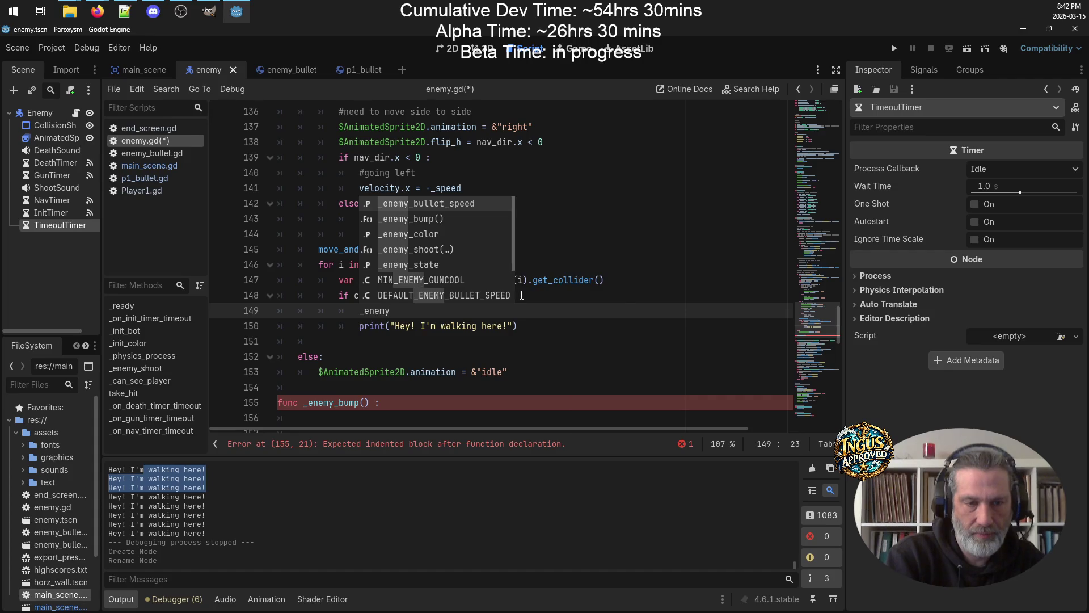
type("_bump_")
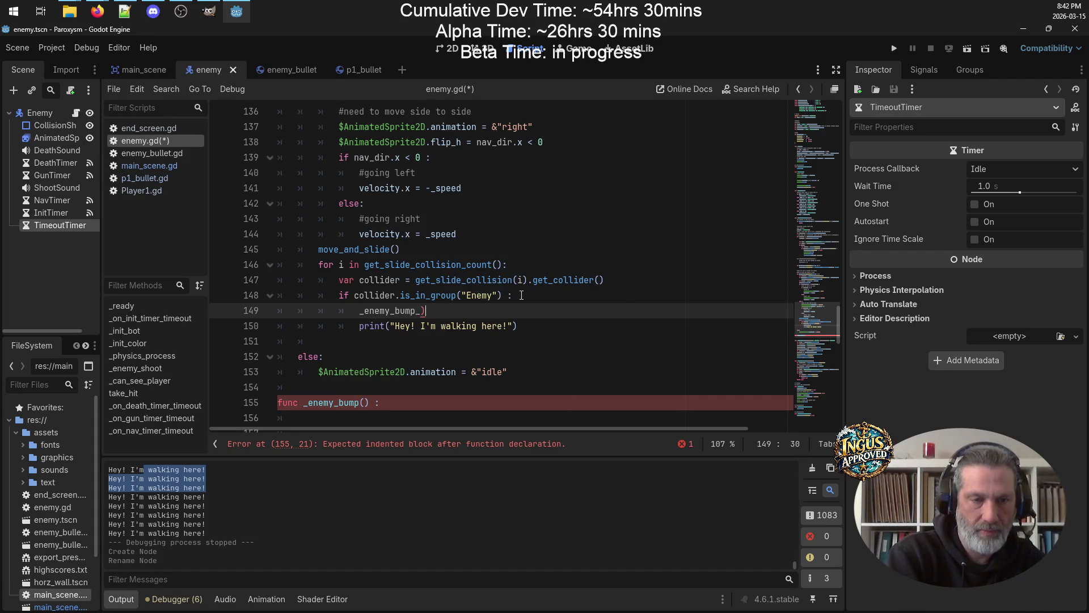
type("()")
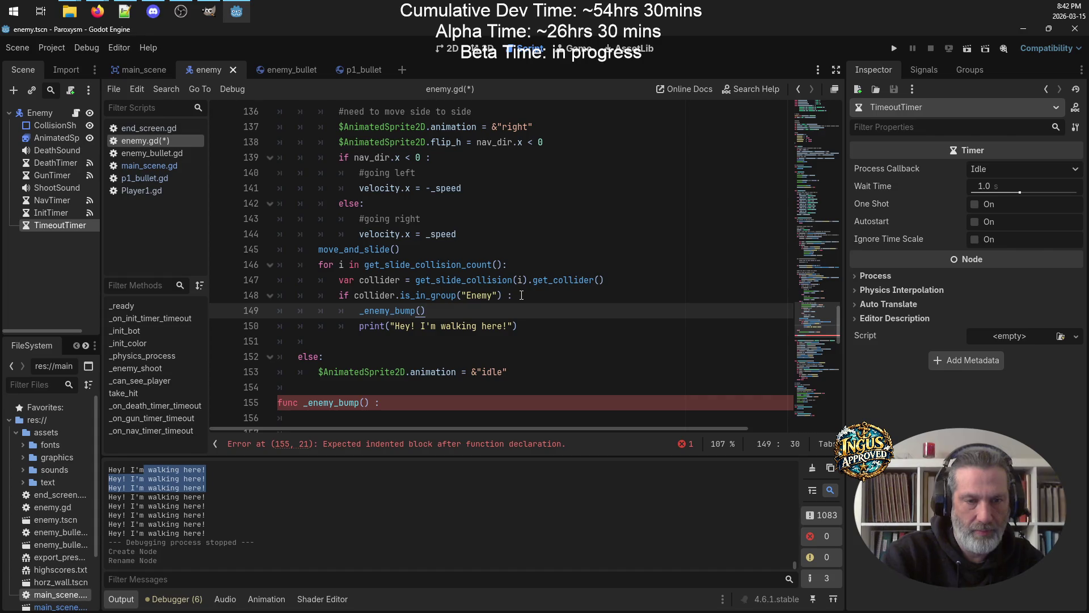
left_click_drag(517, 325, 218, 328)
key("BackSpace")
key("BackSpace")
scroll(222, 331, "down", 2)
In _enemy_bump, set $TimeoutTimer.wait_time = 1 + randi() * 1
left_click(352, 326)
left_click(353, 311)
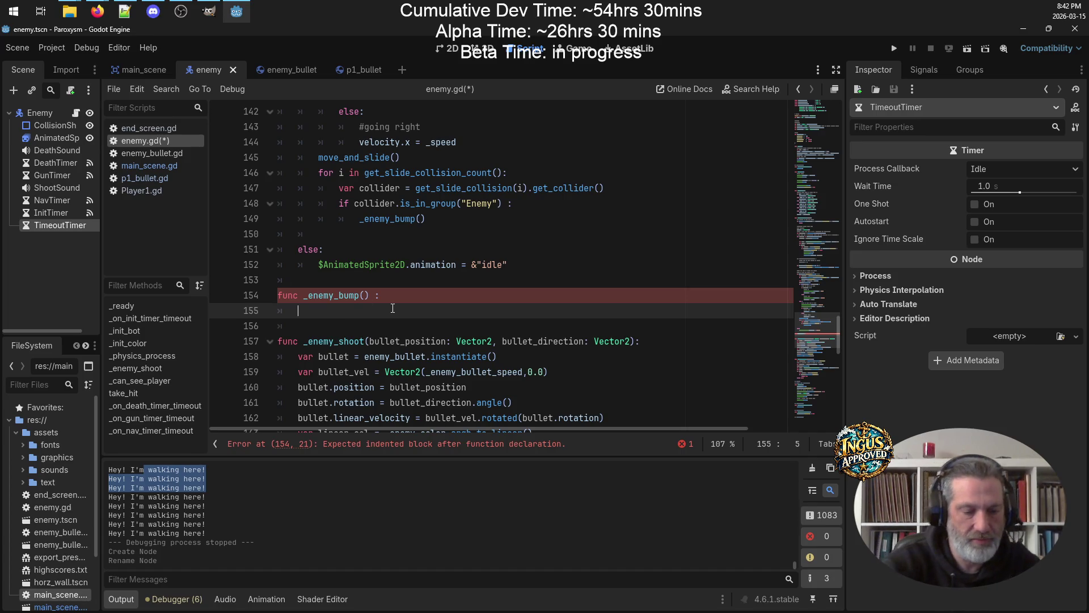
type("@T")
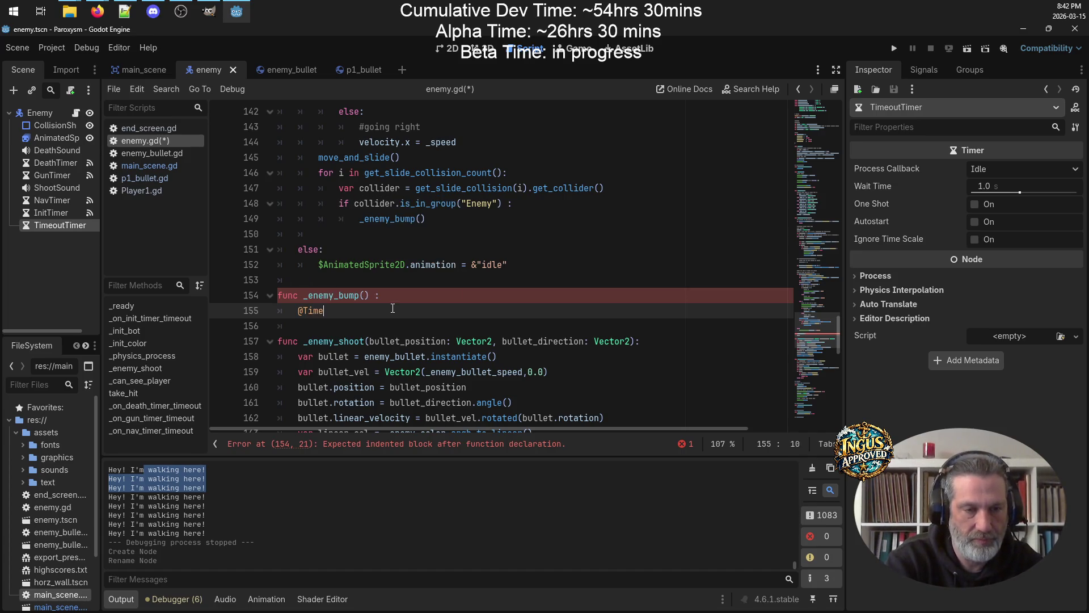
key("BackSpace")
key("BackSpace")
type("$Tiom")
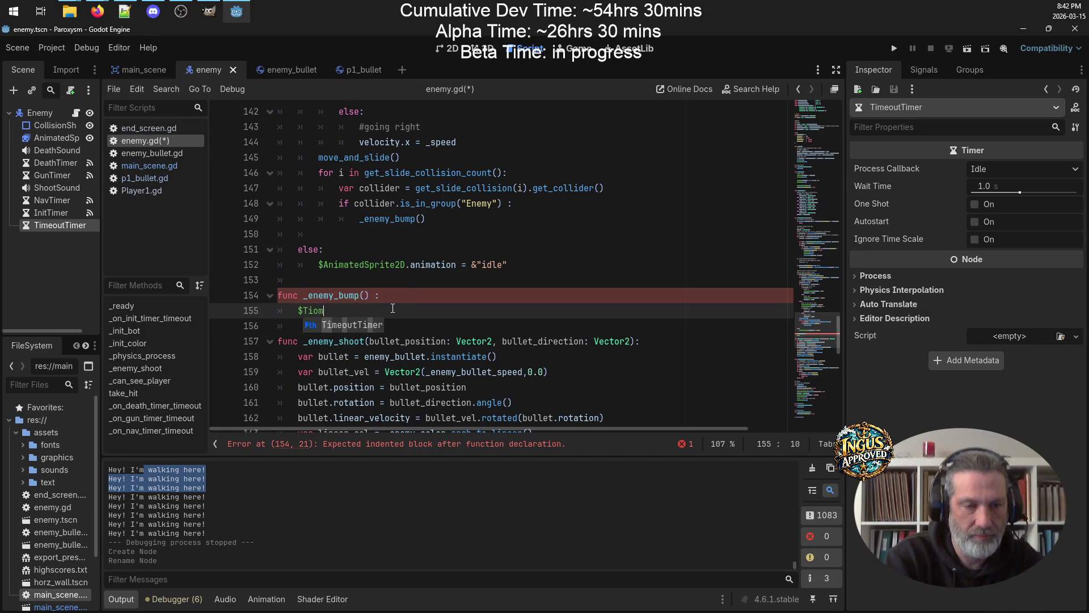
key("BackSpace")
key("BackSpace")
key("Return")
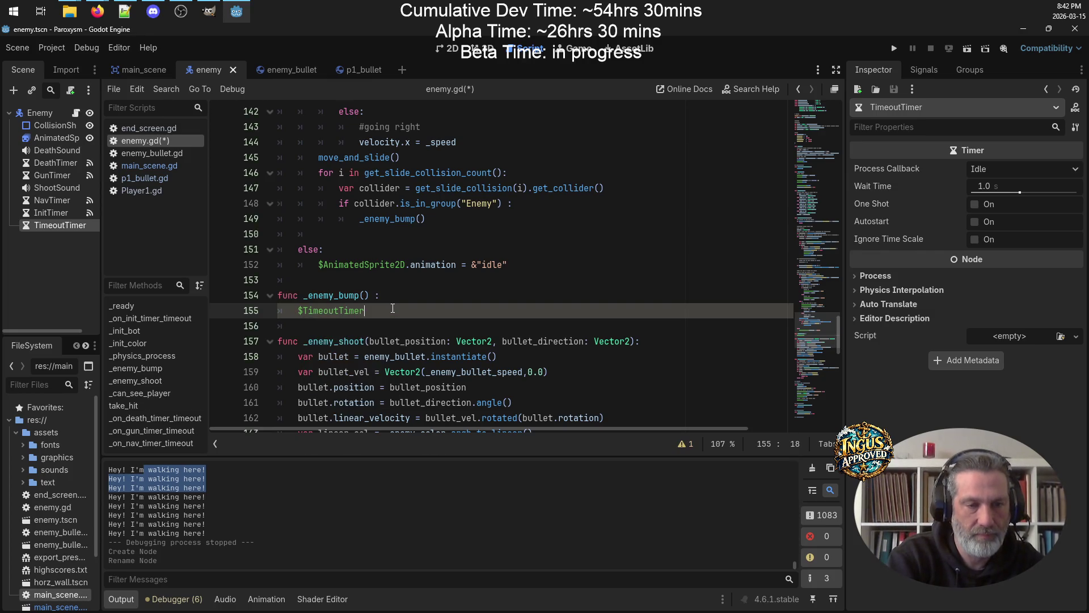
type("wait_time = ")
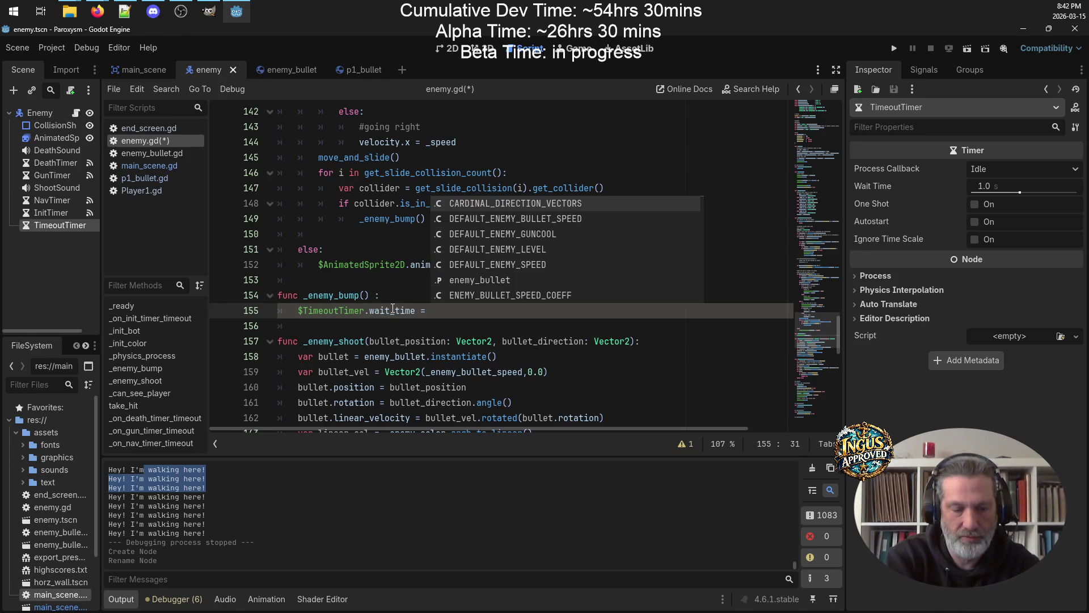
type("1+ ")
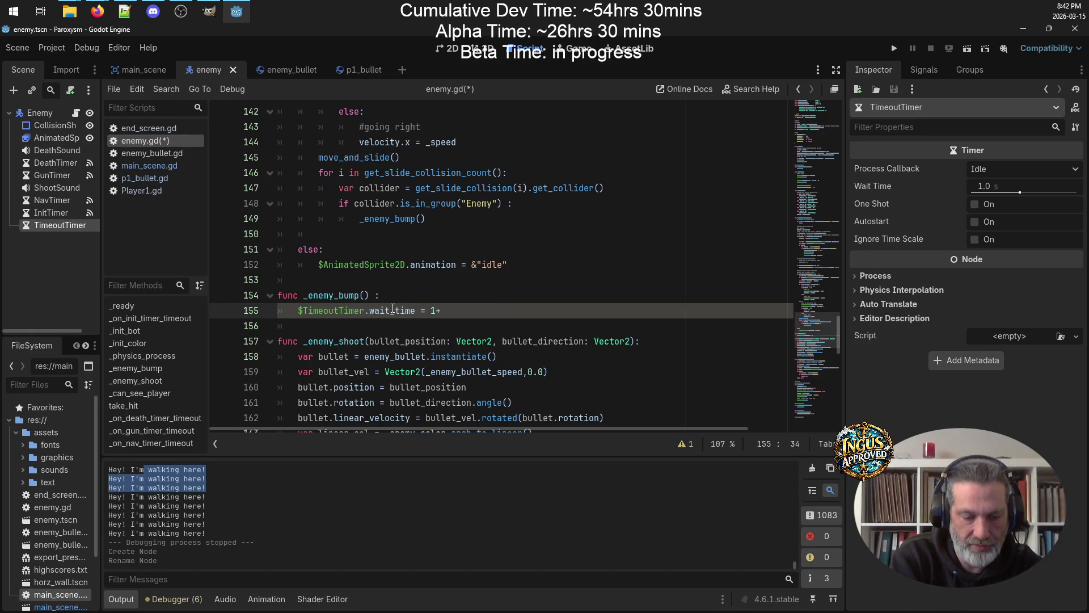
type("randi")
key("Return")
type("* ")
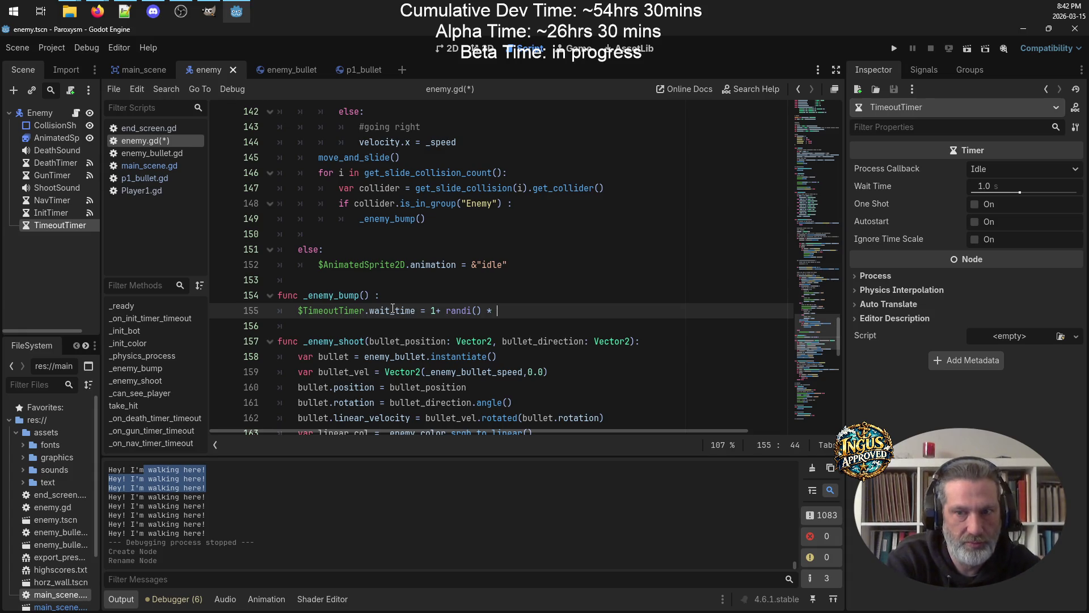
type("1")
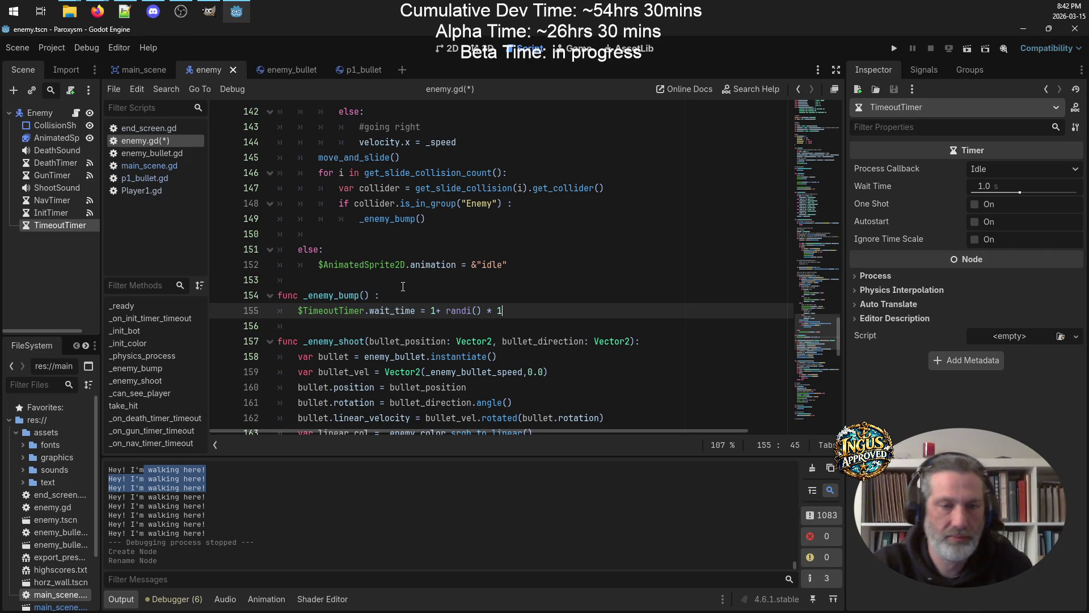
Compare with the NavTimer randi() use and rewrite the wait time as 1 + (randi() % 2)
left_click(436, 310)
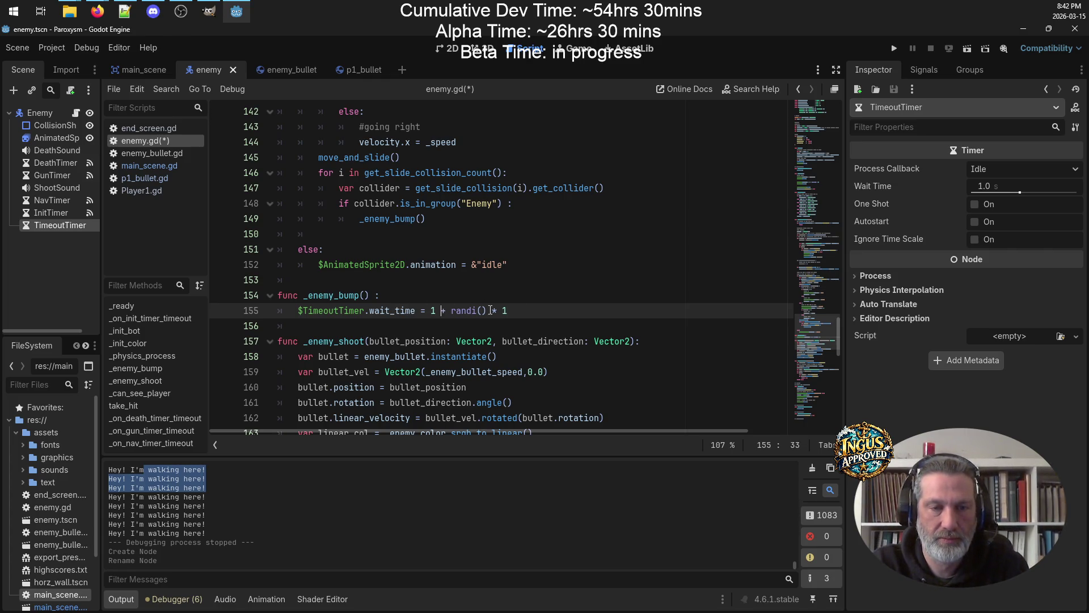
left_click_drag(487, 311, 453, 312)
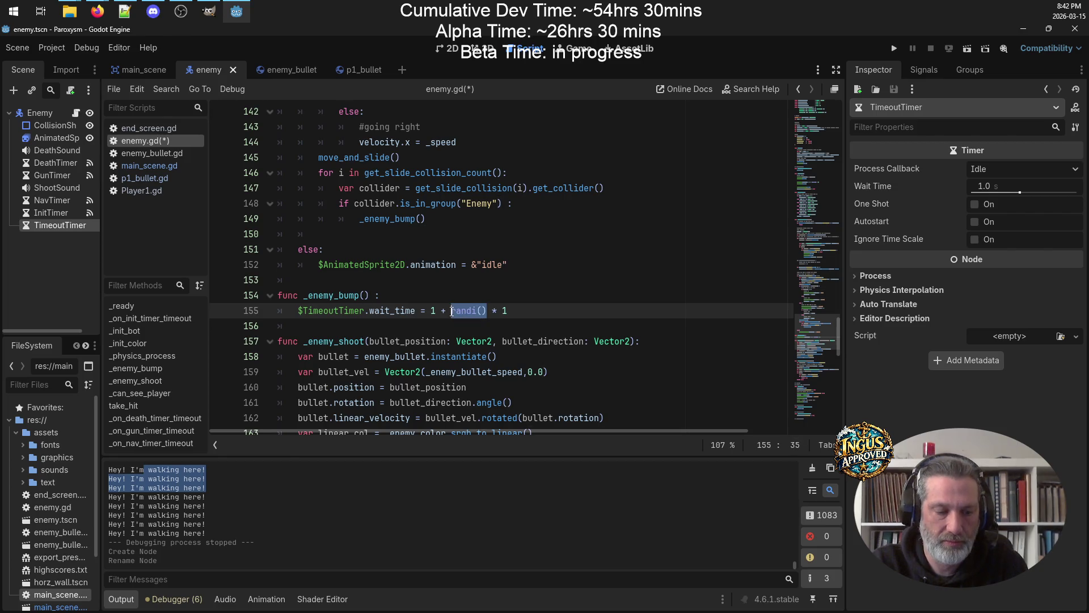
key("ctrl+f")
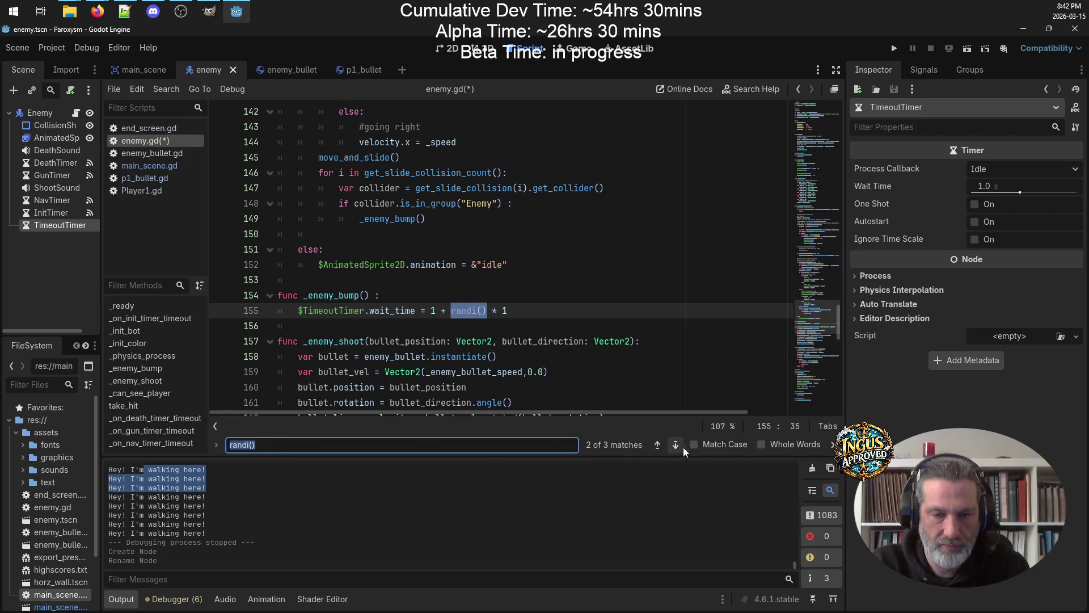
left_click(676, 444)
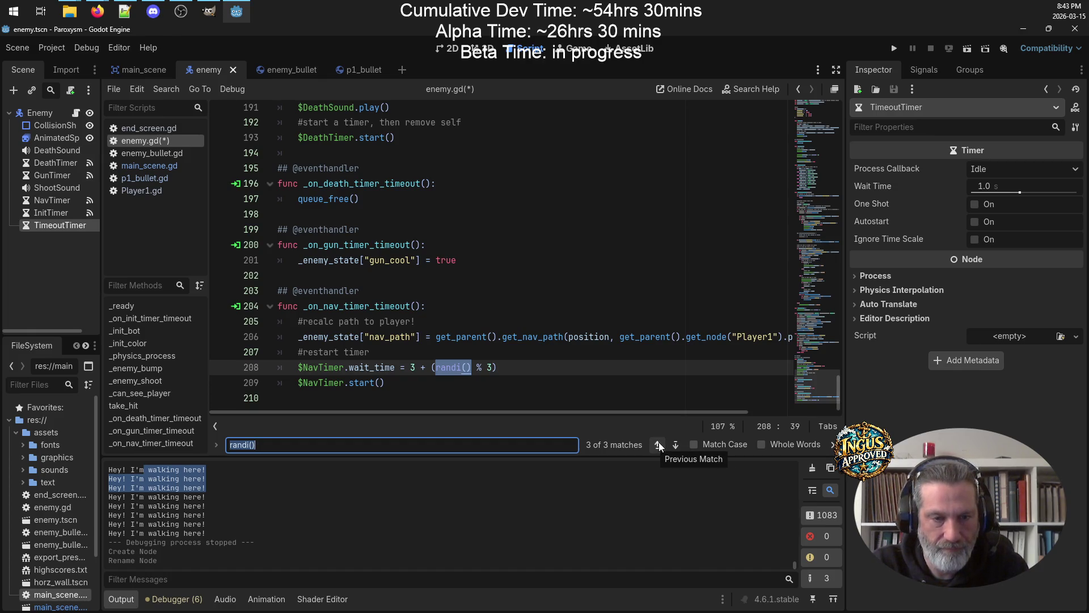
left_click(658, 443)
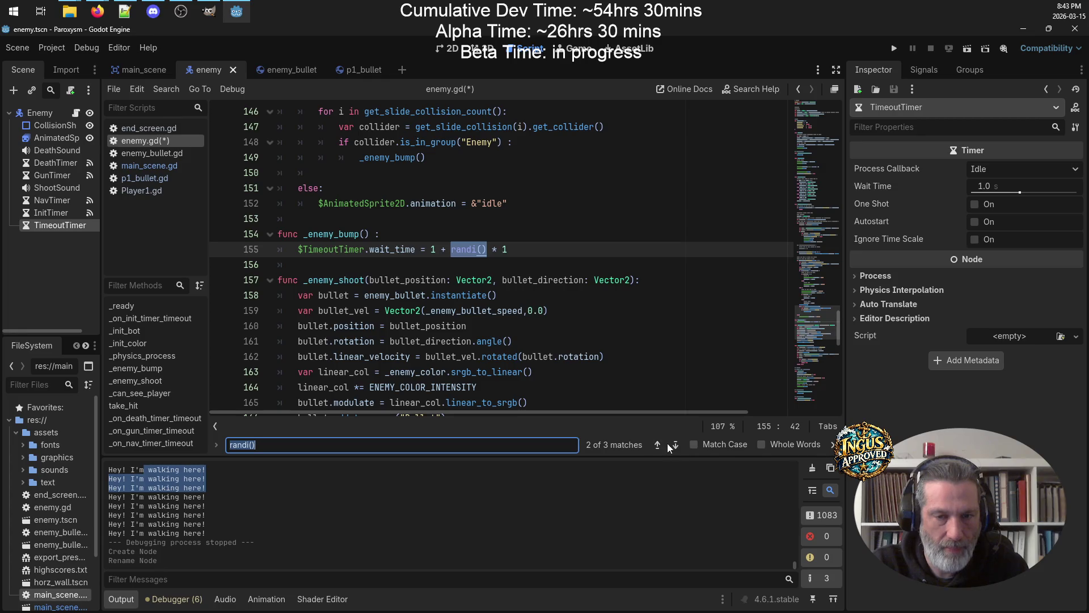
left_click(675, 445)
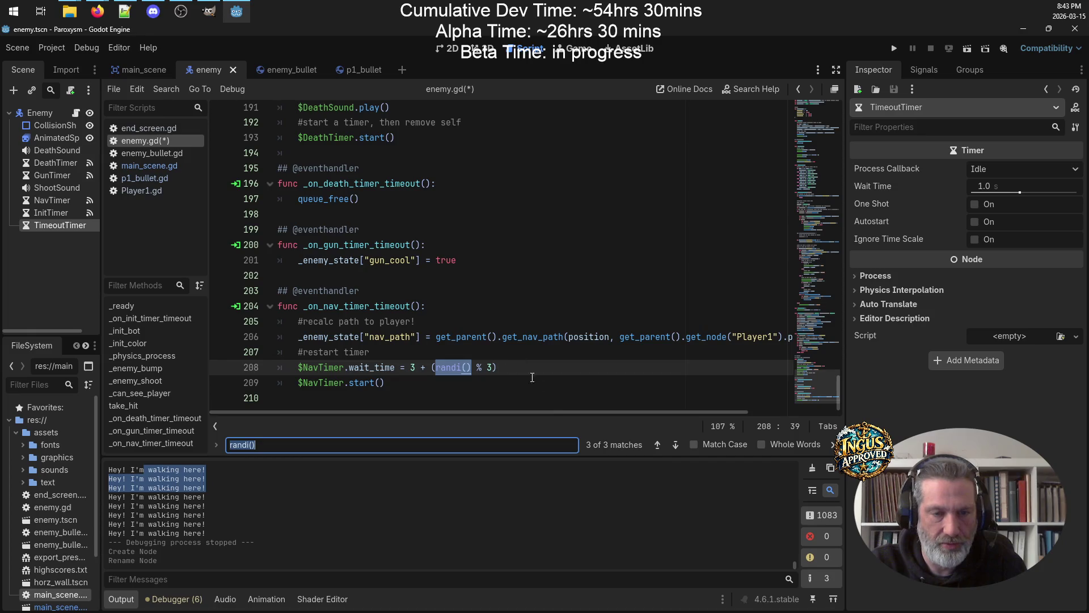
left_click(660, 443)
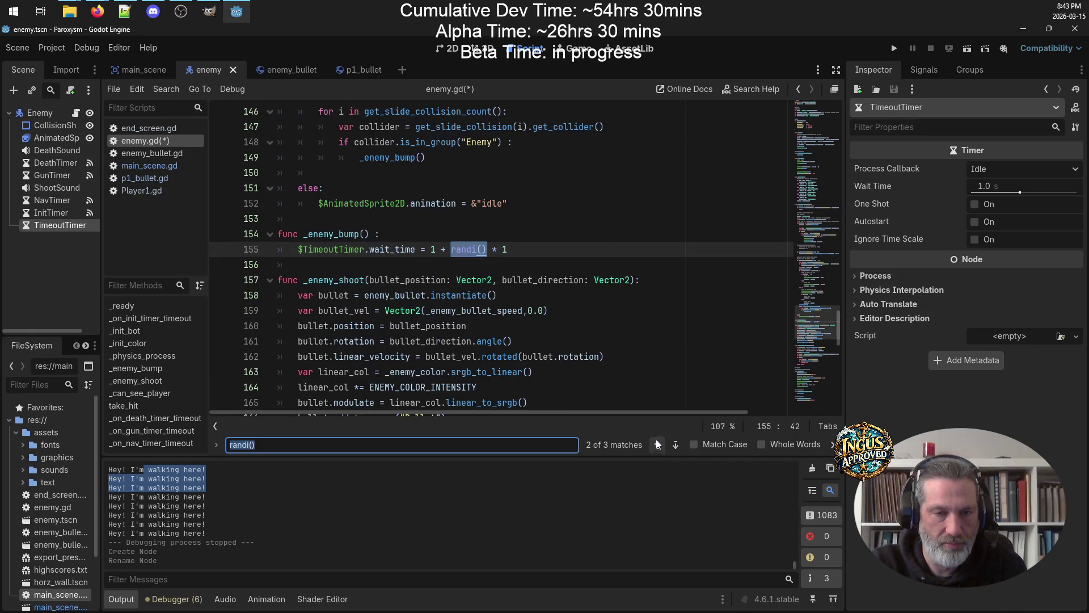
double_click(494, 250)
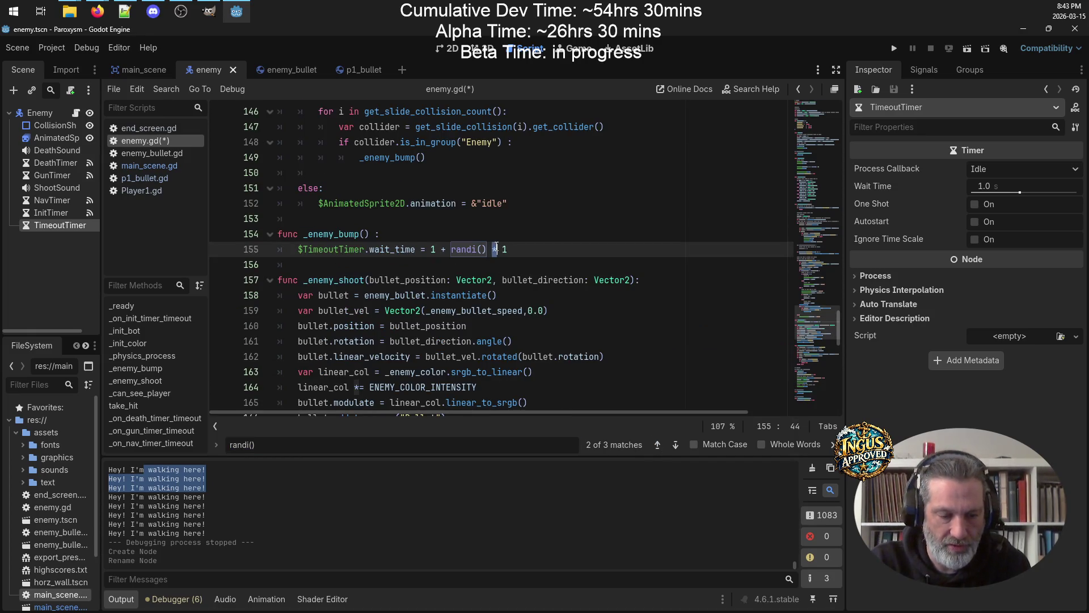
type("%")
key("Right")
key("Right")
type(")")
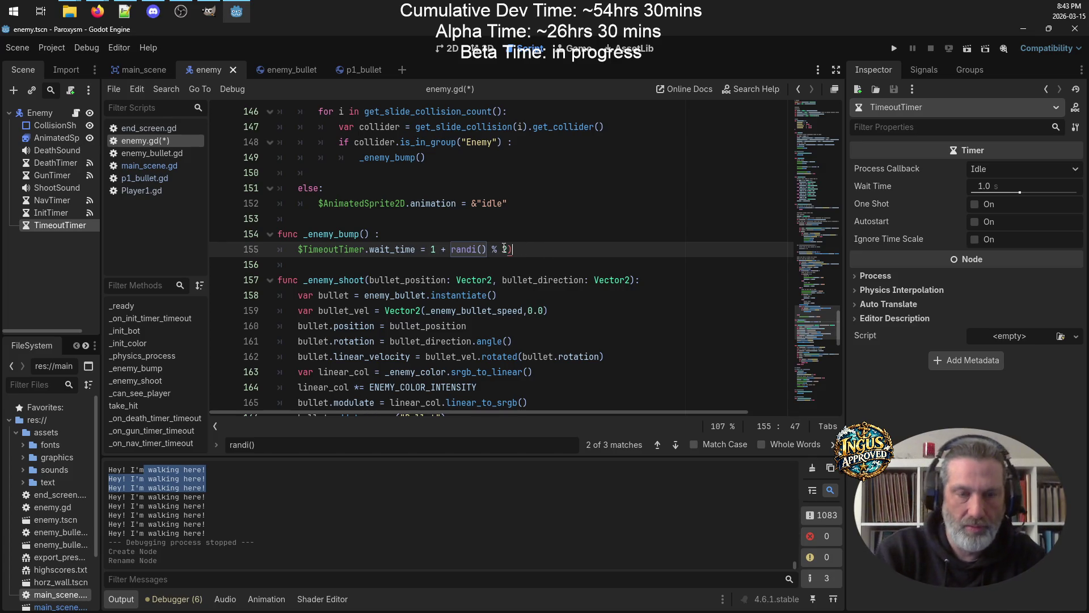
key("Left")
key("Left")
key("Left")
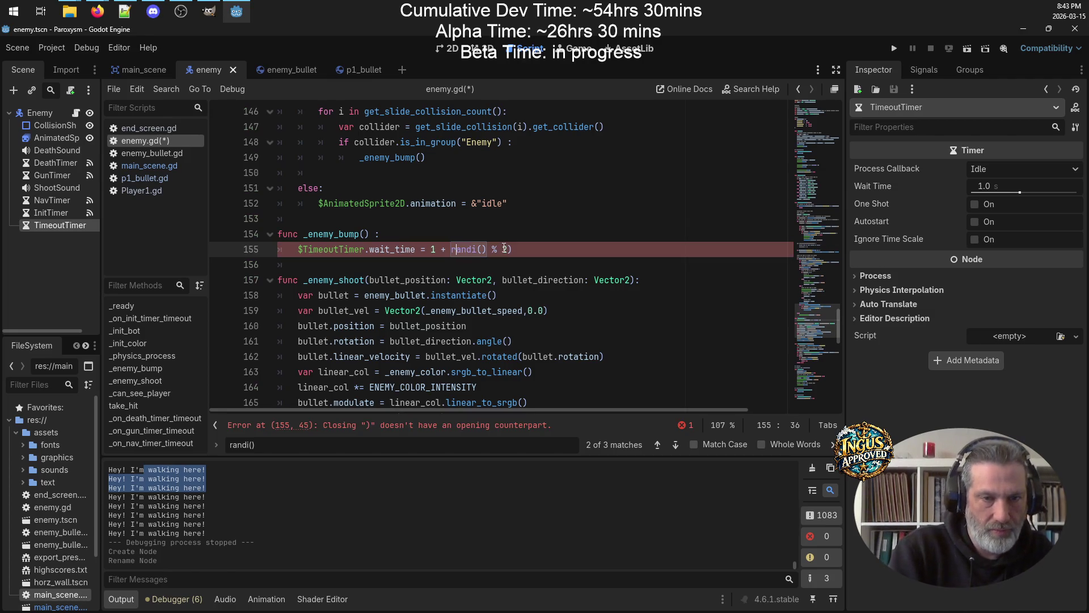
type("(")
Add the comment '#pause for 1-2 s' at the top of _enemy_bump
key("Up")
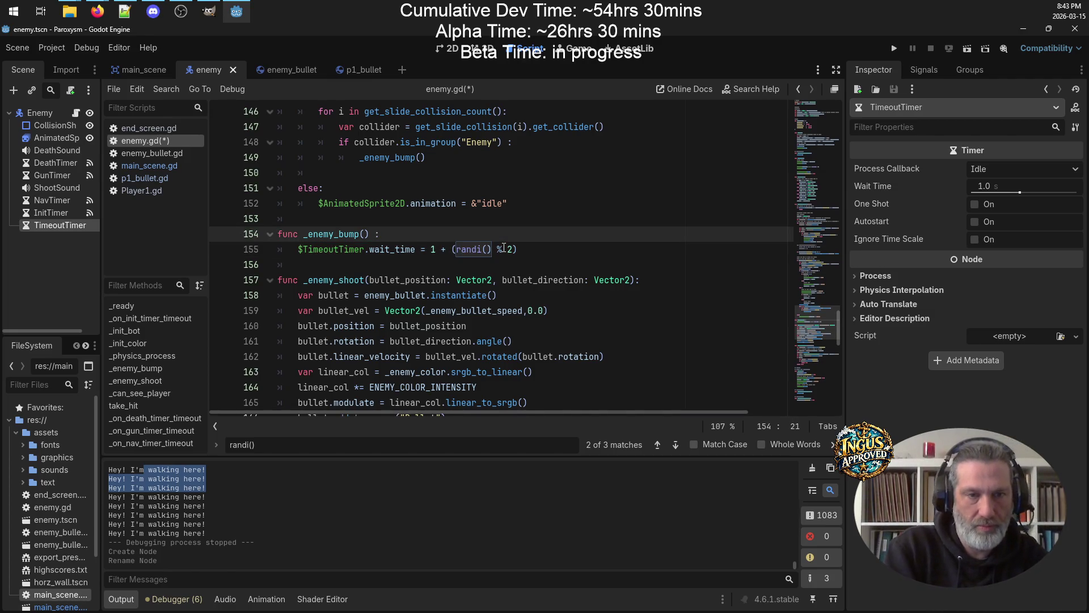
key("Return")
type("#pau")
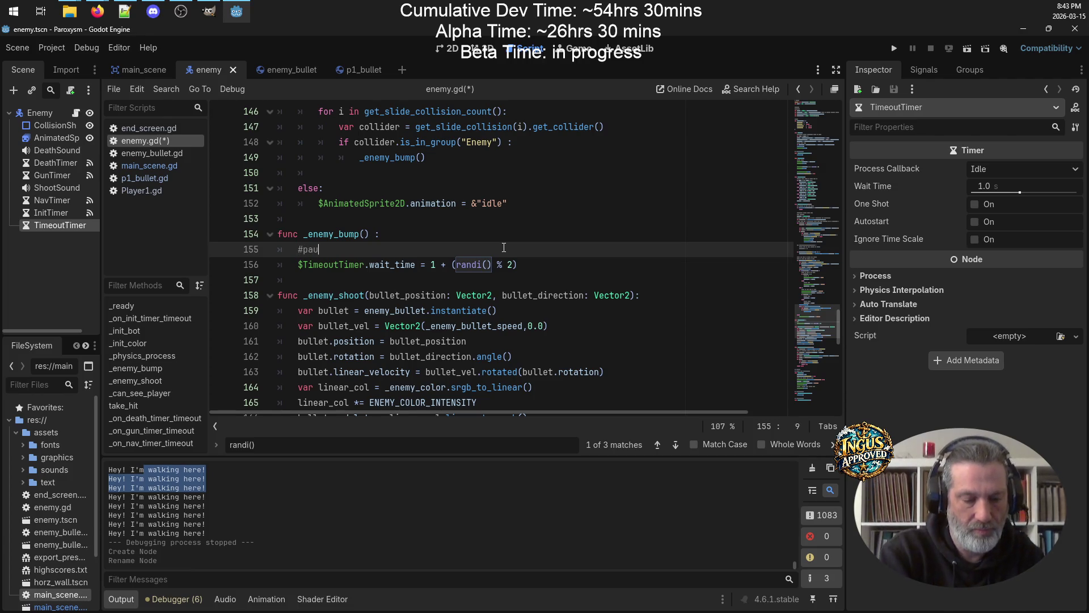
type("se for 1-2 s")
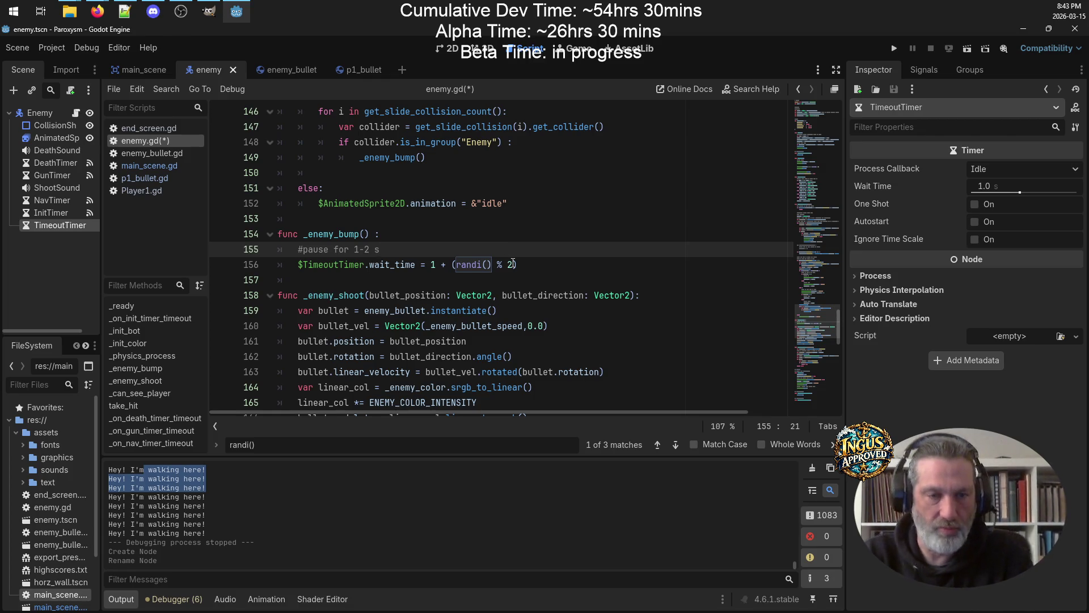
scroll(539, 266, "down", 1)
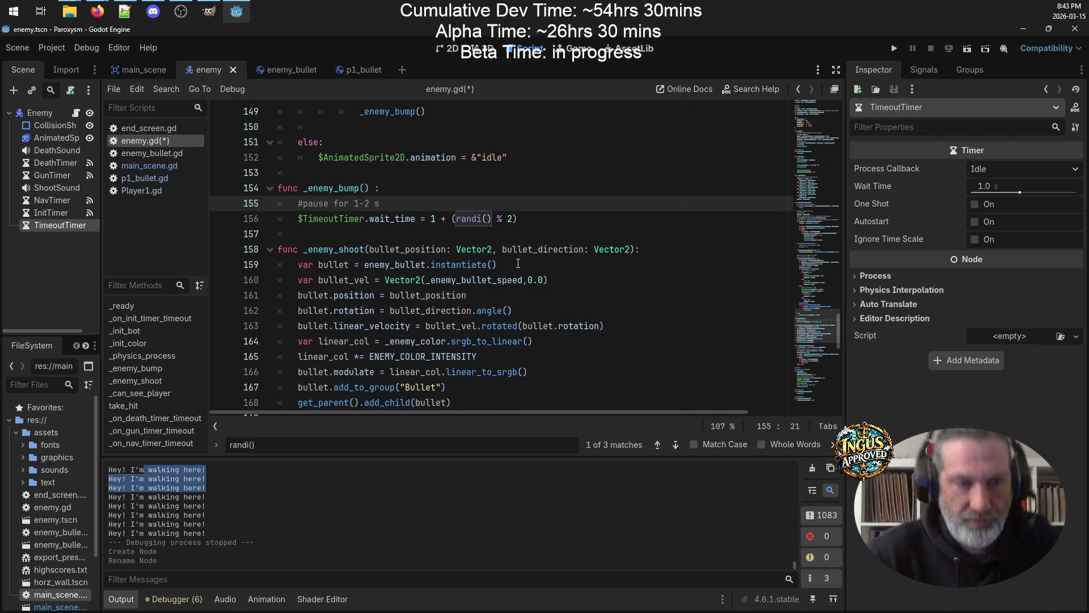
Add _enemy_state["bot_ready"] = false below the #pause comment and save enemy.gd
key("Return")
type("_en")
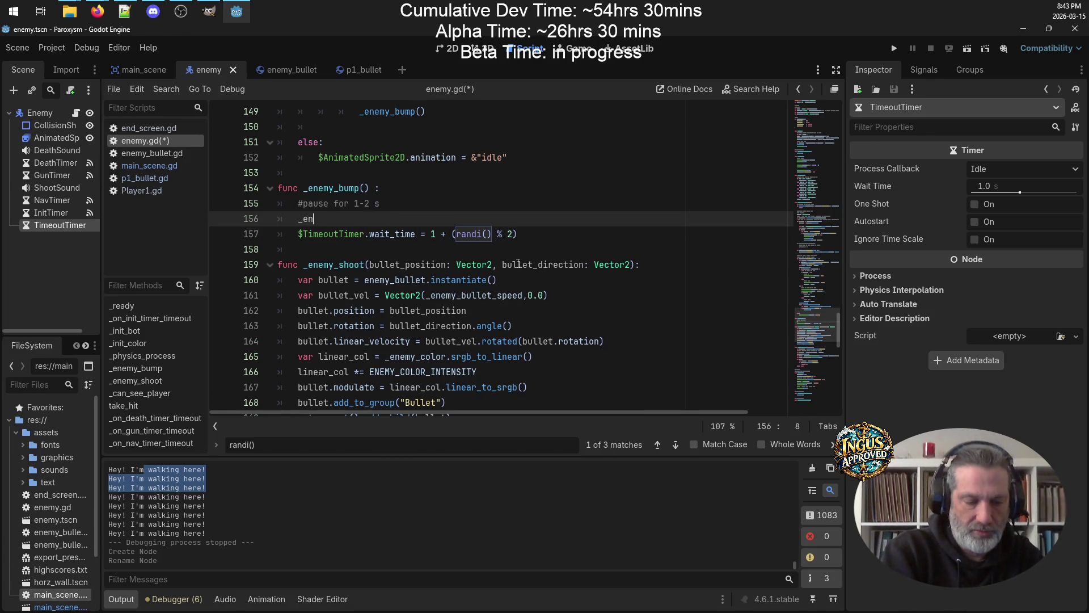
type("emy")
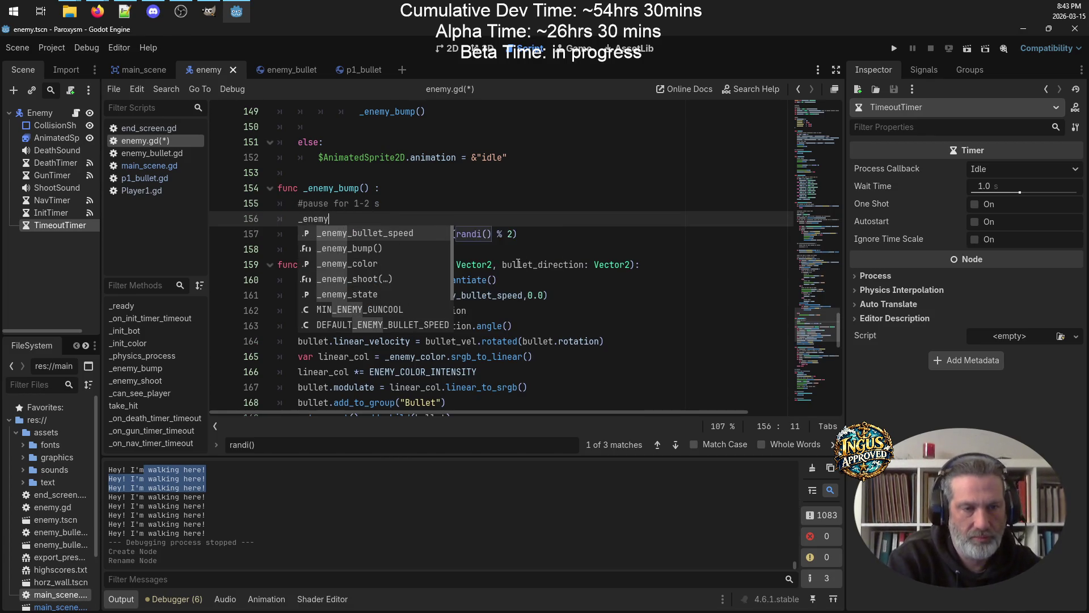
key("Down")
key("Down")
key("Down")
key("Return")
type("[\"bot_ready")
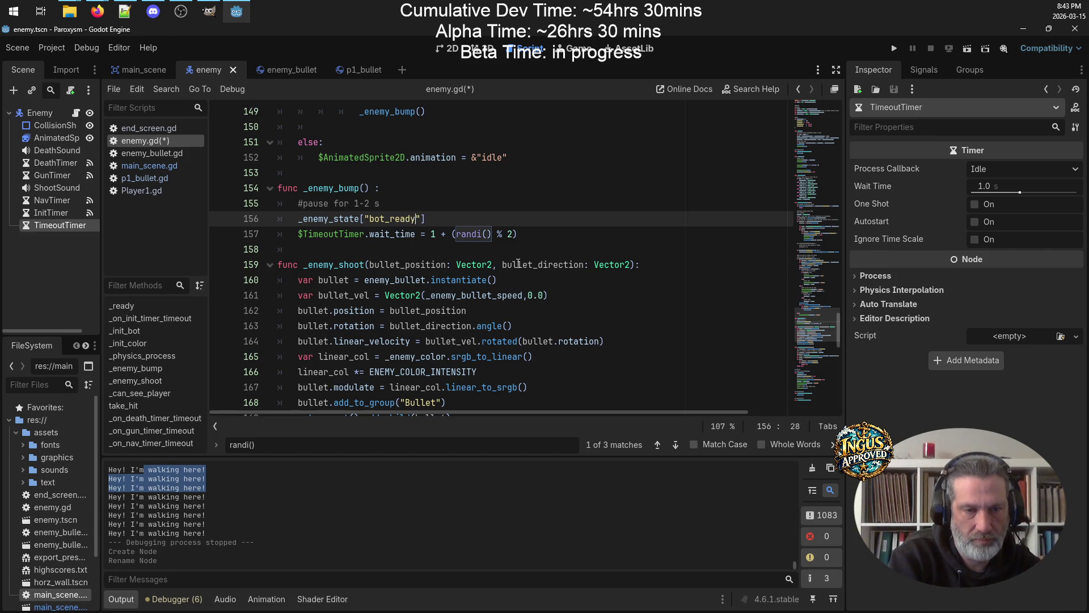
type("\"] = false")
key("ctrl+s")
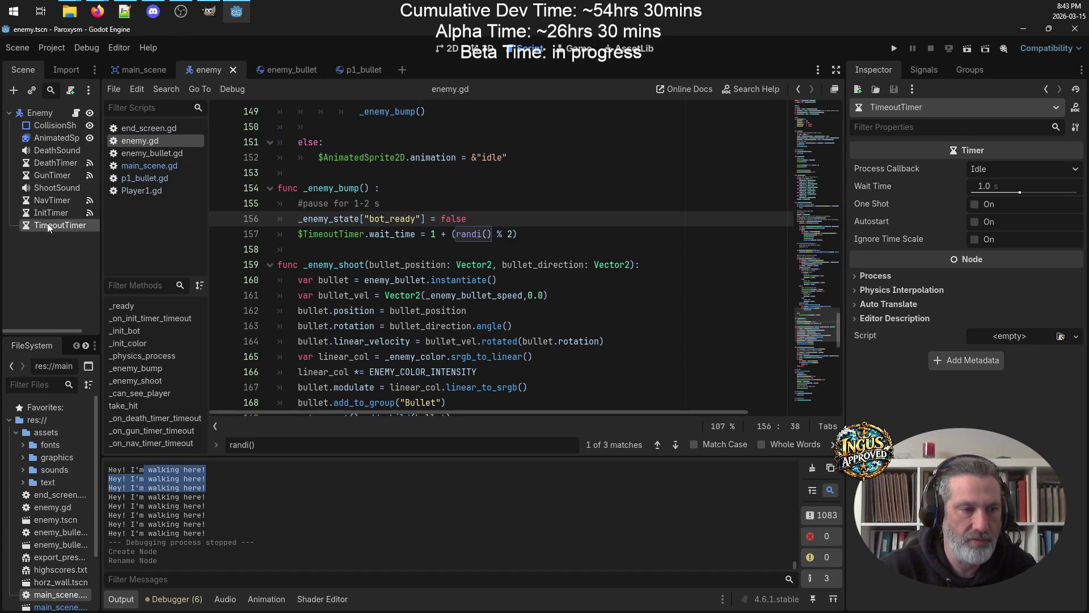
Make TimeoutTimer one-shot and connect its timeout() signal to _on_timeout_timer_timeout
left_click(974, 205)
left_click(920, 74)
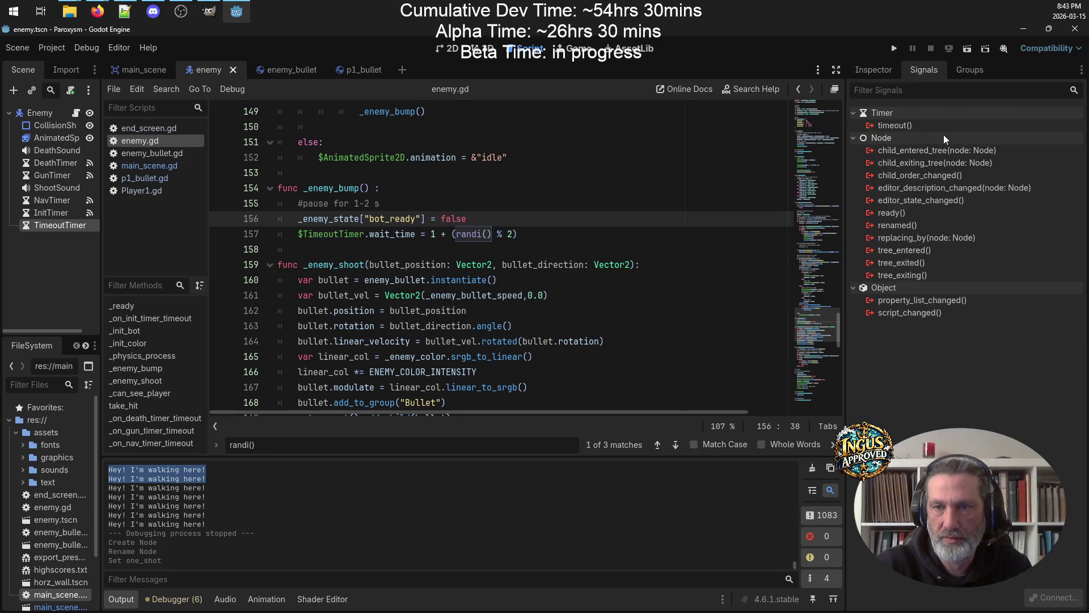
left_click(1054, 597)
left_click_drag(572, 159, 669, 173)
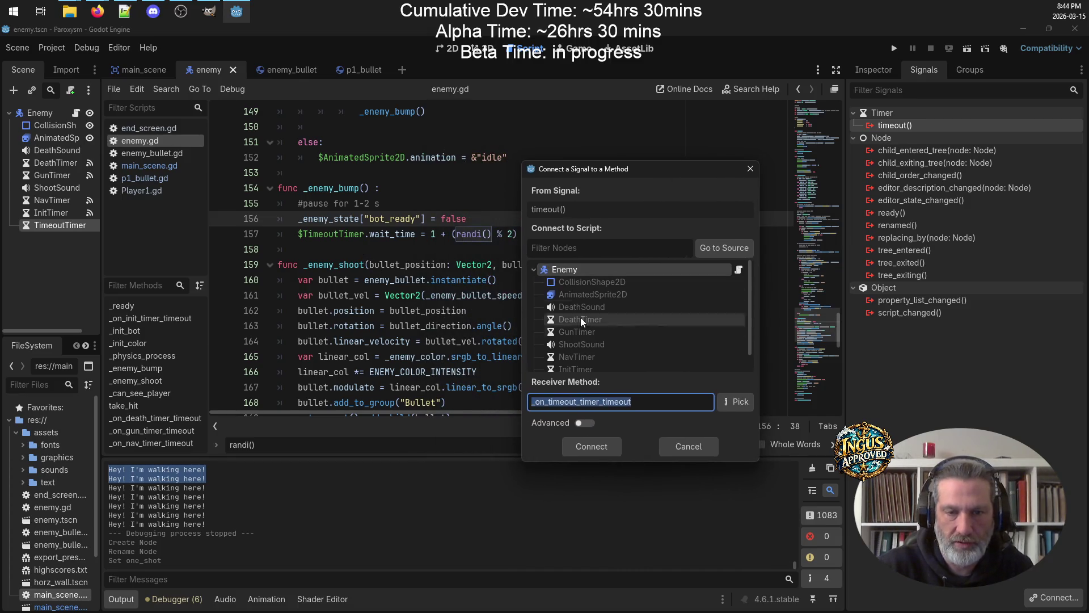
left_click(604, 448)
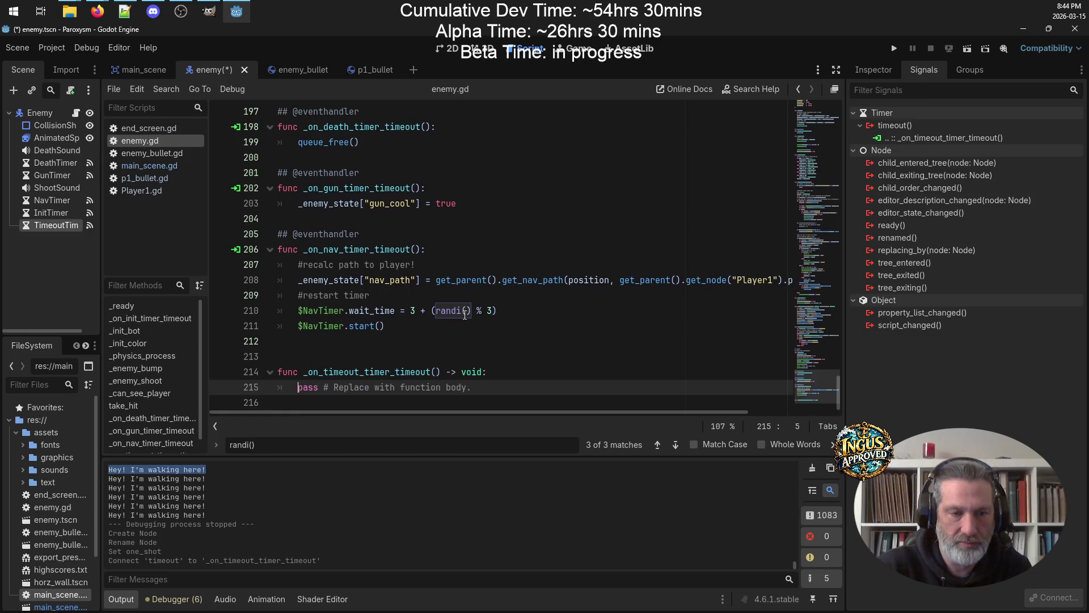
Delete the generated _on_timeout_timer_timeout stub and return to the _enemy_bump code
left_click_drag(472, 387, 204, 347)
key("ctrl+c")
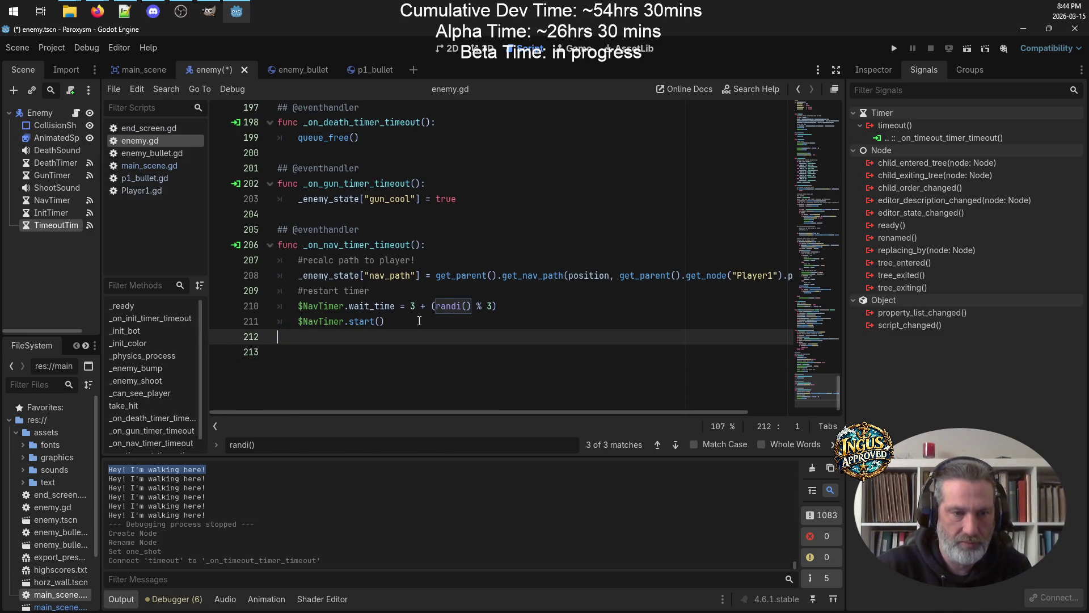
key("BackSpace")
key("BackSpace")
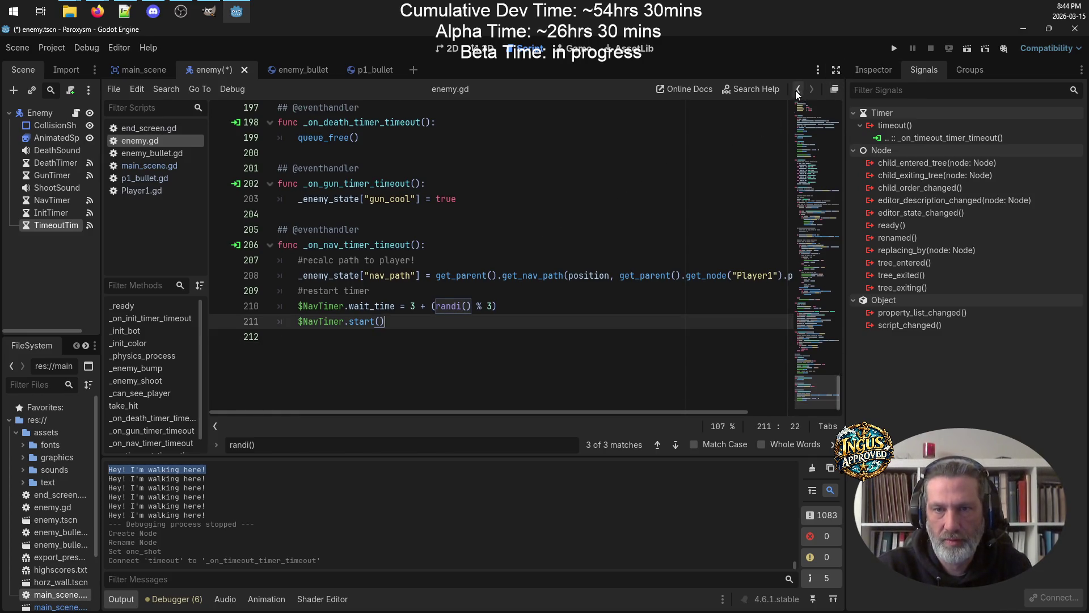
left_click(798, 89)
left_click(310, 265)
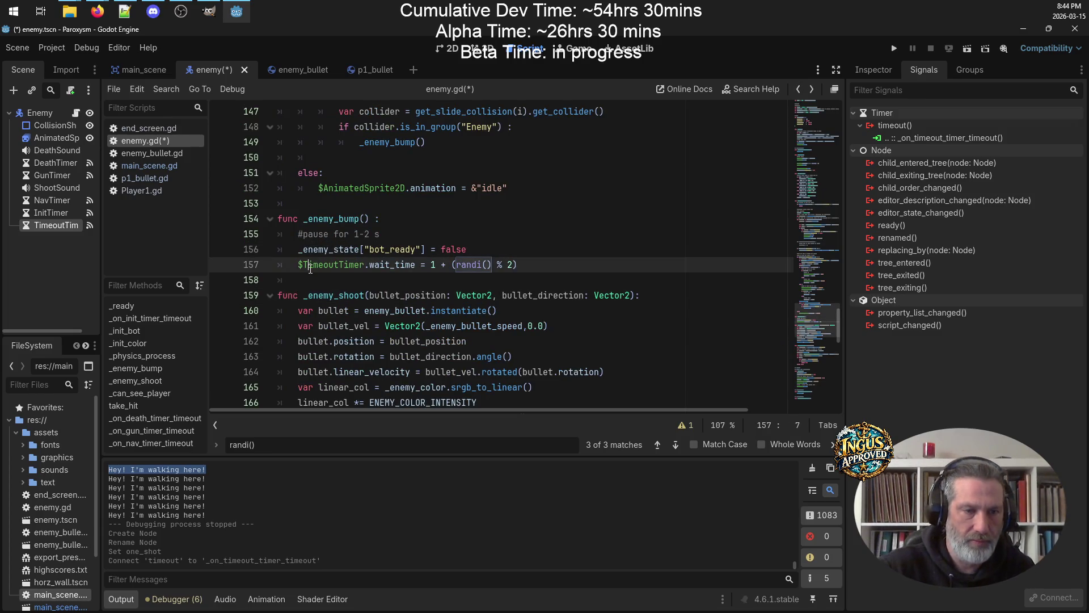
Paste the _on_timeout_timer_timeout handler below _enemy_bump, remove extra blank lines, and save
left_click(306, 279)
key("Return")
key("Return")
key("ctrl+v")
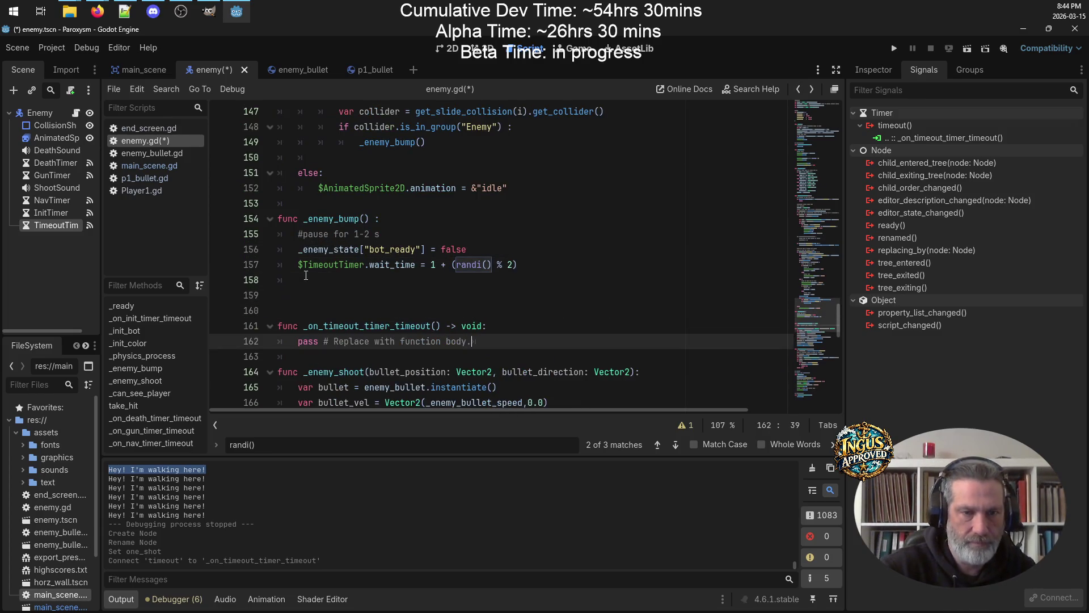
left_click(375, 310)
key("BackSpace")
key("BackSpace")
key("ctrl+s")
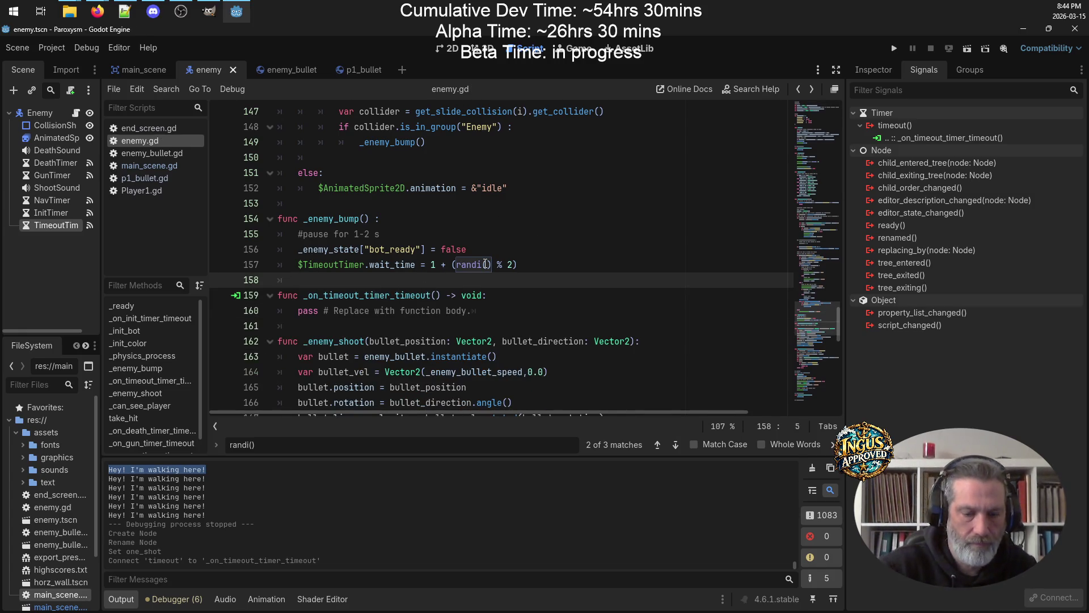
Add $TimeoutTimer.start() at the end of _enemy_bump
key("Return")
type("$TimeoutTim")
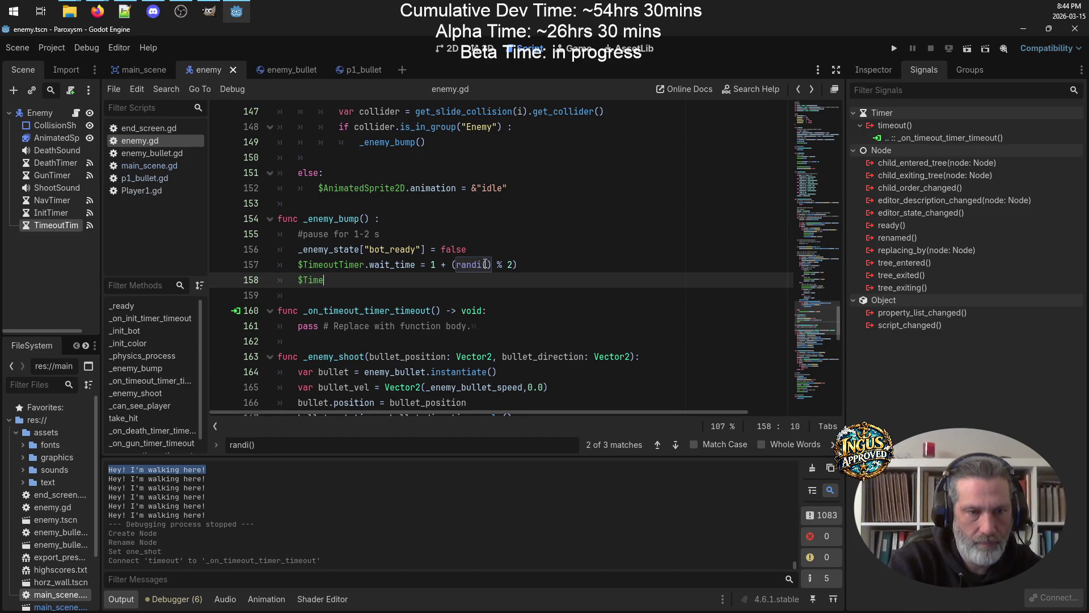
key("Return")
type(".start(")
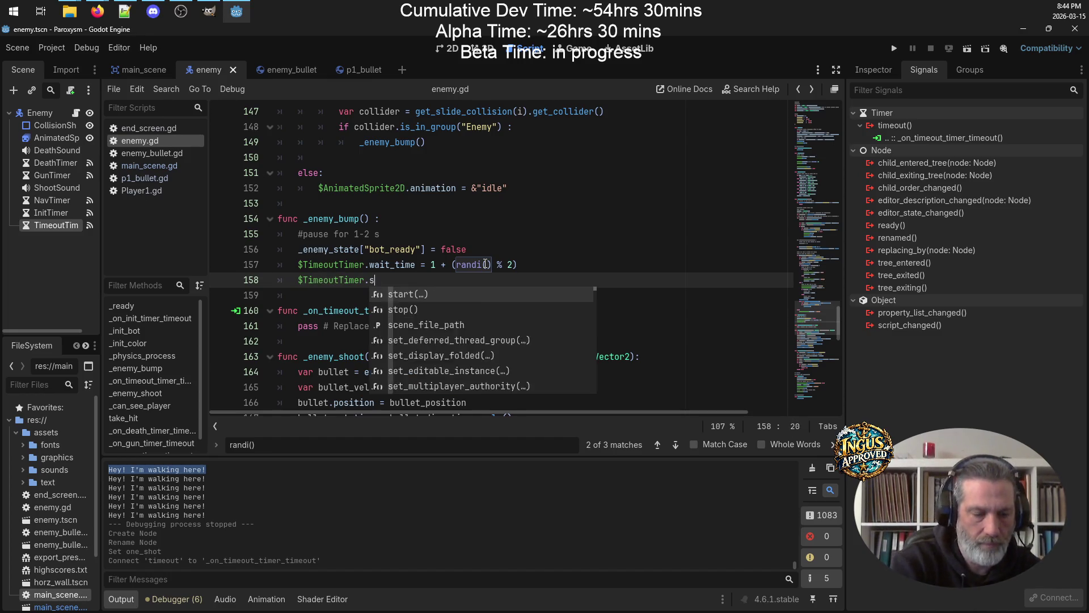
key("Escape")
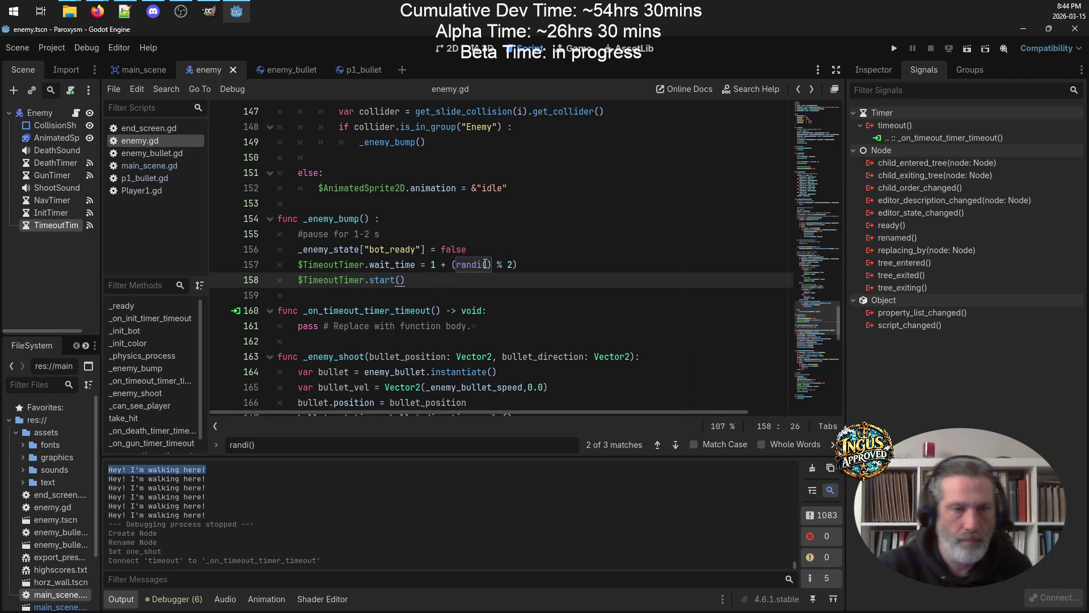
Replace the handler's pass with _enemy_state["bot_ready"] = true, copied from the false line
left_click(503, 249)
left_click_drag(503, 249, 297, 249)
key("ctrl+c")
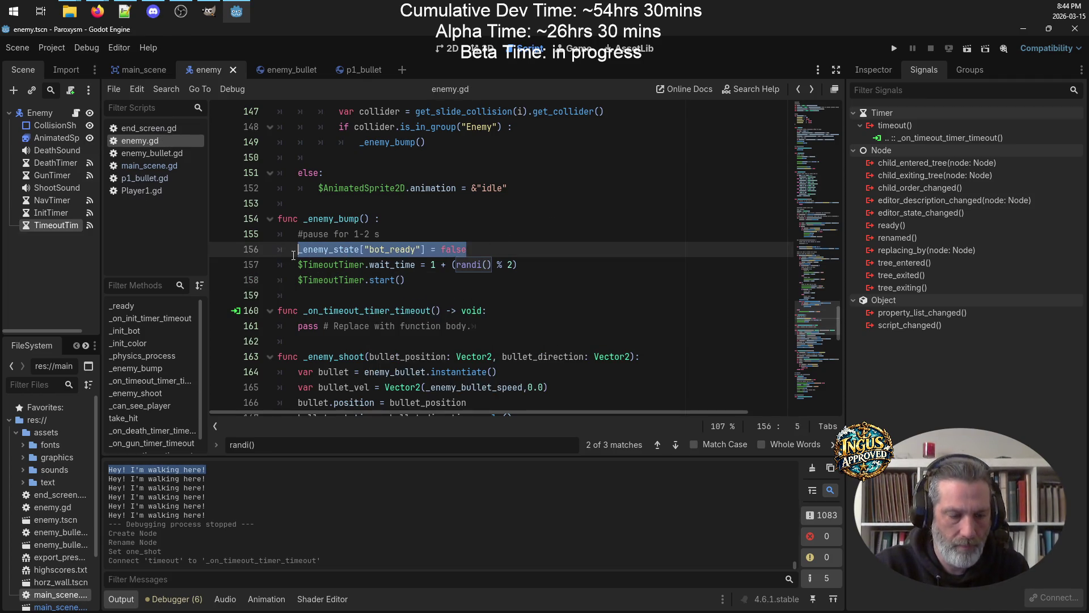
triple_click(450, 329)
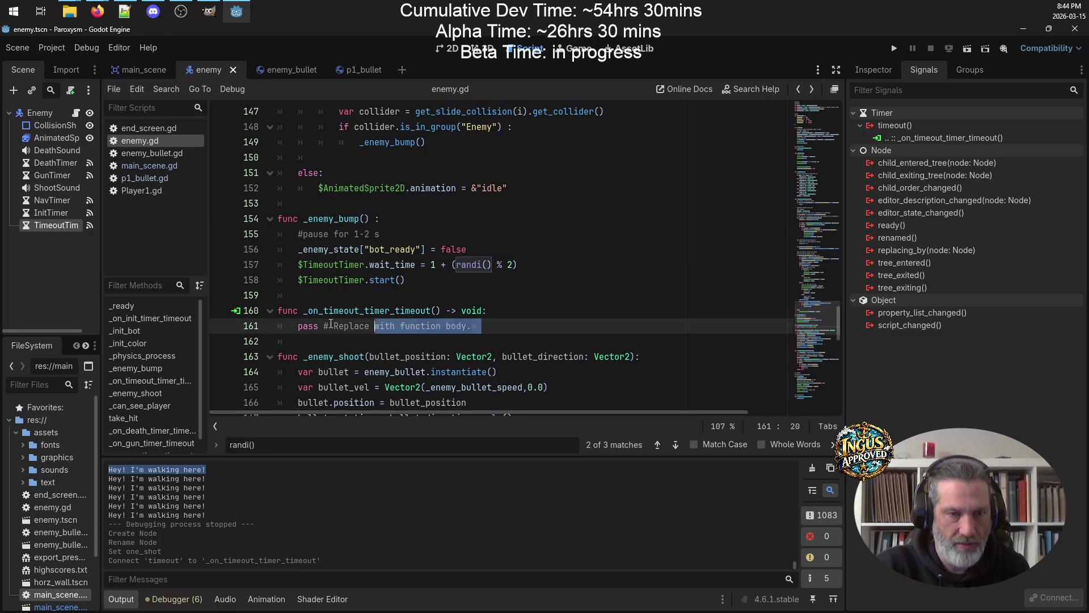
key("ctrl+v")
double_click(459, 326)
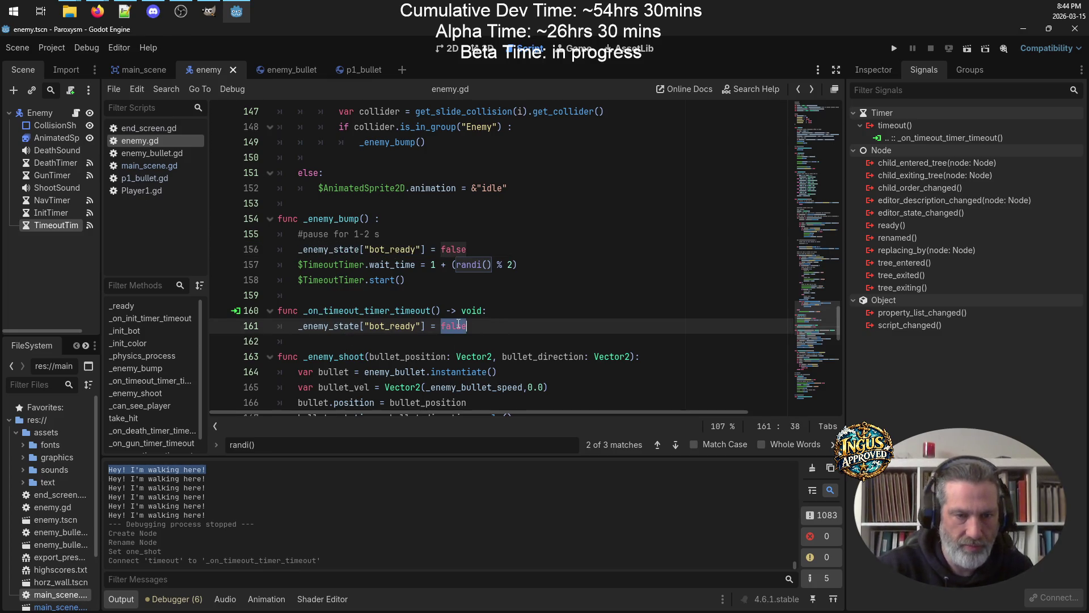
type("true")
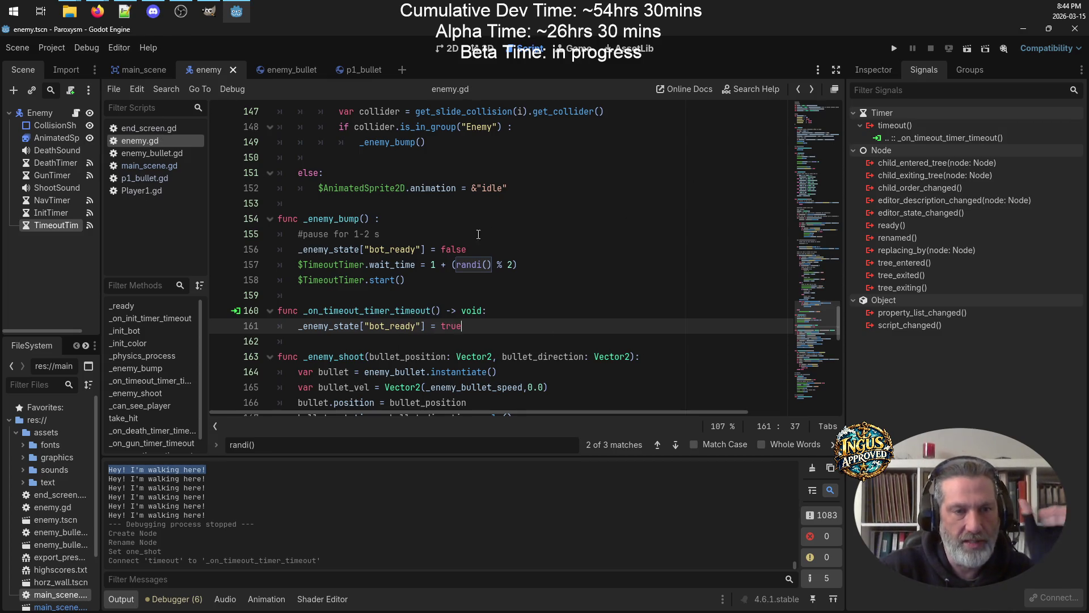
left_click(490, 255)
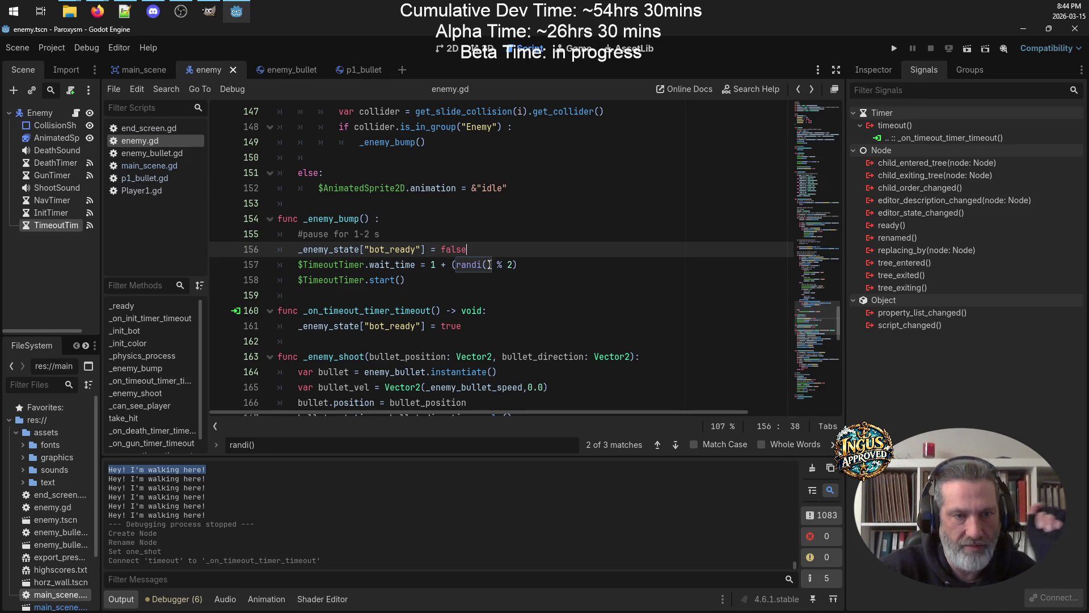
scroll(503, 238, "down", 10)
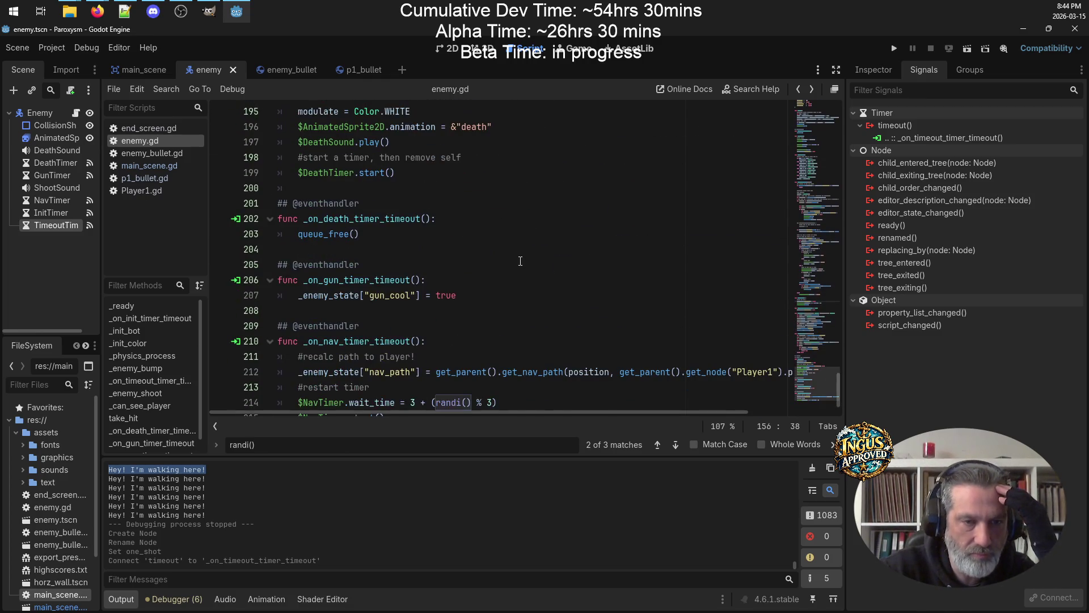
Copy the nav_path line from _on_nav_timer_timeout and paste it below _enemy_bump's #pause comment
scroll(518, 280, "down", 1)
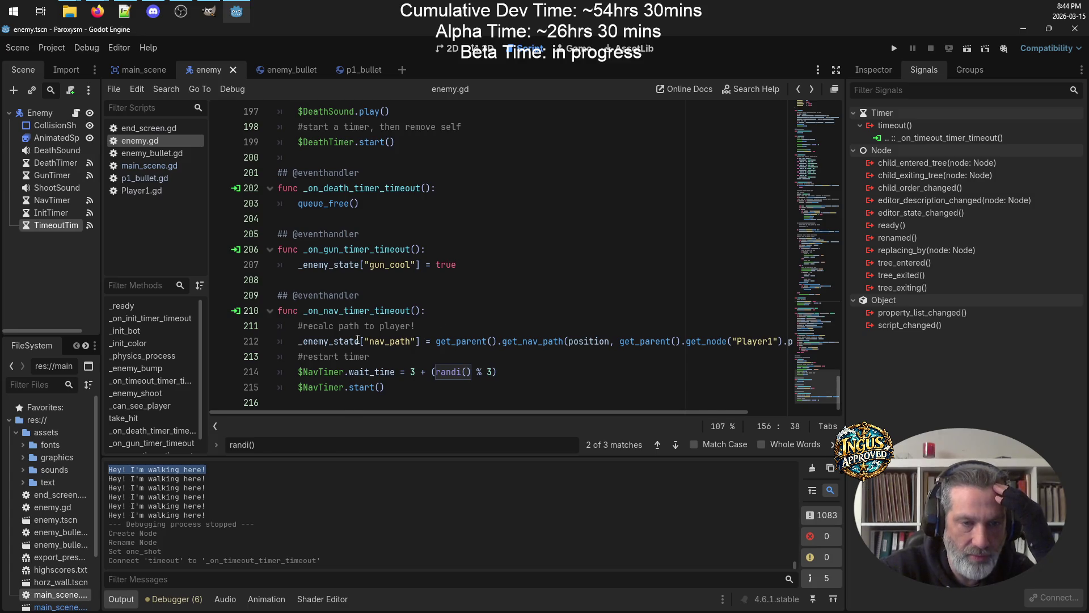
double_click(548, 341)
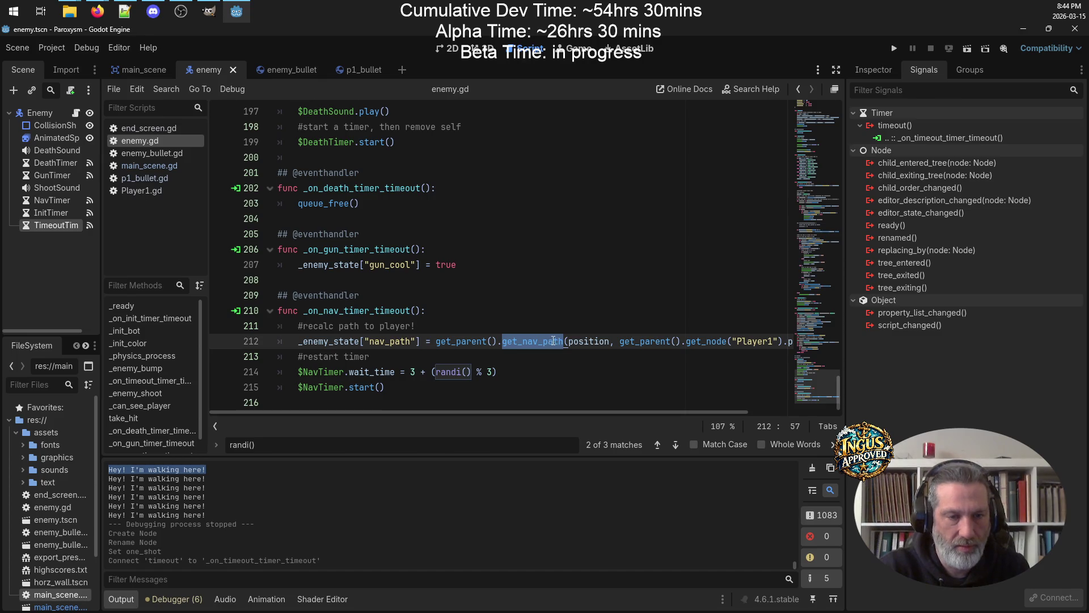
triple_click(552, 341)
key("ctrl+c")
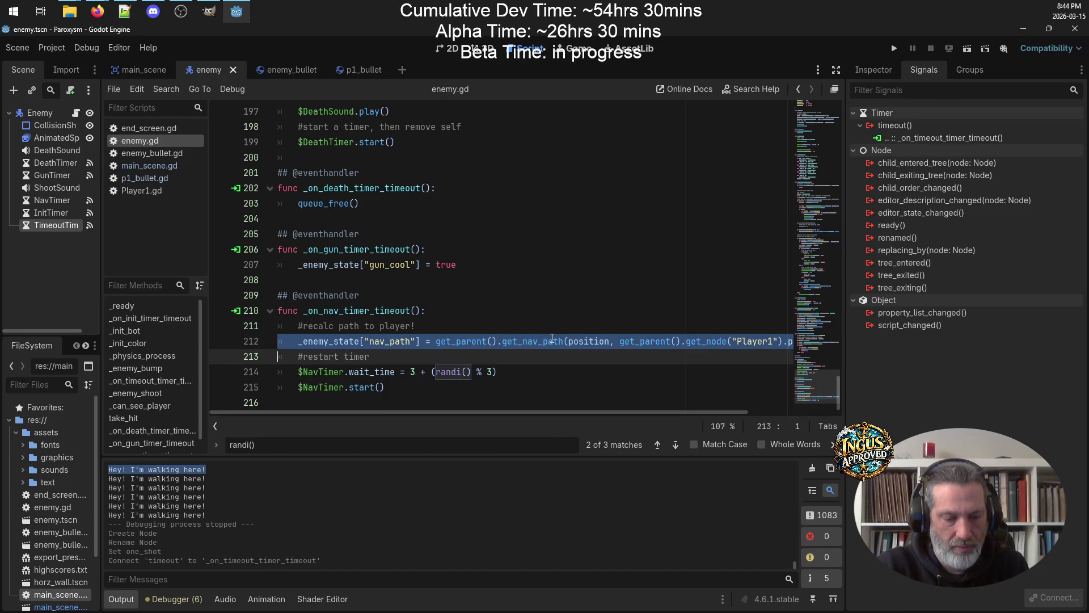
scroll(542, 329, "up", 15)
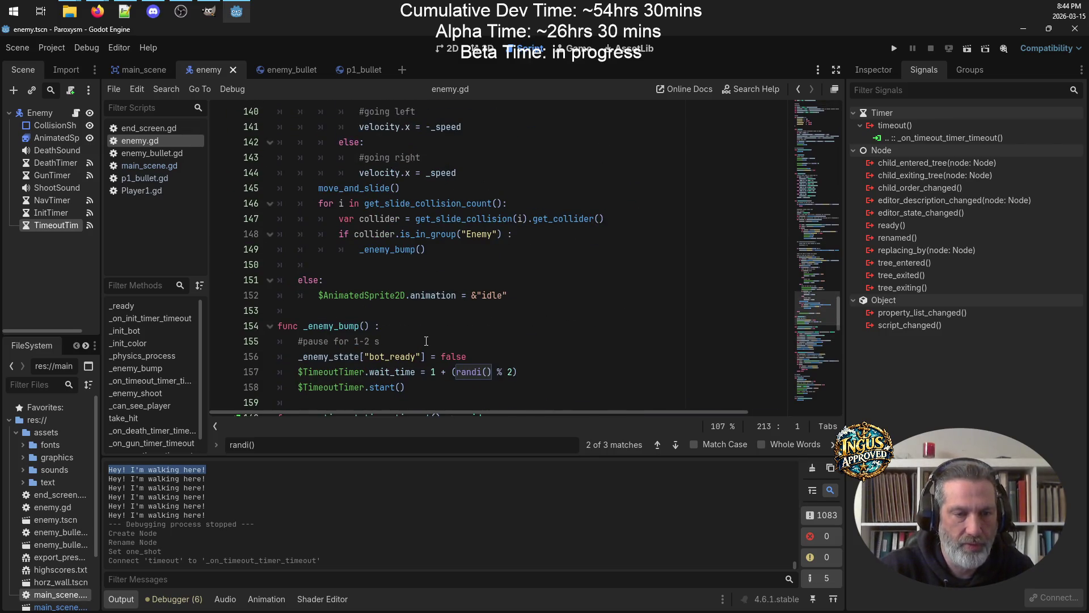
left_click(425, 341)
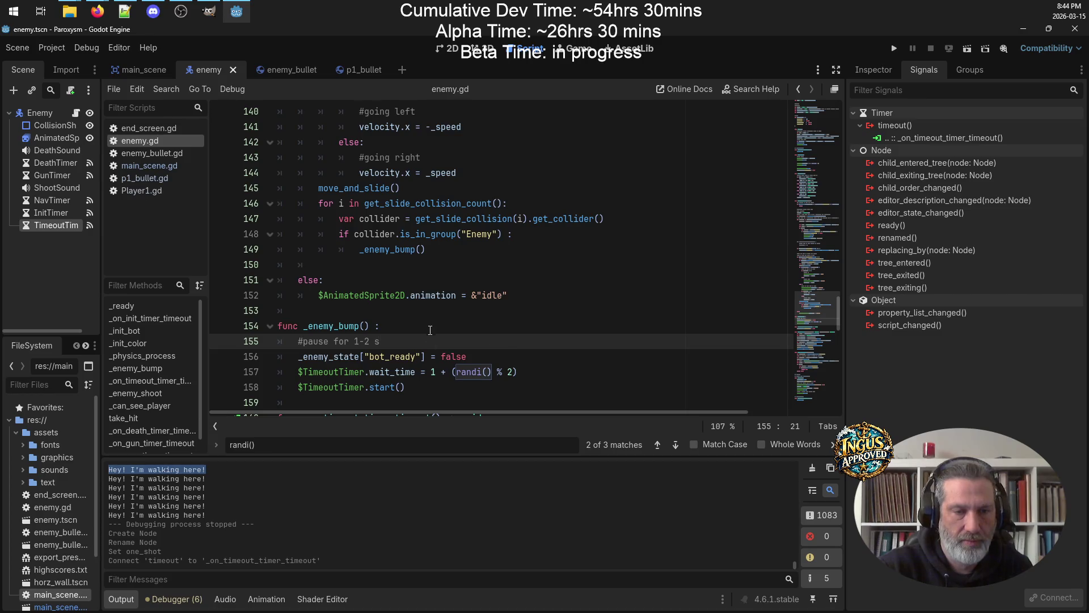
key("Return")
key("ctrl+v")
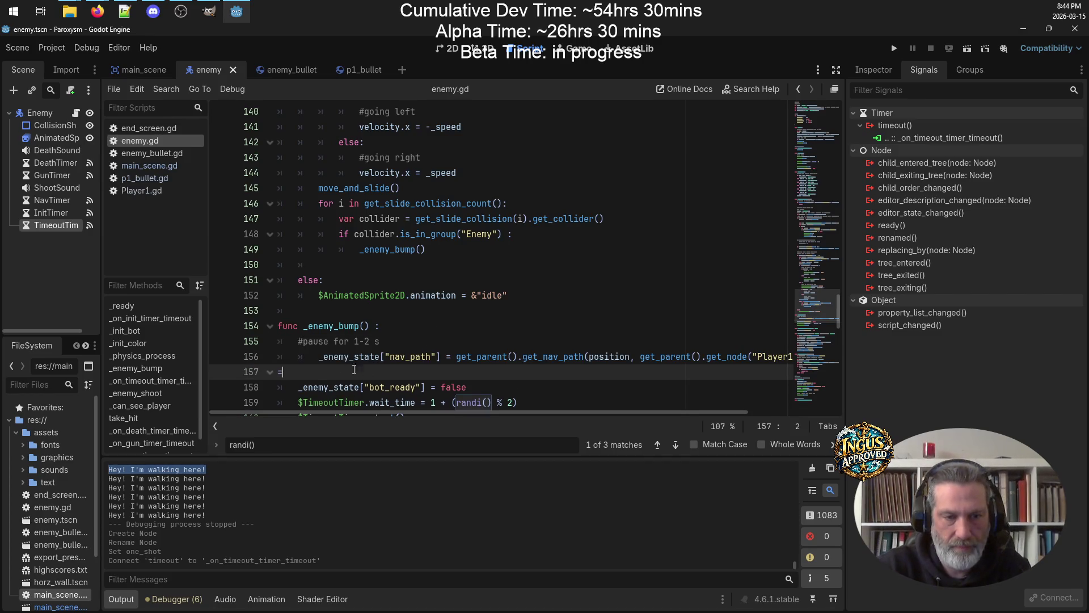
Remove the extra blank line and indent tab from the pasted nav_path line
key("BackSpace")
key("BackSpace")
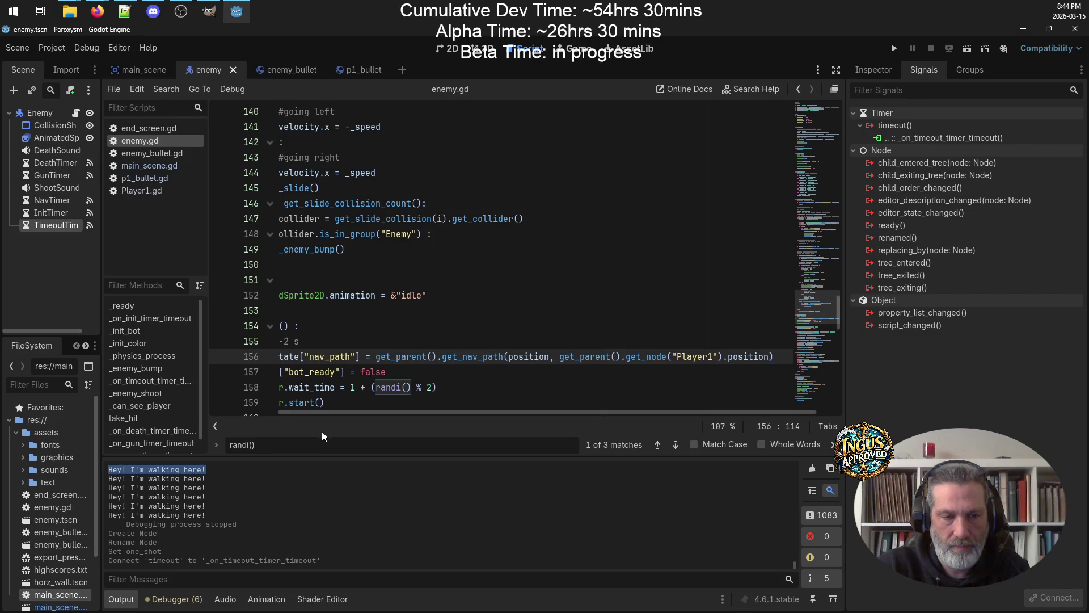
key("Home")
key("BackSpace")
left_click(434, 336)
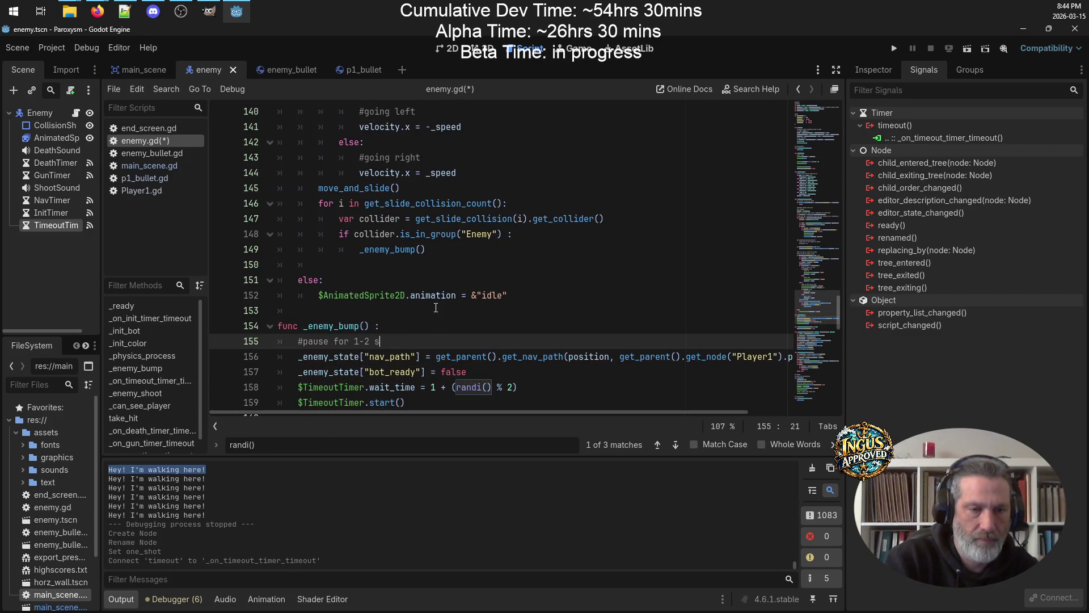
key("ctrl+shift+Return")
key("ctrl+z")
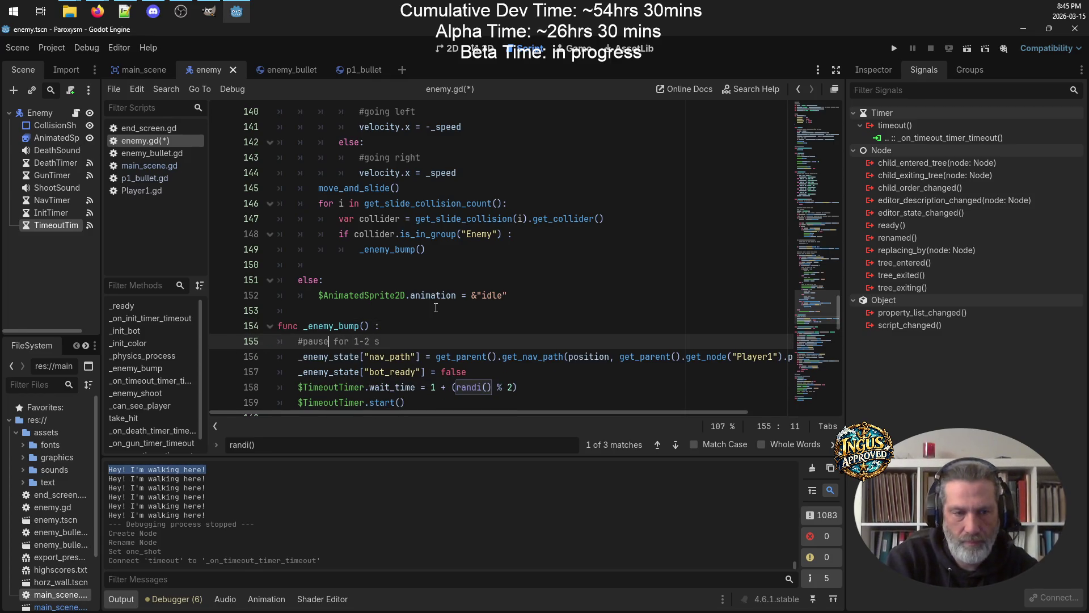
Change the _enemy_bump comment to 'if we get into a cuddle-huddle, reset nav path, & pause for 1-2 s' and save
type("if we")
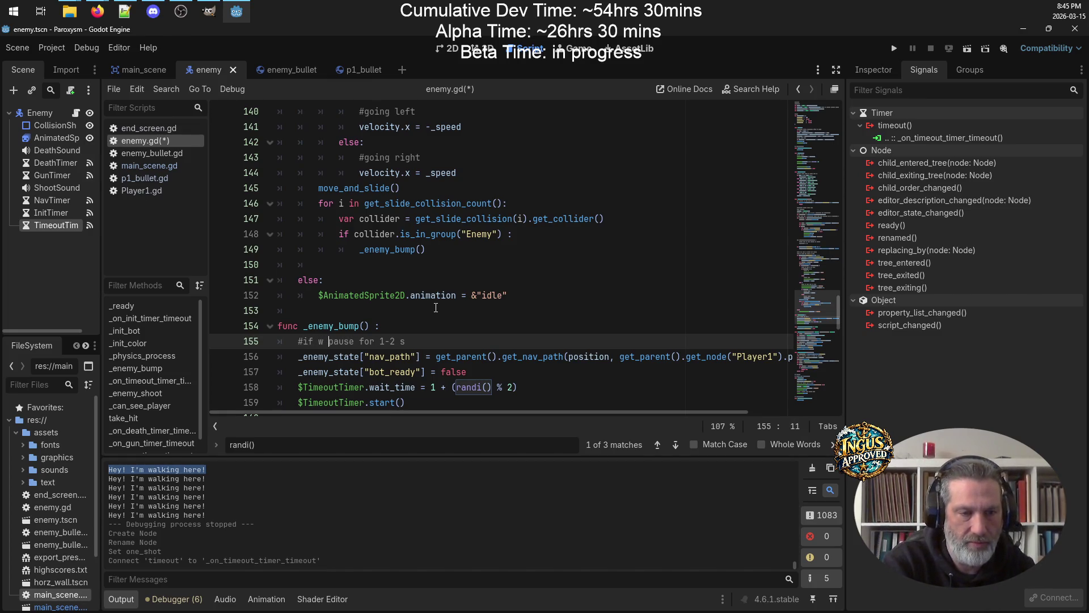
type(" get into a ")
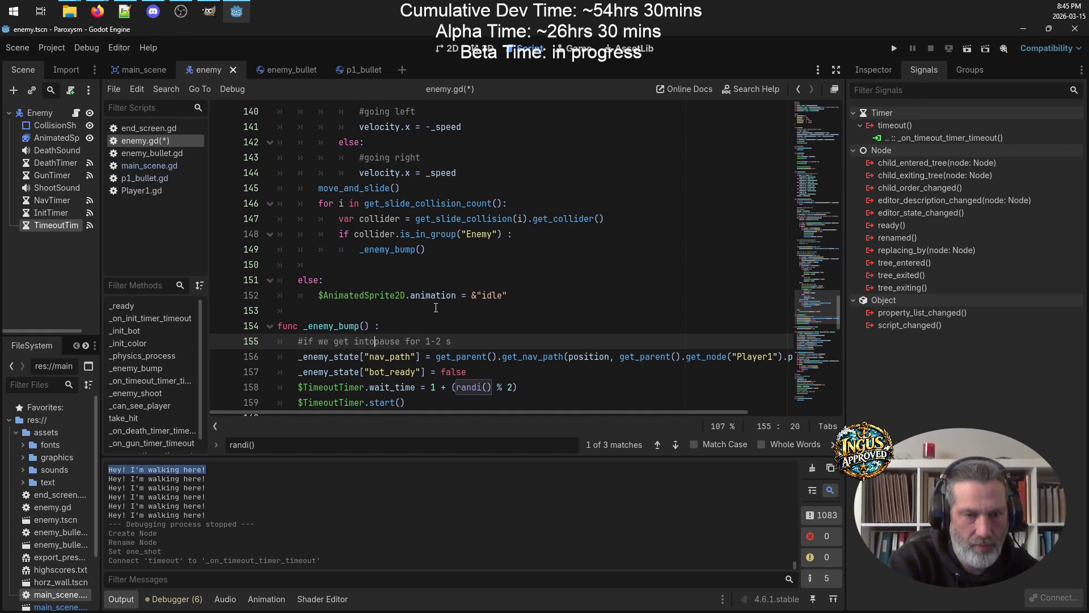
type("cuddle")
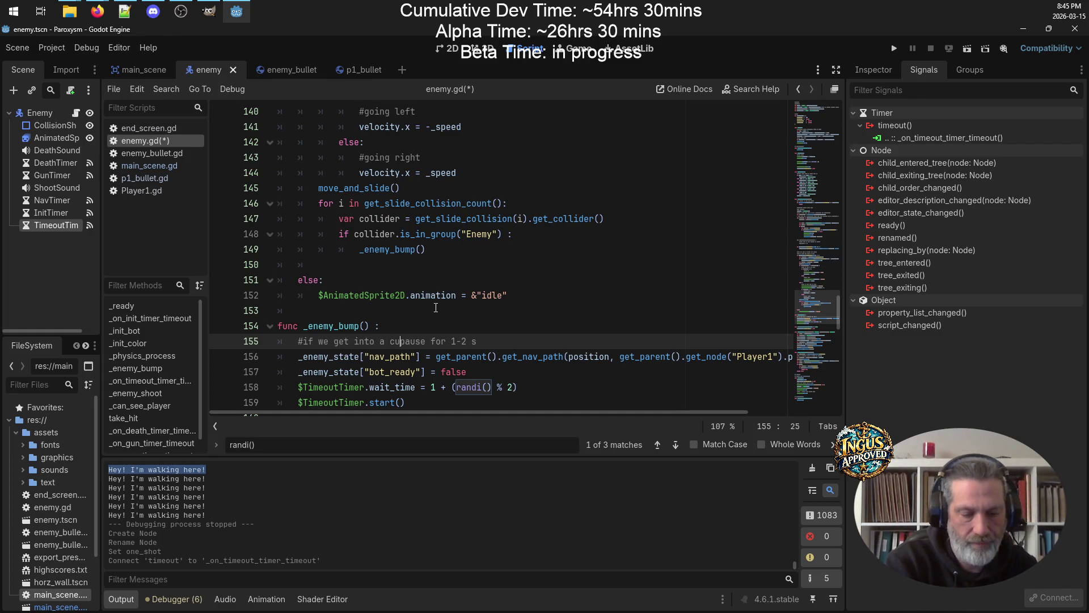
type("-huddle")
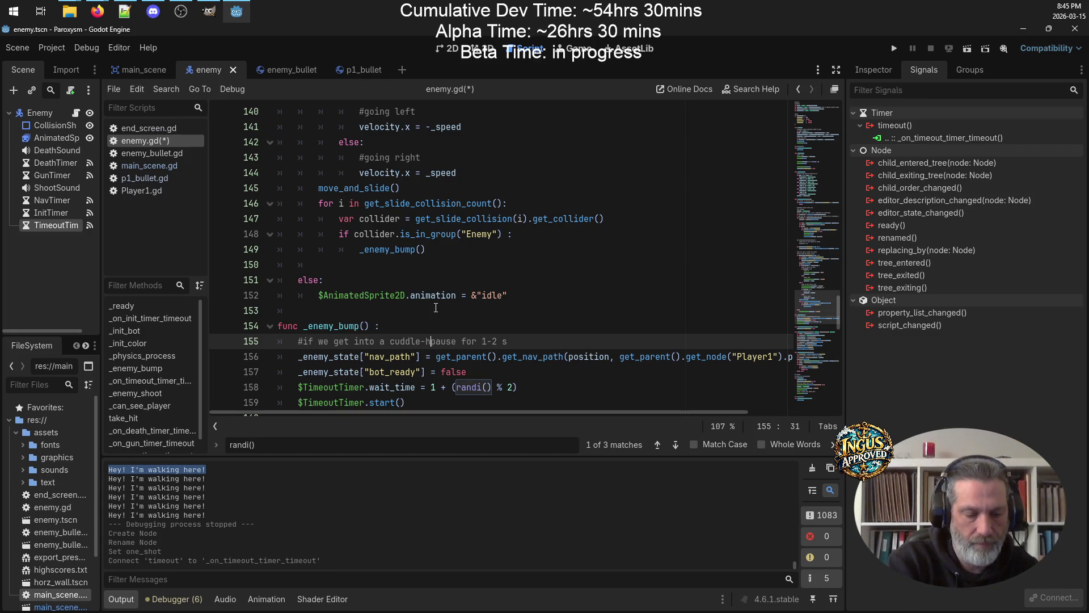
type(",")
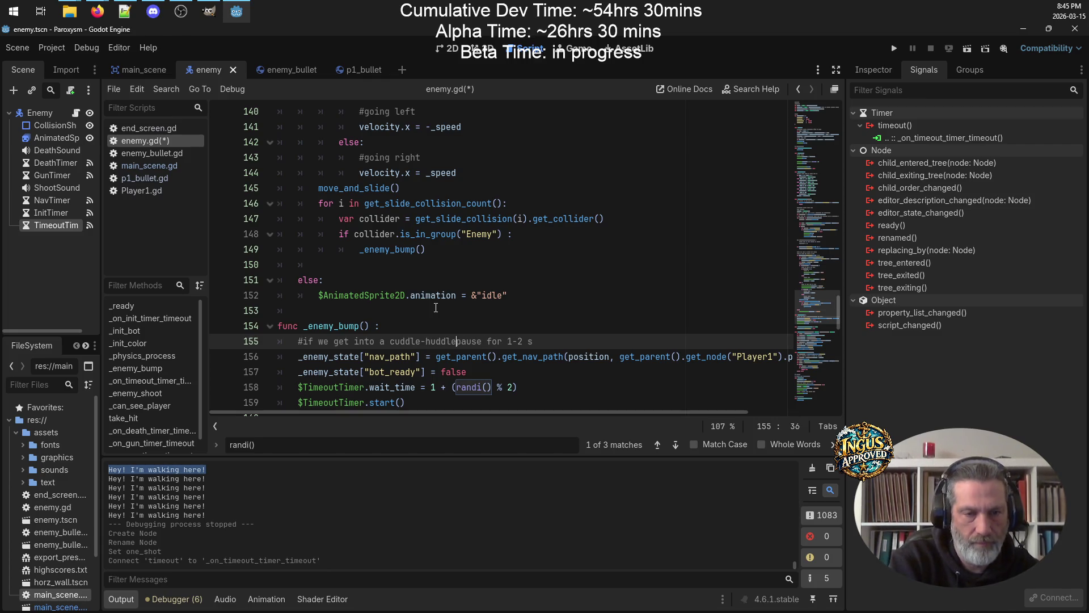
key("Left")
key("Left")
key("Left")
type("reset navb")
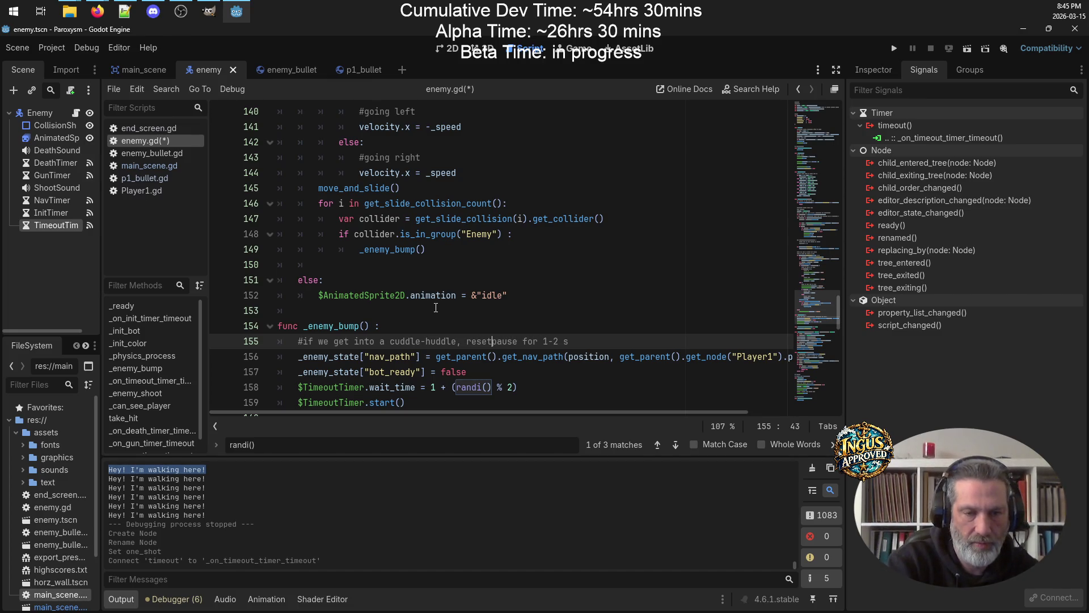
key("BackSpace")
type("pathm,")
key("BackSpace")
key("Left")
key("BackSpace")
key("Right")
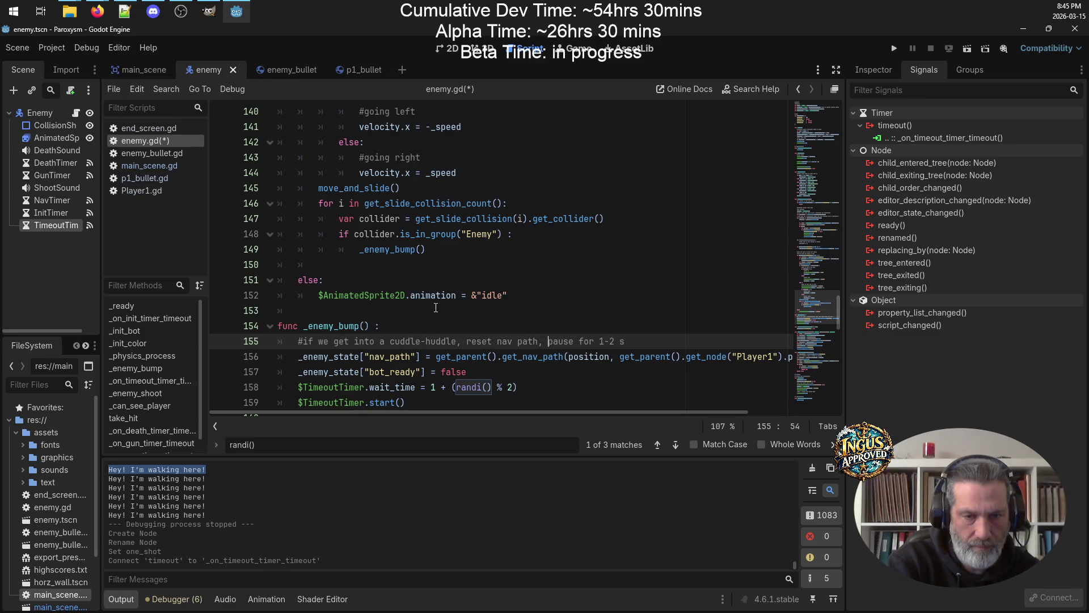
type("&")
key("ctrl+s")
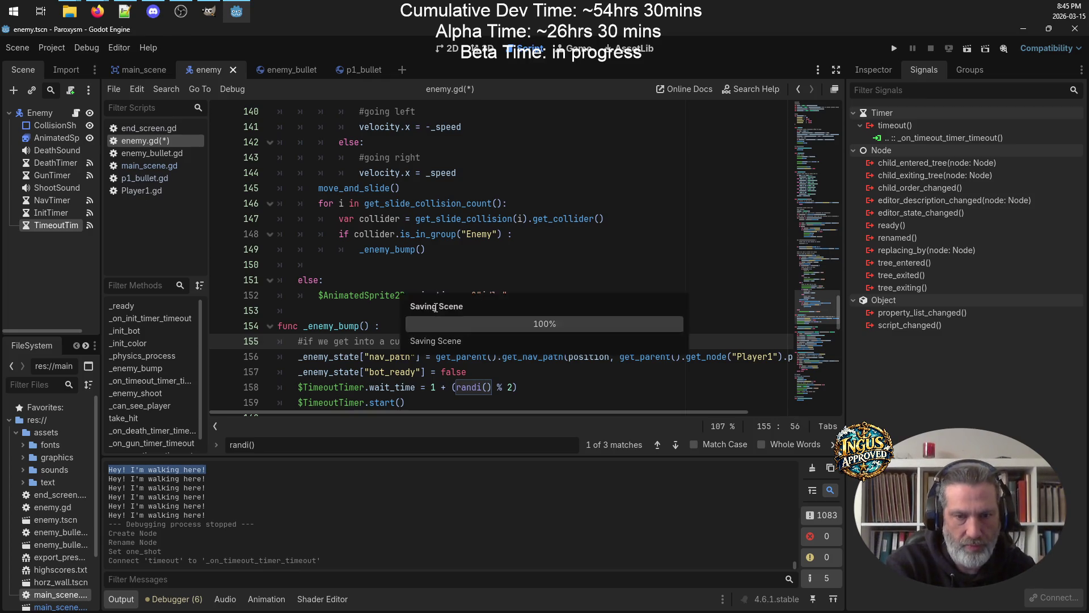
scroll(436, 307, "down", 3)
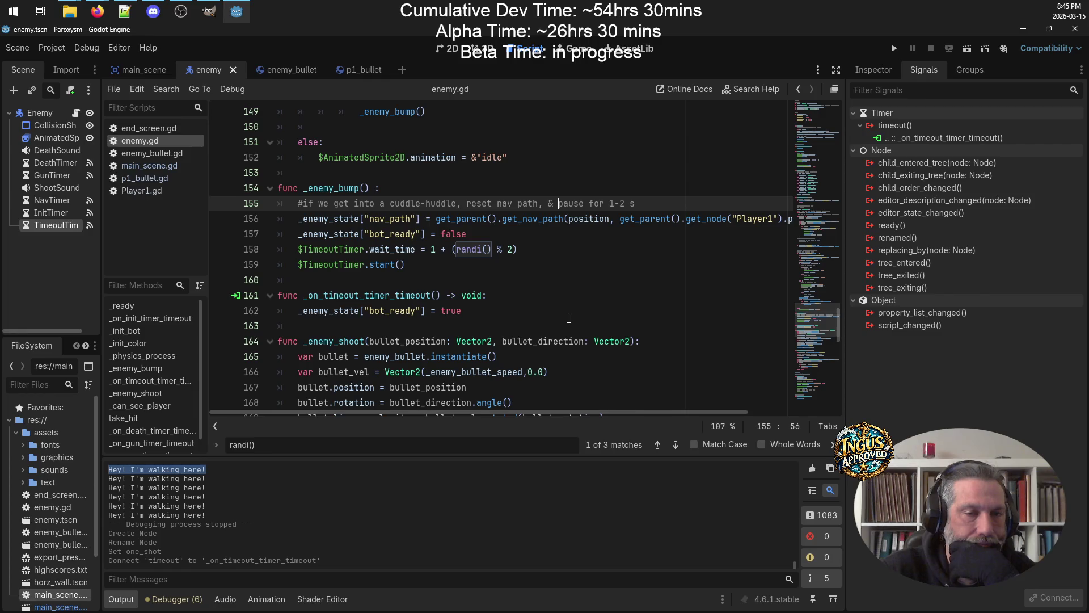
scroll(569, 318, "up", 20)
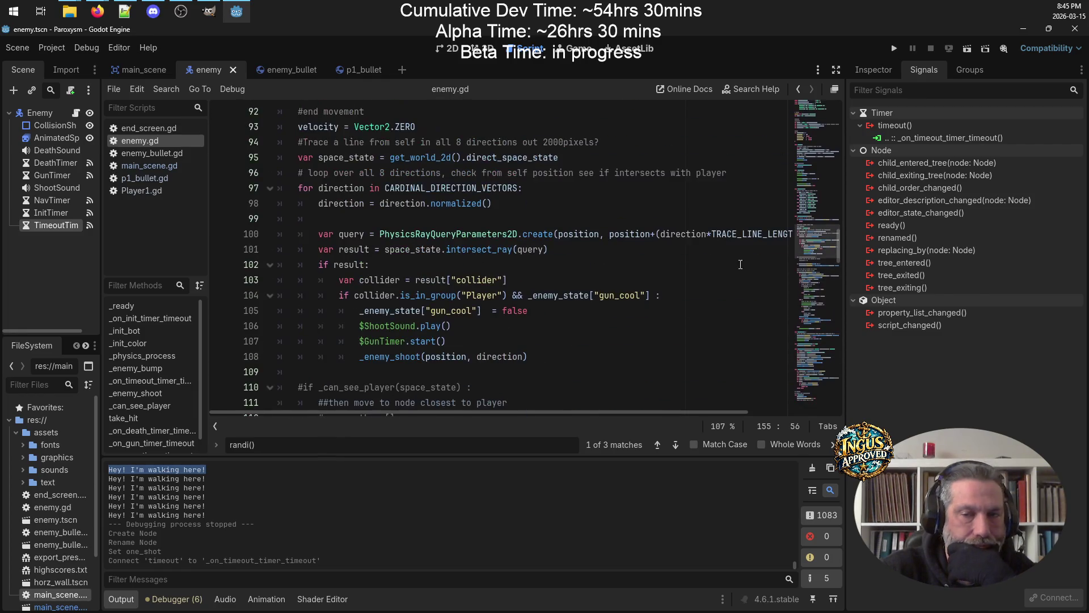
Add a "just_spotted": false, entry after bot_ready in the _enemy_state dictionary and save
left_click_drag(828, 225, 813, 93)
scroll(441, 183, "down", 12)
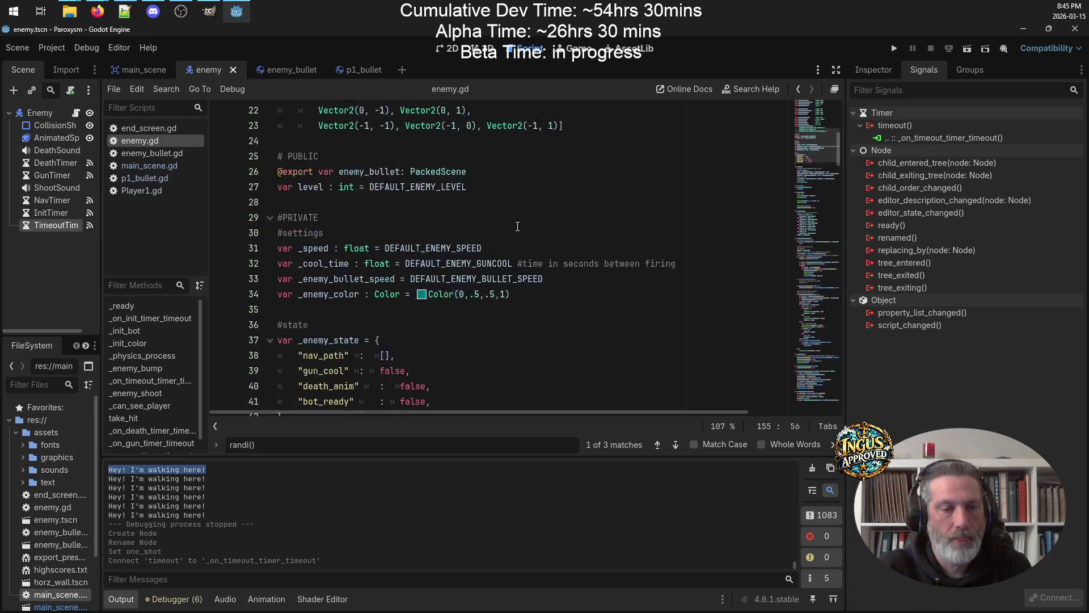
left_click(445, 178)
key("Return")
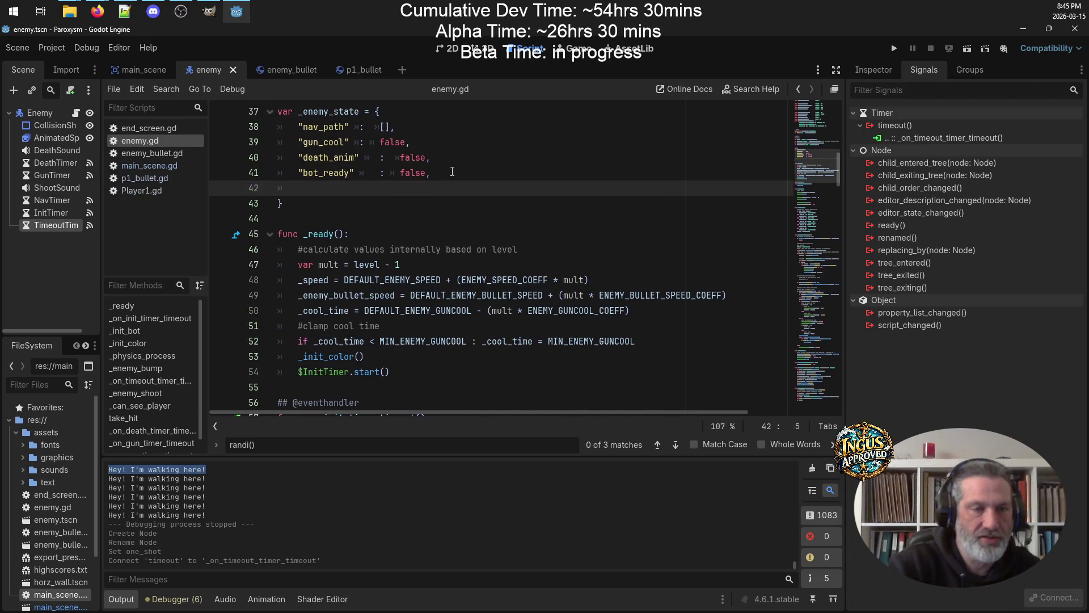
type("\"")
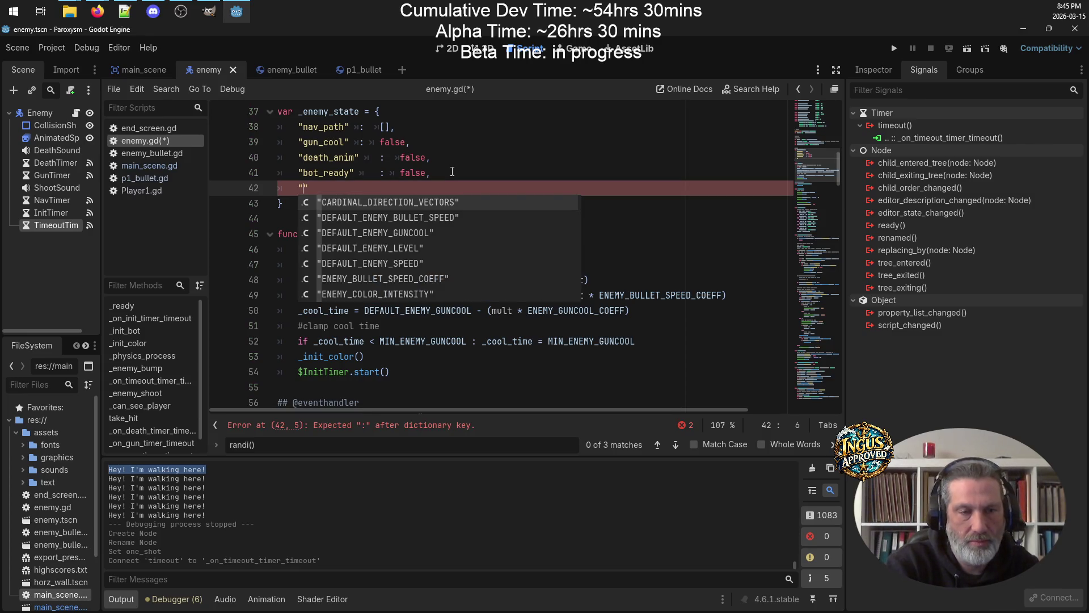
type("player")
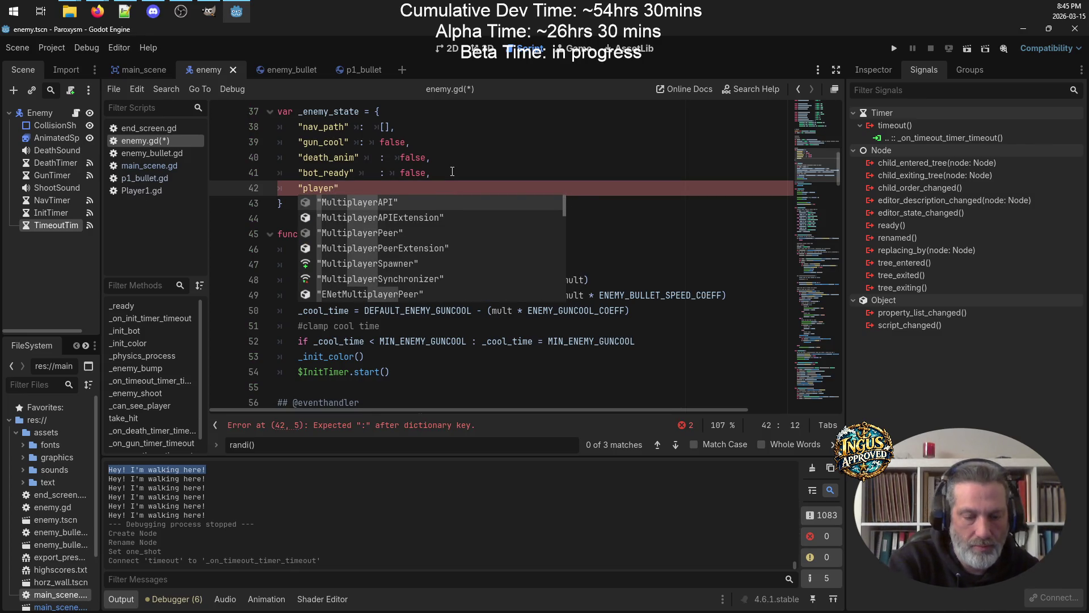
key("BackSpace")
key("BackSpace")
key("BackSpace")
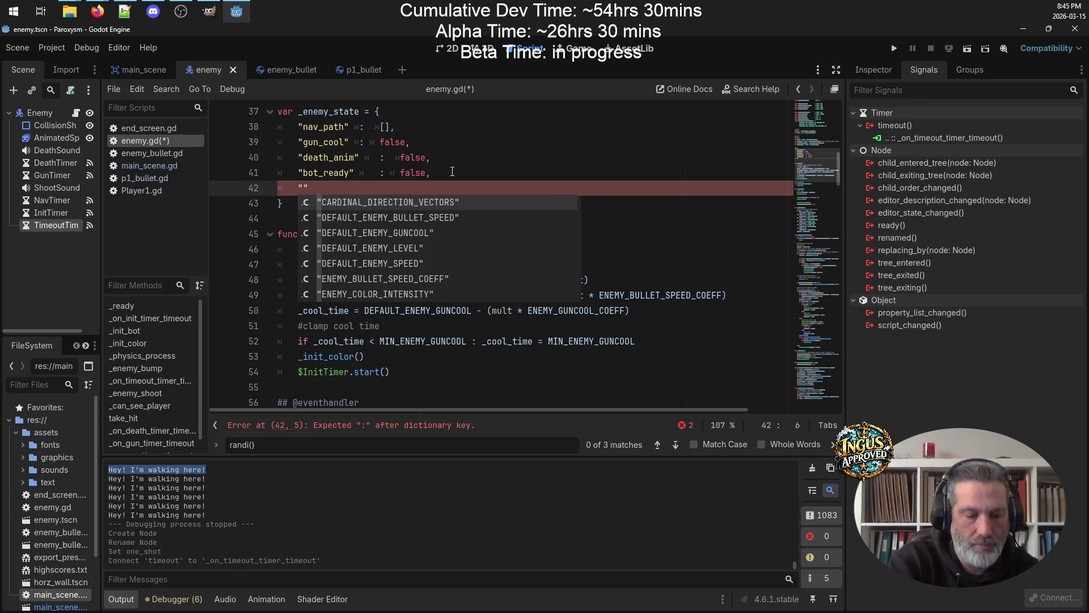
type("just_spot")
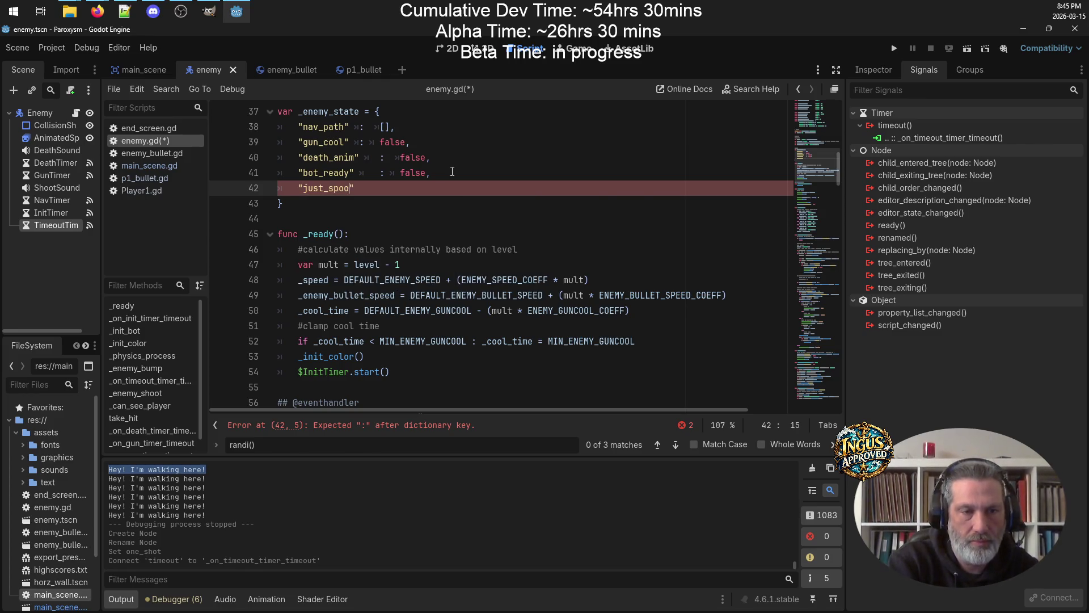
type("ted\"")
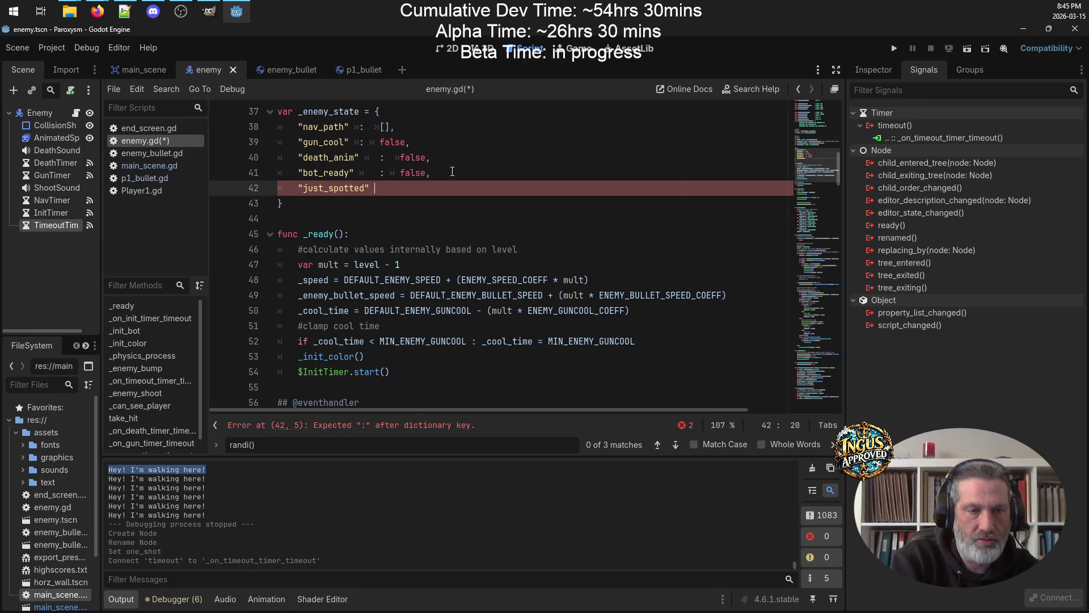
key("BackSpace")
type("false,")
key("ctrl+s")
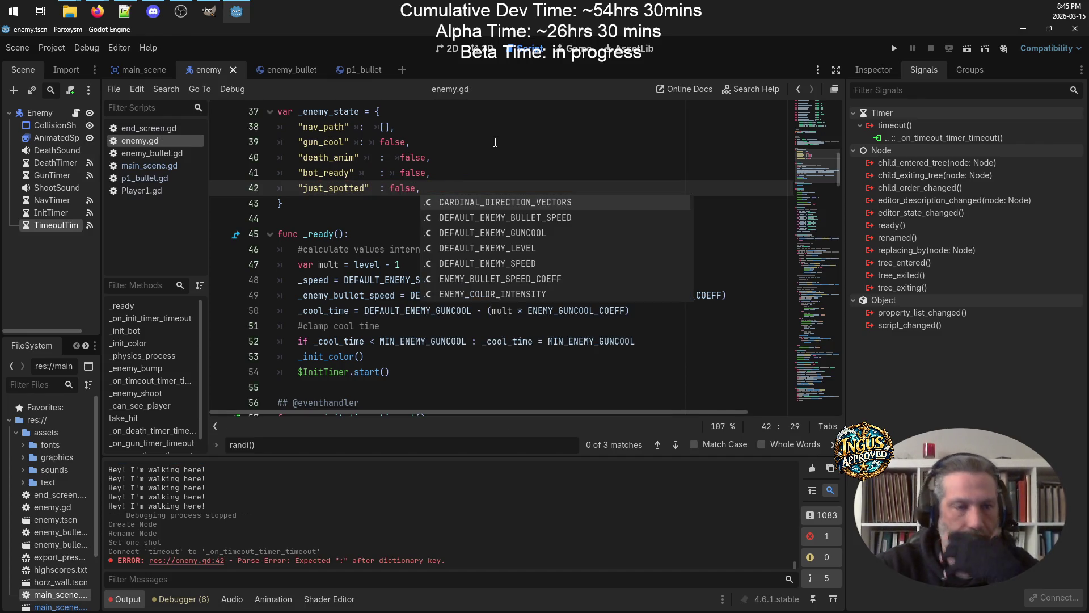
left_click(505, 152)
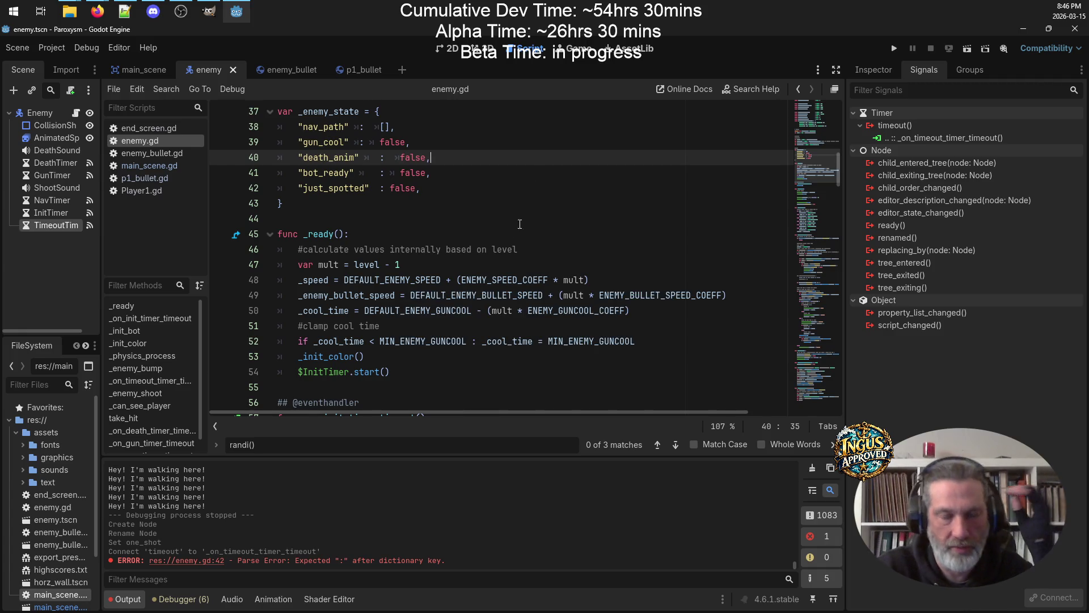
scroll(524, 217, "down", 15)
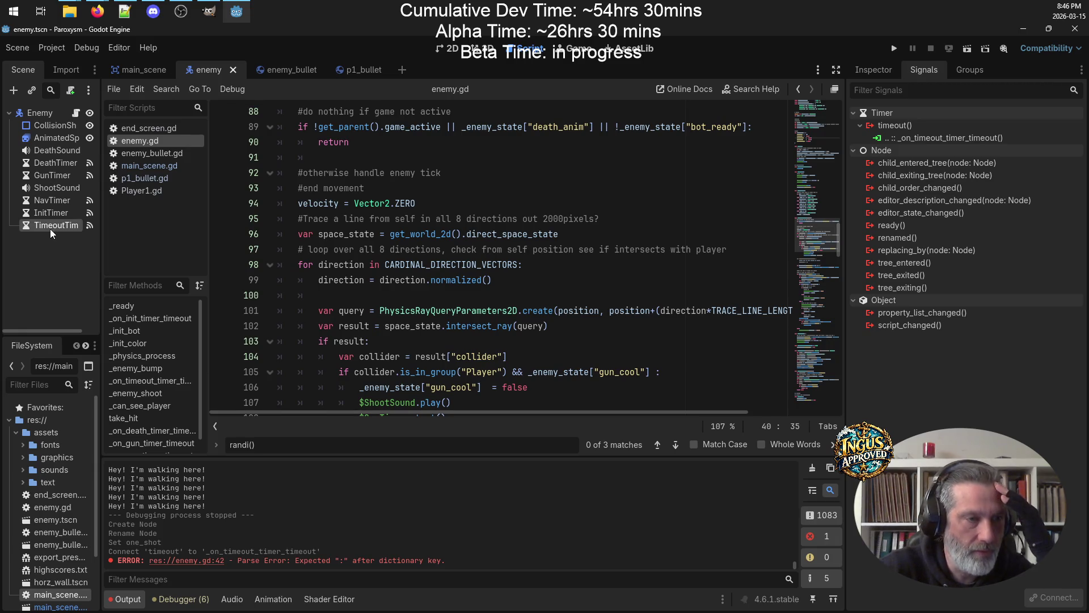
right_click(60, 116)
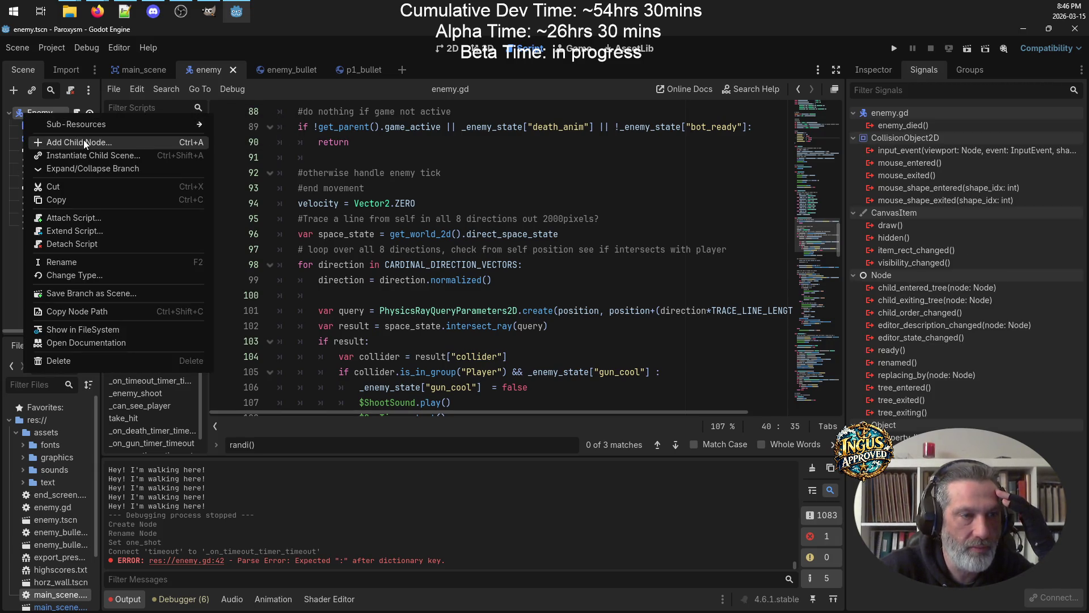
Add a Timer child node under Enemy and rename it SpotTimer
left_click(83, 142)
type("Spo")
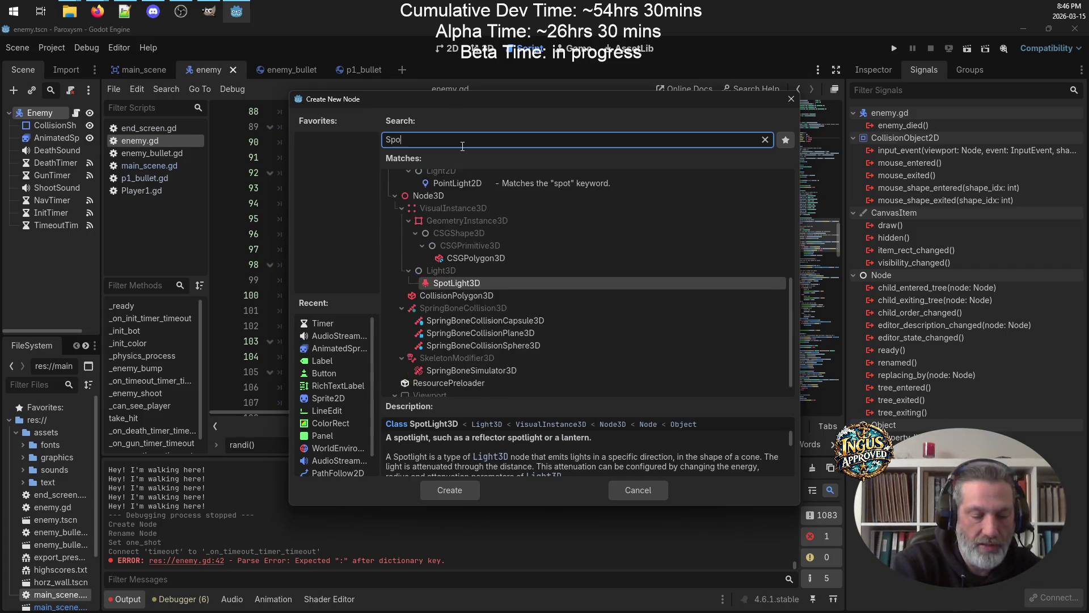
type("tl")
key("BackSpace")
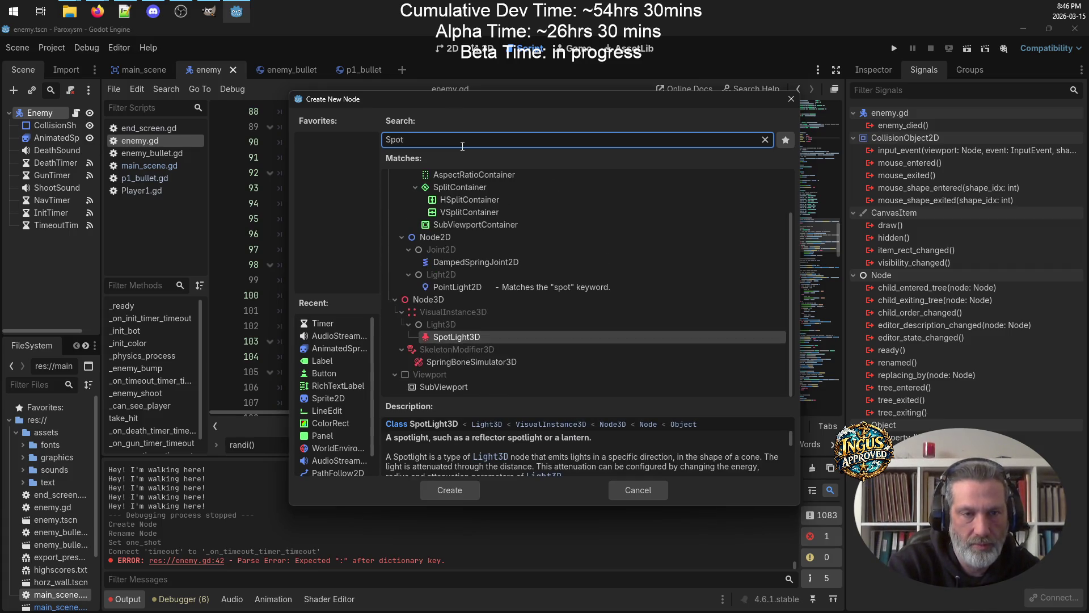
type("l")
key("BackSpace")
key("BackSpace")
key("BackSpace")
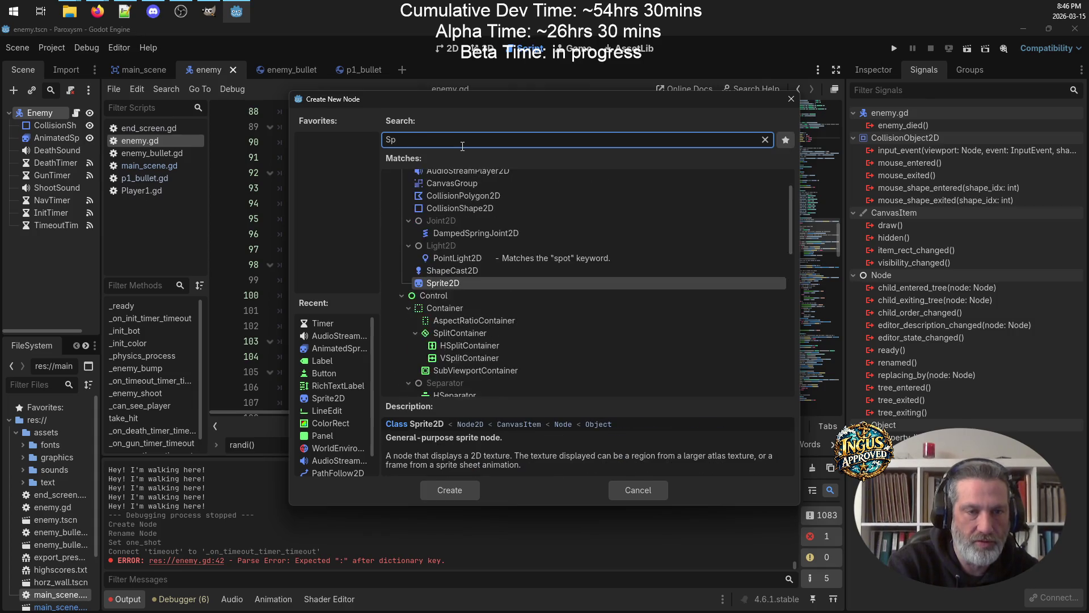
type("Timer")
key("Return")
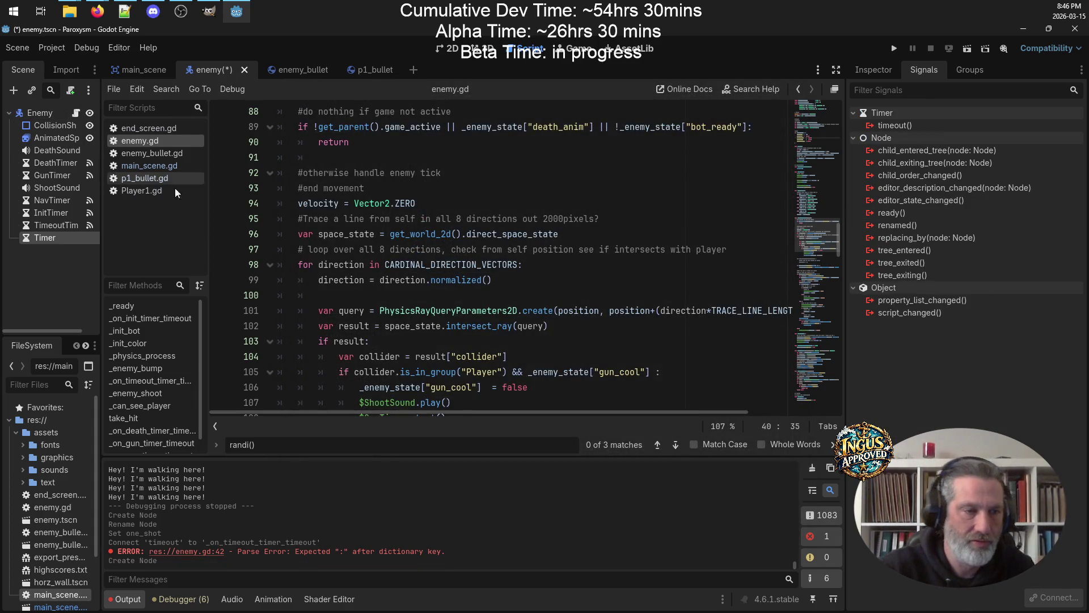
double_click(58, 237)
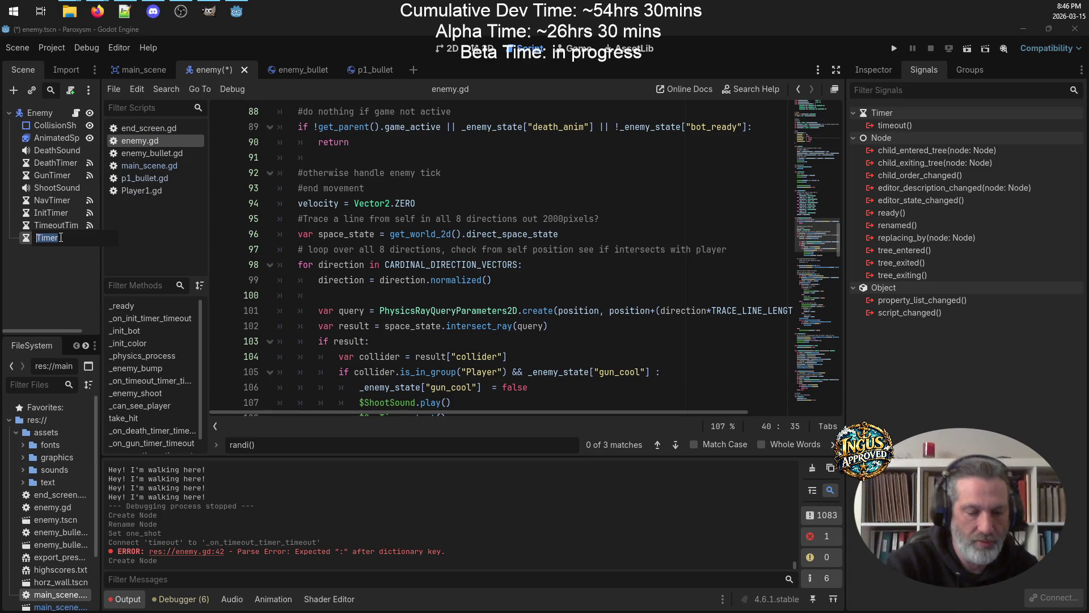
type("Spot")
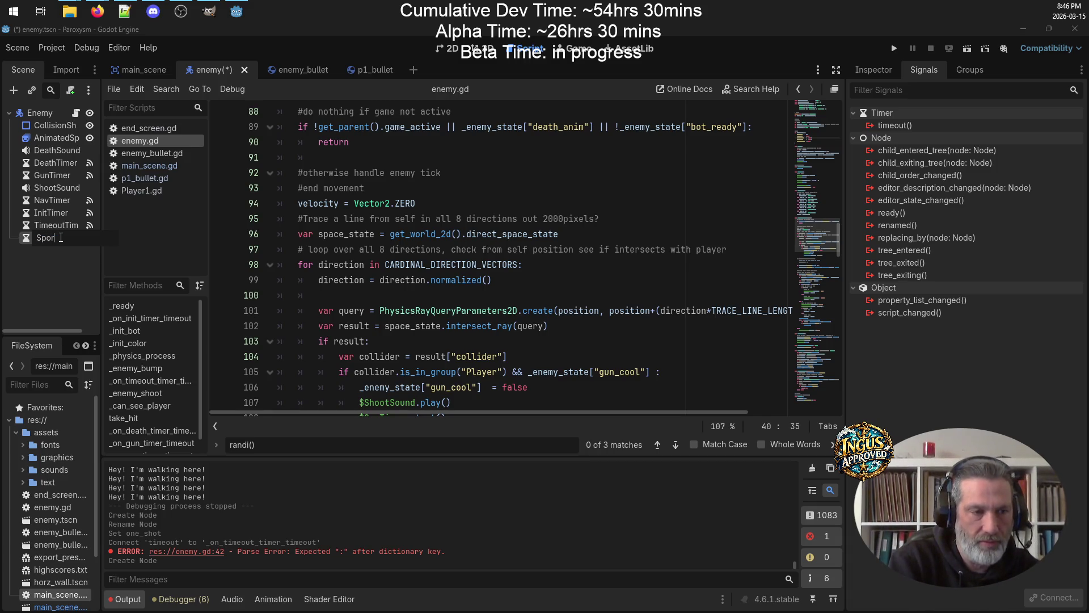
type("Timer")
key("Return")
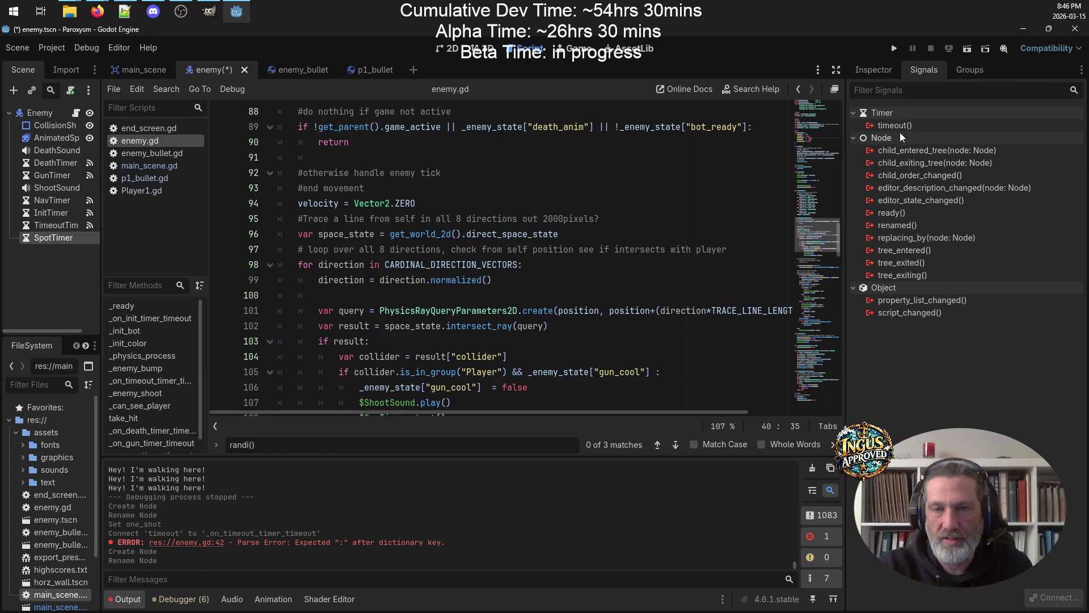
Set SpotTimer's wait time to 6 seconds and save the enemy scene
left_click(874, 70)
left_click(1012, 185)
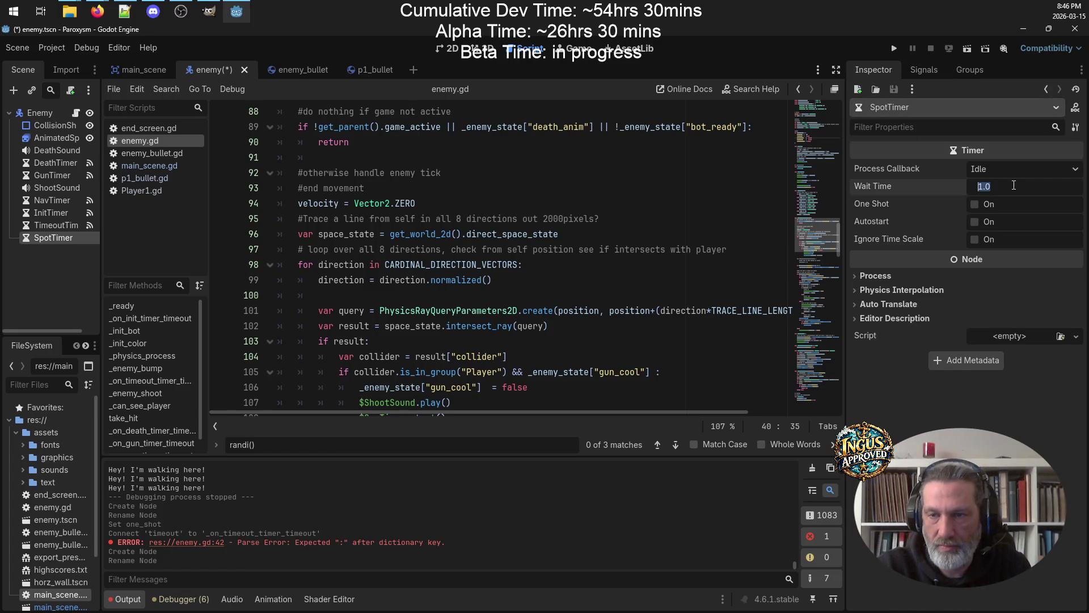
type("6")
key("Return")
key("ctrl+s")
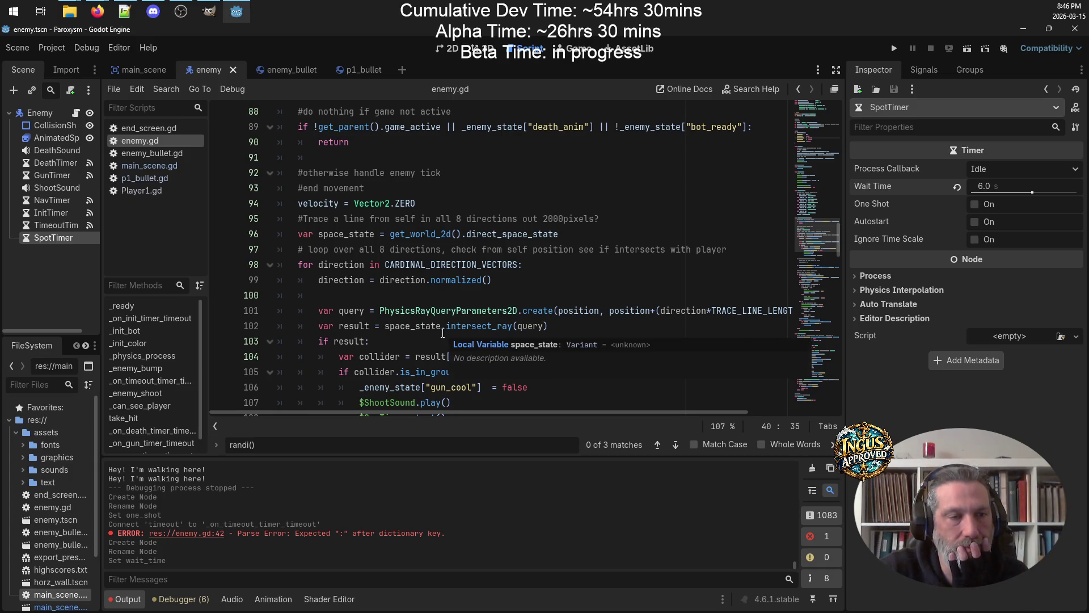
Start a new if condition on _enemy_state below the commented chase code
scroll(563, 283, "down", 4)
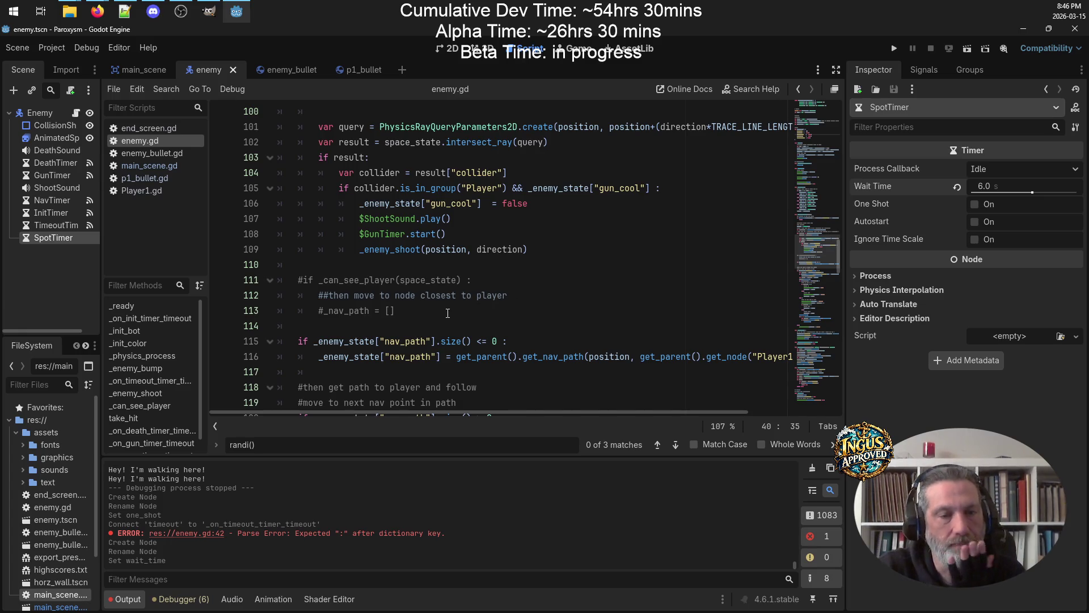
left_click(332, 323)
key("Return")
key("Return")
key("Up")
key("Up")
type("if _enemy_")
key("Return")
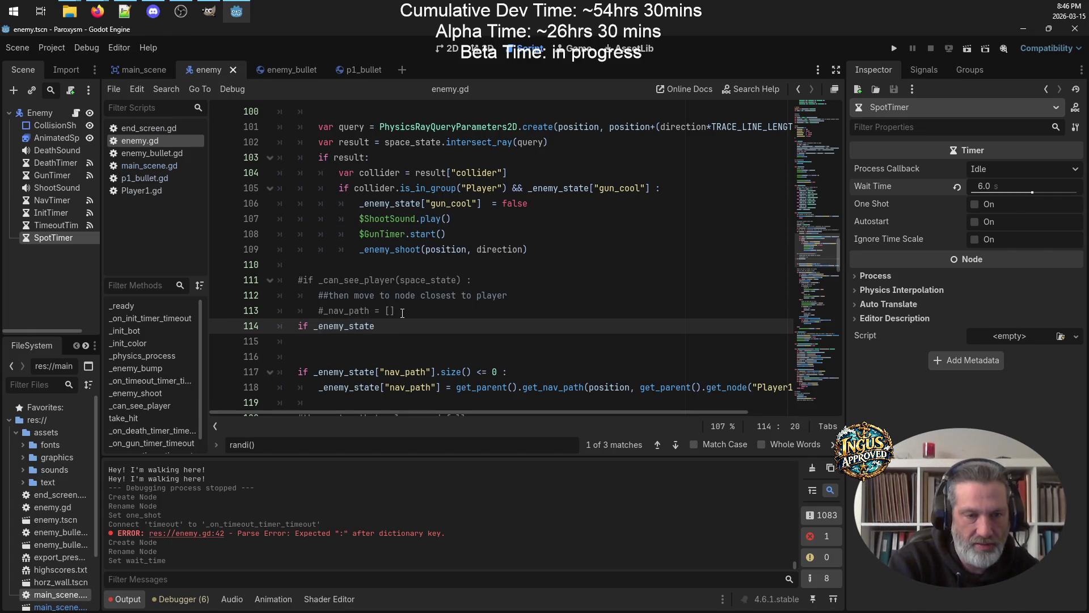
type("[\"")
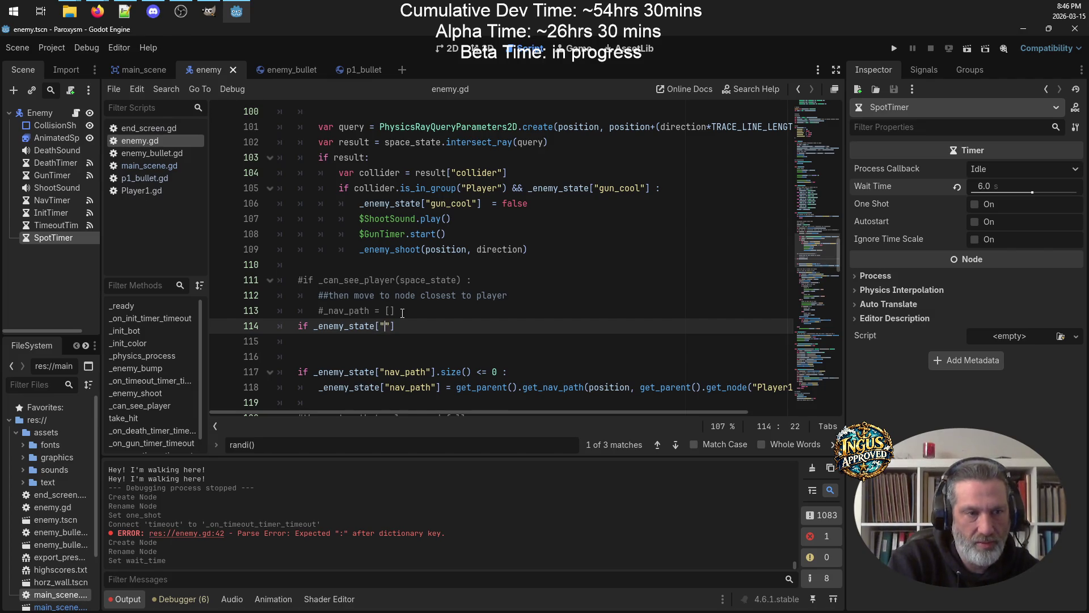
type("spot")
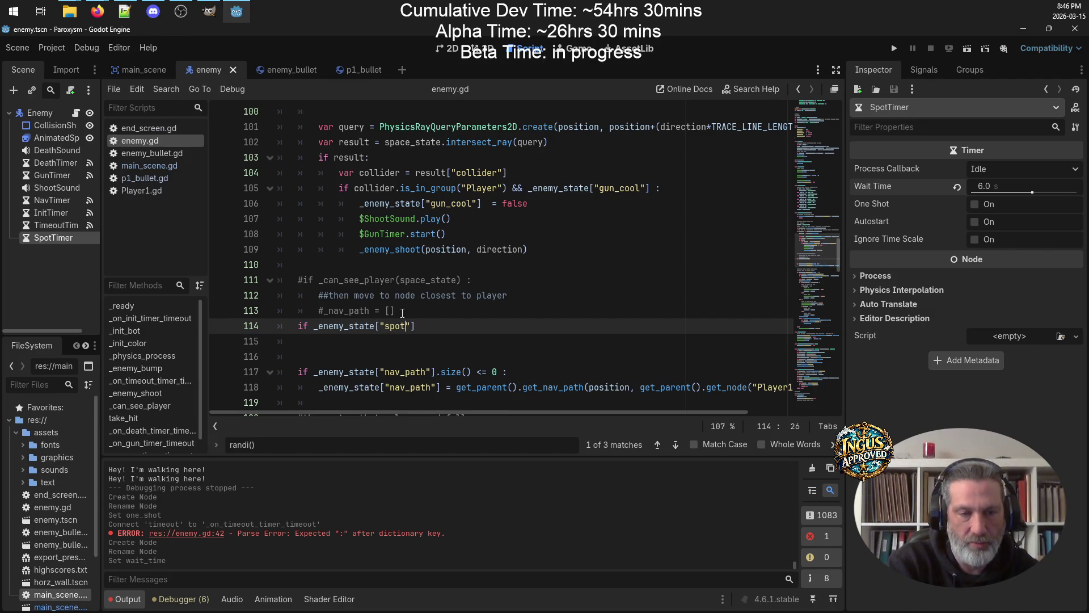
type("ted_player")
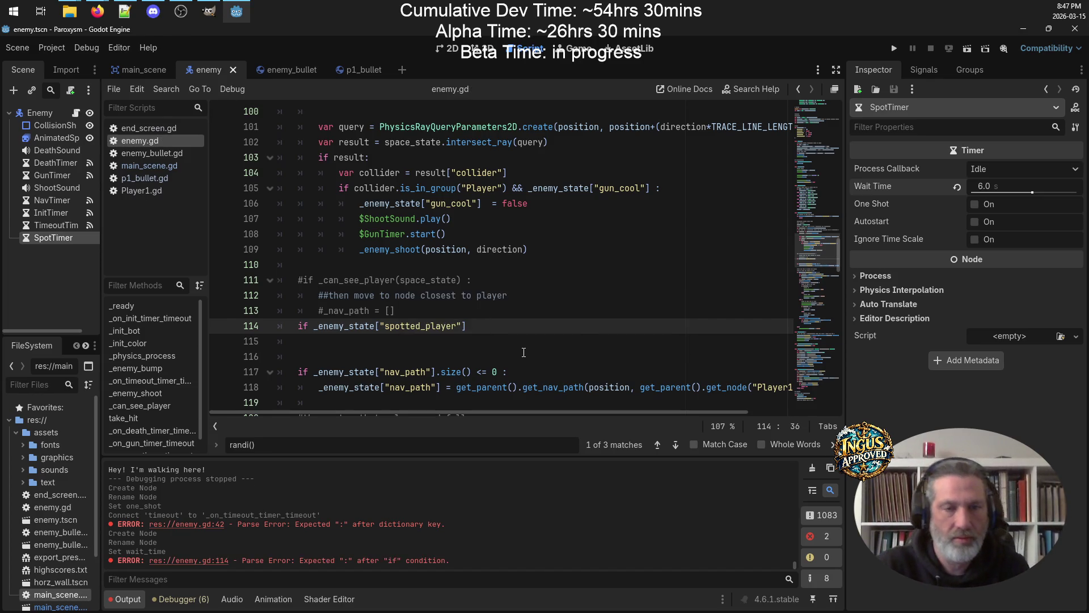
Make the condition read if !_enemy_state["just_spotted"]: using the key copied from the dictionary
mouse_move(817, 258)
left_mouse_down()
mouse_move(794, 94)
mouse_move(787, 168)
left_mouse_up()
double_click(352, 184)
key("ctrl+c")
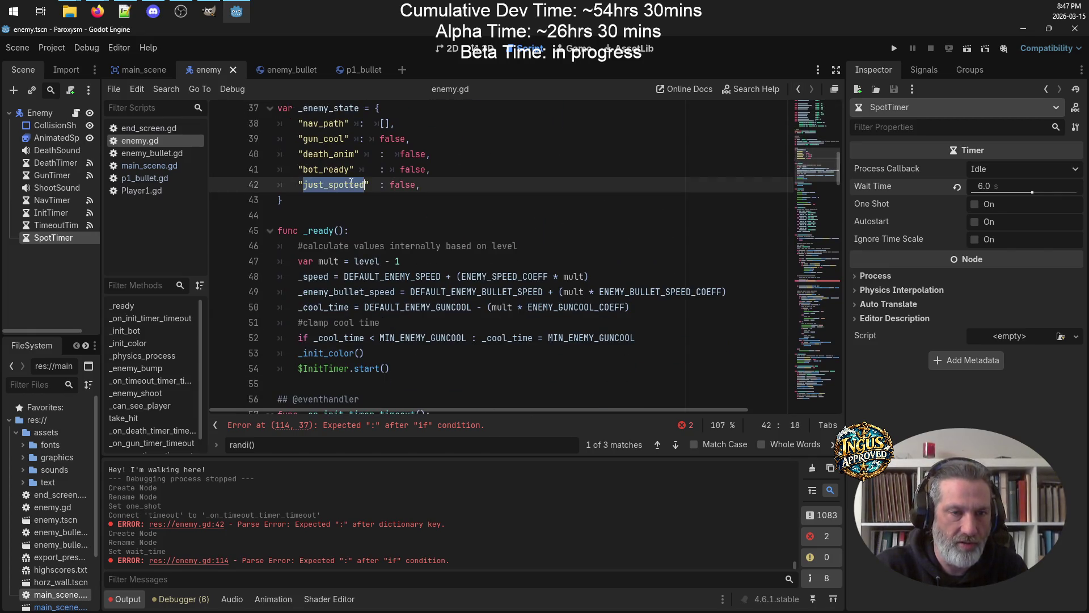
left_click_drag(807, 168, 819, 255)
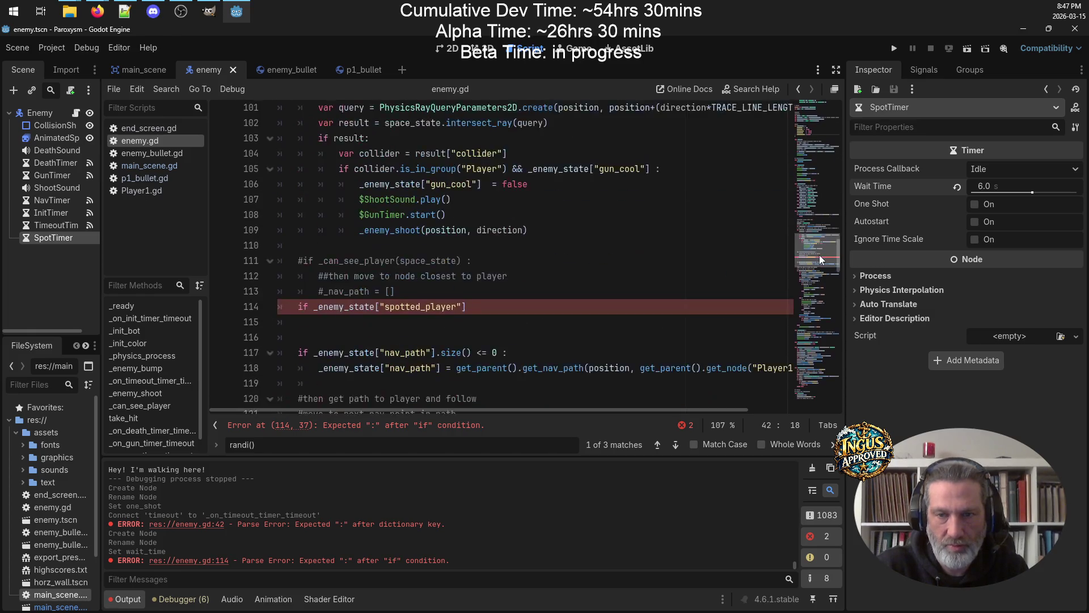
double_click(427, 328)
key("ctrl+v")
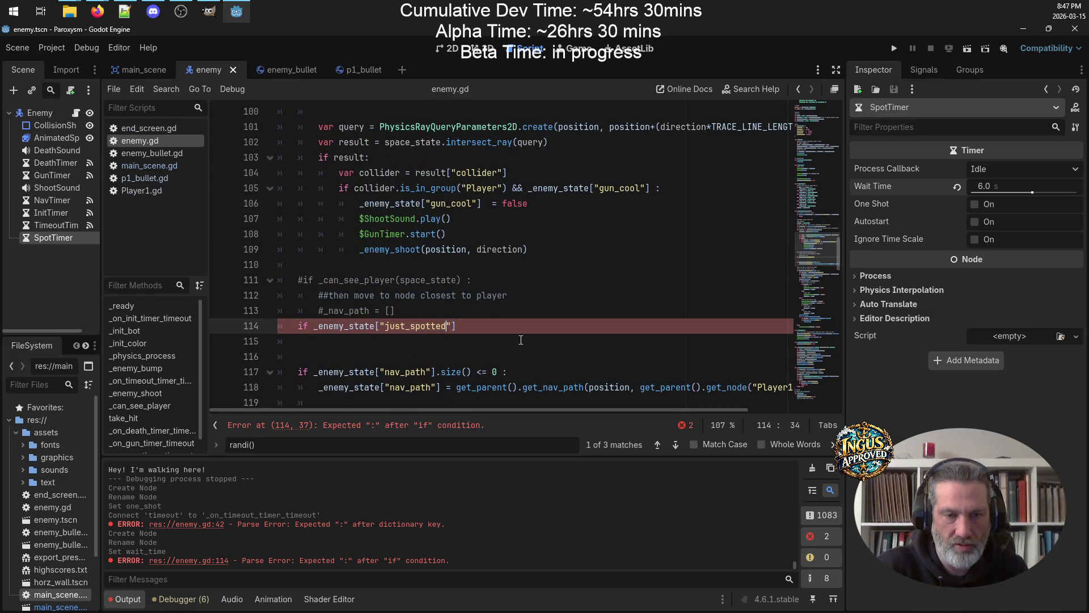
left_click(317, 326)
type("!")
left_click(515, 328)
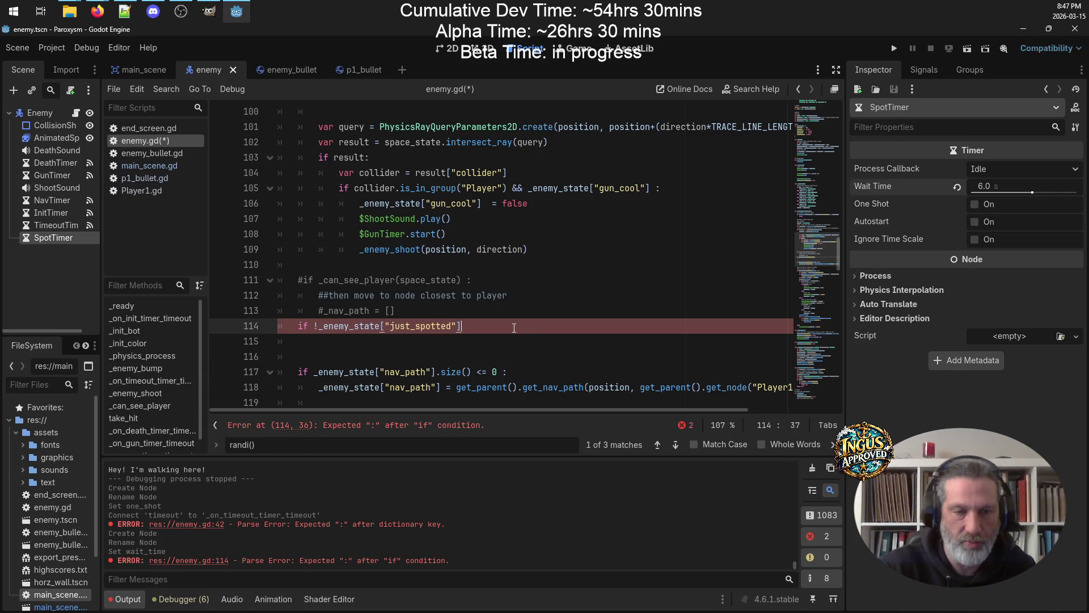
type(" :")
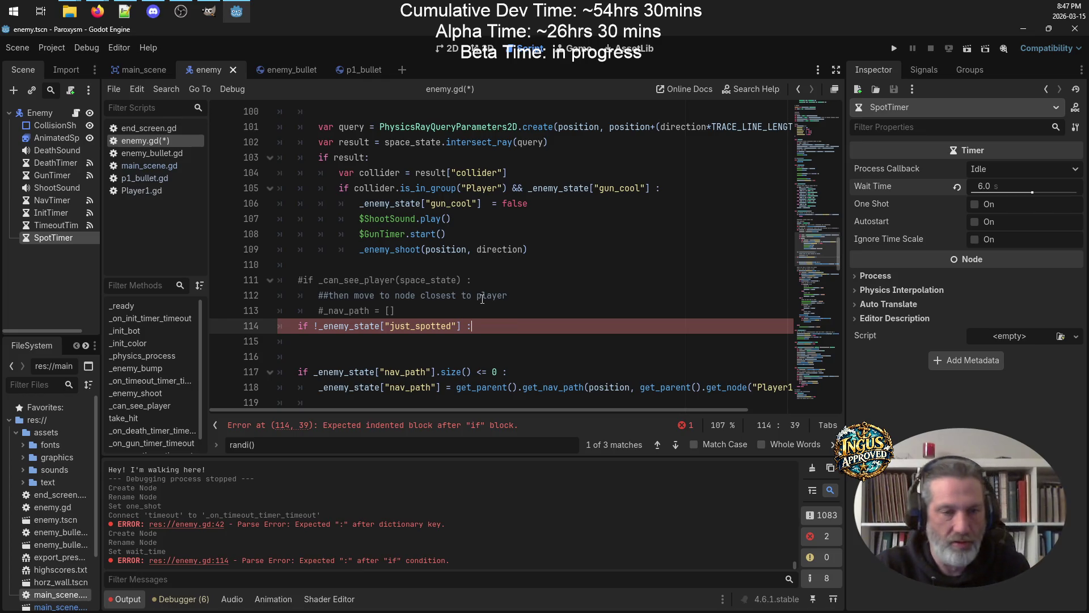
Move the commented chase lines inside the new if block and uncomment the _can_see_player check
left_click_drag(395, 311, 250, 280)
key("ctrl+x")
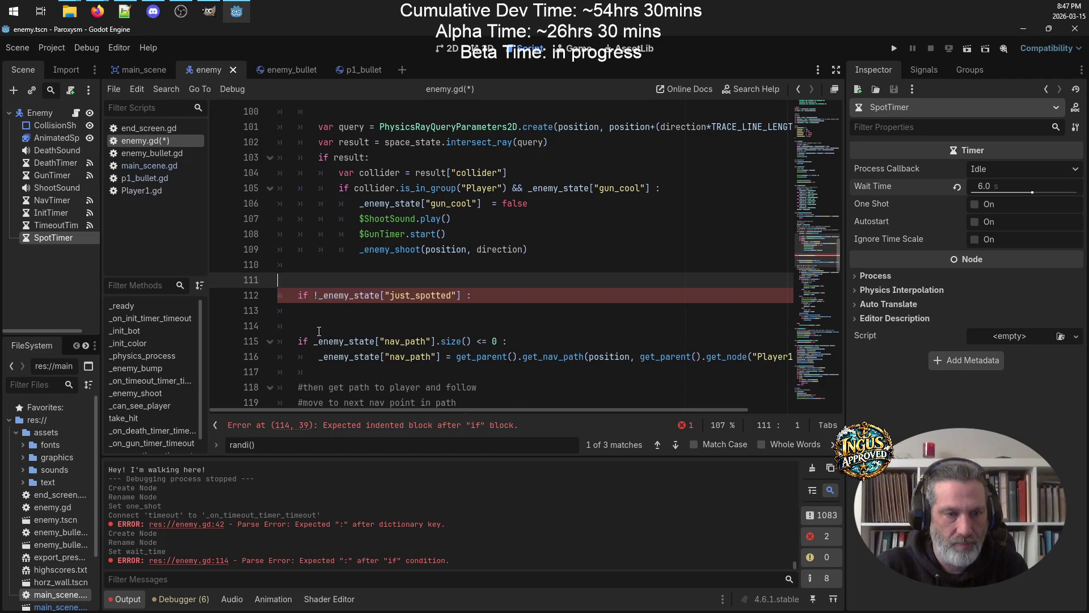
left_click(338, 311)
key("ctrl+v")
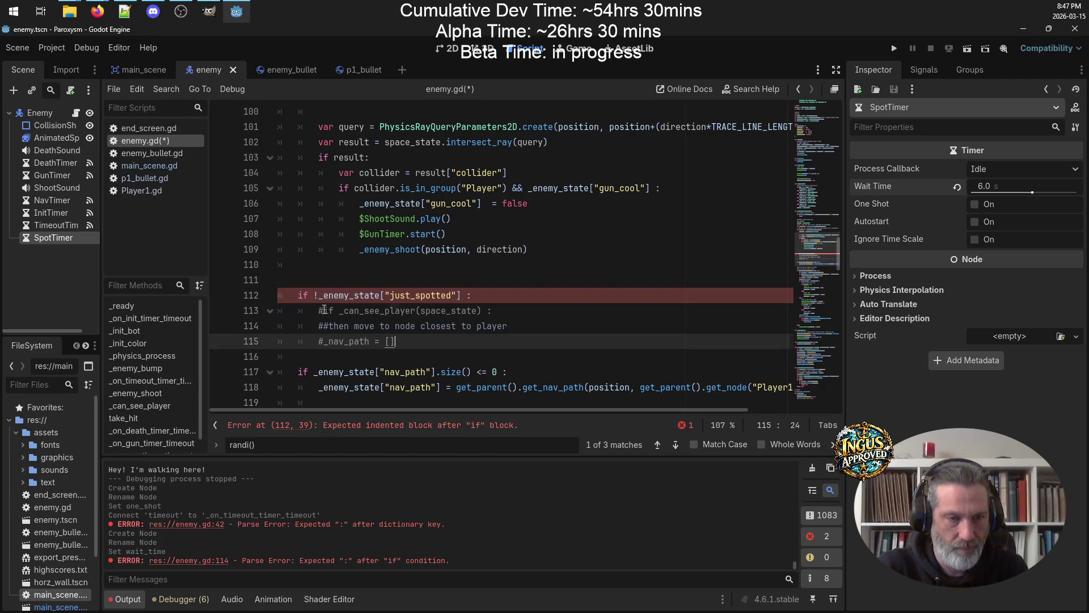
left_click(323, 311)
key("BackSpace")
left_click(346, 284)
key("BackSpace")
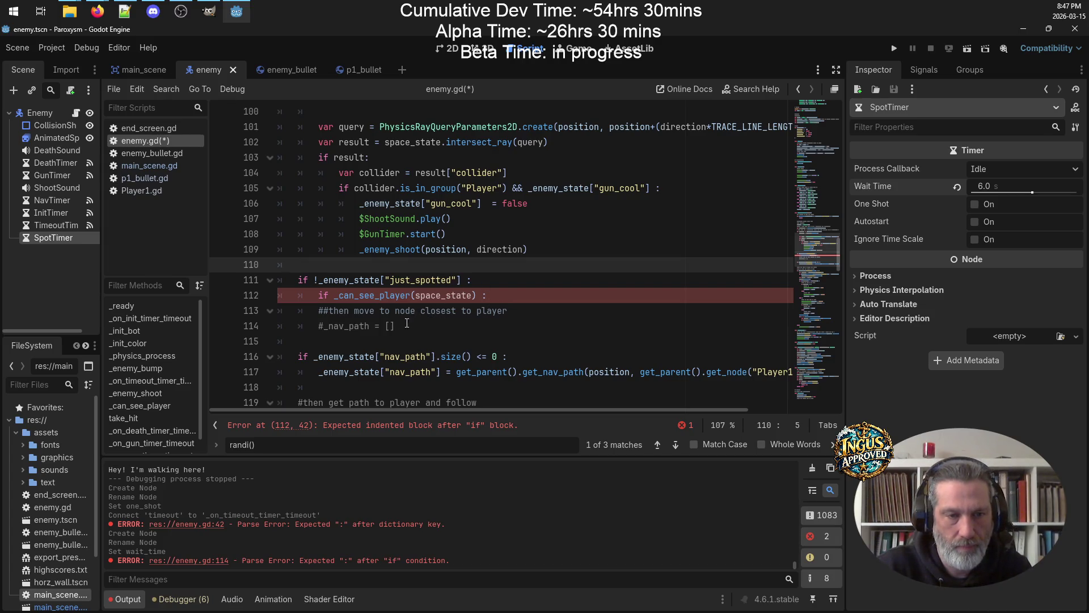
Replace the #_nav_path placeholder with the existing nav_path assignment and delete the leftover comment
left_click(591, 373)
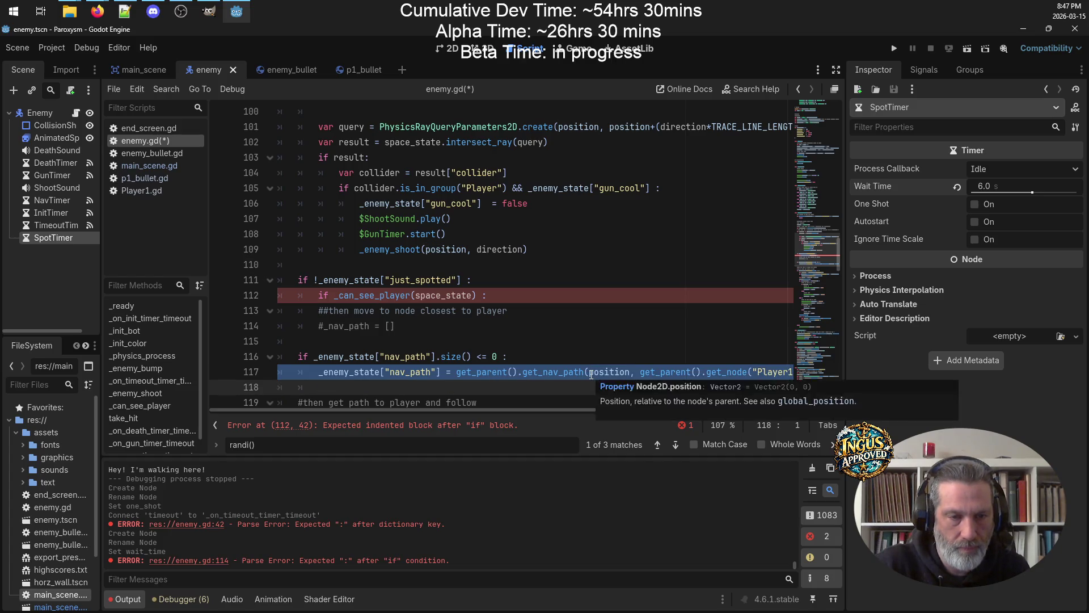
double_click(588, 372)
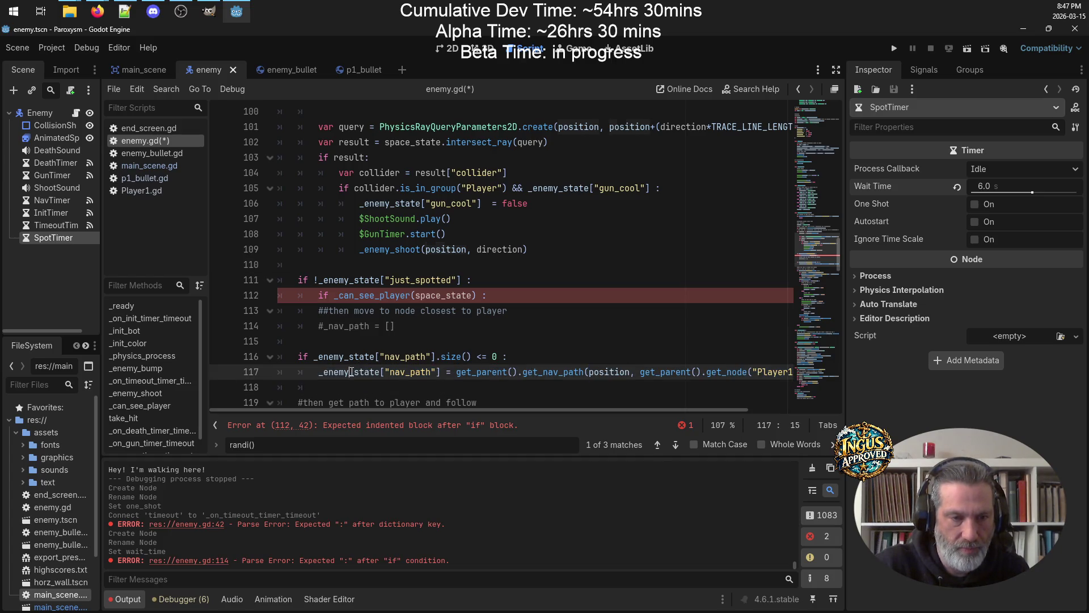
triple_click(351, 371)
left_click(413, 373)
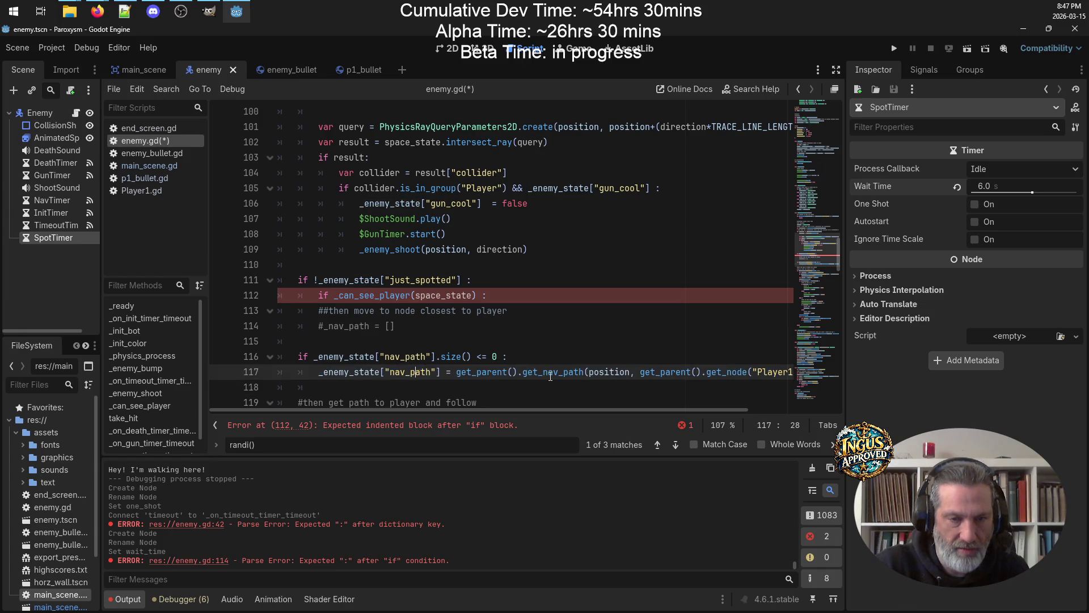
triple_click(352, 374)
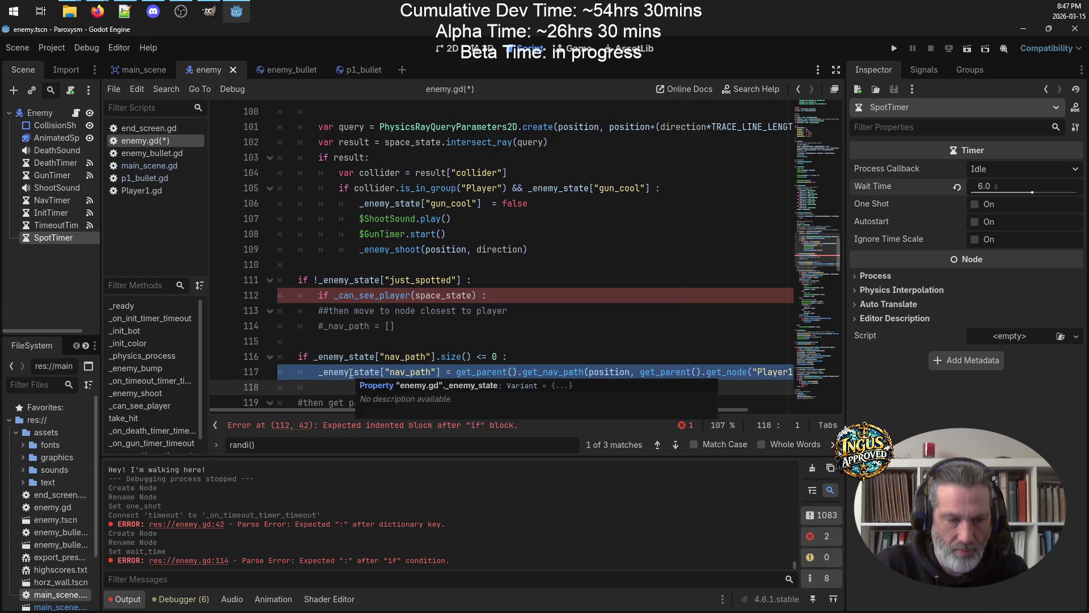
left_click_drag(396, 326, 245, 323)
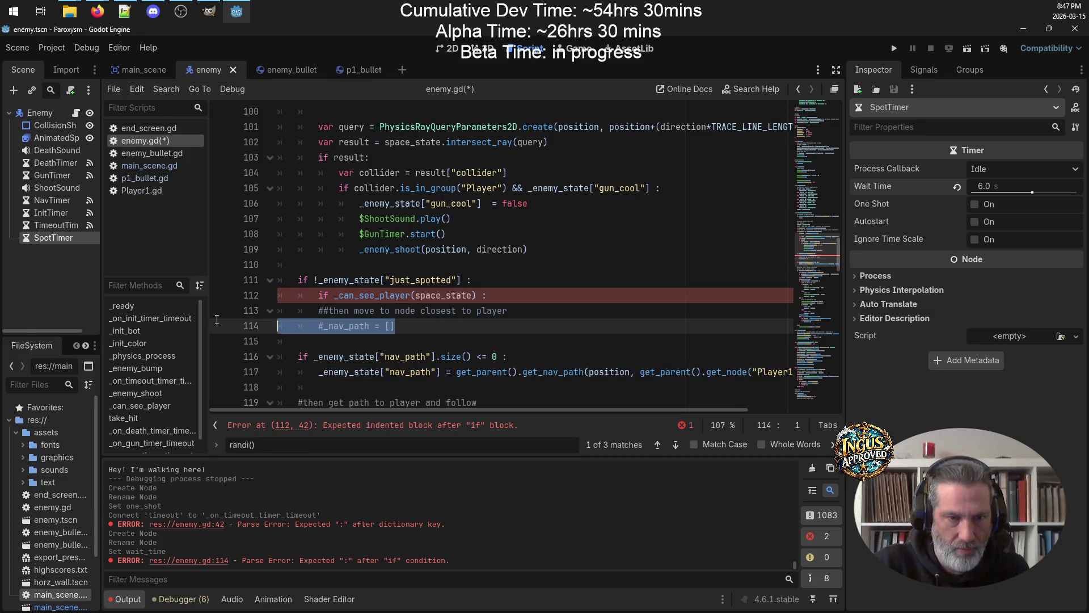
key("ctrl+v")
left_click_drag(508, 310, 232, 308)
key("BackSpace")
key("BackSpace")
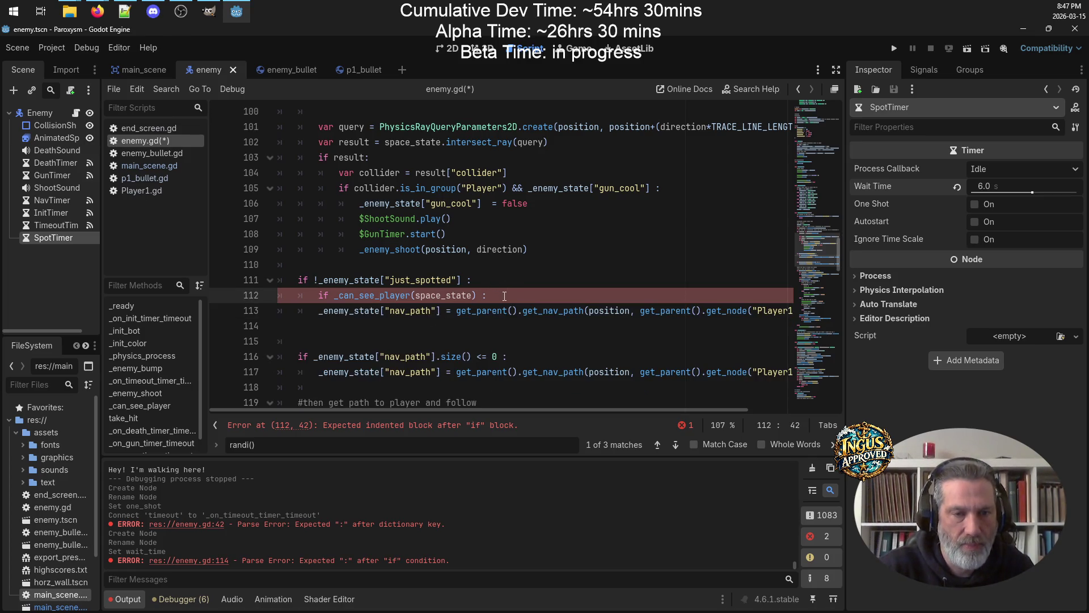
Combine the checks into one condition with && _can_see_player(space_state) and delete the inner if line
left_click_drag(466, 280, 312, 282)
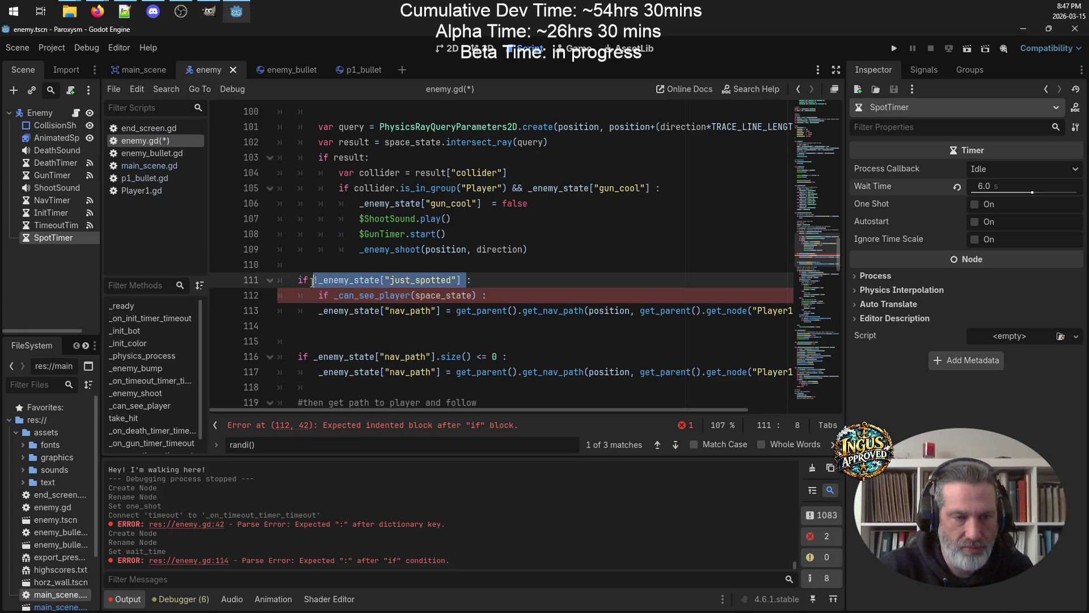
left_click(502, 278)
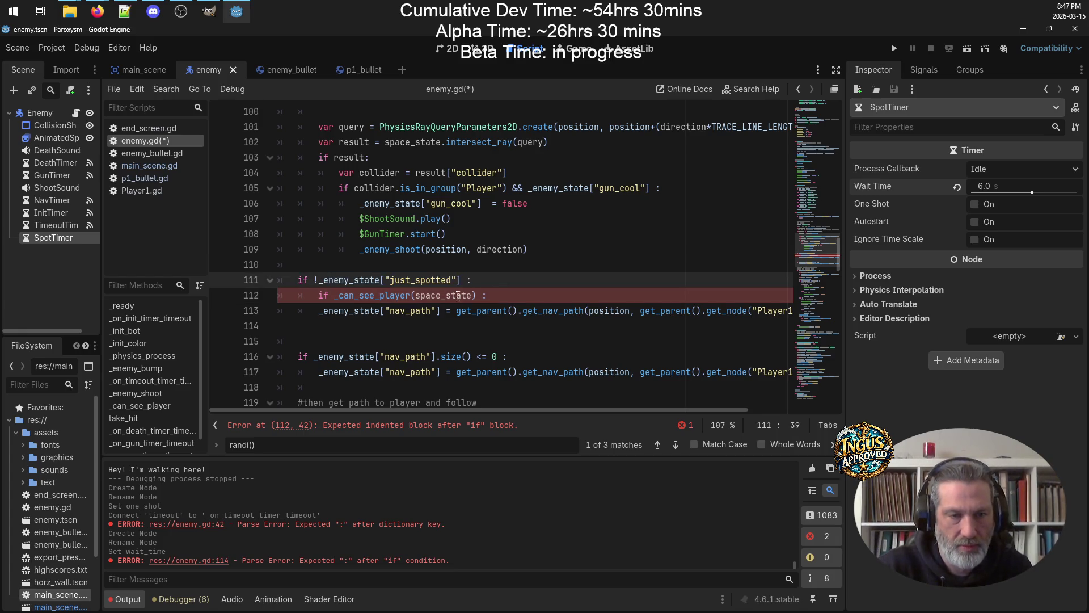
left_click_drag(477, 295, 334, 296)
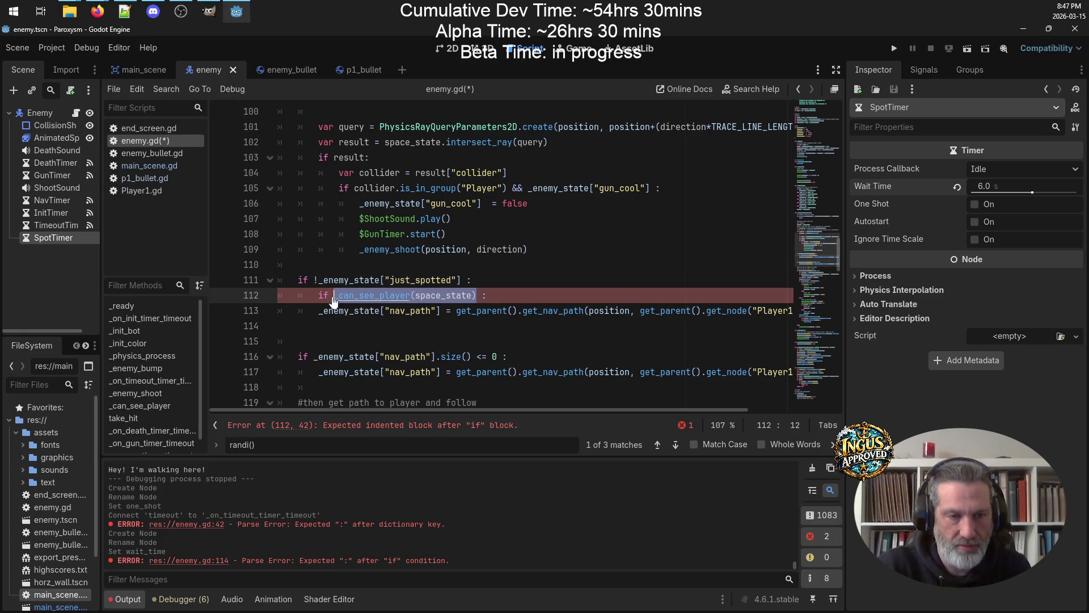
key("ctrl+x")
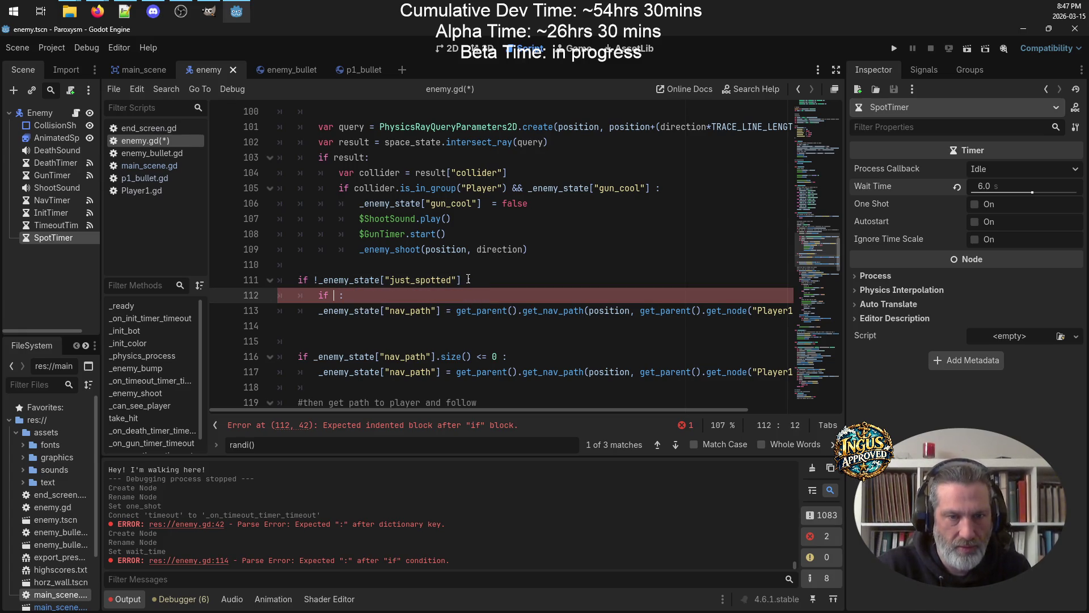
left_click(476, 280)
type("&&")
key("ctrl+v")
triple_click(394, 295)
key("BackSpace")
key("BackSpace")
Add _enemy_state["just_spotted"] = true as the block's first line and save
left_click_drag(461, 279, 321, 279)
left_click(645, 277)
key("Return")
key("ctrl+v")
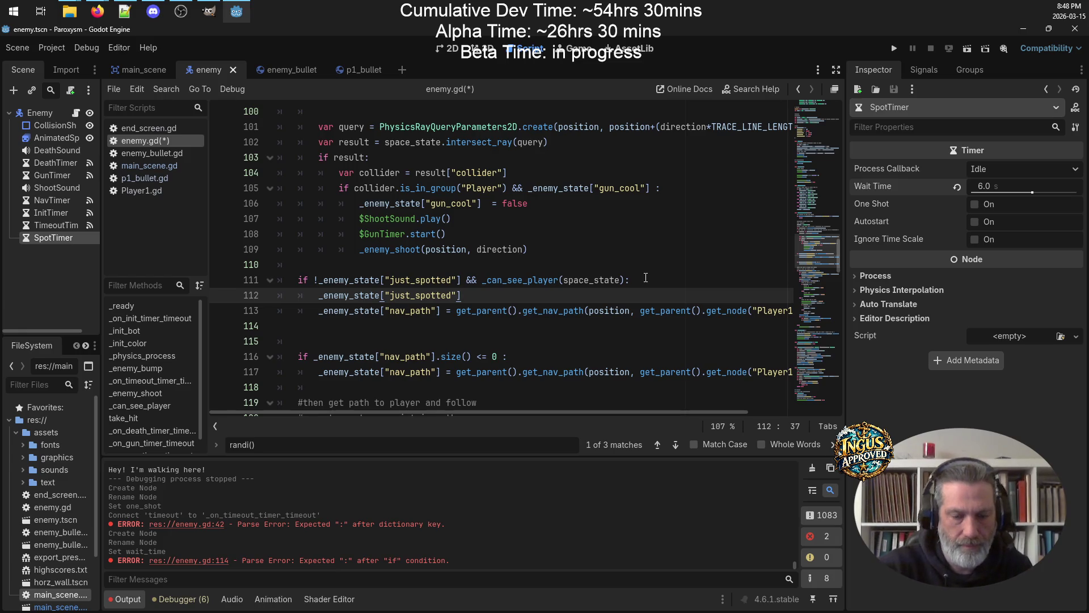
type("= ")
type("treu")
key("BackSpace")
key("BackSpace")
key("BackSpace")
type("rue")
key("ctrl+s")
Add $SpotTimer.start() below the nav_path line and save the script
left_click(328, 325)
key("Tab")
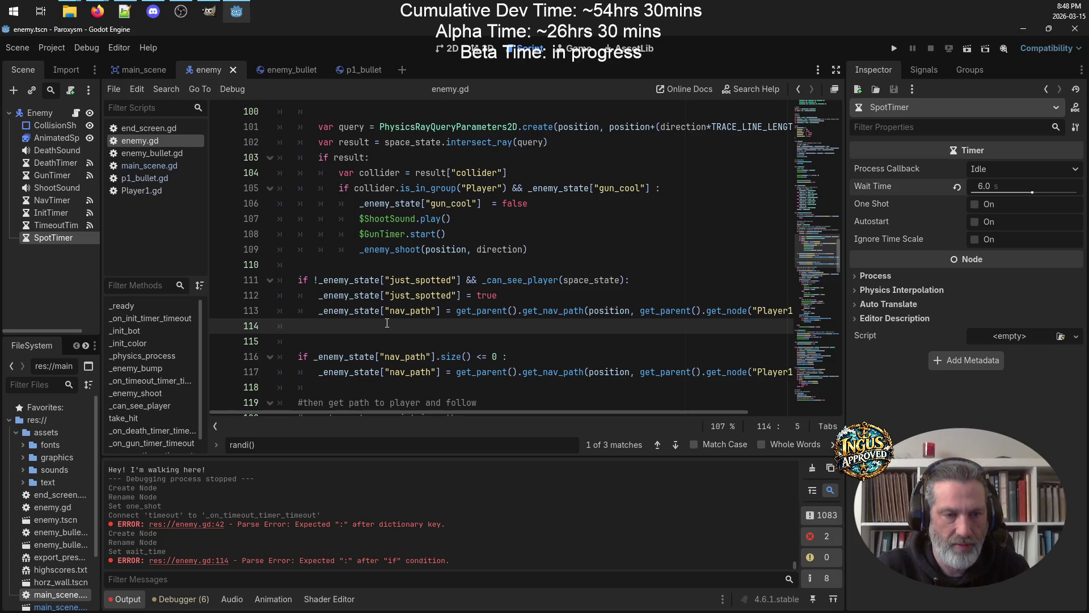
type("$SpotTimer.start()")
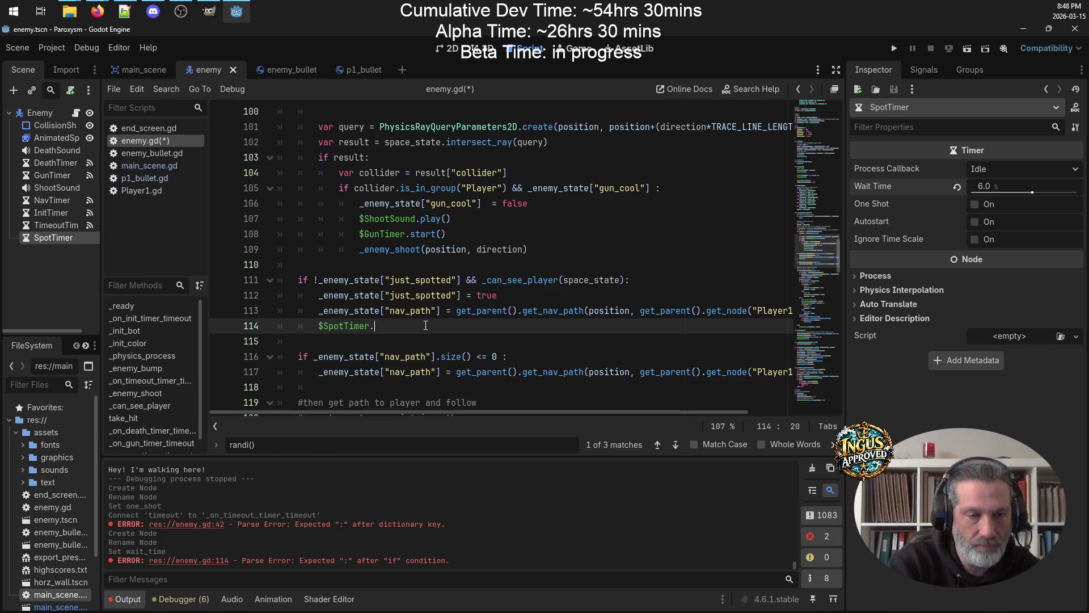
key("ctrl+s")
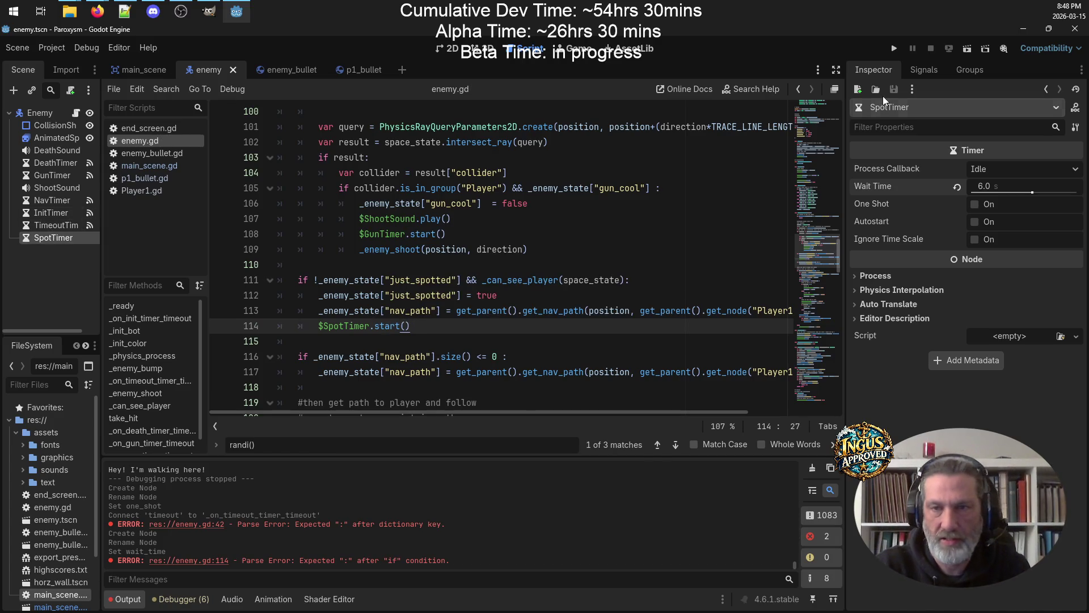
Make SpotTimer one-shot and save the enemy scene
left_click(974, 205)
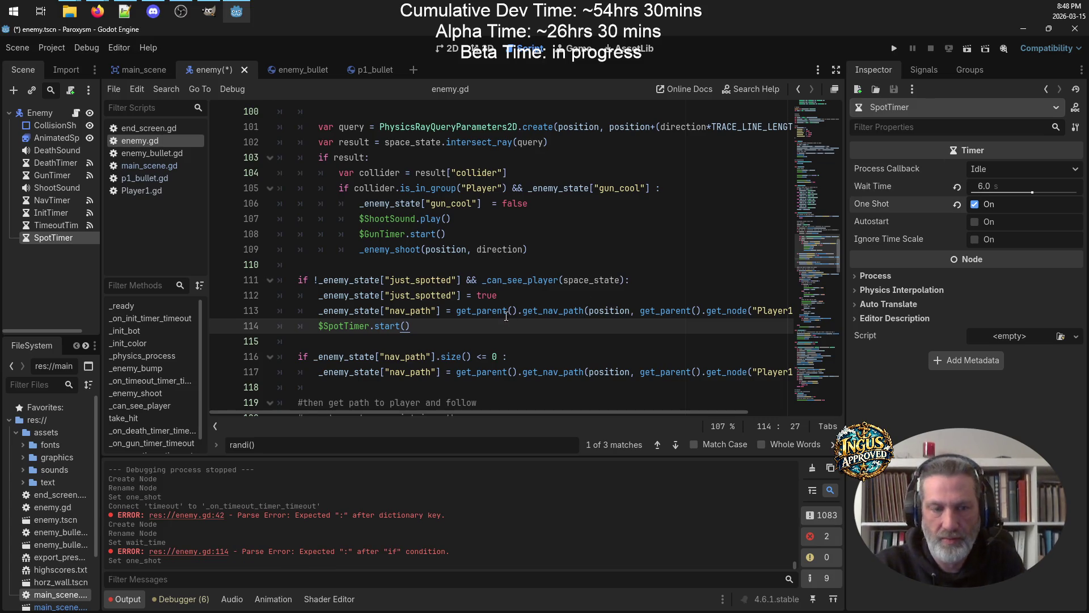
key("ctrl+s")
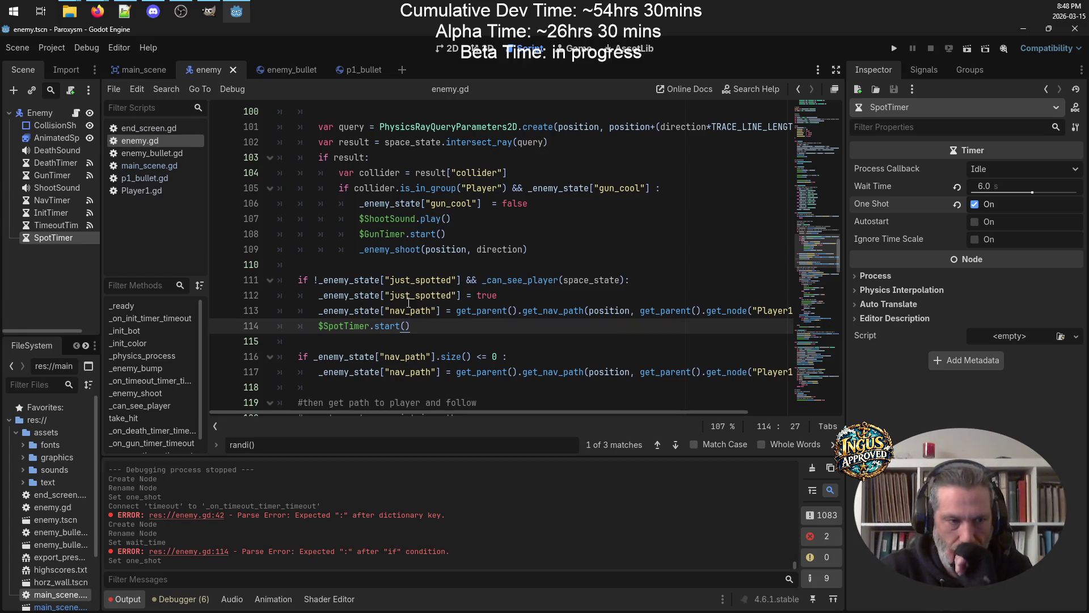
scroll(380, 306, "down", 15)
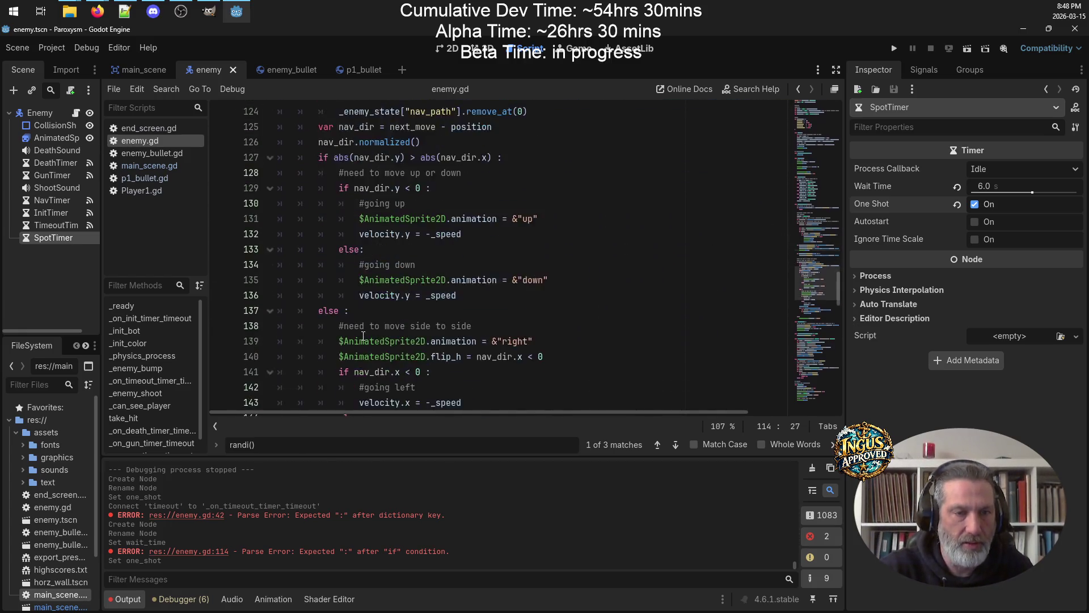
scroll(392, 337, "down", 6)
scroll(392, 337, "up", 5)
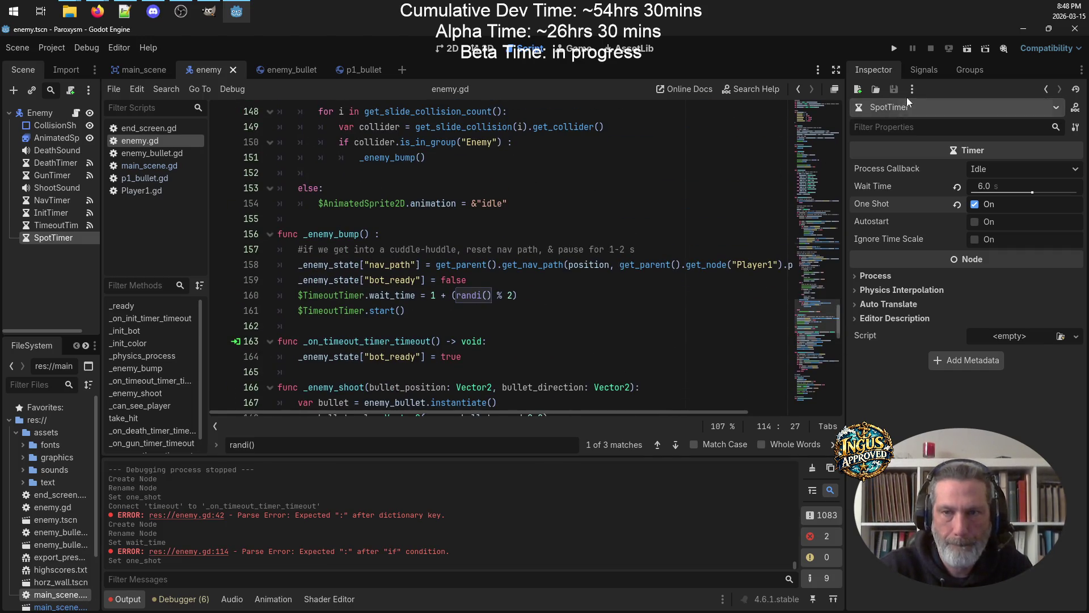
Connect SpotTimer's timeout signal to a new _on_spot_timer_timeout handler and remove the generated stub from the file's end
left_click(922, 72)
left_click(908, 124)
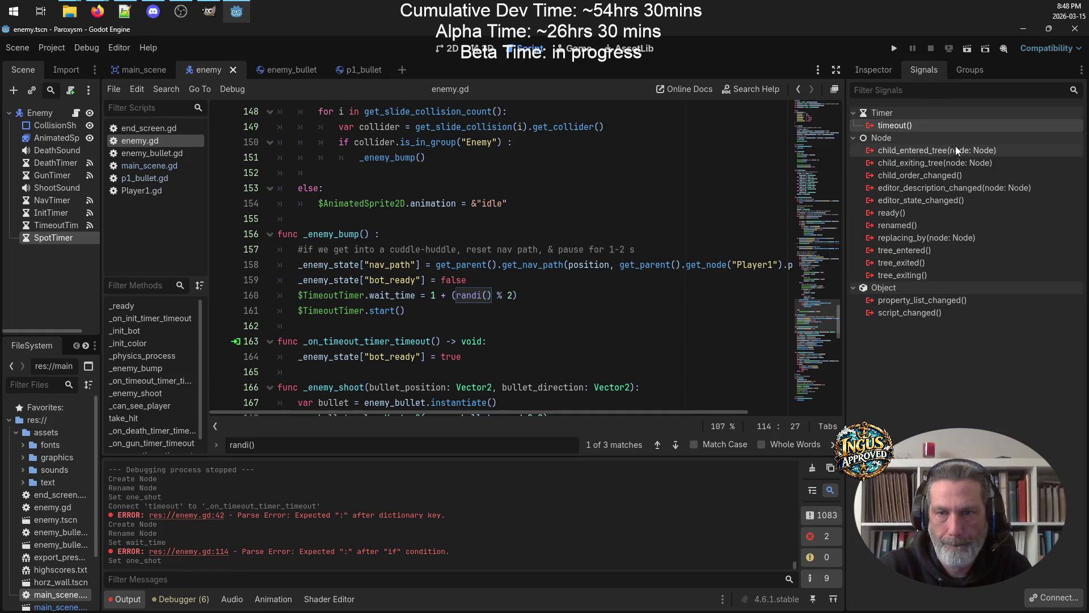
double_click(894, 125)
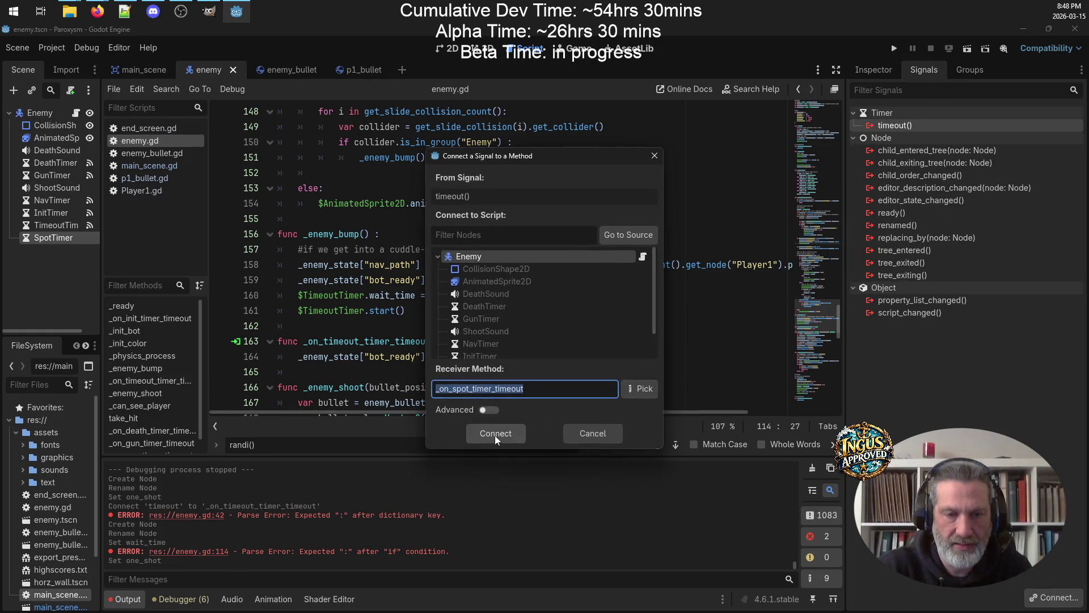
left_click(496, 436)
mouse_move(473, 407)
left_mouse_down()
mouse_move(295, 387)
mouse_move(274, 358)
left_mouse_up()
key("BackSpace")
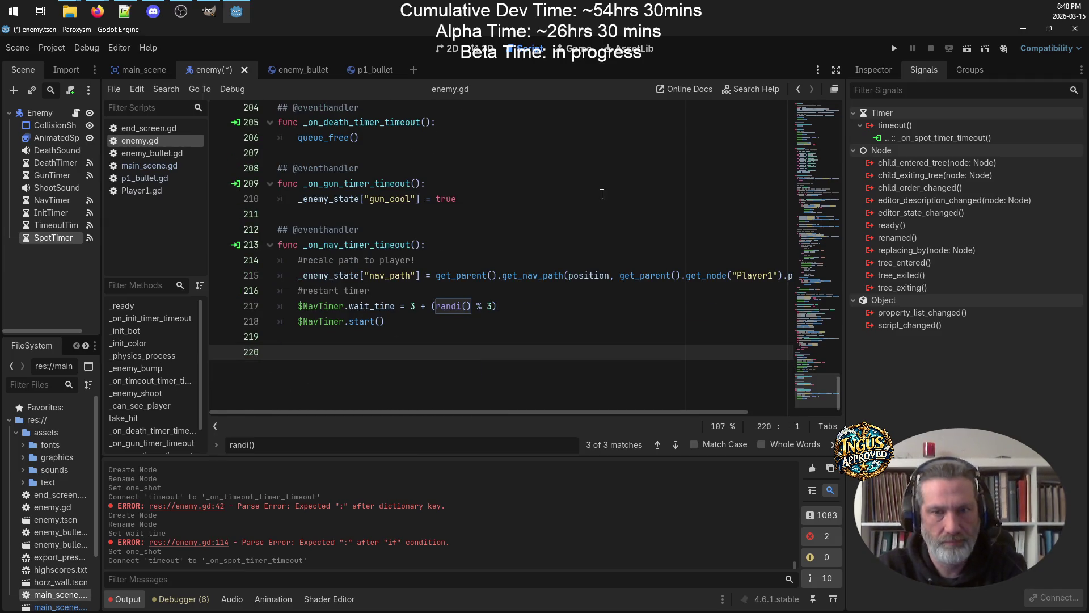
key("BackSpace")
Paste the _on_spot_timer_timeout stub just above _enemy_bump and remove the extra blank line
left_click(798, 89)
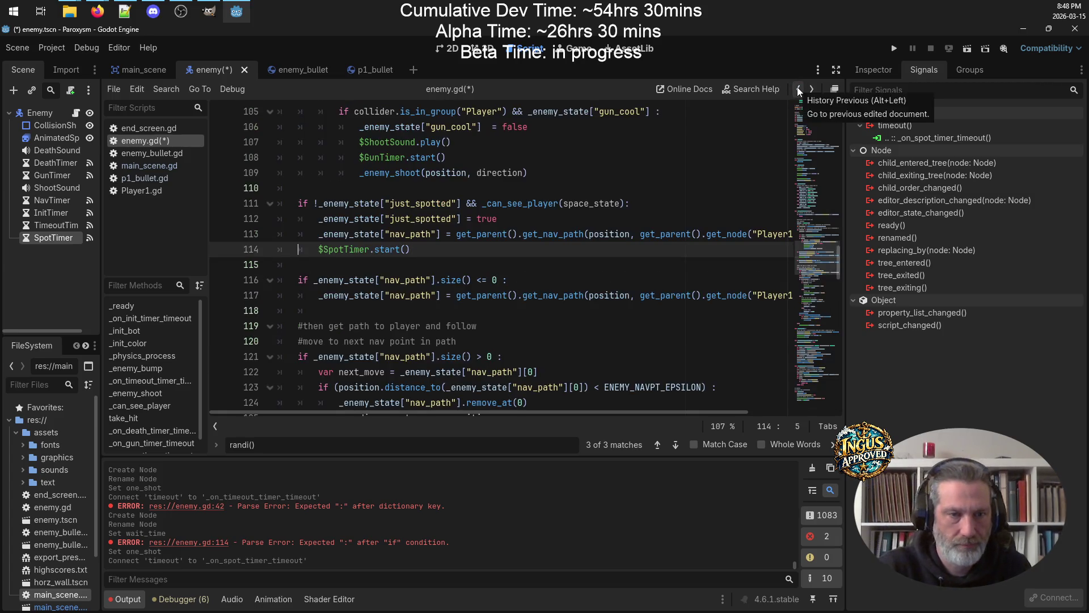
left_click(799, 90)
left_click(811, 89)
scroll(401, 311, "down", 10)
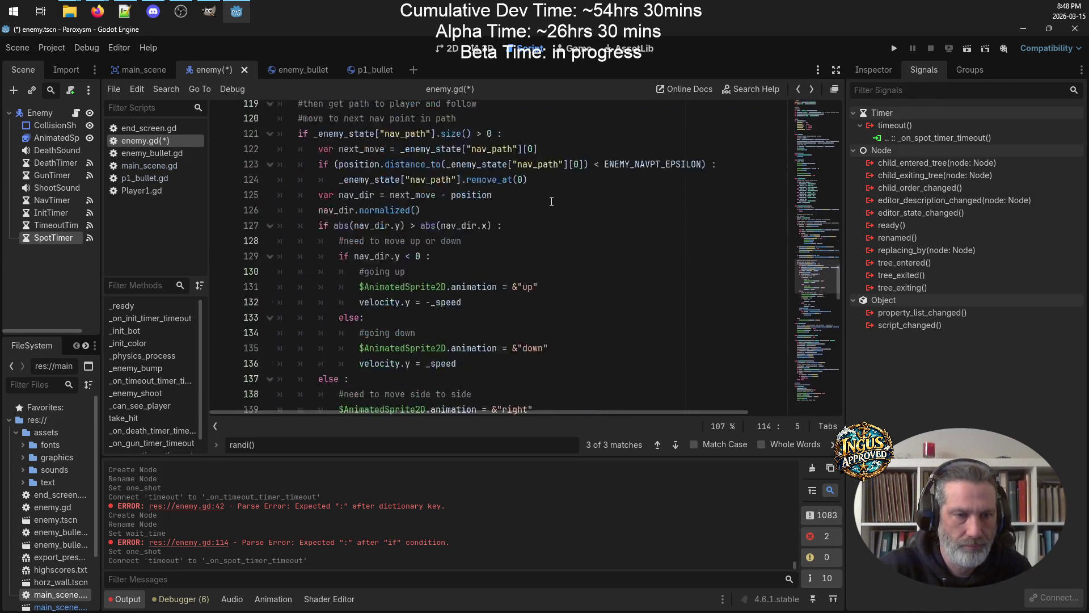
left_click(354, 329)
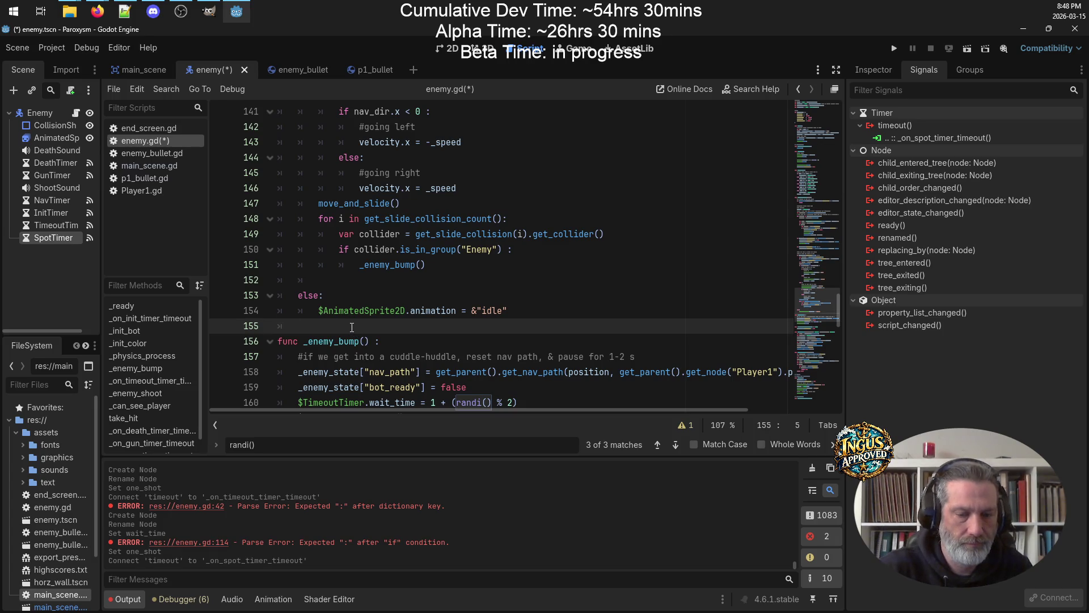
key("Return")
key("Return")
key("ctrl+v")
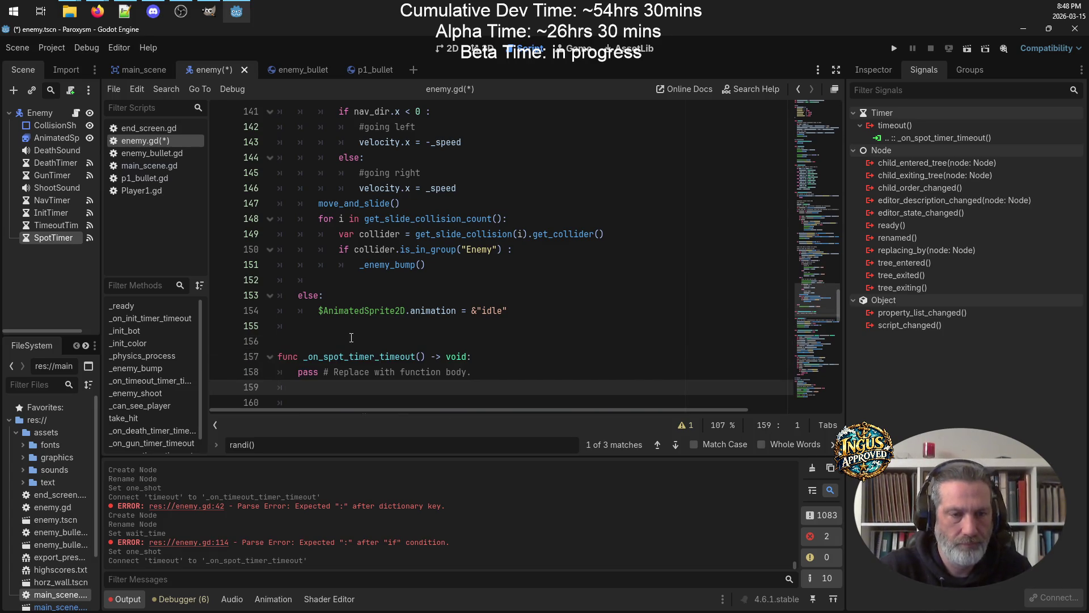
left_click(351, 337)
key("Delete")
left_click(449, 320)
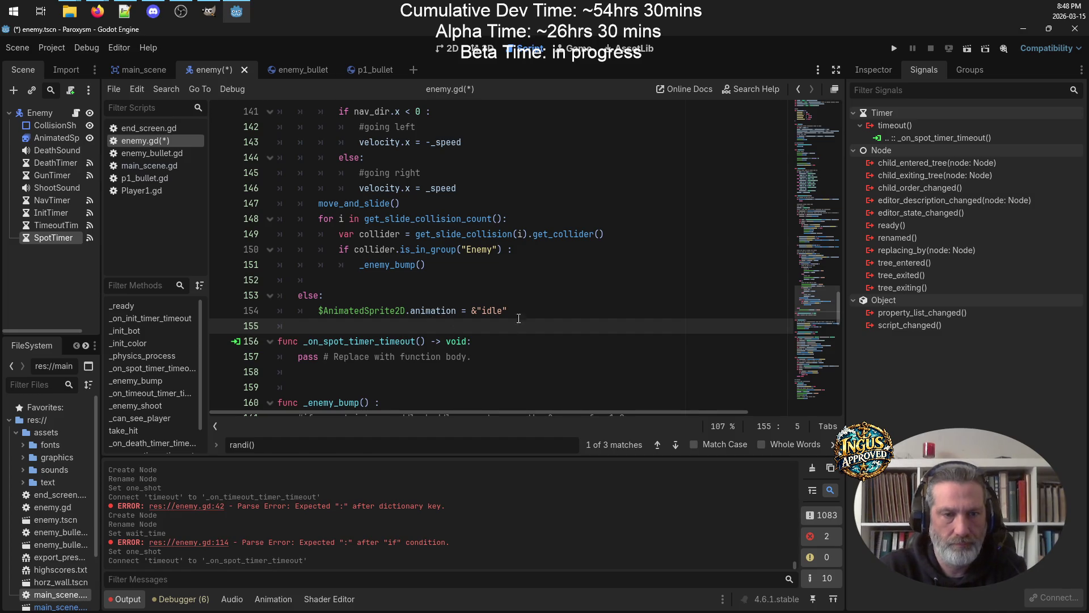
scroll(523, 304, "up", 12)
Select the _enemy_state["just_spotted"] assignment on line 112 of the sighting code
scroll(511, 315, "down", 6)
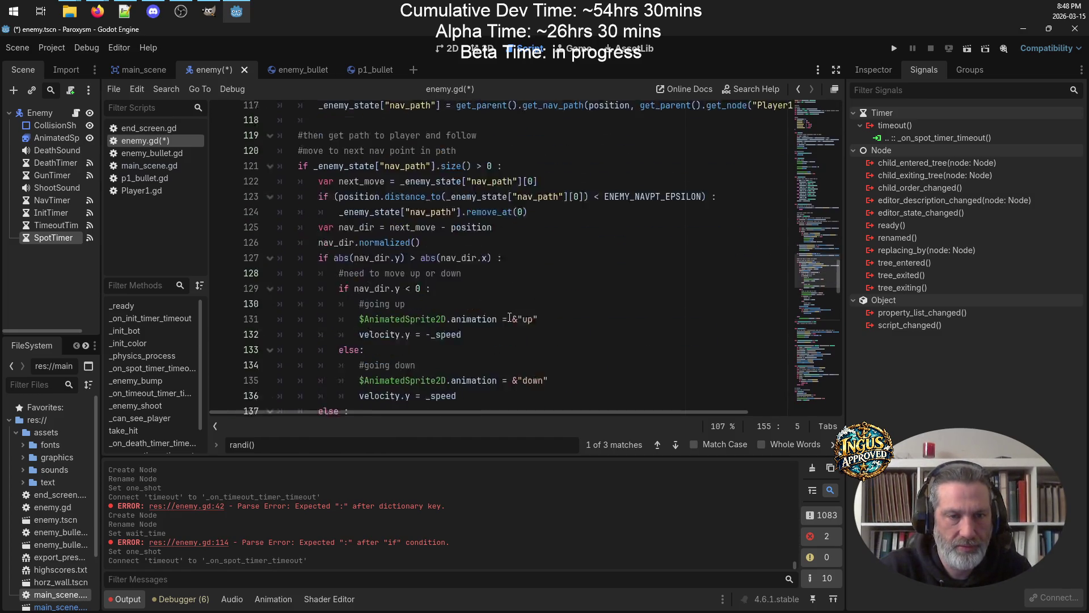
scroll(510, 315, "up", 13)
scroll(510, 309, "down", 5)
scroll(511, 301, "up", 5)
scroll(511, 302, "down", 8)
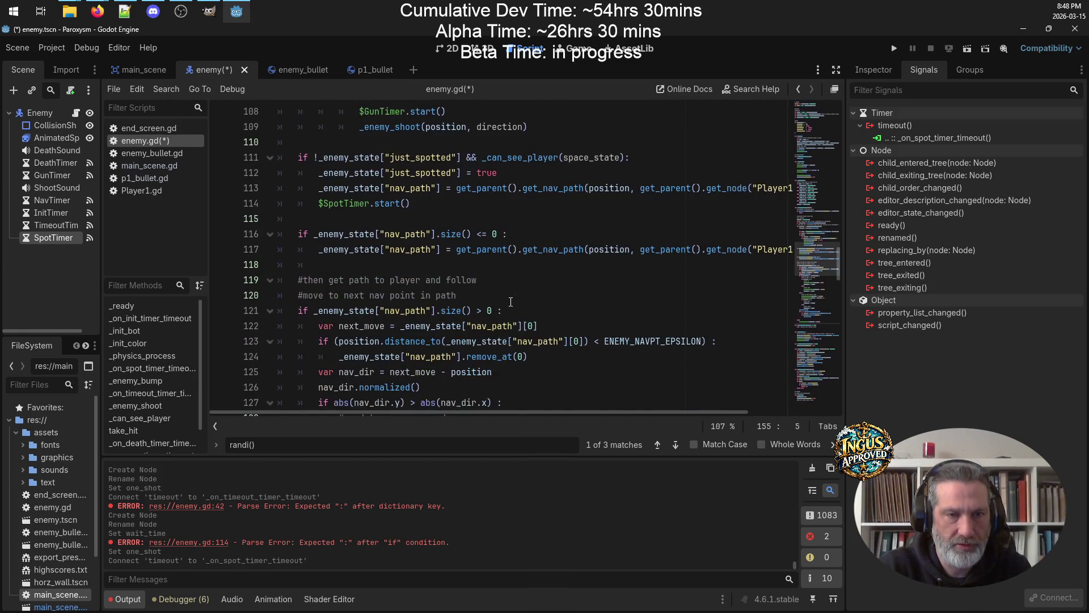
scroll(511, 302, "up", 3)
left_click(361, 296)
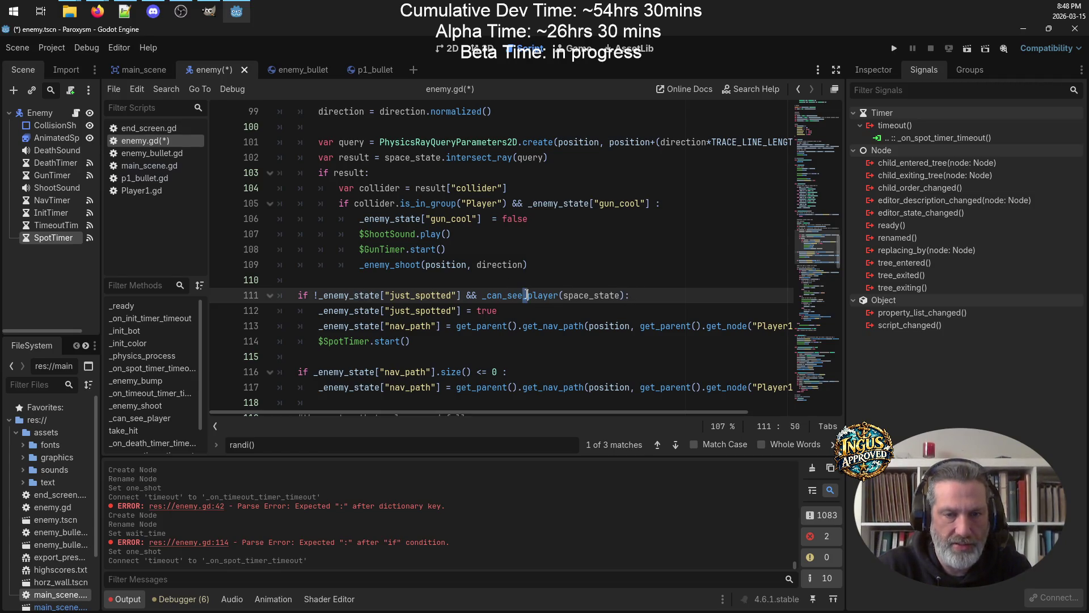
left_click(526, 311)
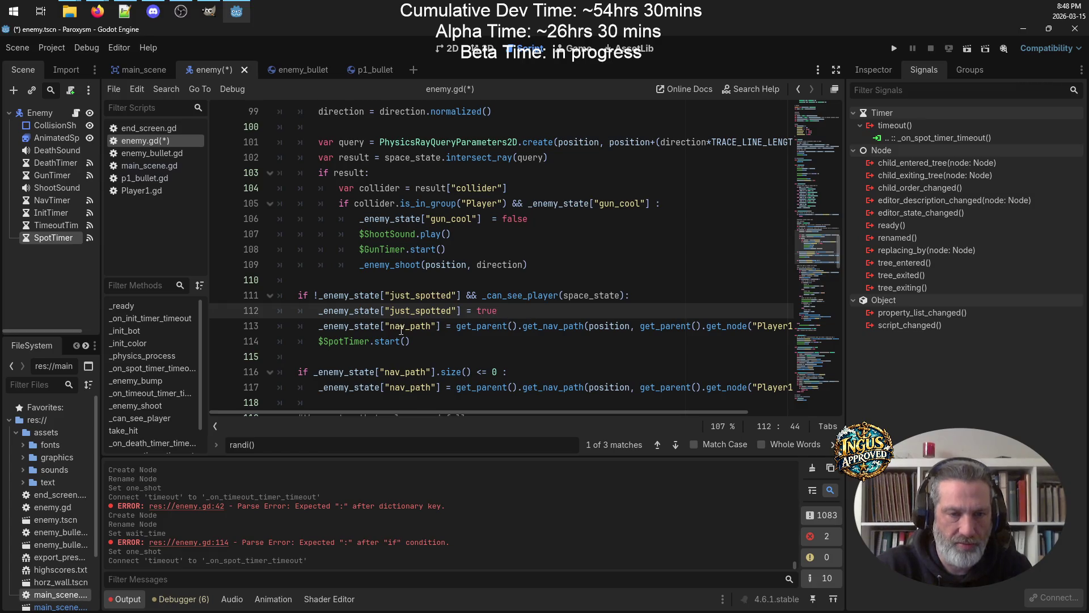
left_click(391, 327)
left_click(433, 340)
left_click_drag(497, 311, 313, 311)
key("ctrl+c")
Replace the handler's pass line with _enemy_state["just_spotted"] = false, delete the blank line, and save
scroll(378, 318, "down", 15)
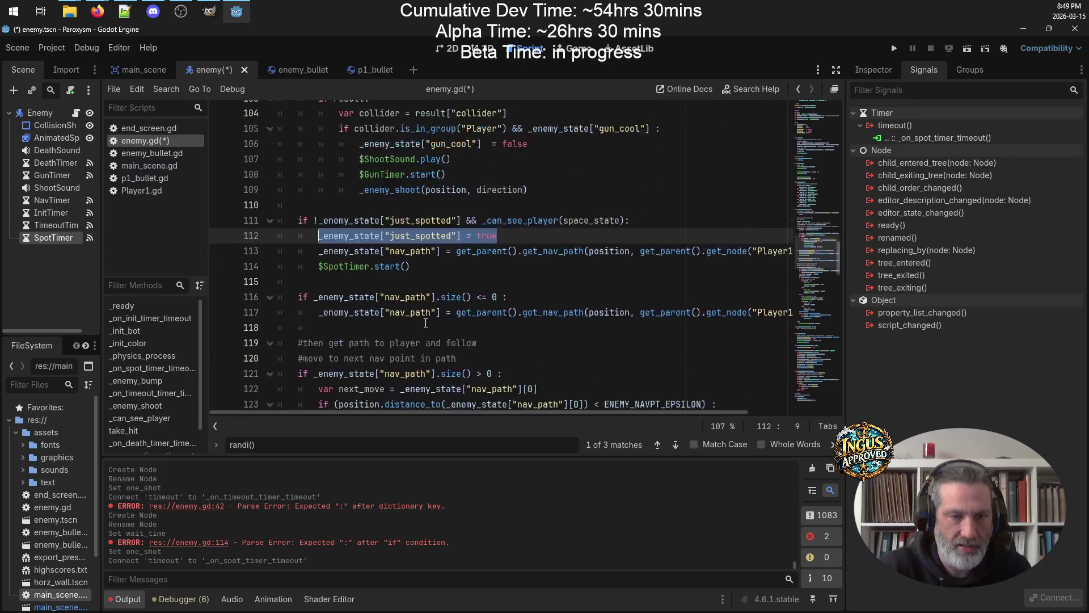
mouse_move(361, 237)
left_mouse_down()
mouse_move(486, 225)
mouse_move(242, 218)
left_mouse_up()
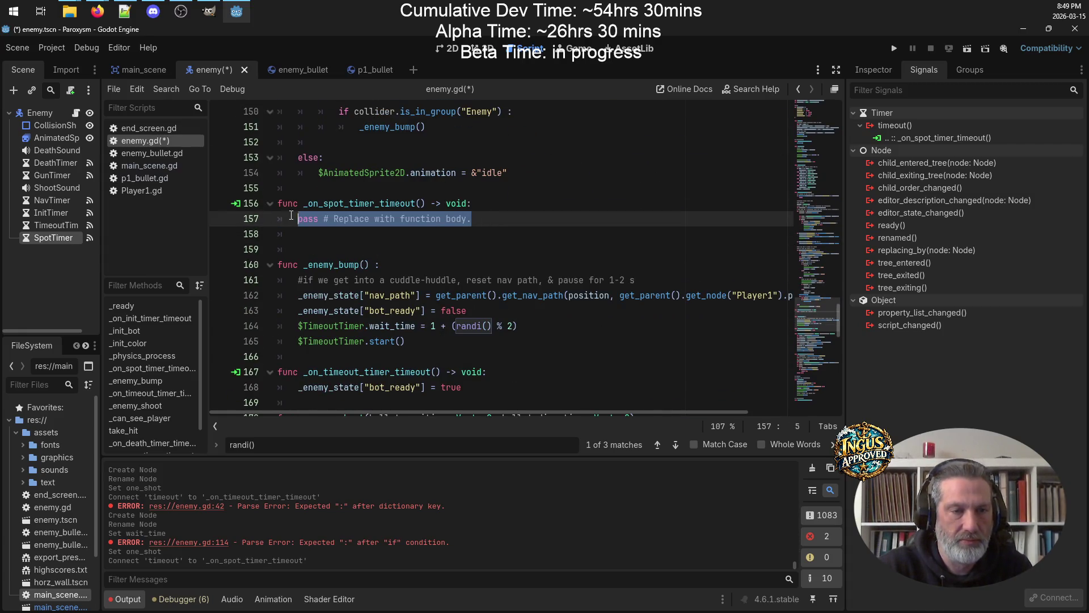
key("ctrl+v")
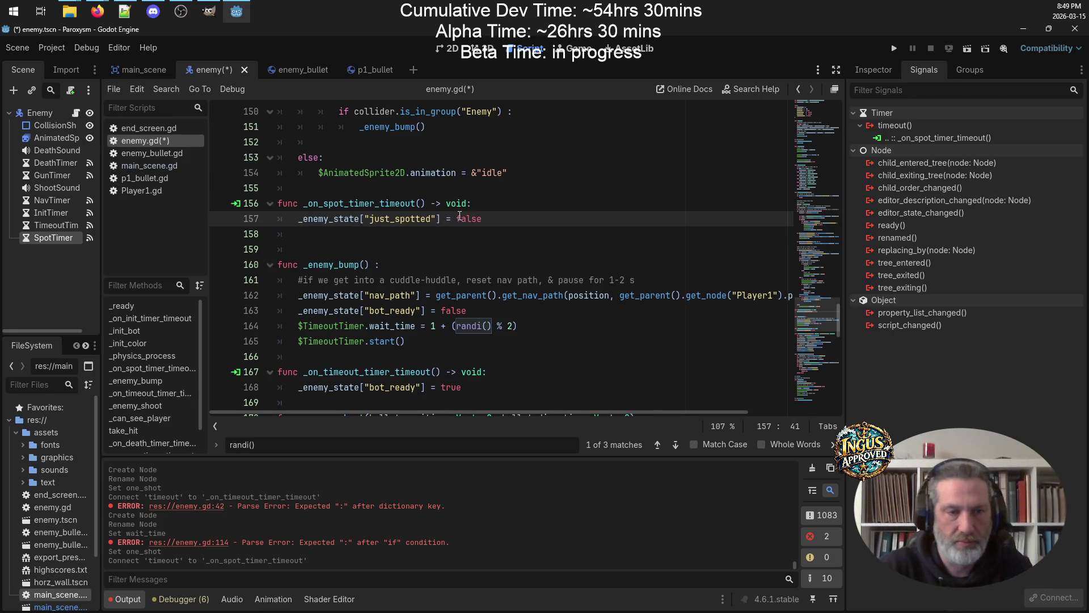
left_click(367, 251)
key("BackSpace")
key("BackSpace")
key("ctrl+s")
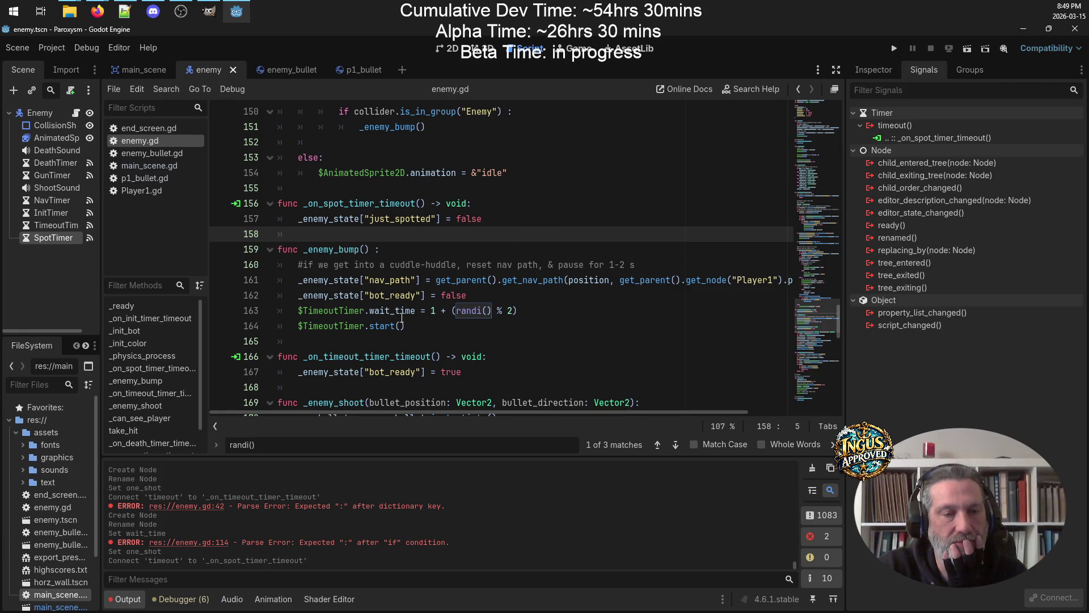
Search the project files for NavTimer, open the line 65 match, and select its wait time of 3
double_click(54, 200)
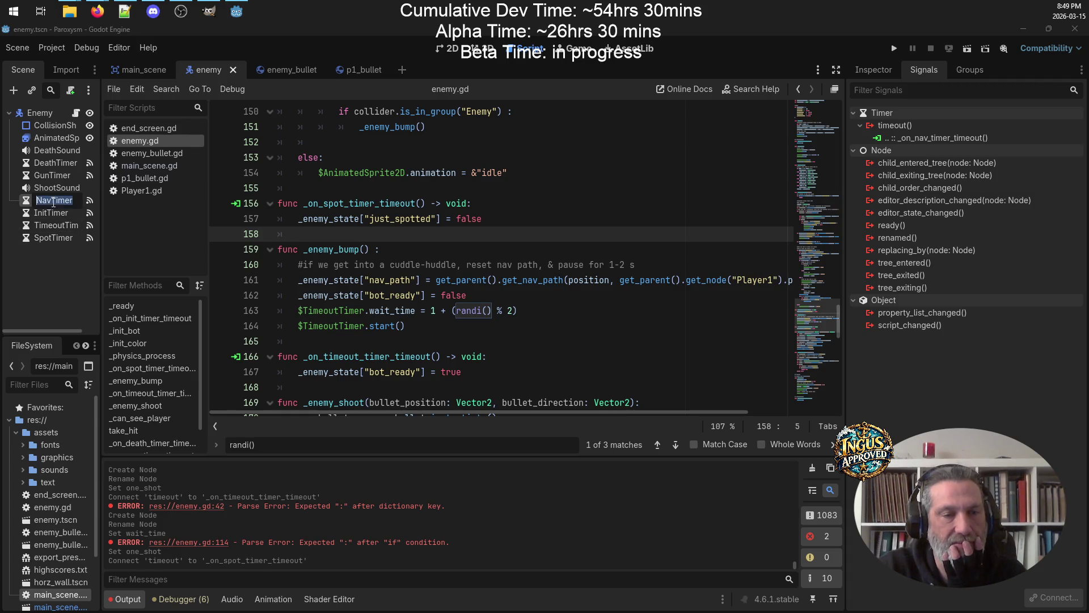
left_click(69, 204)
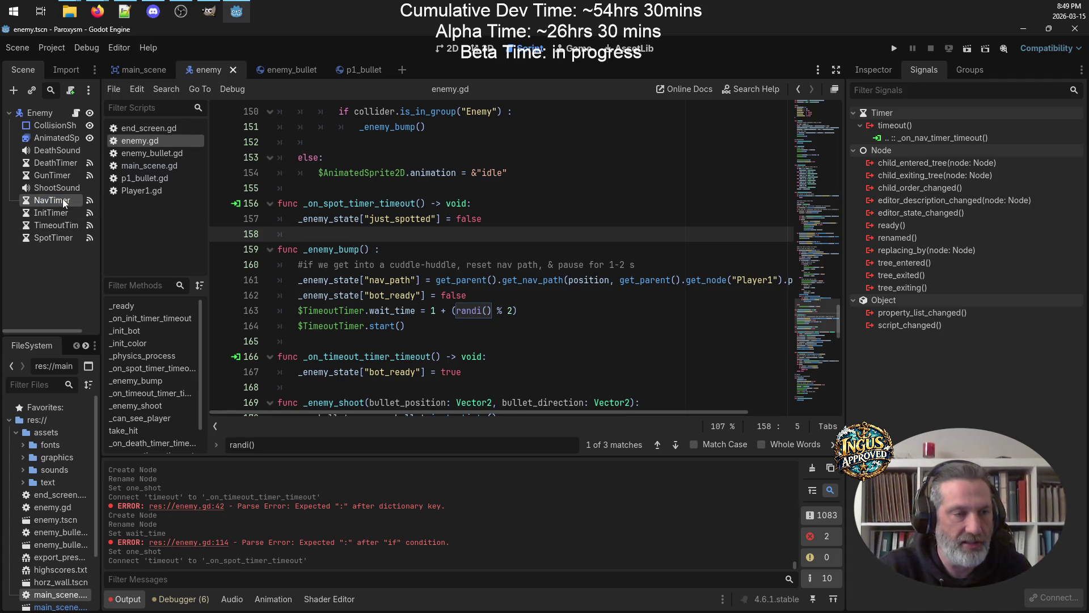
key("ctrl+shift+f")
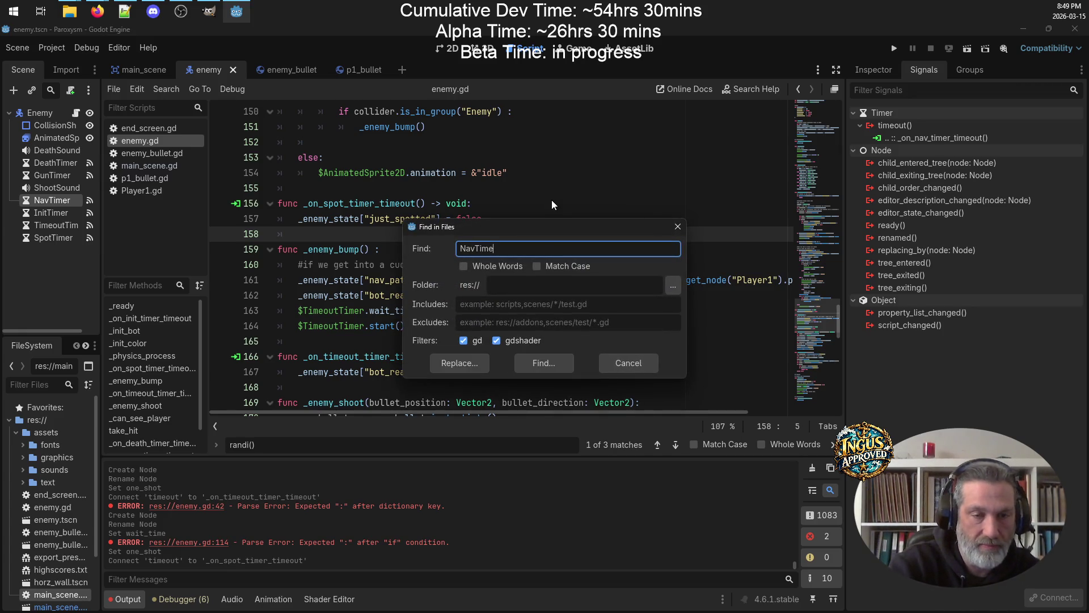
type("r")
key("Return")
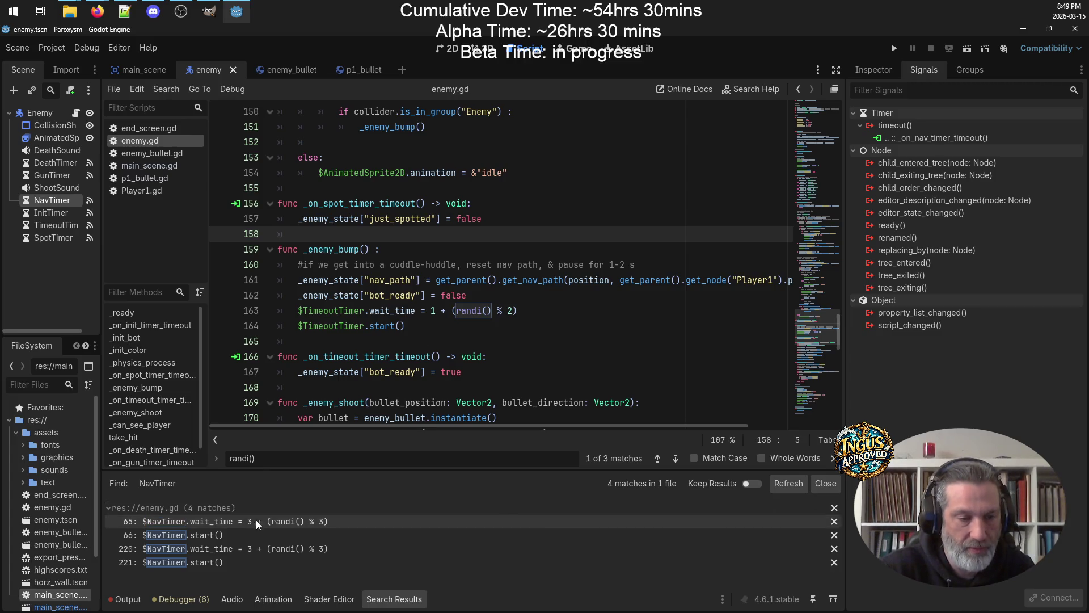
left_click(235, 528)
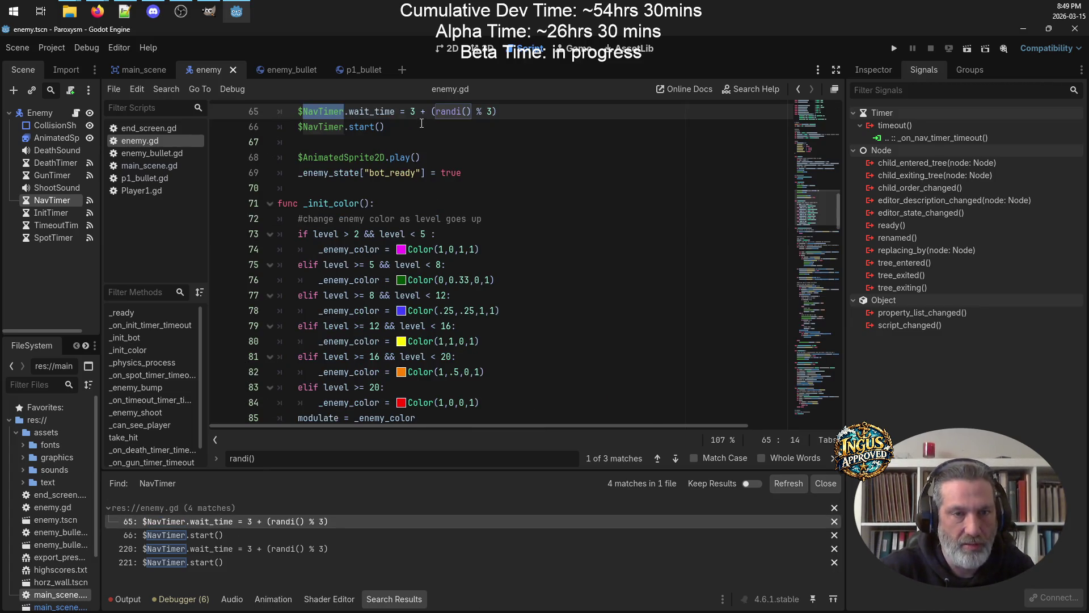
double_click(414, 111)
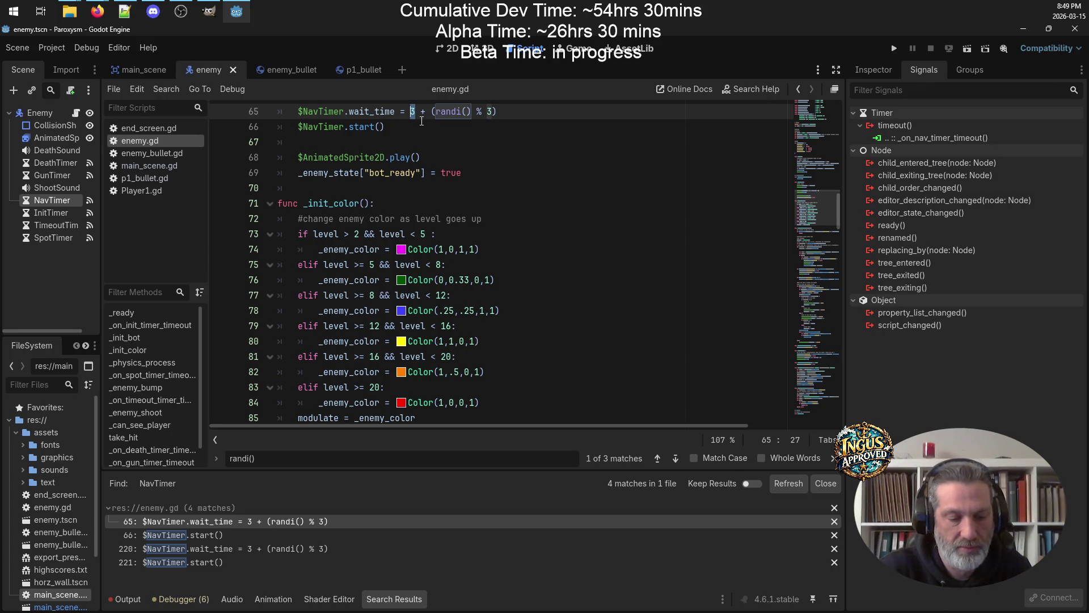
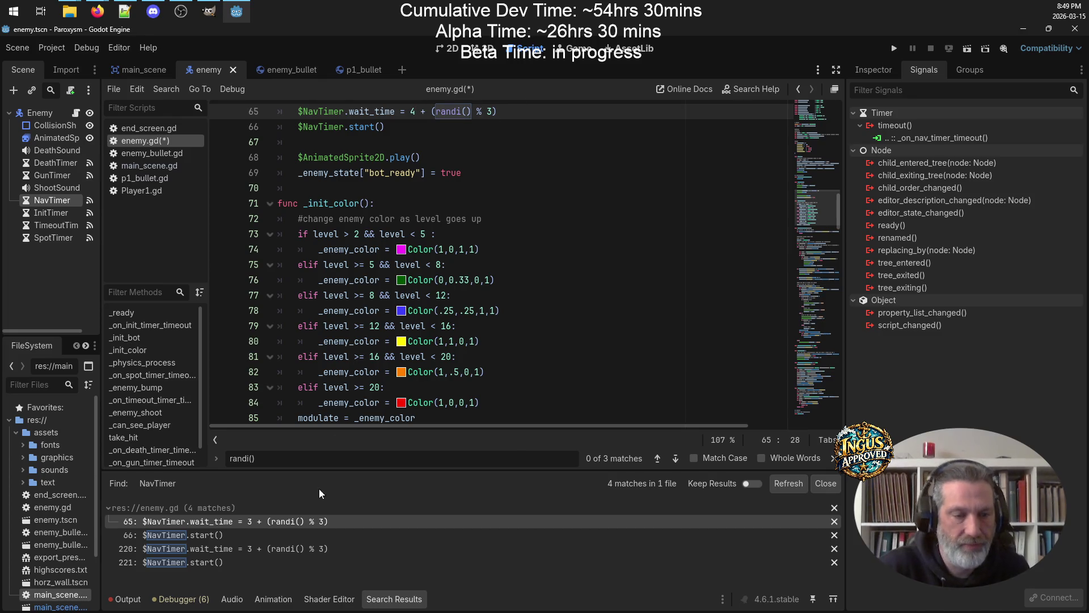
Go to the line 220 NavTimer restart, save enemy.gd, then put the caret at the end of line 213
left_click(275, 549)
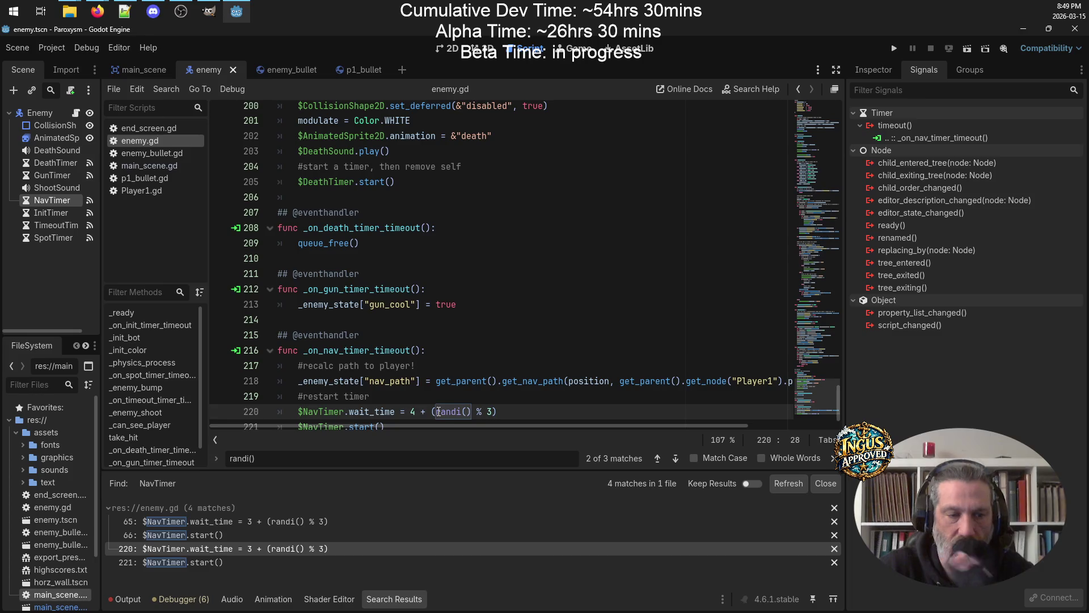
scroll(552, 300, "down", 1)
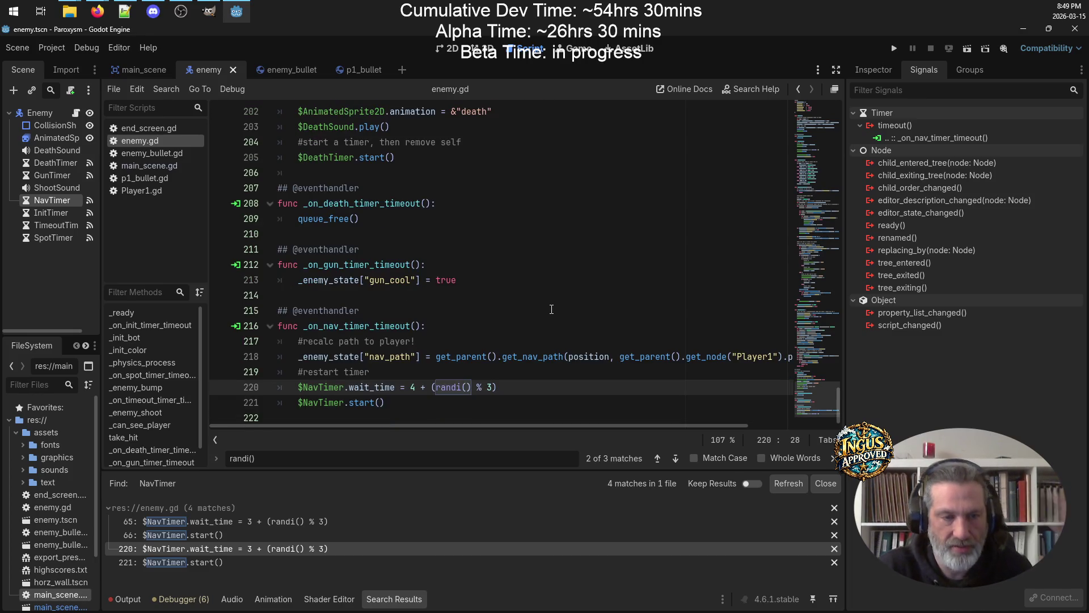
key("ctrl+s")
left_click(601, 281)
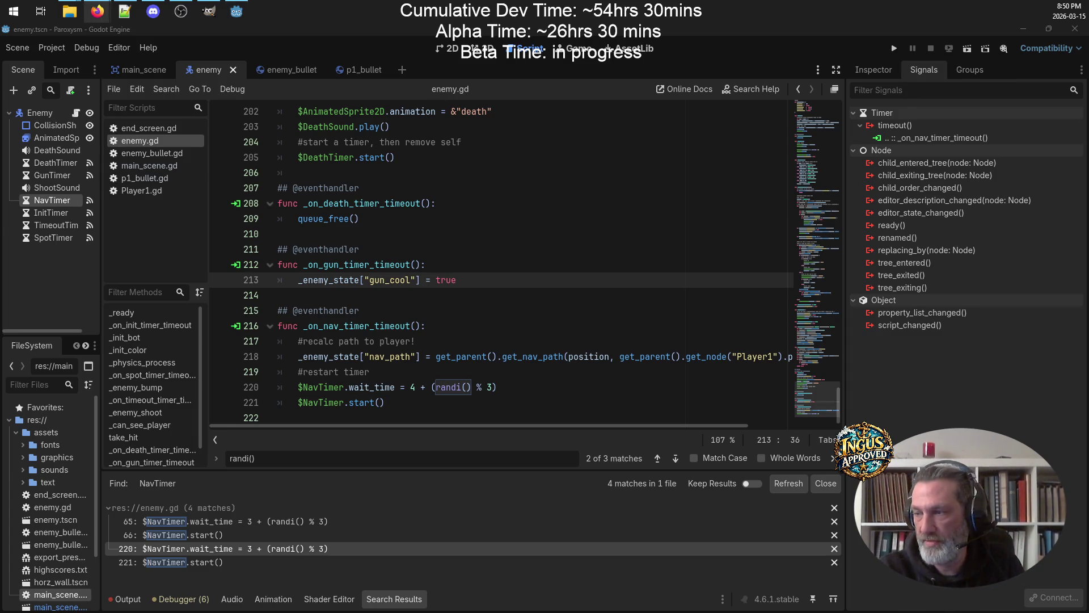
Launch the Paroxysm playtest and enter the player's initials to start Level 1
left_click(897, 49)
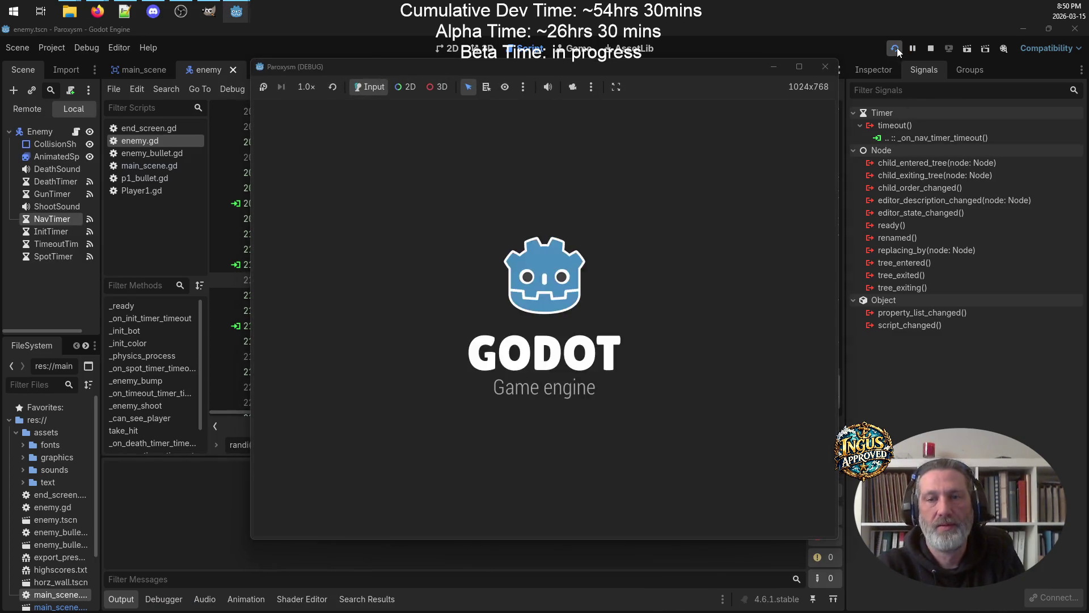
type("GRV")
key("Return")
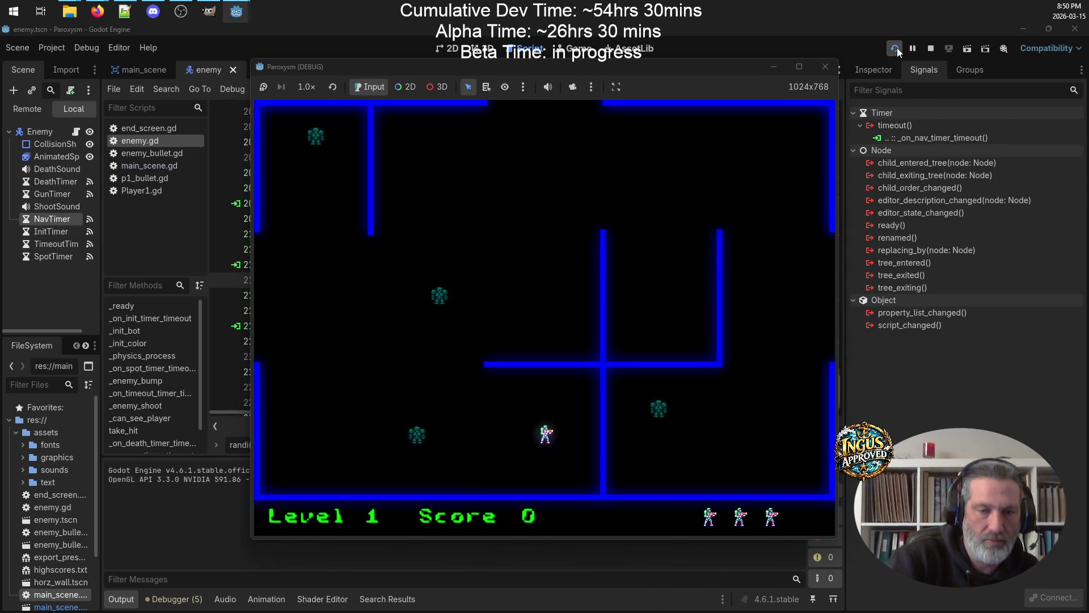
Shoot robots through Level 1 and leave the maze for Level 2
key("Down")
key("Right")
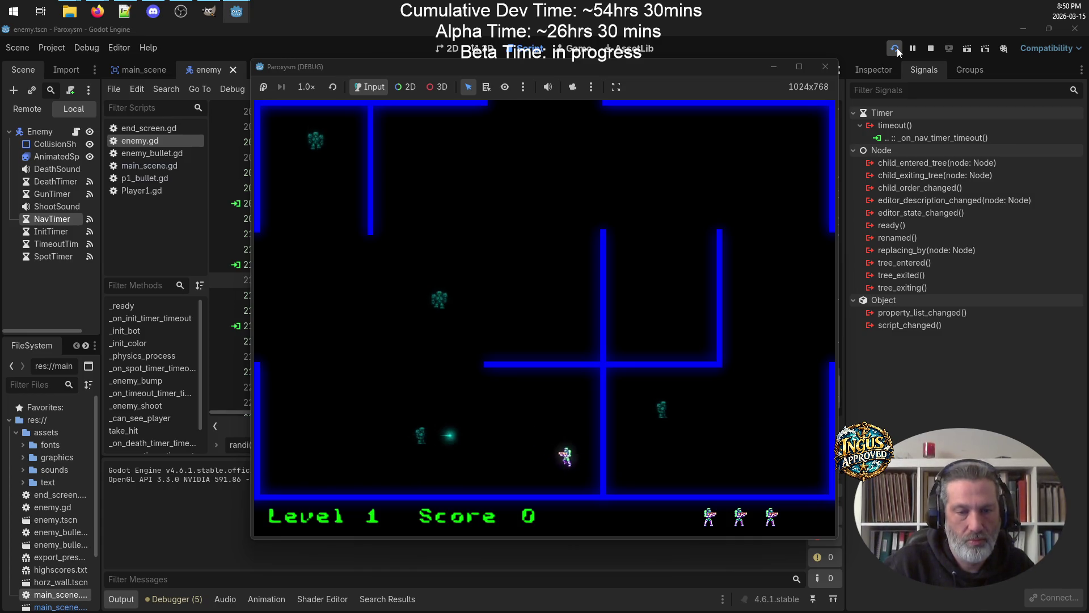
key("Up")
key("Down")
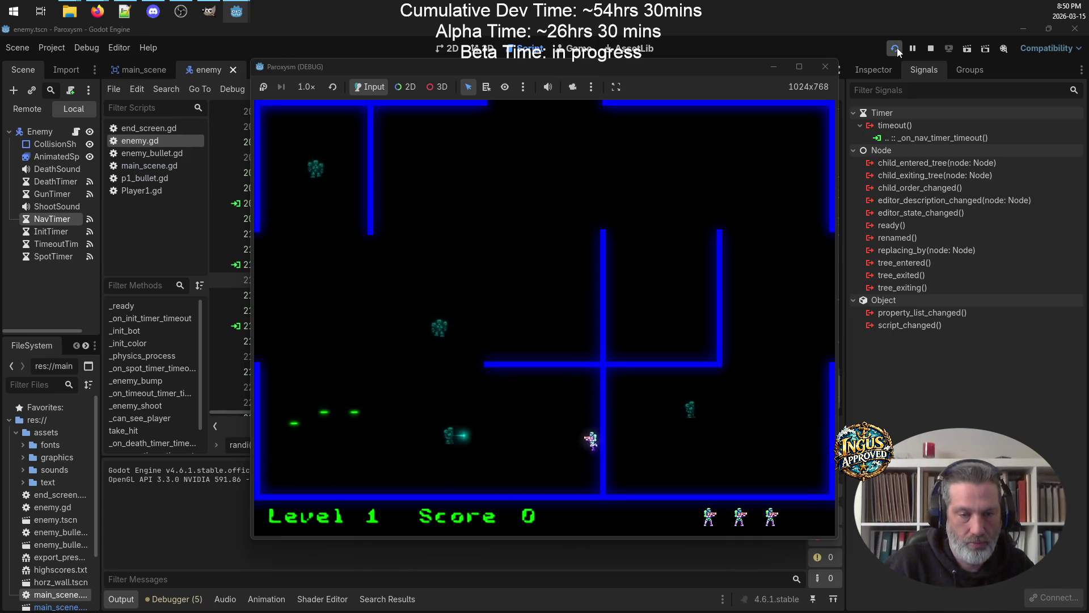
key("Left")
key("Up")
key("Up")
key("Right")
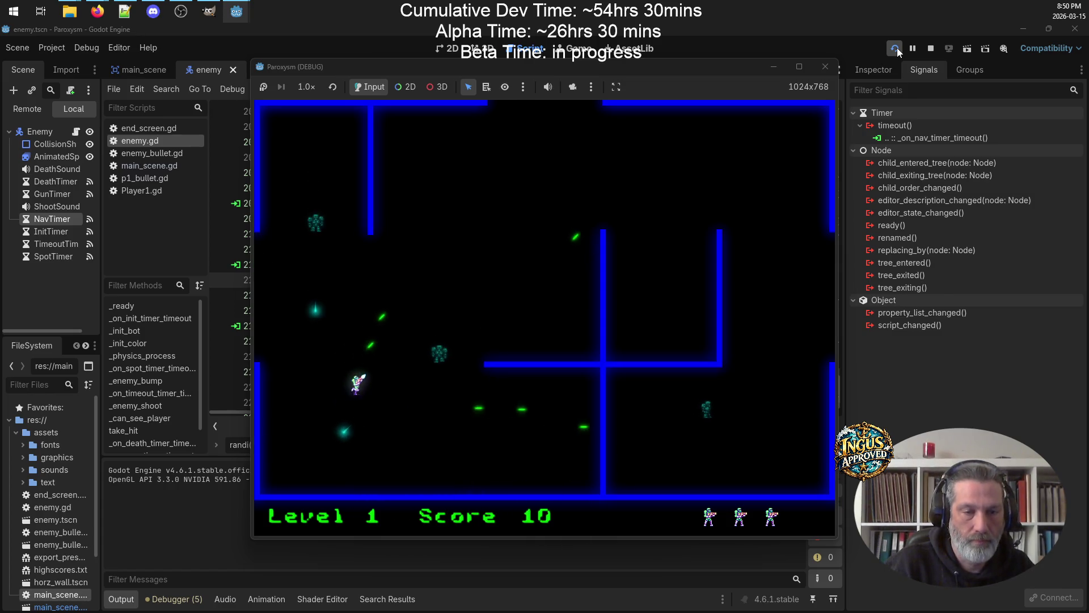
key("Up")
key("Right")
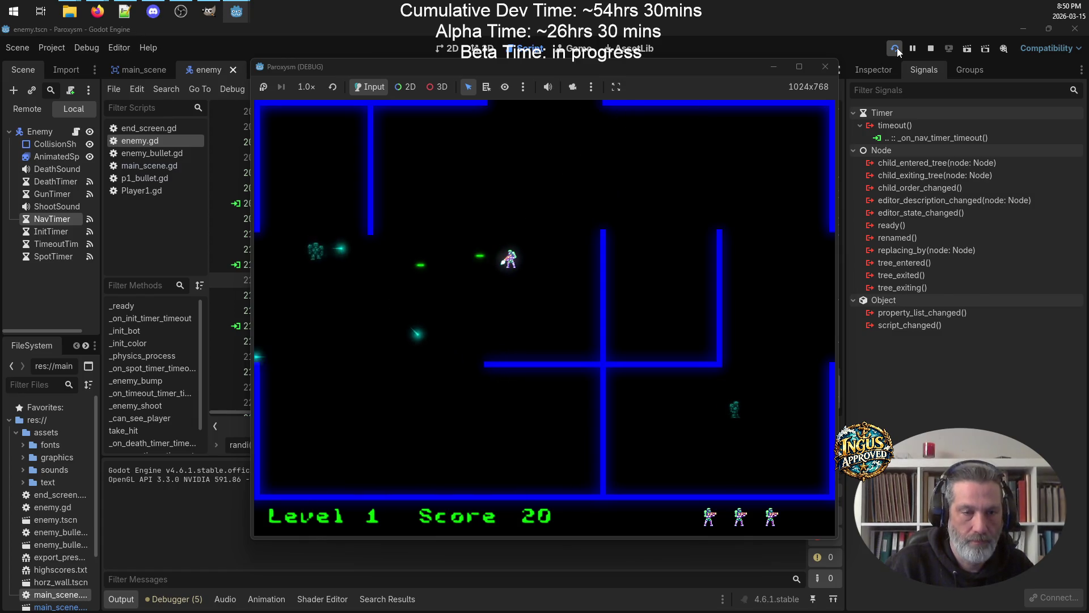
key("Right")
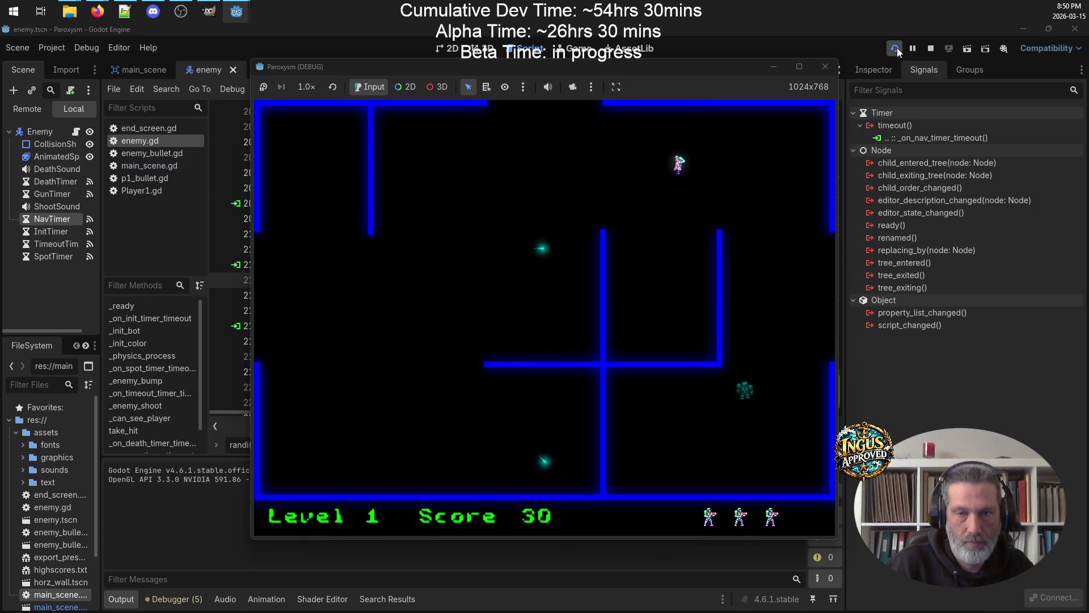
key("Down")
key("Up")
key("Left")
key("Left")
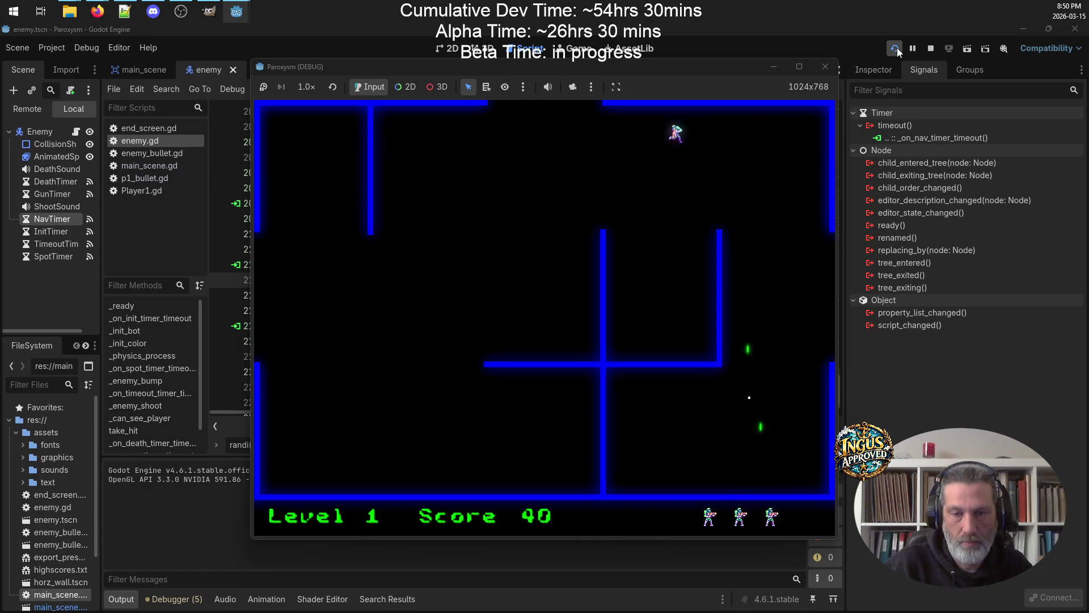
key("Up")
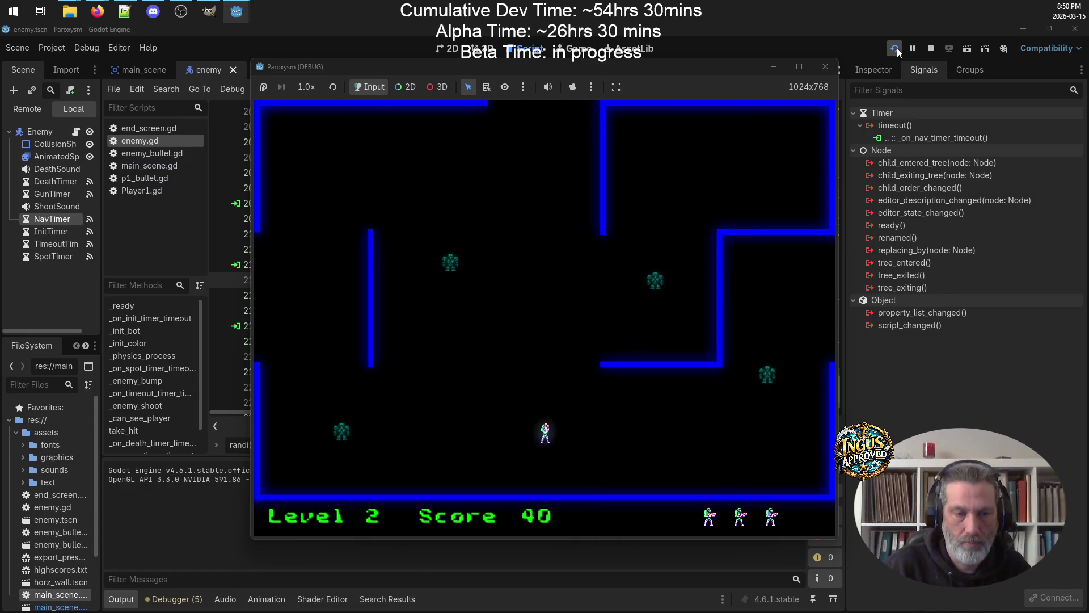
Clear Level 2, raising the score to 100, and walk off the left edge into Level 3
key("Left")
key("Up")
key("Left")
key("Up")
key("Left")
key("Up")
key("Right")
key("Down")
key("Right")
key("Left")
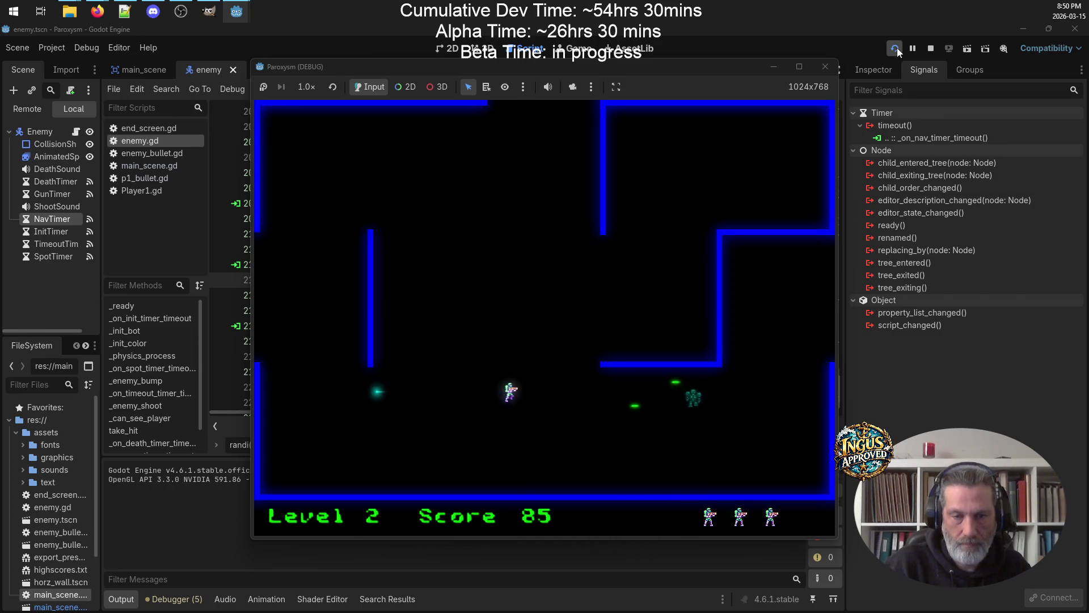
key("Left")
key("Up")
key("Left")
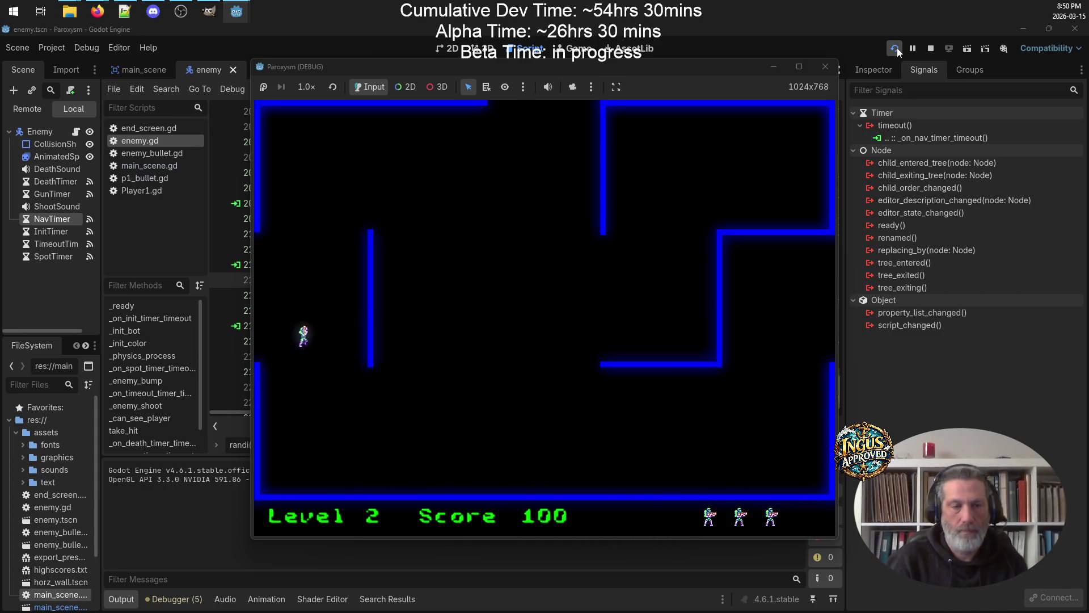
key("Left")
Fight through Level 3 while dodging enemy fire, raising the score to 160
key("Down")
key("Right")
key("Down")
key("Left")
key("Up")
key("Right")
key("Up")
key("Left")
key("Up")
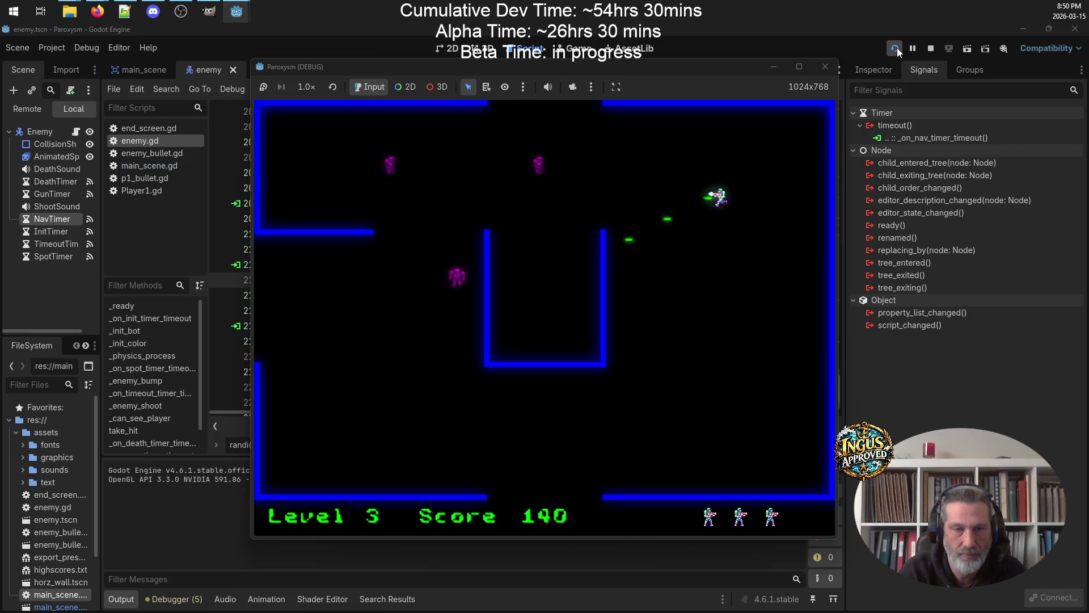
key("Down")
key("Up")
key("Left")
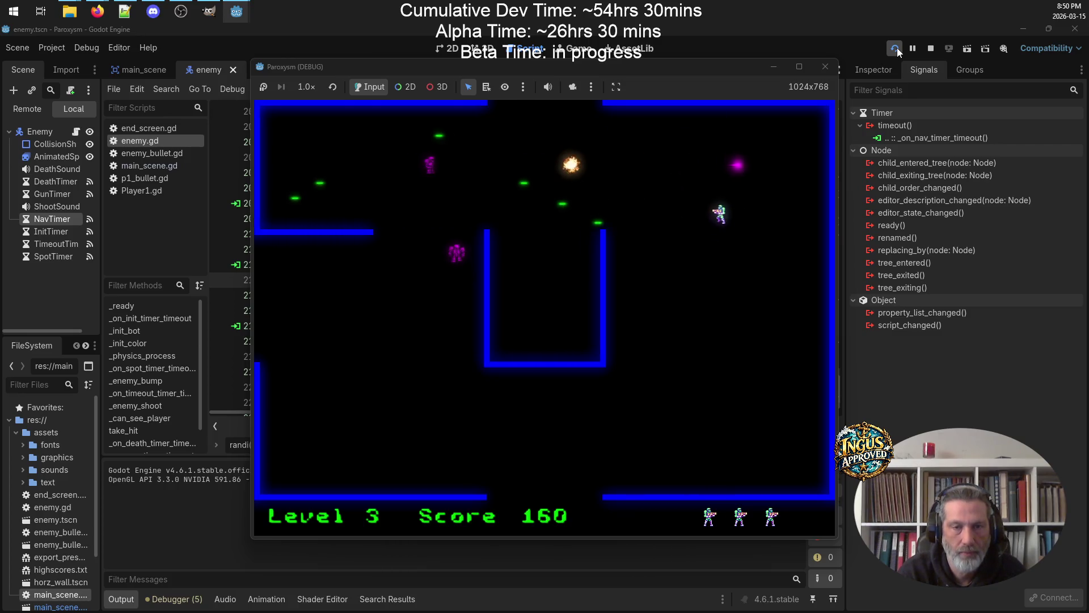
Destroy the remaining Level 3 enemies and exit through the left opening to Level 4
key("Up")
key("Down")
key("Left")
key("Up")
key("Left")
key("Left")
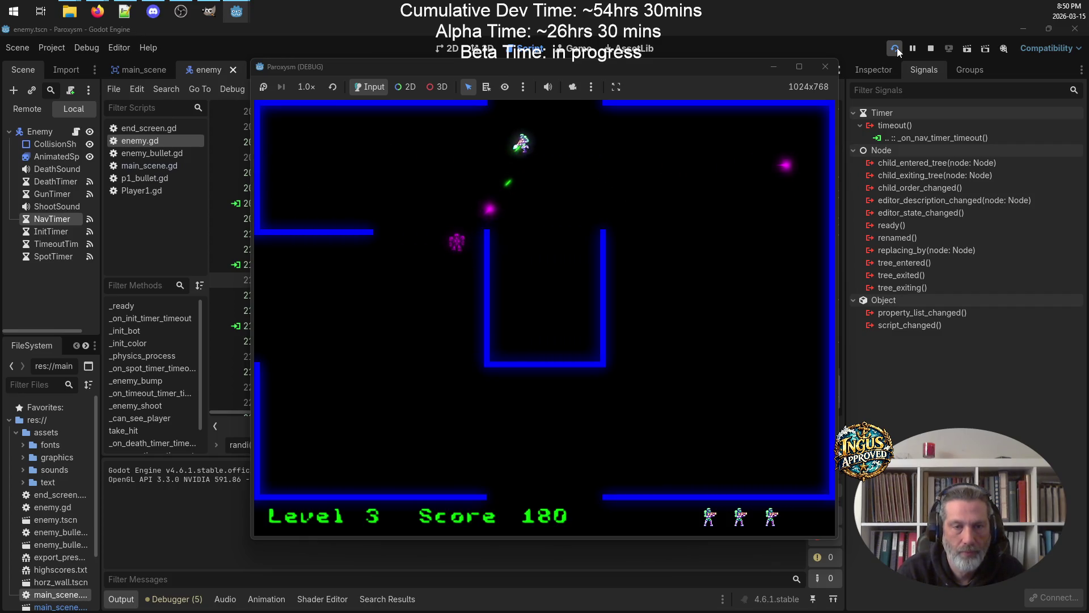
key("Left")
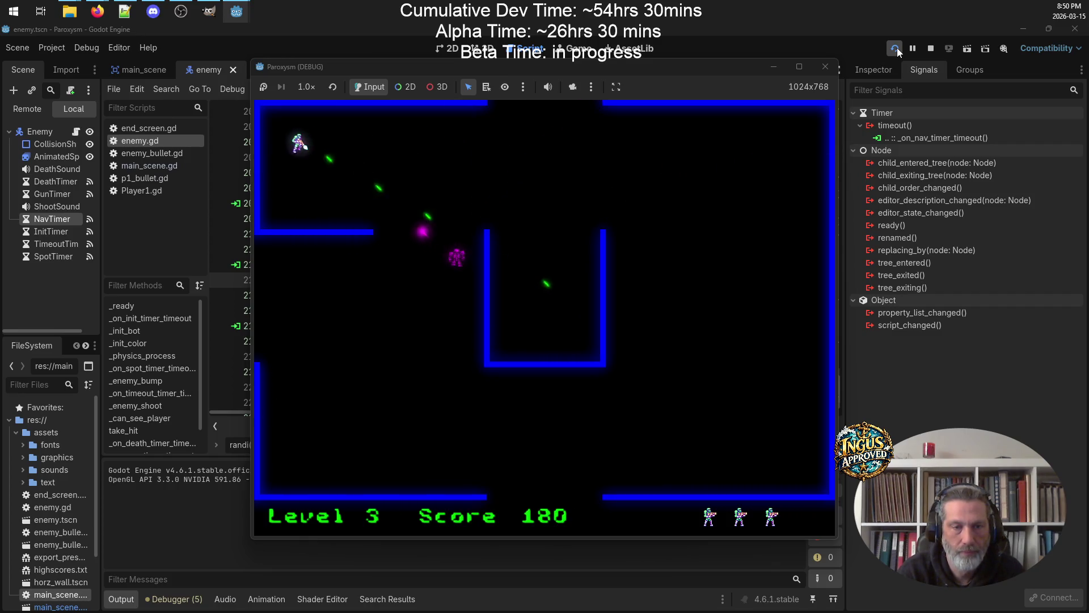
key("Up")
key("Right")
key("Down")
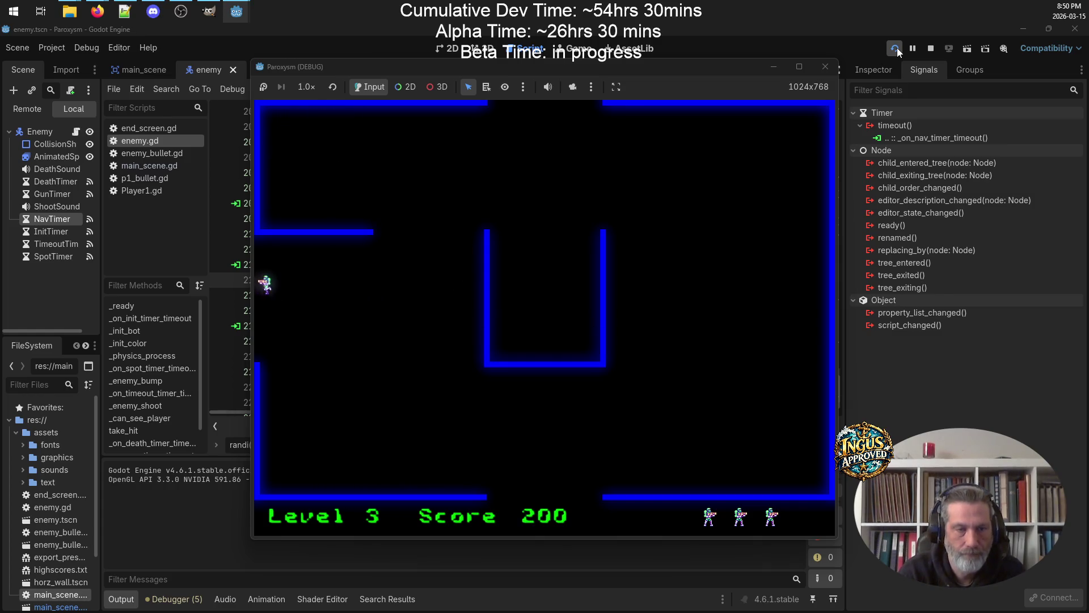
key("Left")
Finish Level 4 with the score at 325 and exit through the top to Level 5
key("Up")
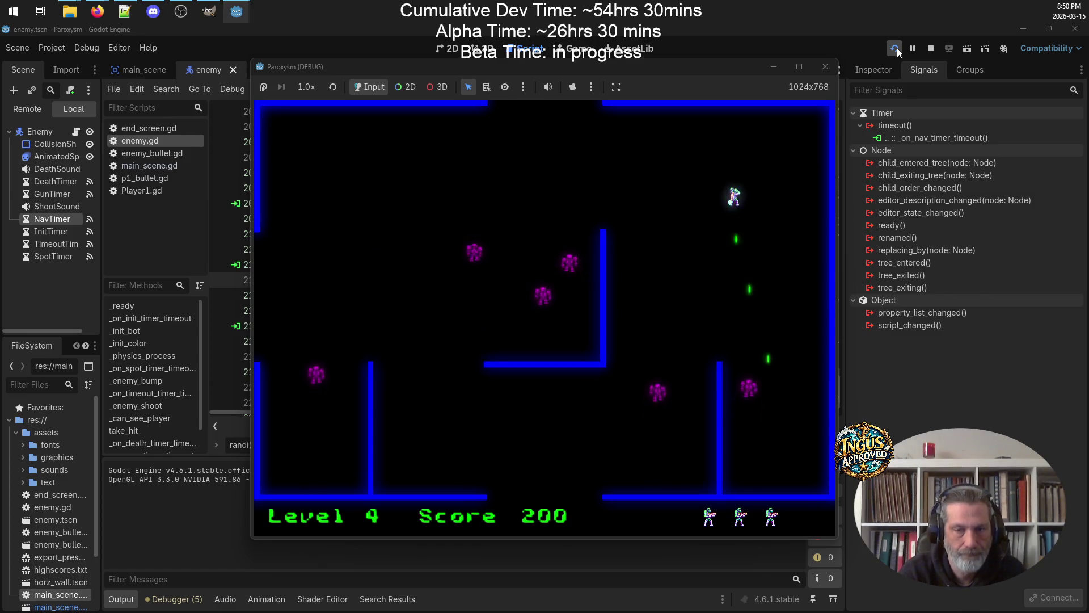
key("Left")
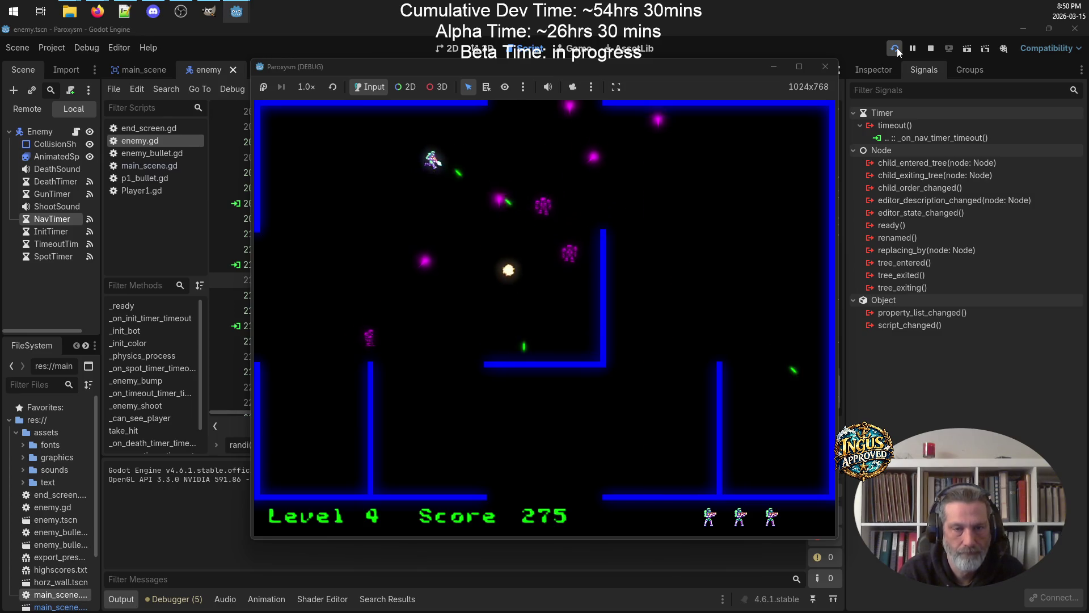
key("Down")
key("Left")
key("Down")
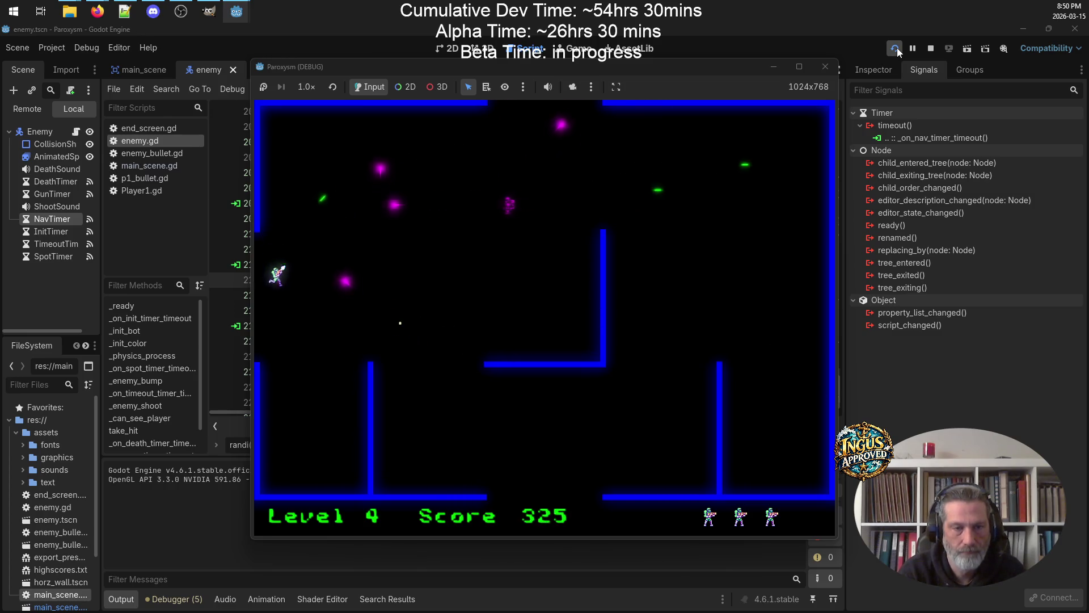
key("Up")
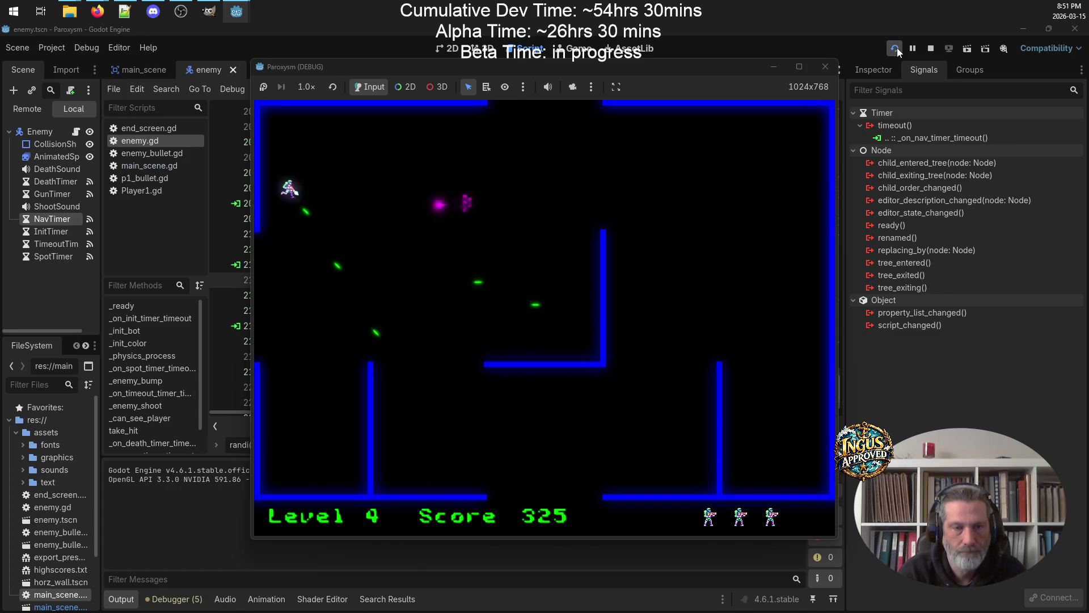
key("Right")
key("Right")
key("Up")
Destroy enemies along the Level 5 bottom wall, raising the score to 470
key("Left")
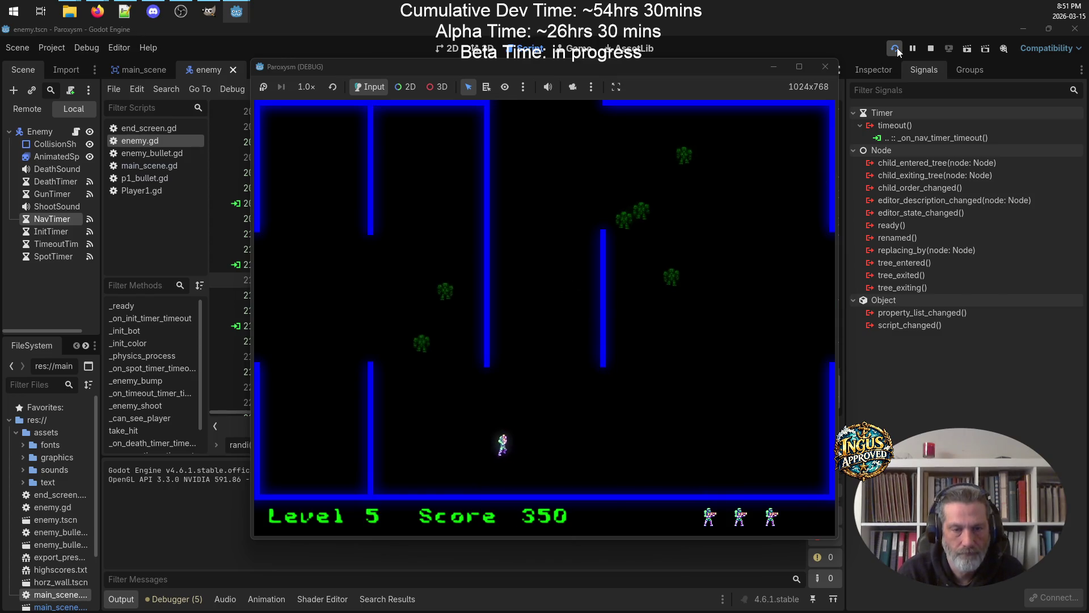
key("Right")
key("Down")
key("Right")
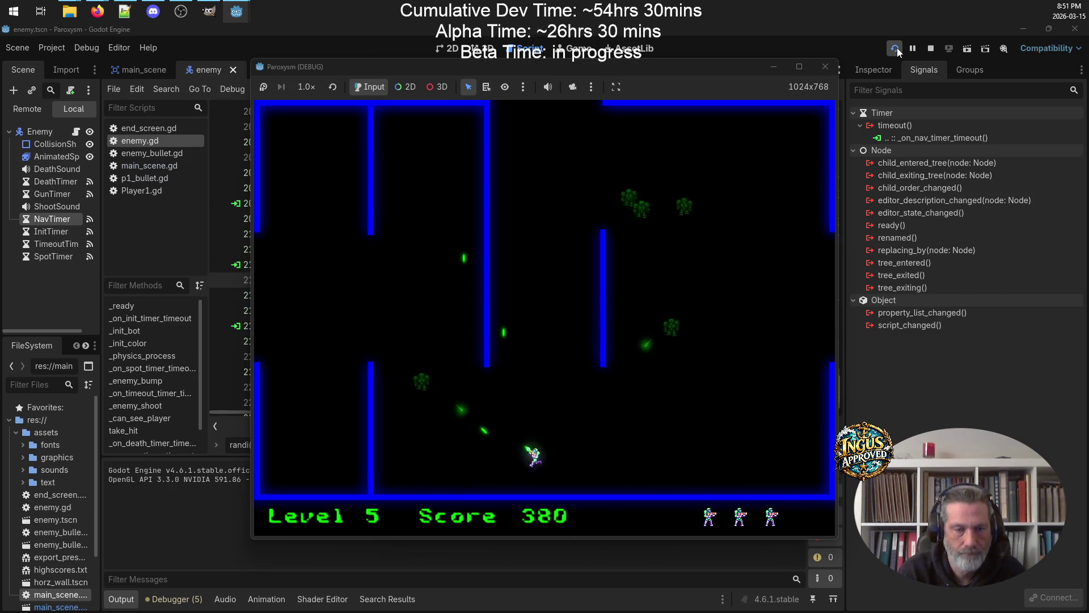
key("Left")
key("Left")
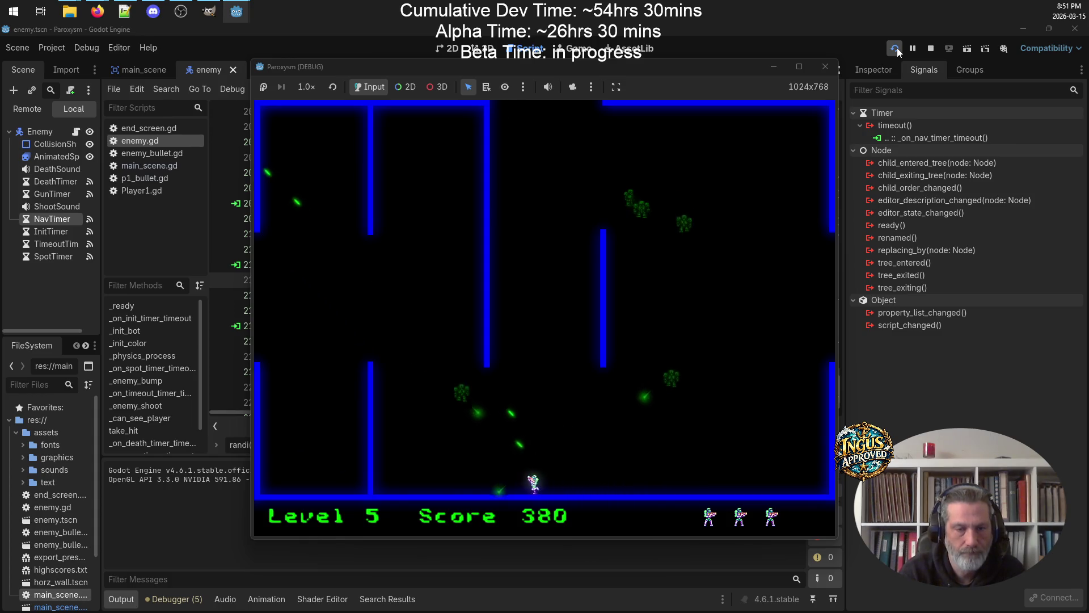
key("Up")
key("Down")
key("Right")
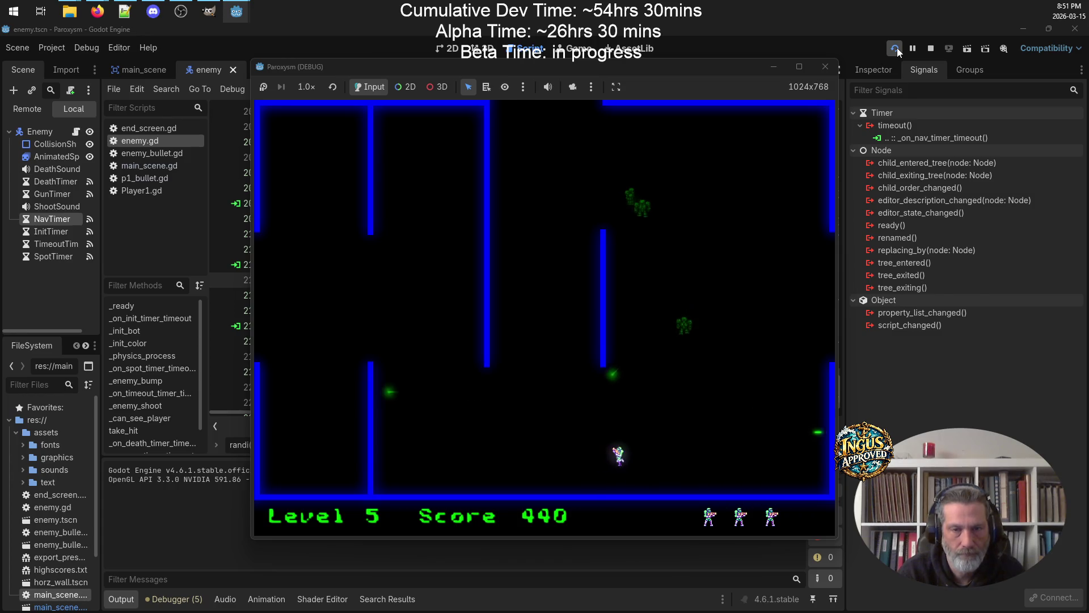
key("Left")
key("Left")
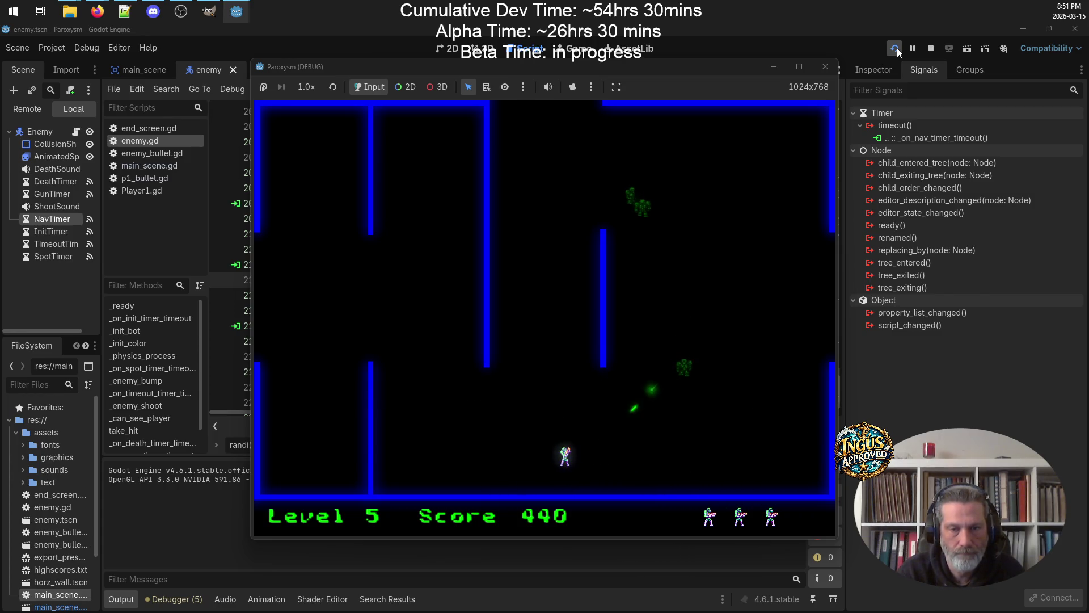
key("Up")
key("Down")
key("Up")
key("Down")
key("Right")
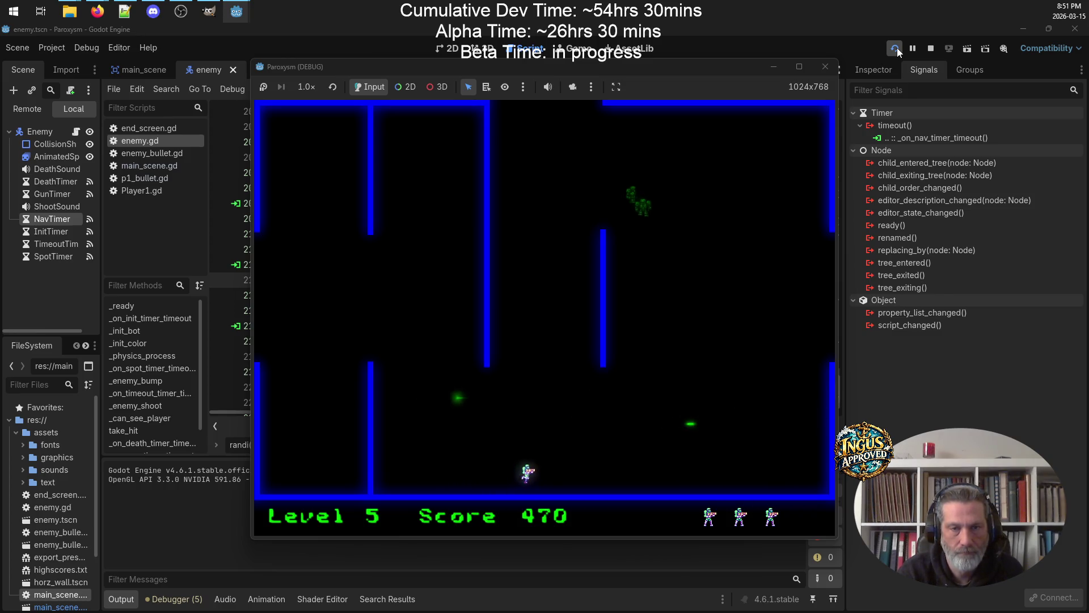
Weave through the Level 5 maze away from enemy fire and shoot an enemy for 500
key("Up")
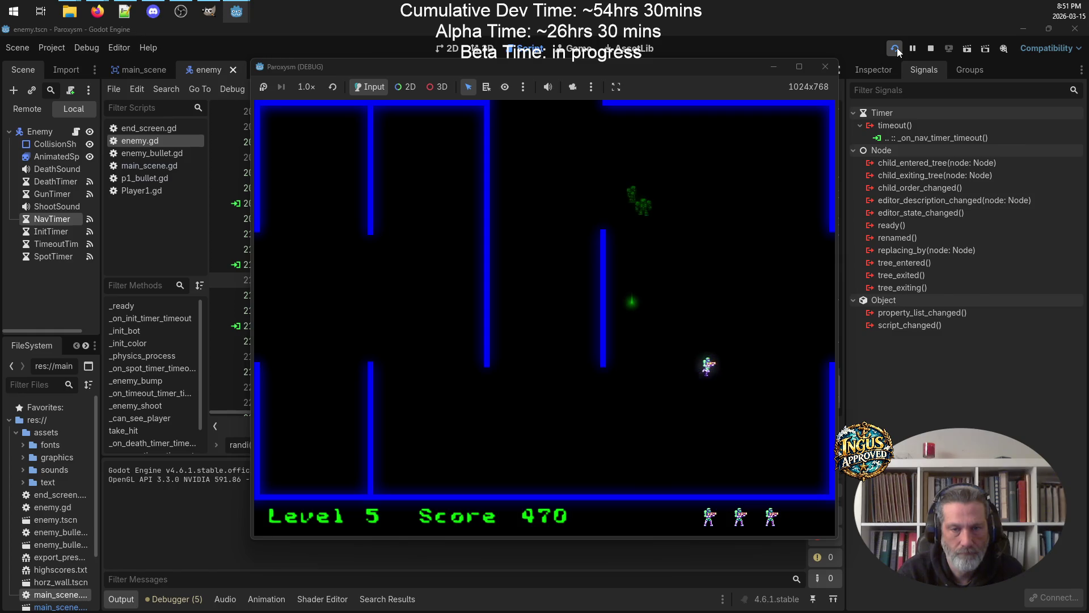
key("Up")
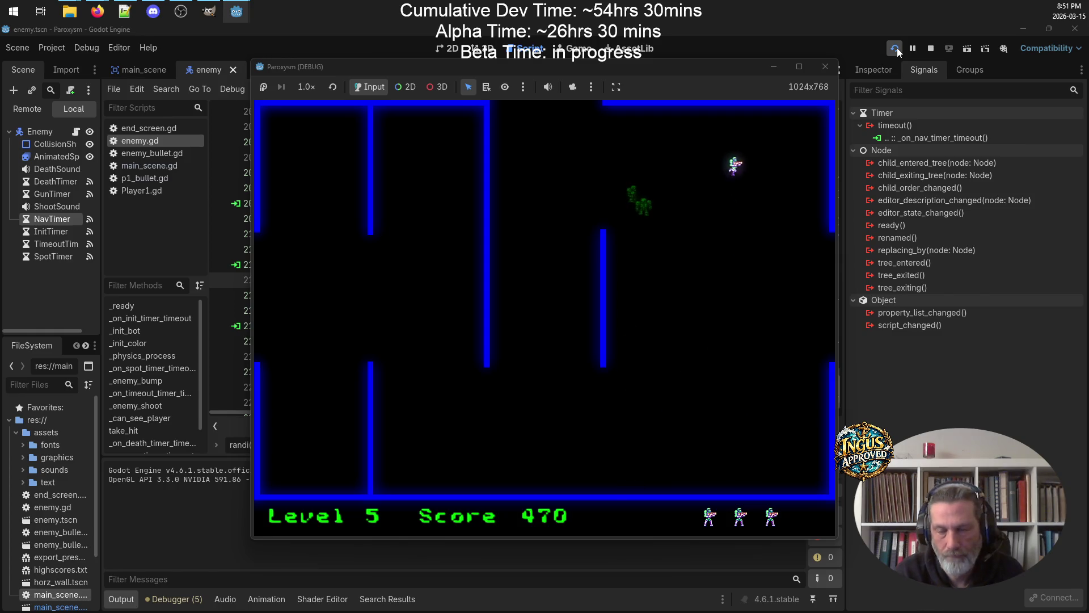
key("Left")
key("Down")
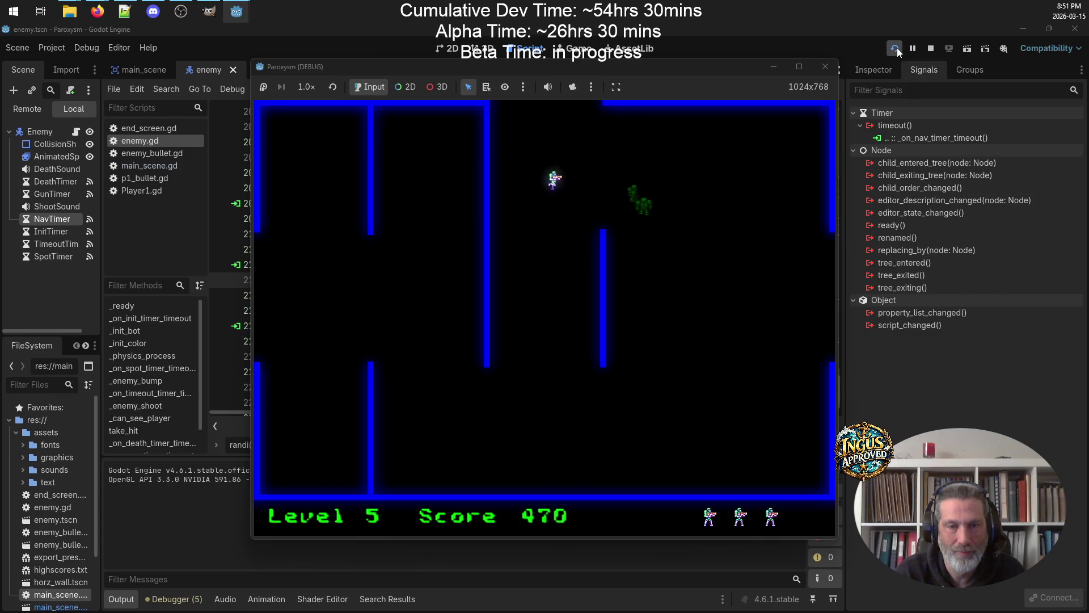
key("Right")
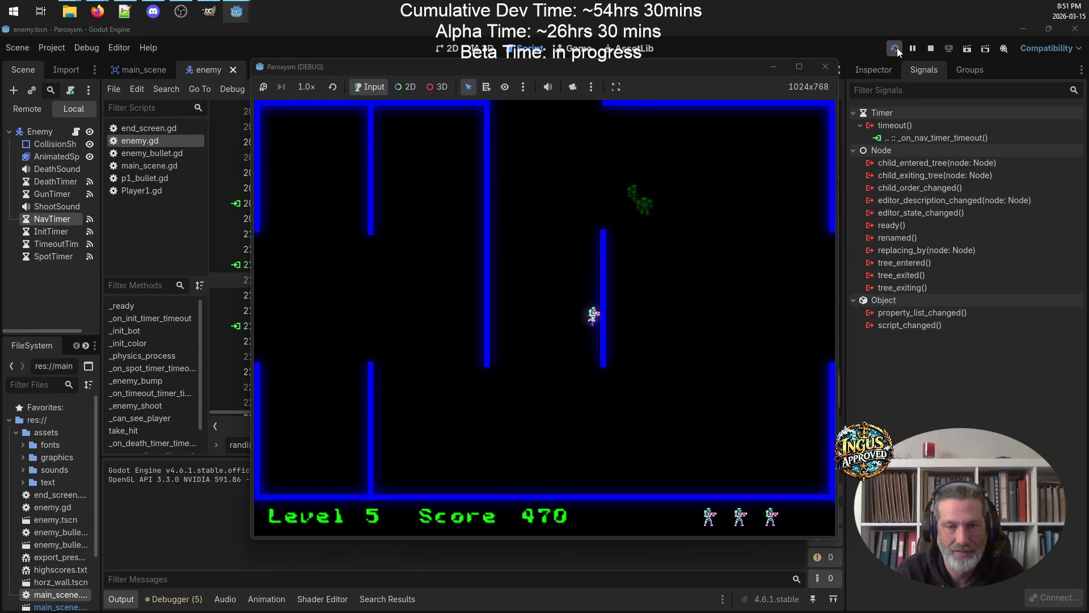
key("Up")
key("Right")
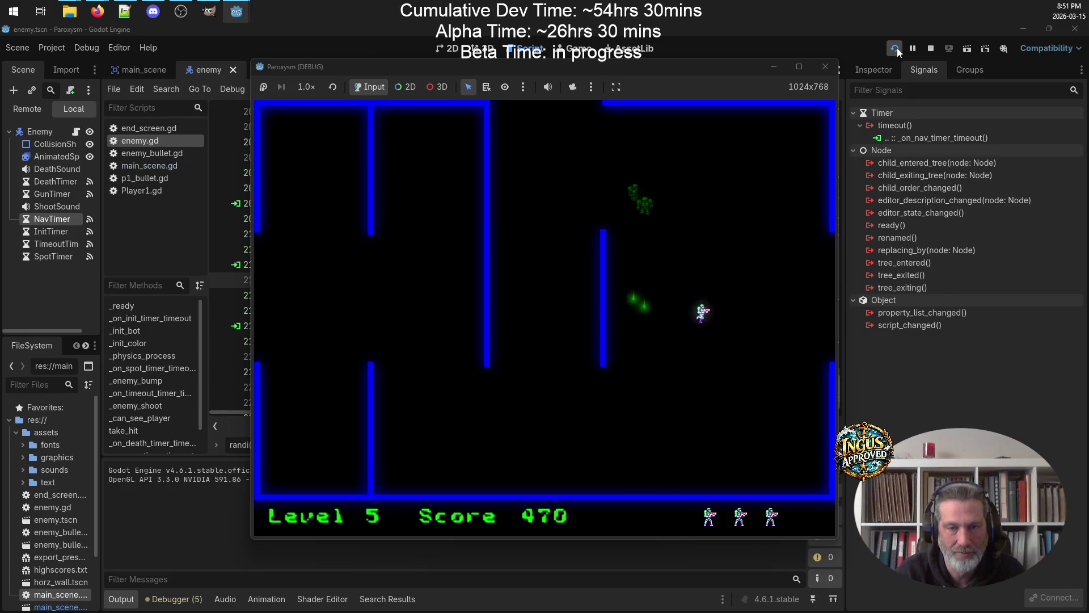
key("Left")
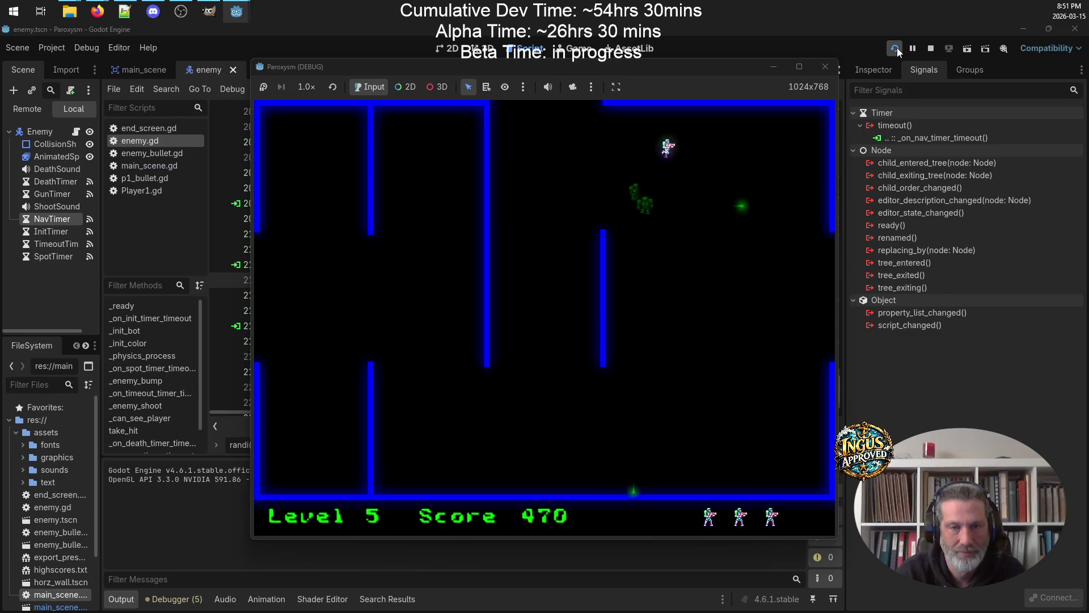
key("Down")
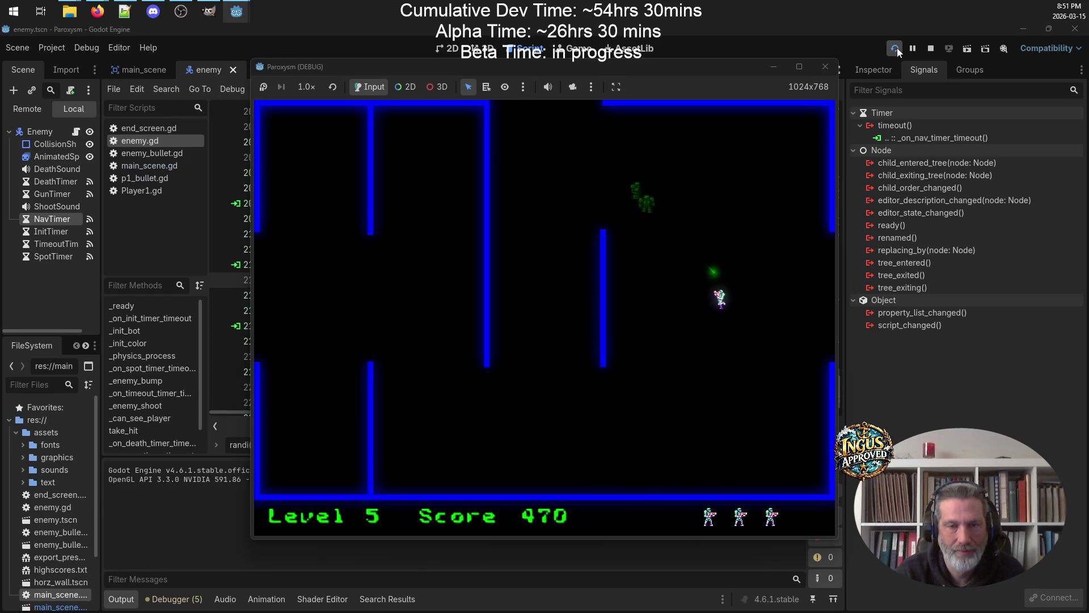
key("Up")
key("Down")
key("Up")
key("Down")
Destroy another Level 5 enemy for 530 and exit the maze to Level 6
key("Up")
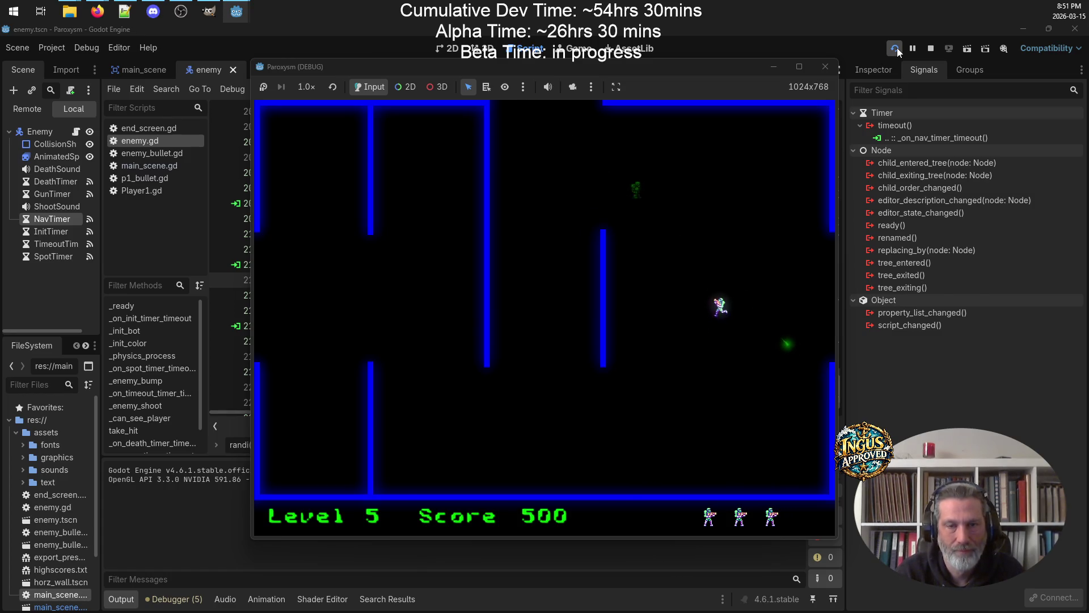
key("Right")
key("Down")
key("Left")
key("Right")
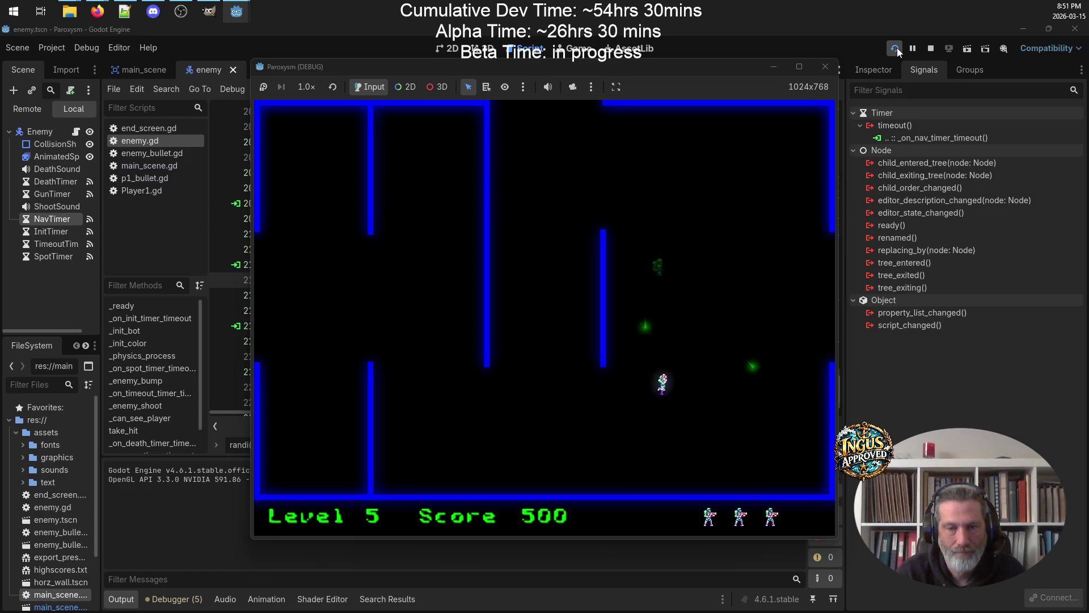
key("Left")
key("Left")
key("Up")
key("Right")
key("Down")
key("Down")
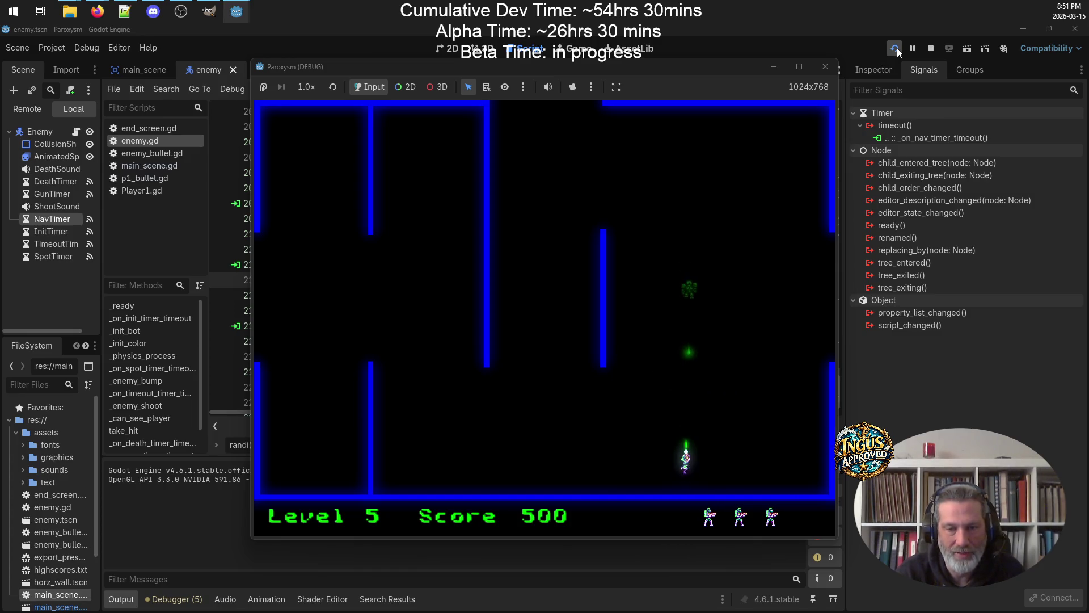
key("Left")
key("Up")
key("Right")
key("Up")
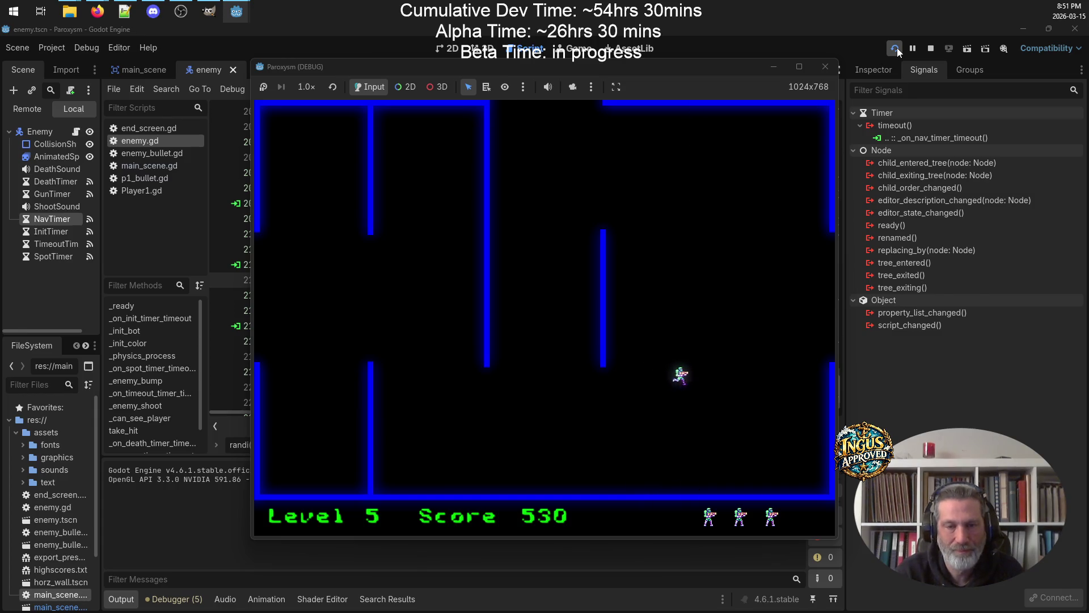
key("Right")
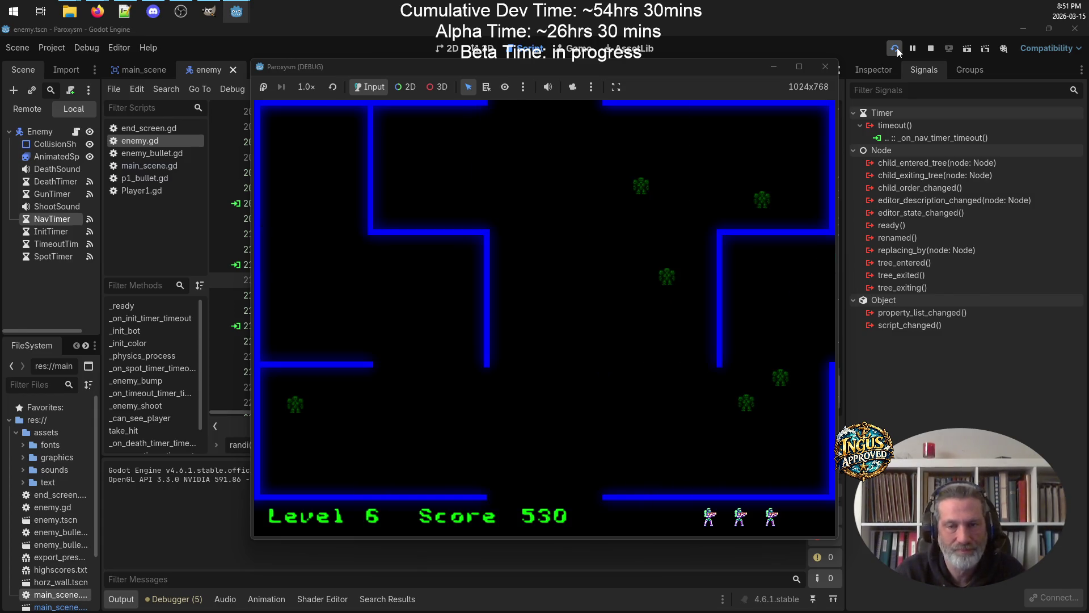
Shoot Level 6 enemies, taking the score from 600 to 635
key("Right")
key("Up")
key("Down")
key("Right")
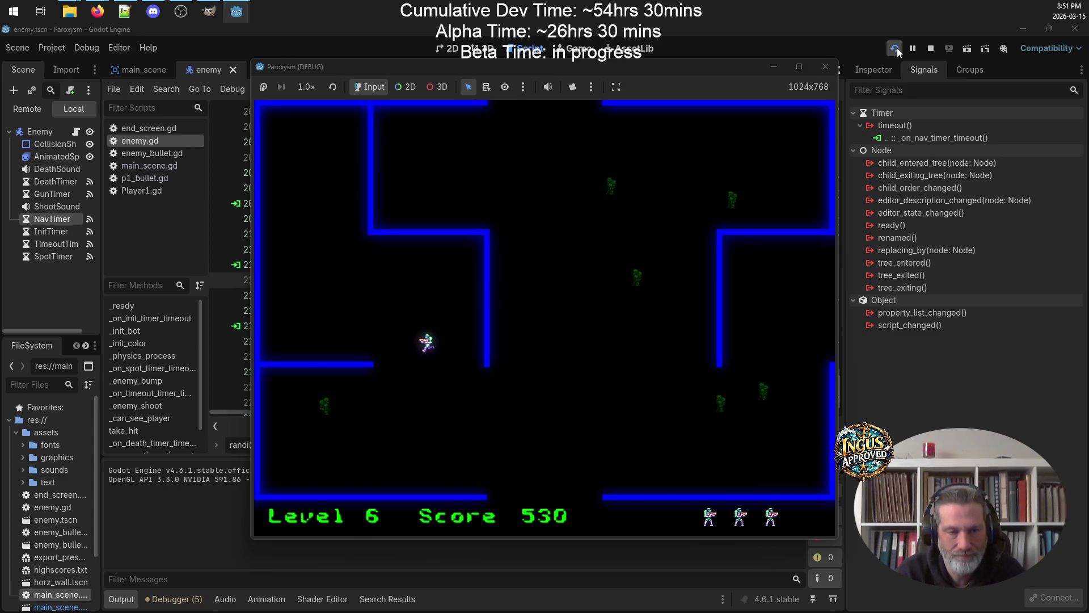
key("Left")
key("Up")
key("Left")
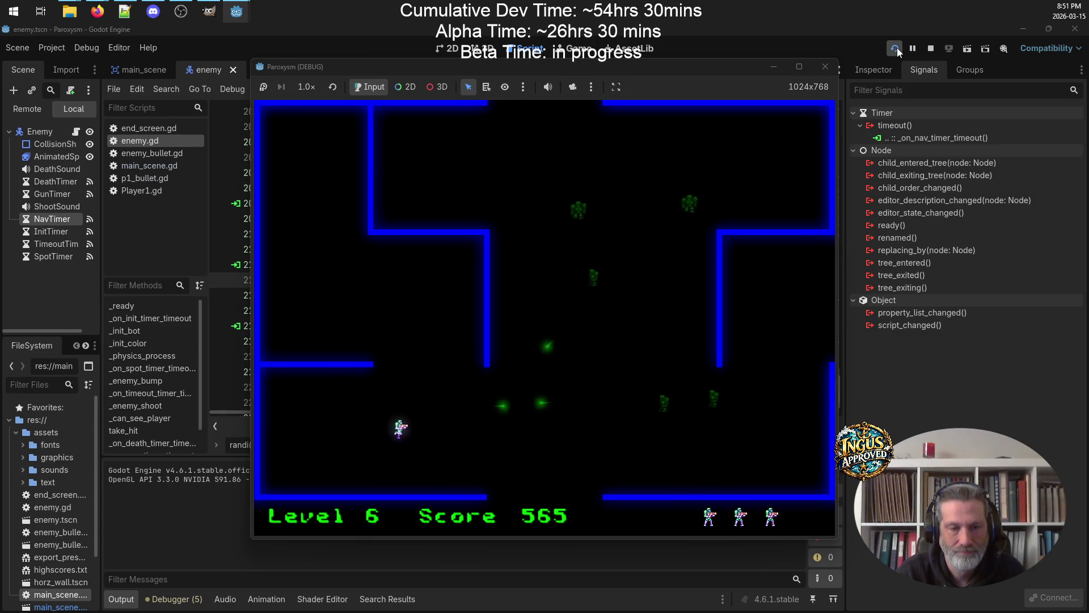
key("Down")
key("Right")
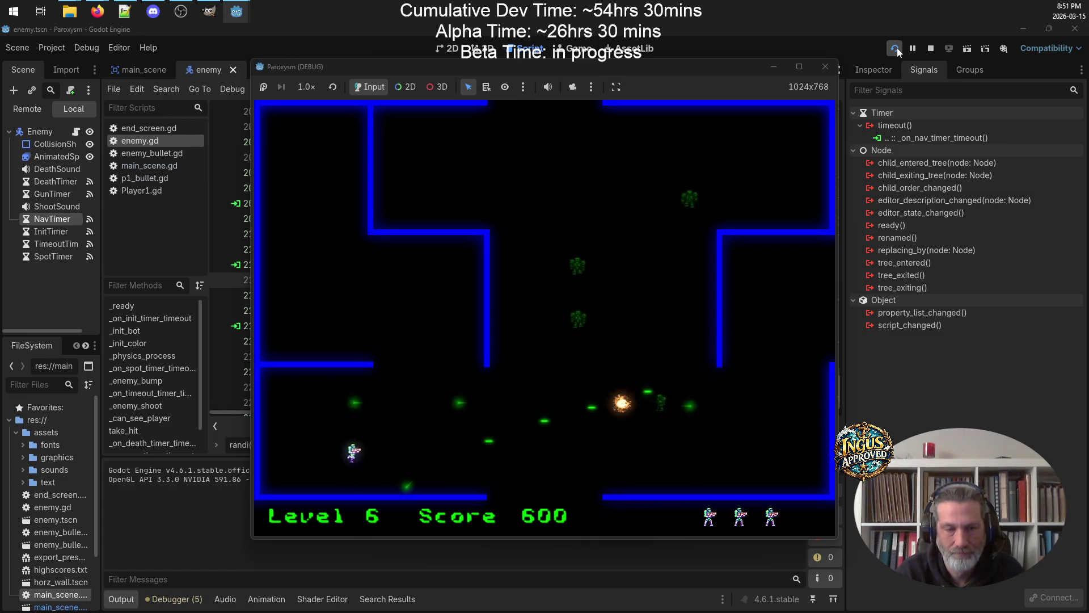
key("Up")
Clear the remaining Level 6 enemies for 705 and leave through the top exit to Level 7
key("Right")
key("Down")
key("Up")
key("Down")
key("Left")
key("Up")
key("Up")
key("Right")
key("Down")
key("Left")
key("Up")
key("Up")
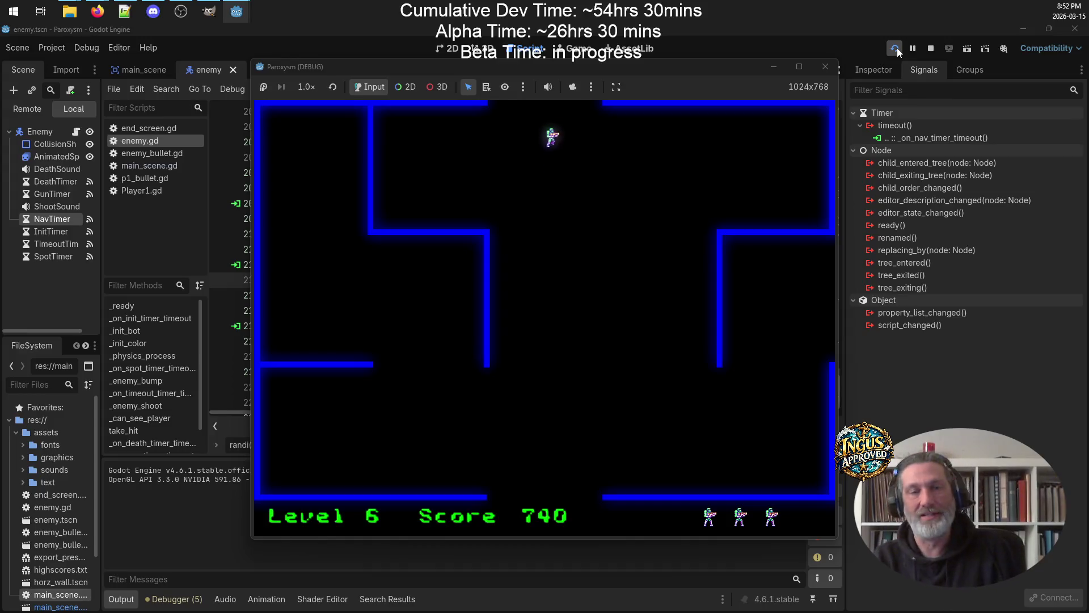
key("Up")
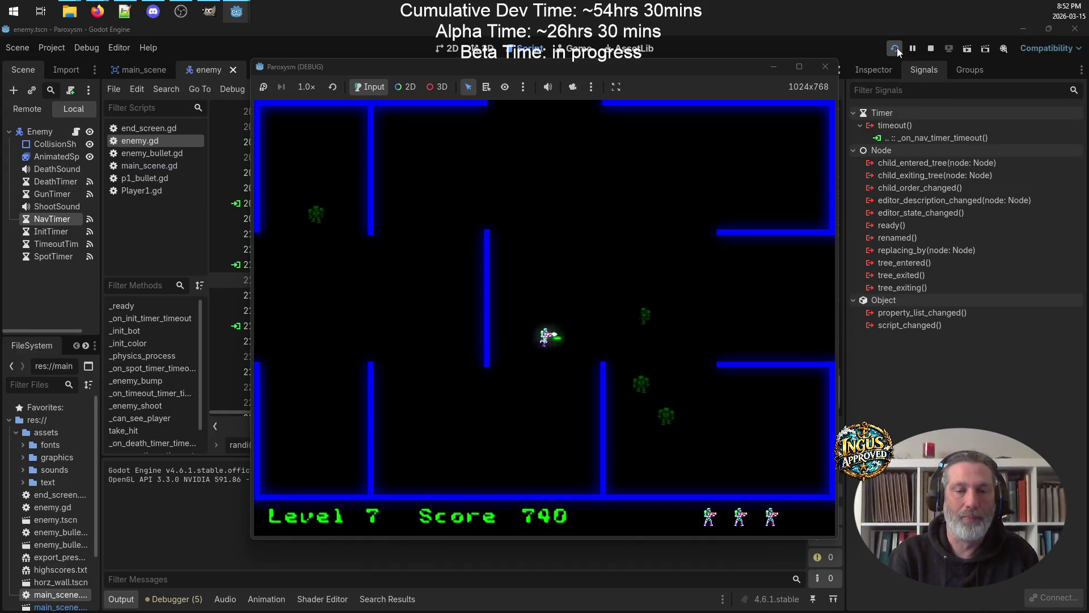
Destroy Level 7 enemies, raising the score through 780, 820 and 860 to 900
key("Right")
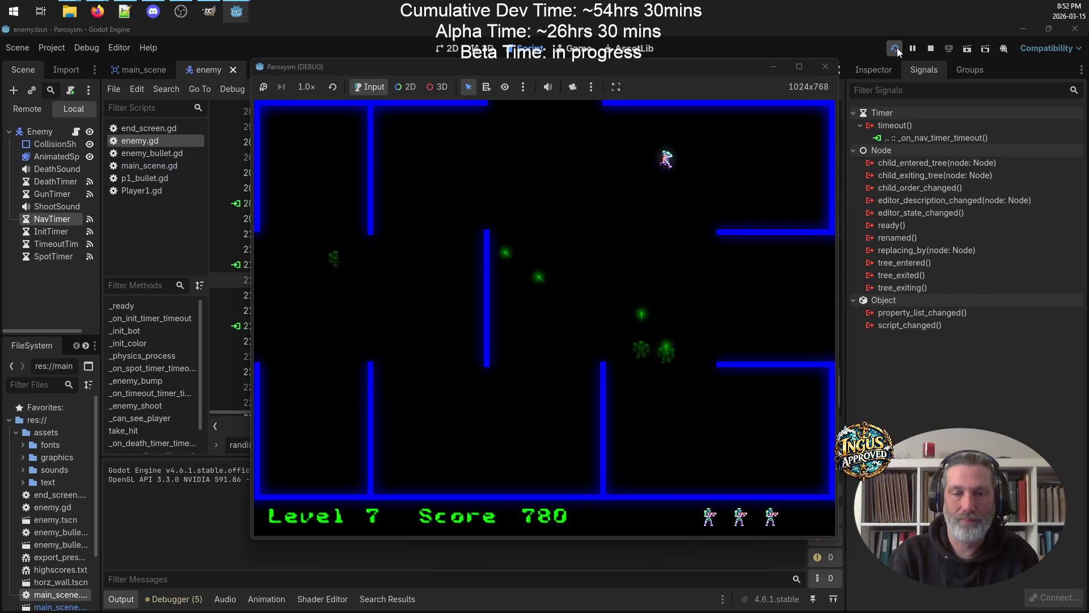
key("Left")
key("Down")
key("Right")
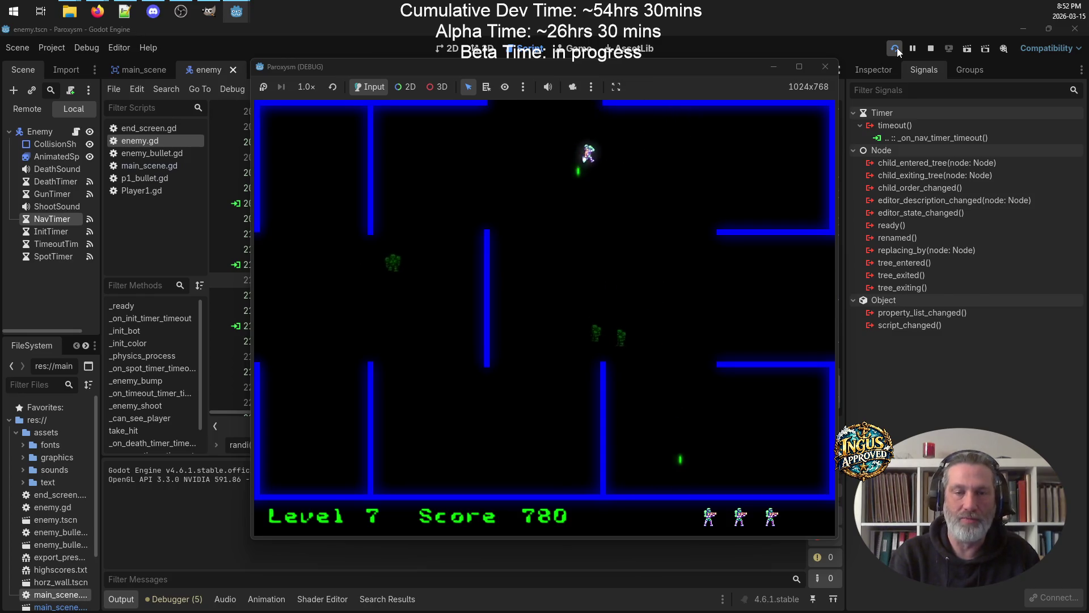
key("Up")
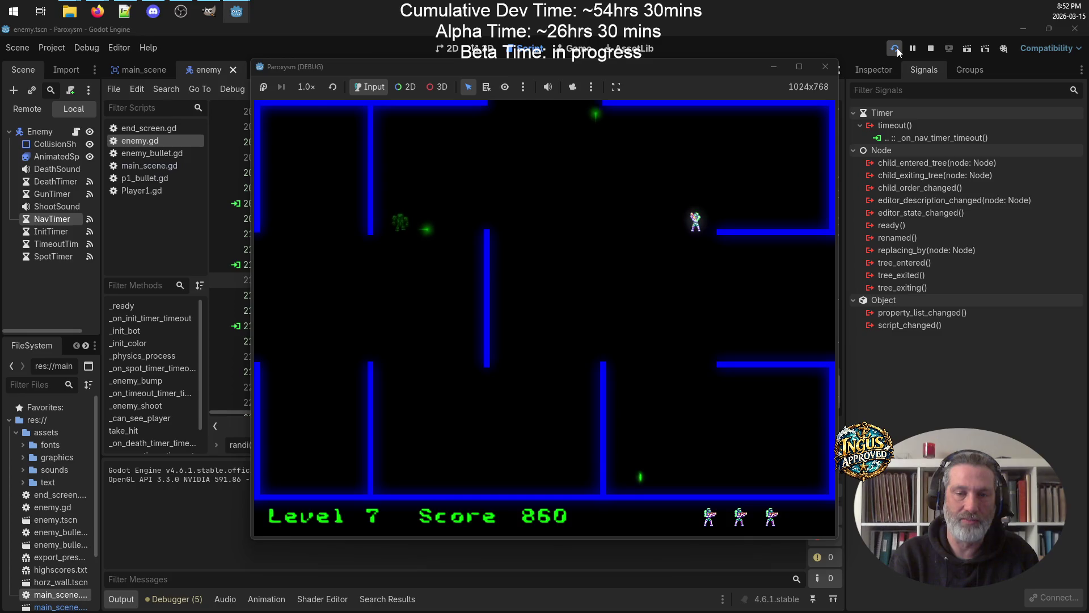
key("Left")
key("Up")
key("space")
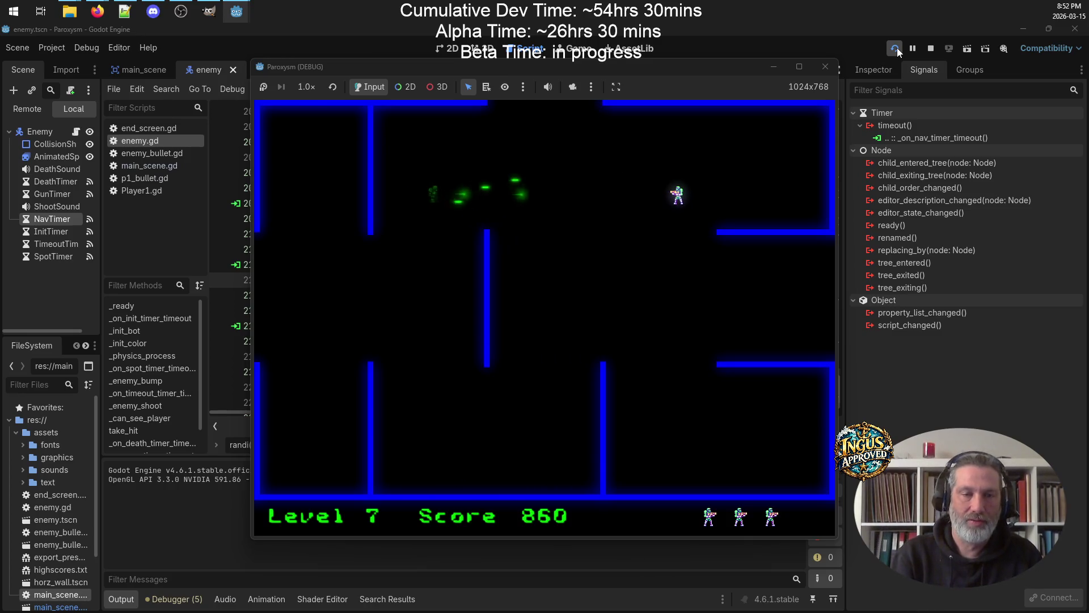
key("Down")
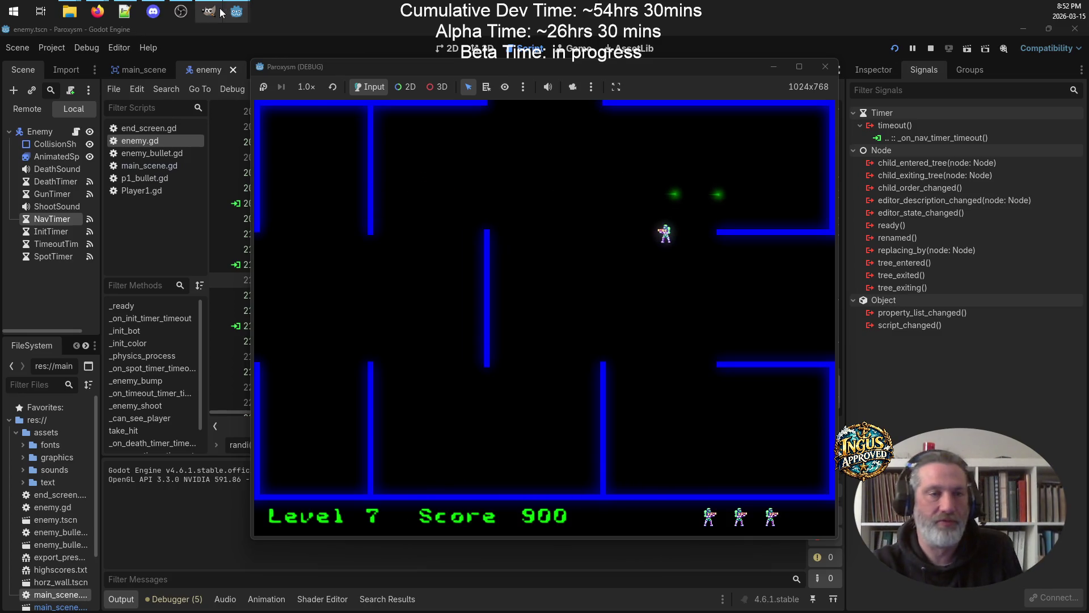
left_click(322, 44)
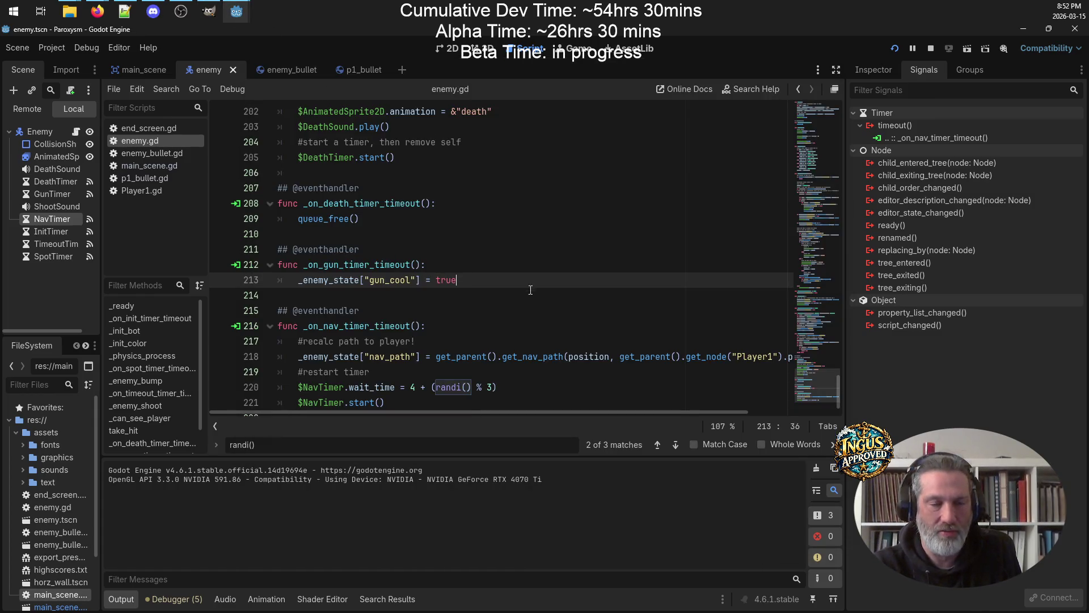
scroll(420, 234, "up", 5)
scroll(442, 235, "down", 5)
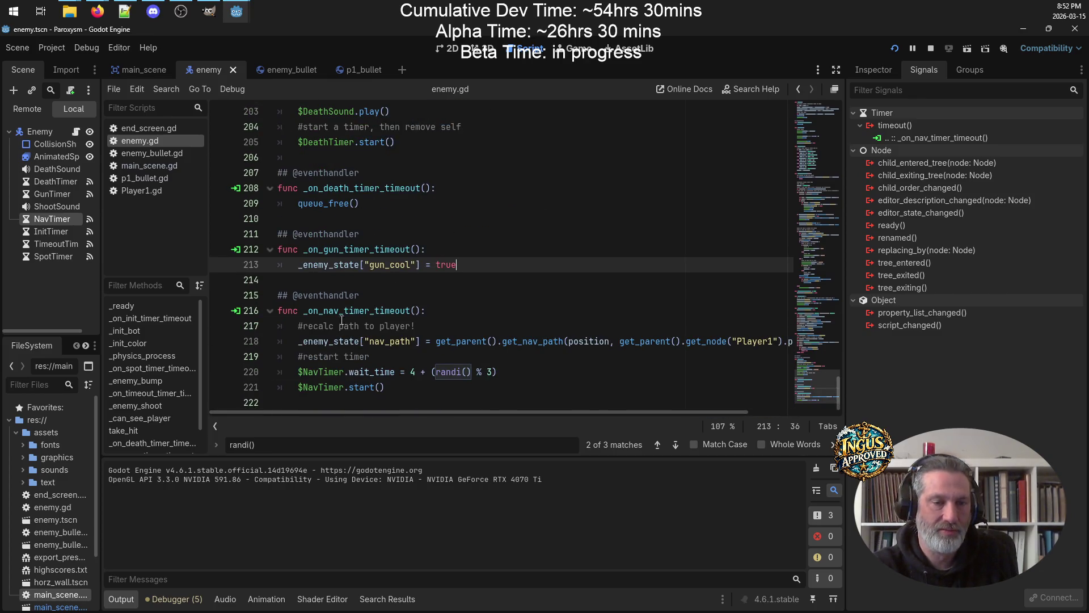
left_click(164, 356)
scroll(496, 256, "down", 5)
scroll(496, 256, "down", 15)
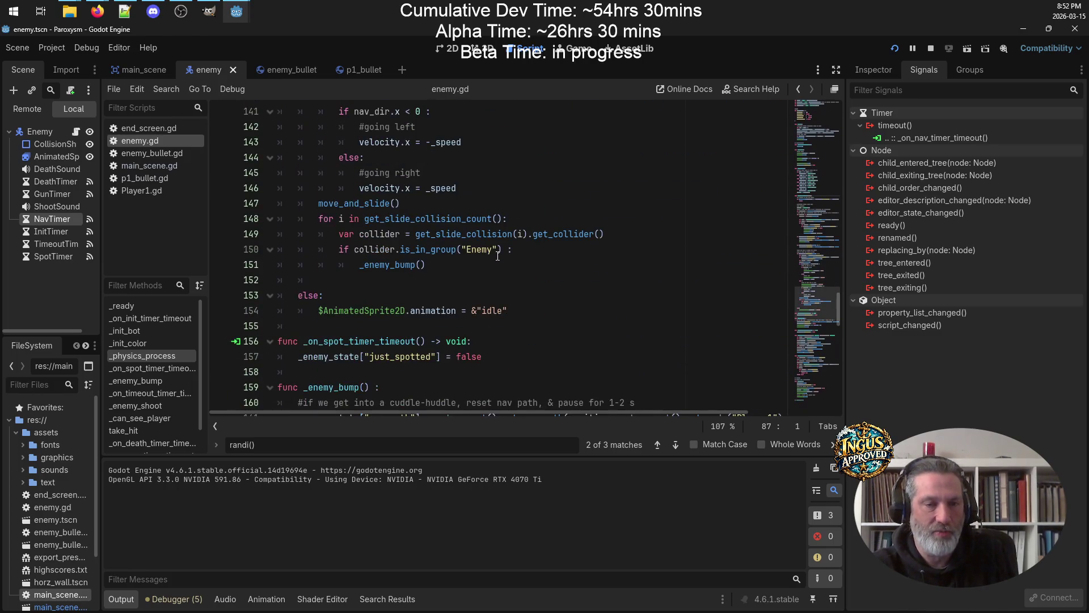
left_click_drag(426, 265, 205, 208)
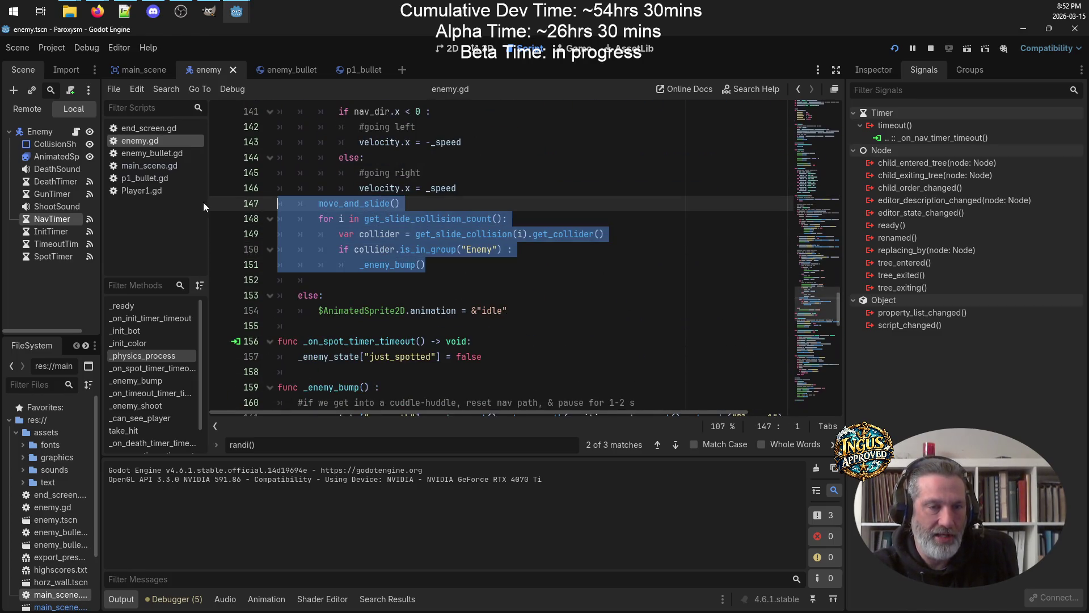
left_click(399, 265)
scroll(399, 265, "down", 5)
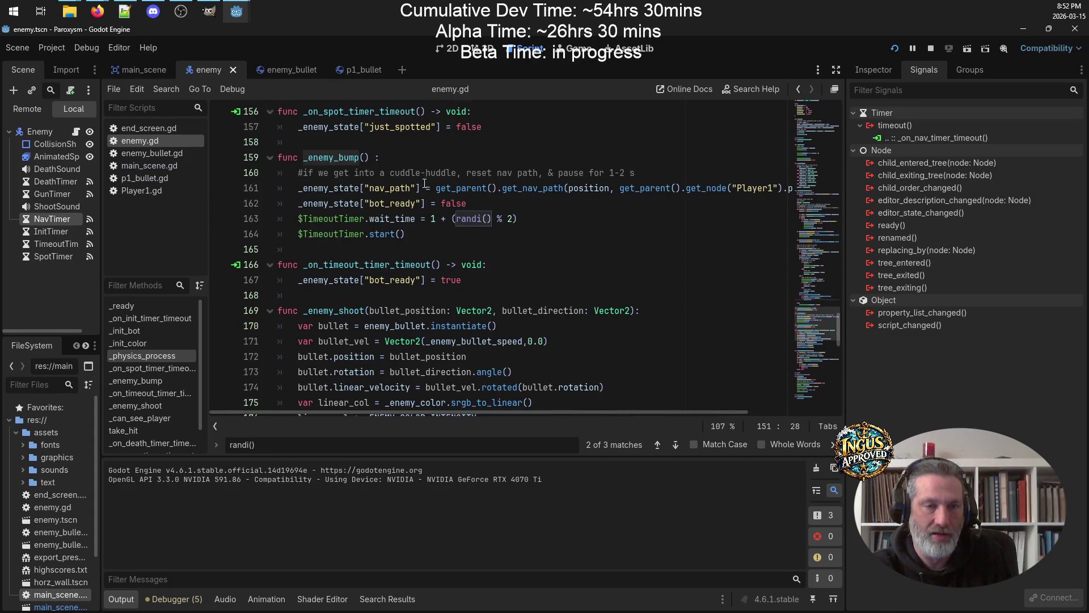
left_click(394, 188)
left_click_drag(517, 219, 277, 220)
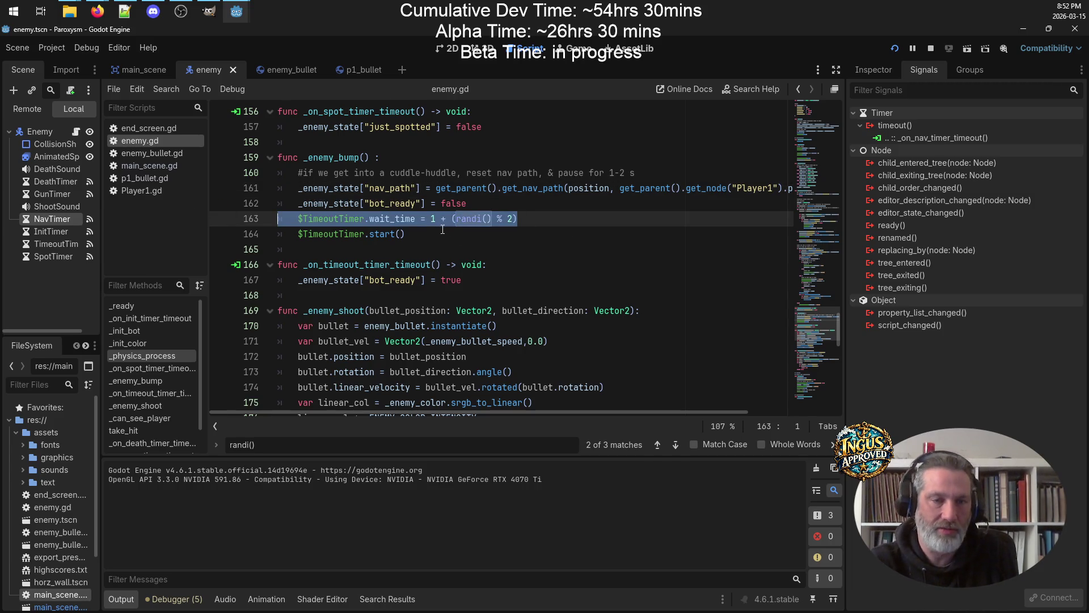
left_click_drag(535, 219, 269, 219)
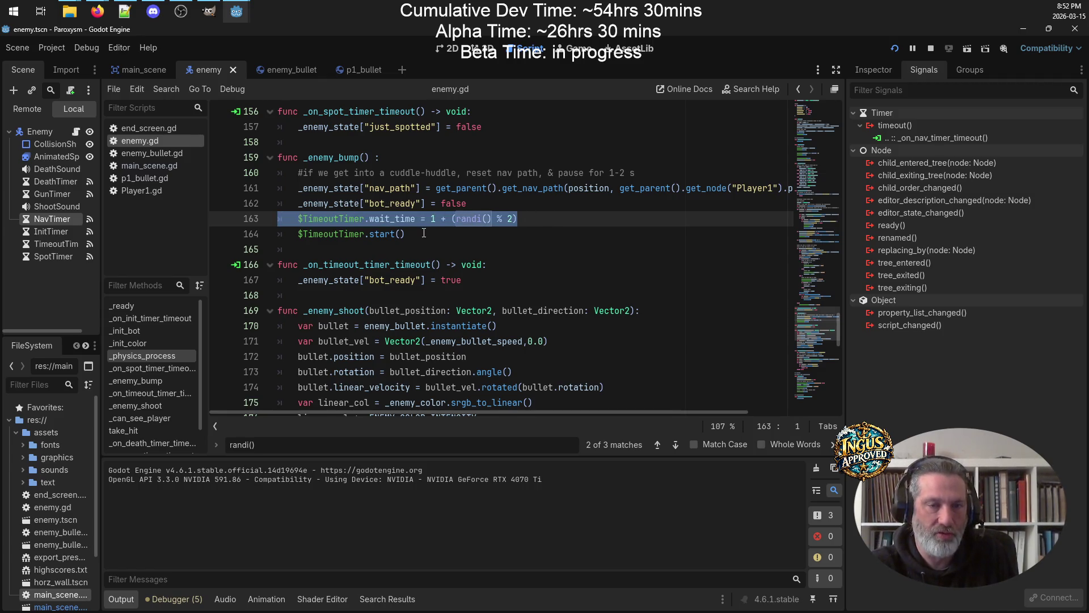
left_click(473, 188)
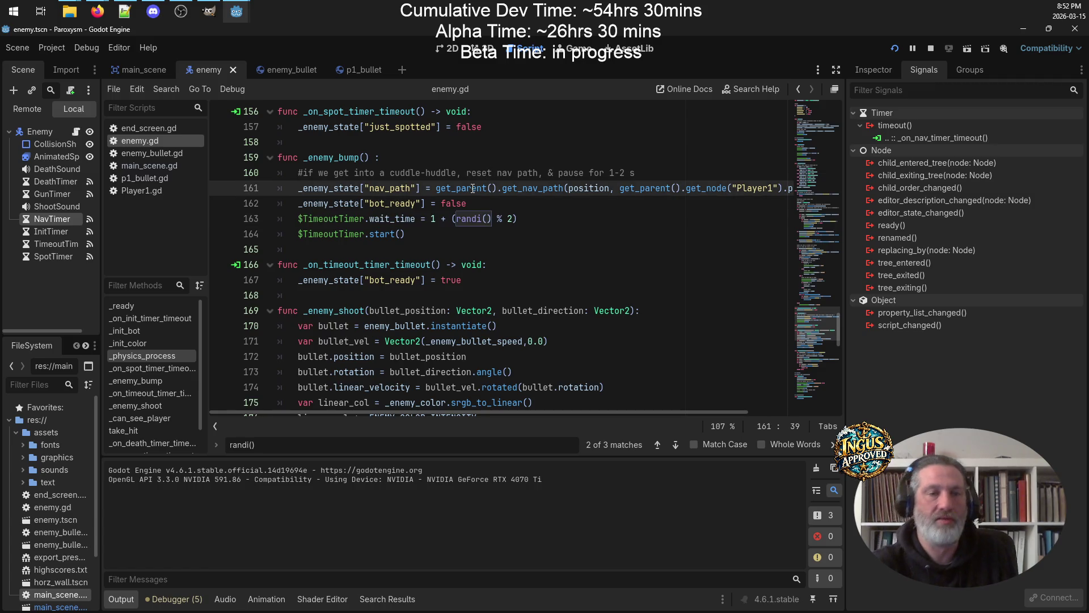
mouse_move(473, 188)
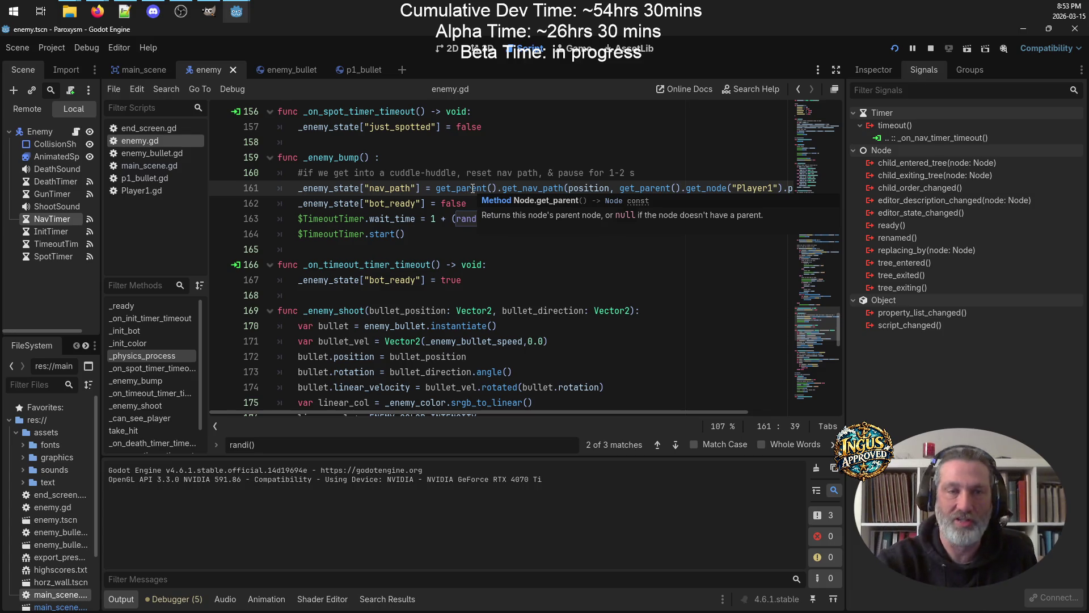
mouse_move(236, 11)
left_click(308, 65)
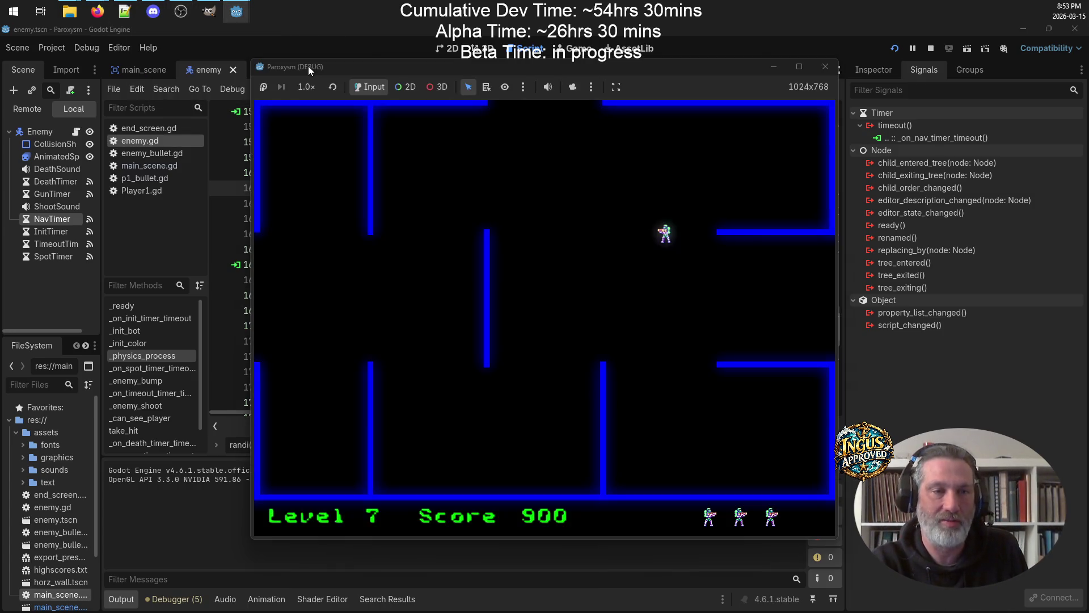
Exit through the top opening to Level 8 and shoot its enemies while dodging enemy fire
key("Left")
key("Up")
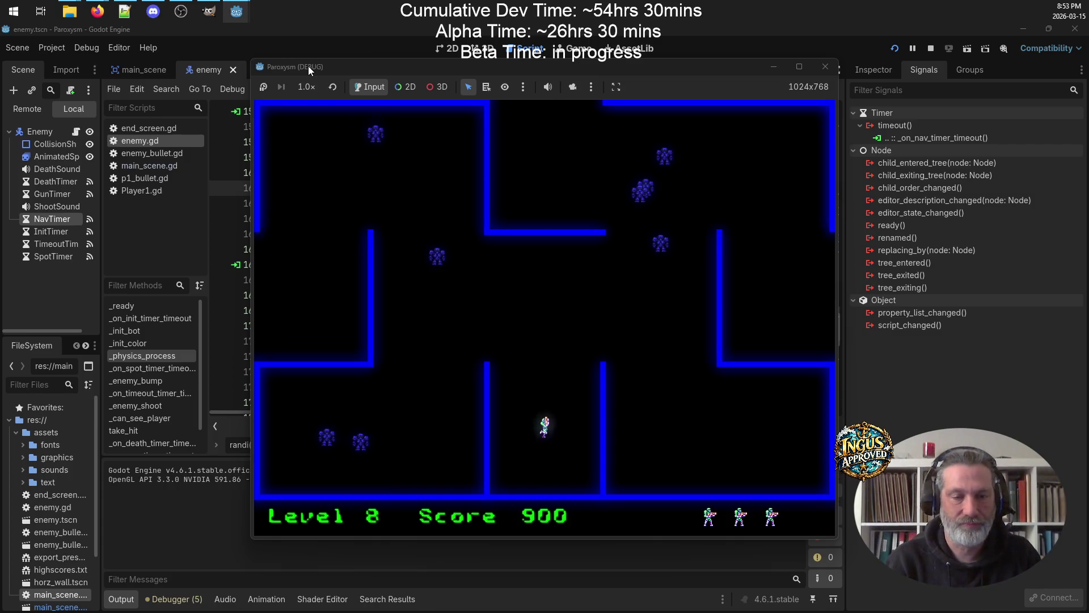
key("Up")
key("space")
key("Right")
key("Down")
key("space")
key("Right")
key("Up")
key("space")
key("Down")
key("Up")
key("Left")
key("Up")
key("Left")
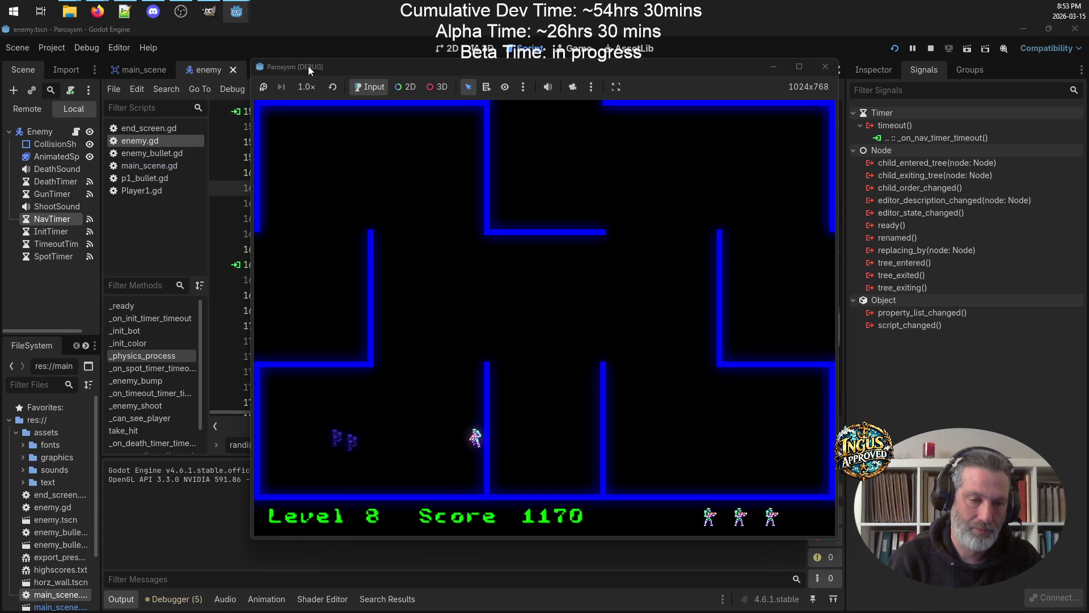
key("Down")
key("Up")
key("Up")
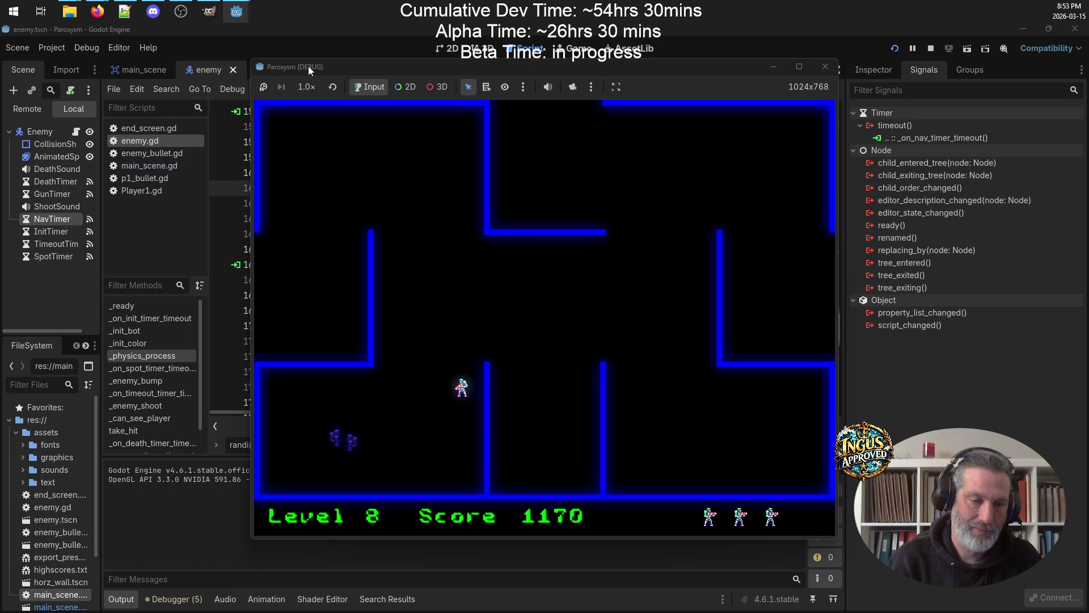
key("Up")
key("space")
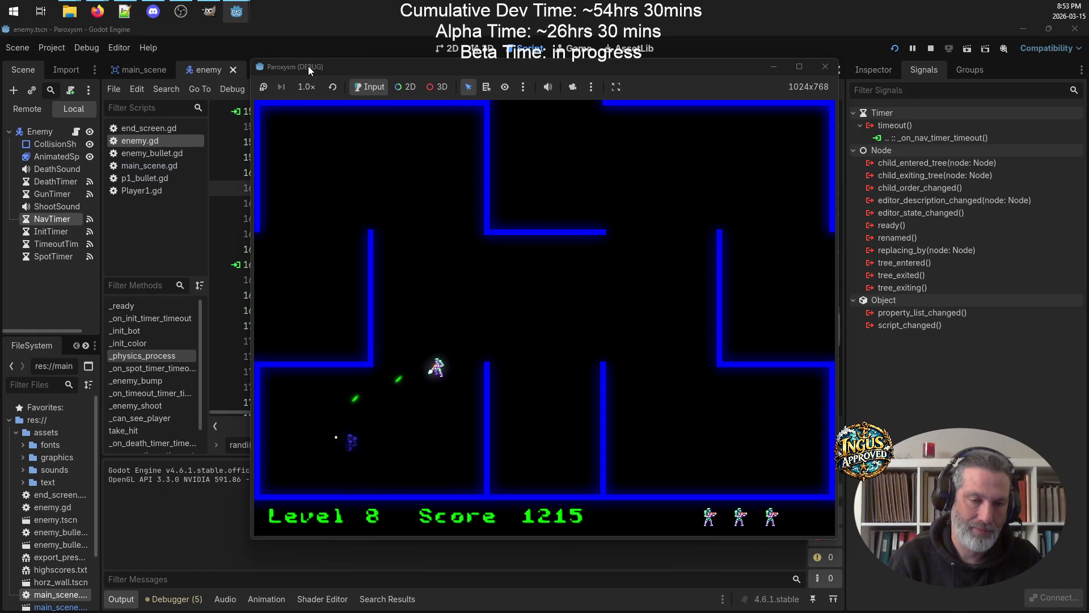
key("Up")
key("space")
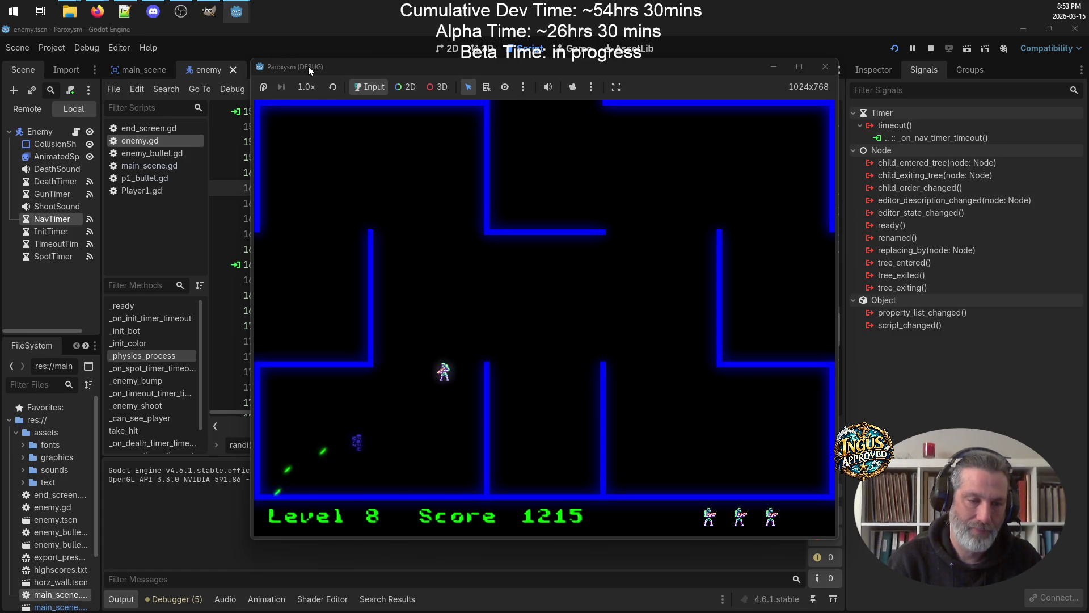
key("Right")
Work up-right through the Level 8 maze to the exit and start Level 9
key("Up")
key("Left")
key("Up")
key("Left")
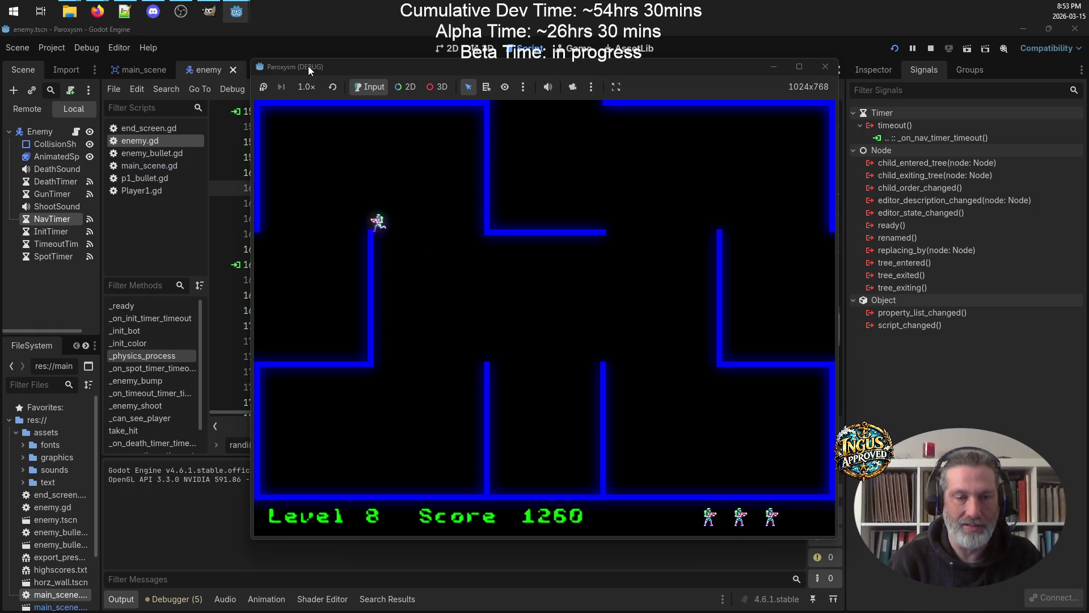
key("Right")
key("Down")
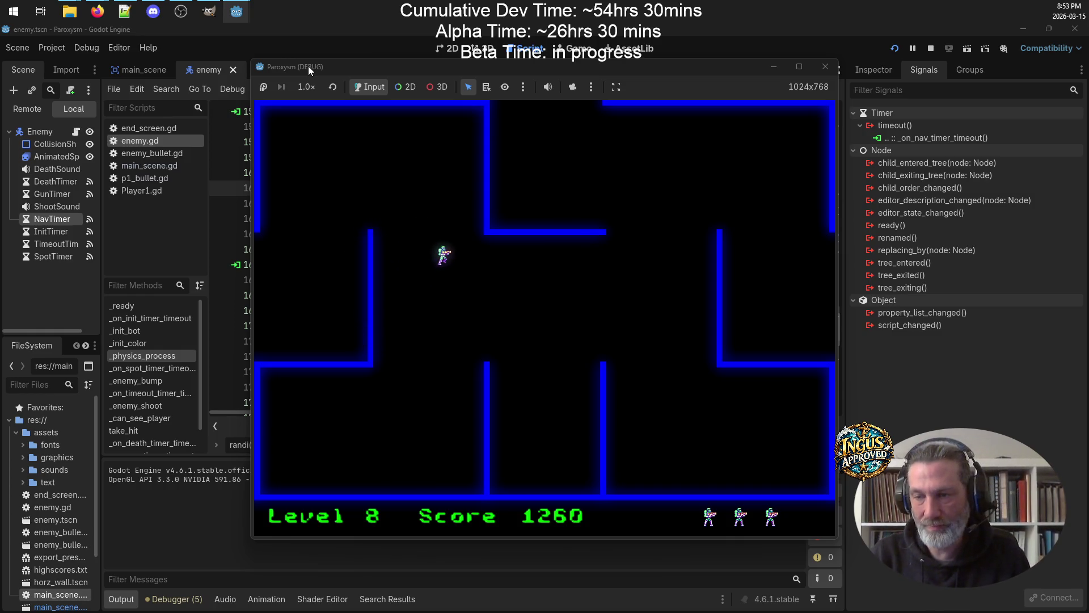
key("Right")
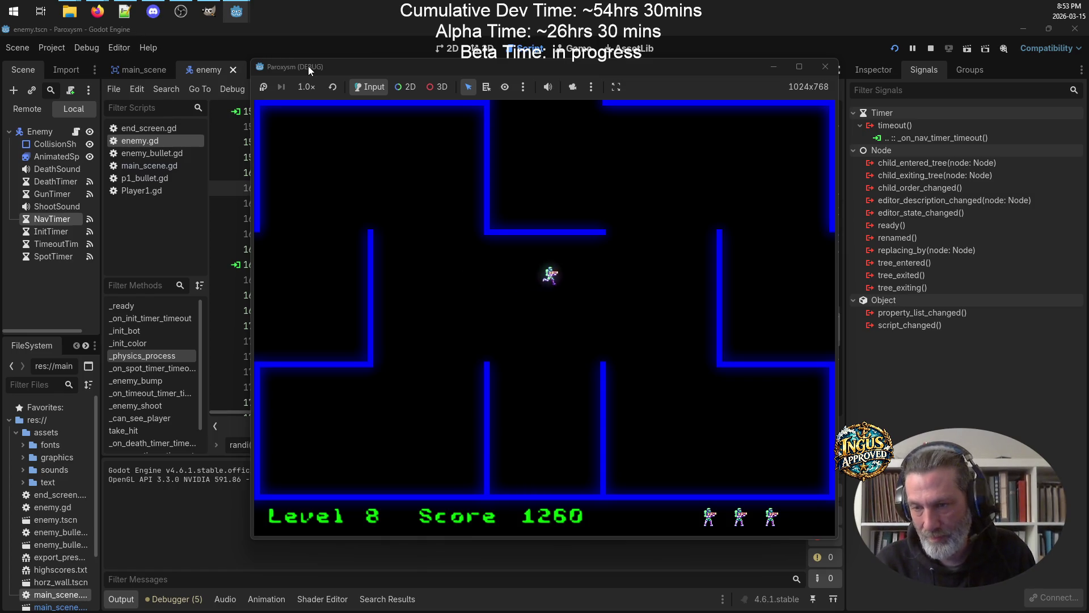
key("Left")
key("Right")
key("Up")
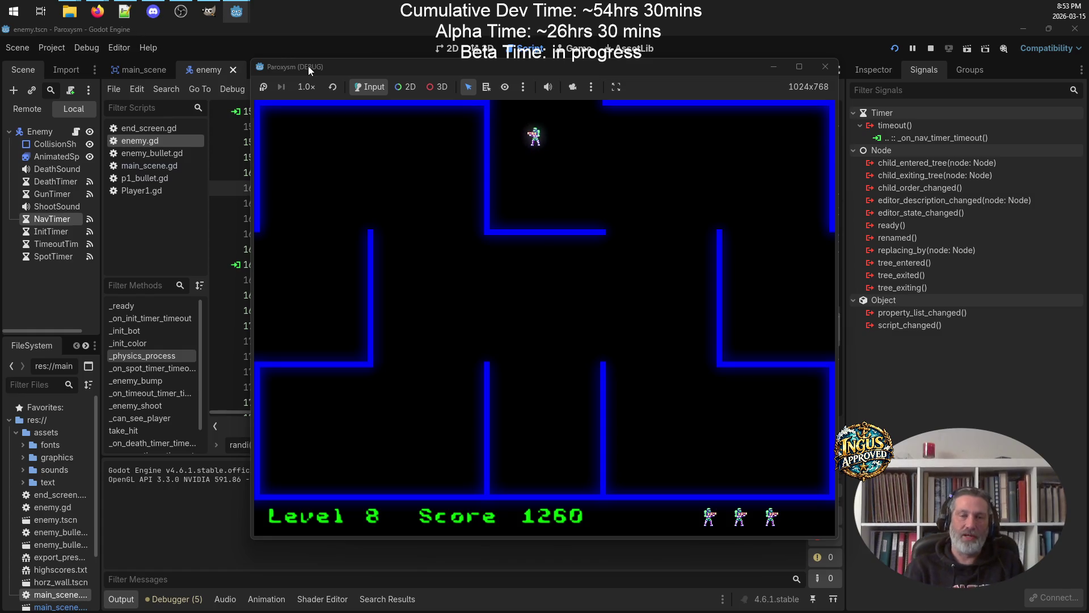
key("Up")
key("Left")
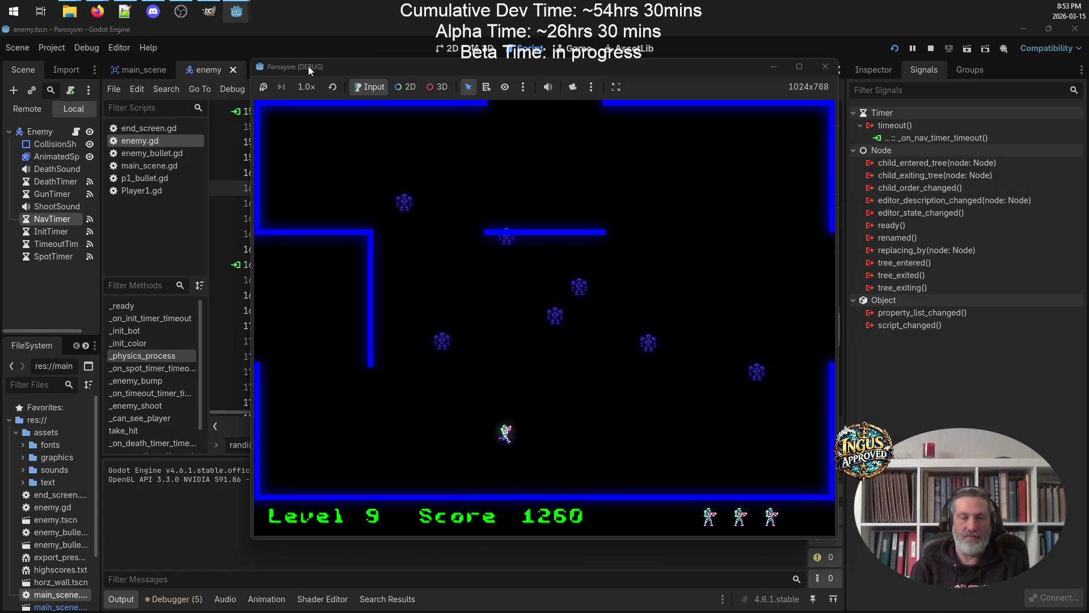
Weave through the Level 9 maze, shooting enemies along the top corridor toward the exit
key("Up")
key("Down")
key("Right")
key("Right")
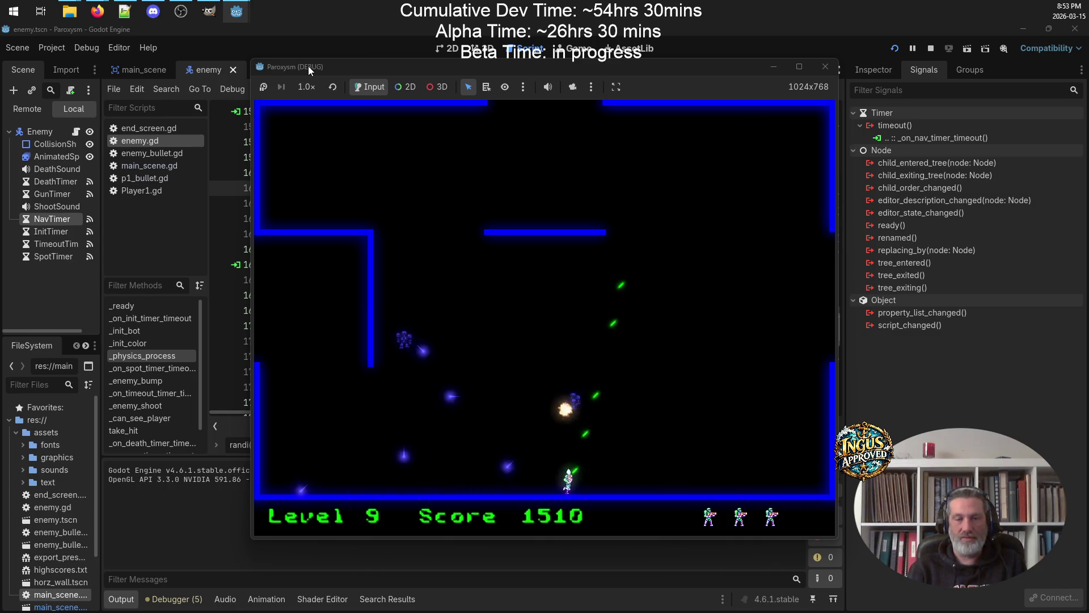
key("Up")
key("Left")
key("Down")
key("Right")
key("Up")
key("Down")
key("Up")
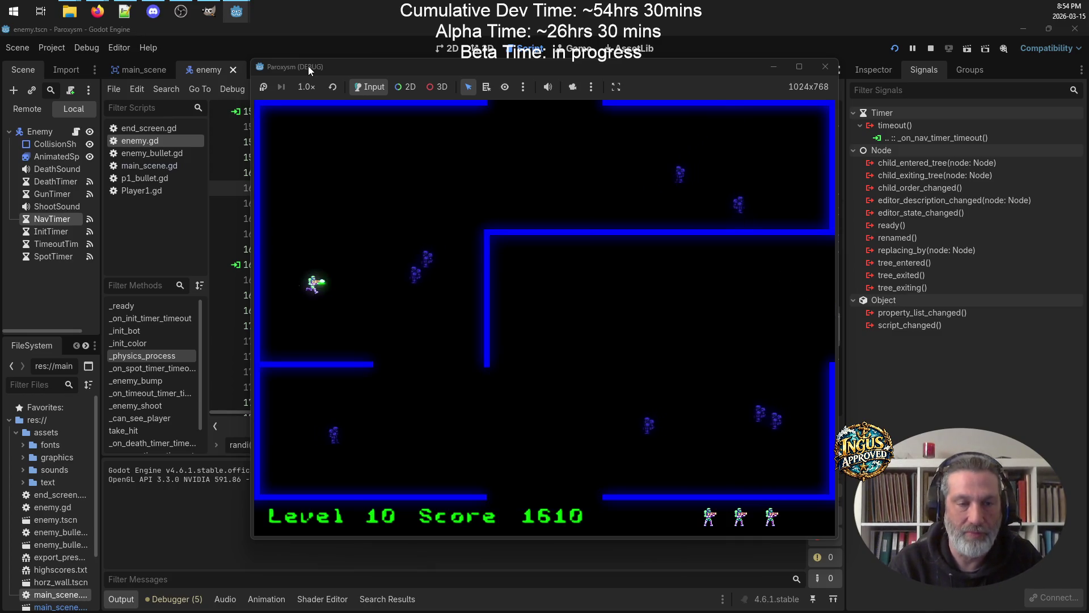
key("Down")
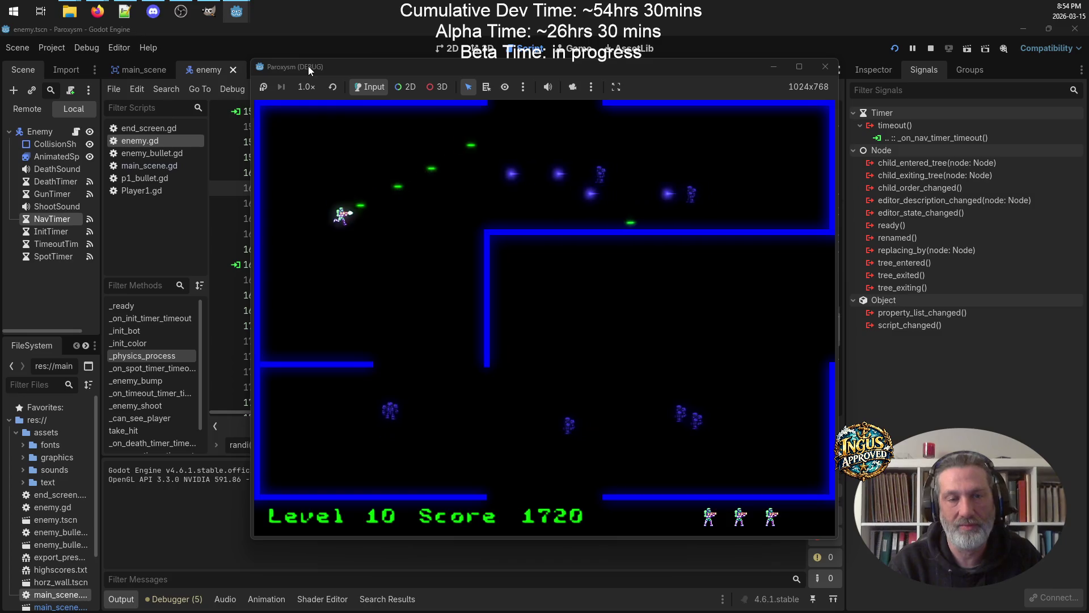
key("Up")
Shoot the Level 10 enemies at score 2050, then close the Paroxysm (DEBUG) window
key("Right")
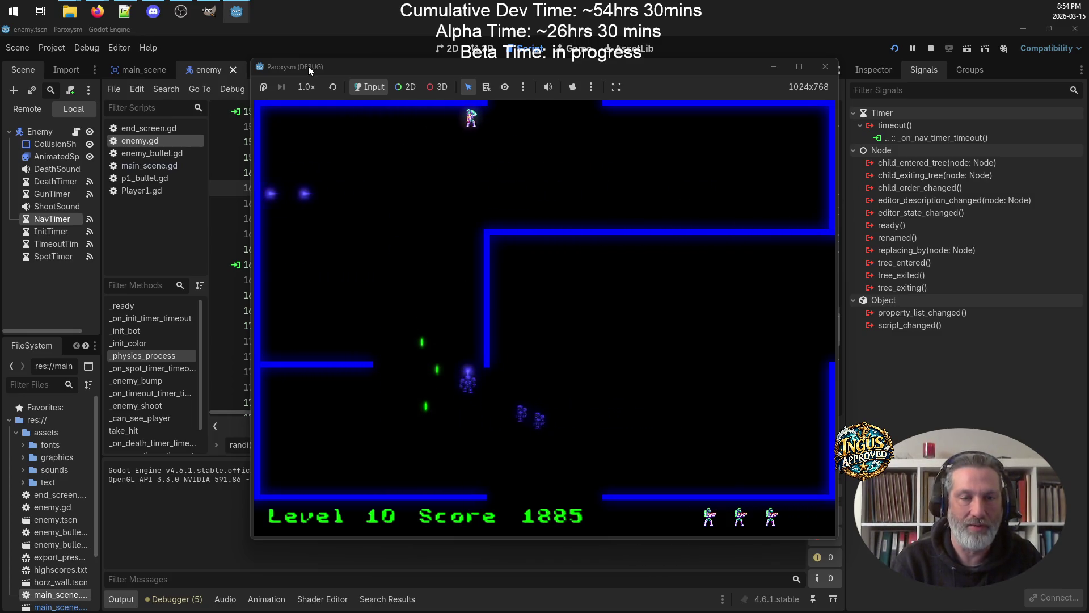
key("Left")
key("Down")
key("Left")
key("Down")
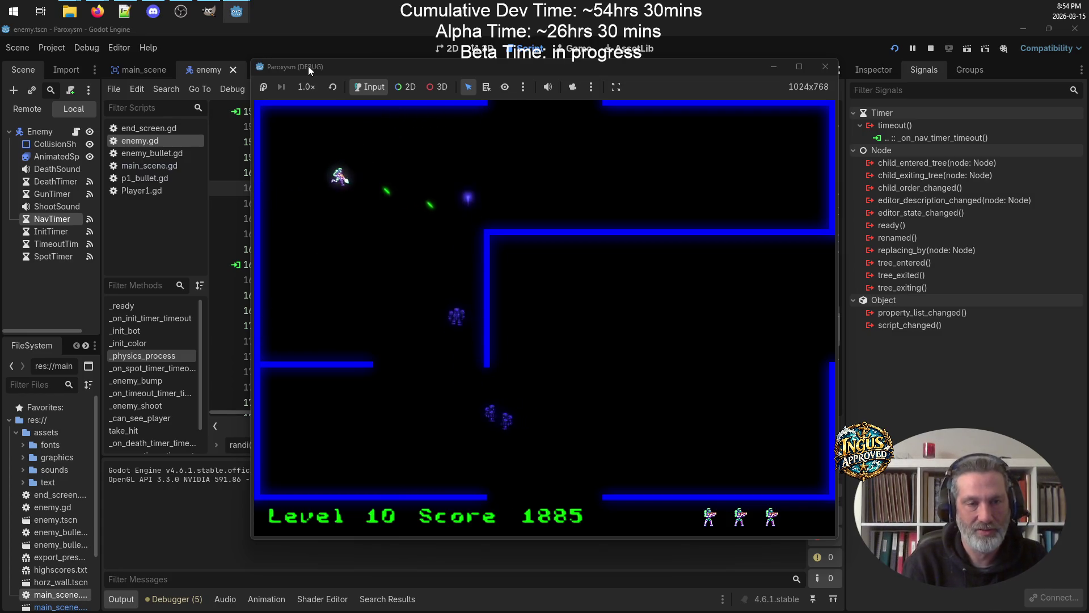
key("Up")
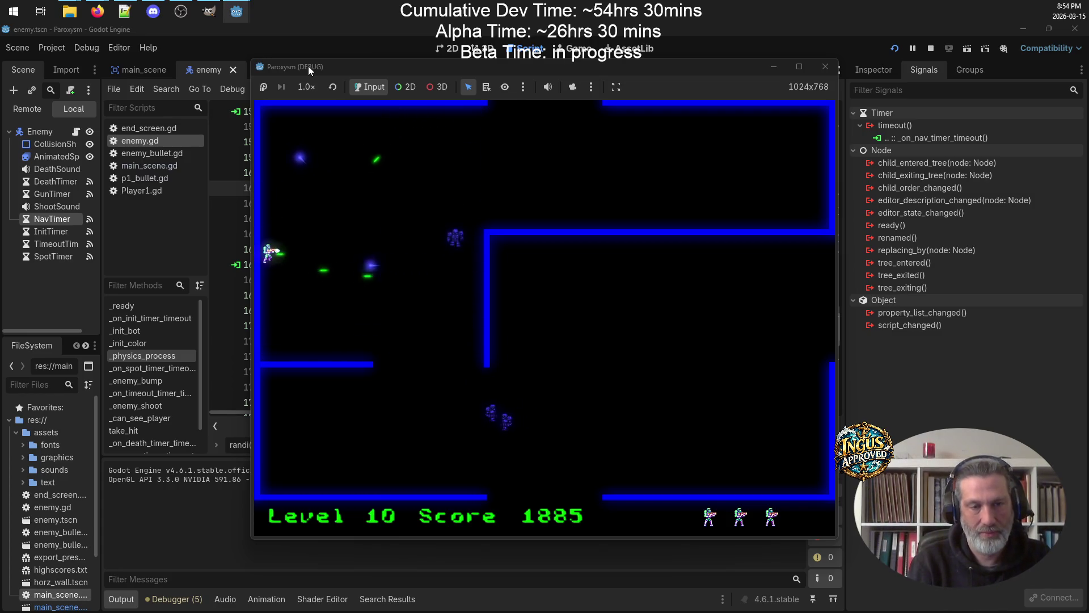
key("Right")
key("Down")
key("Up")
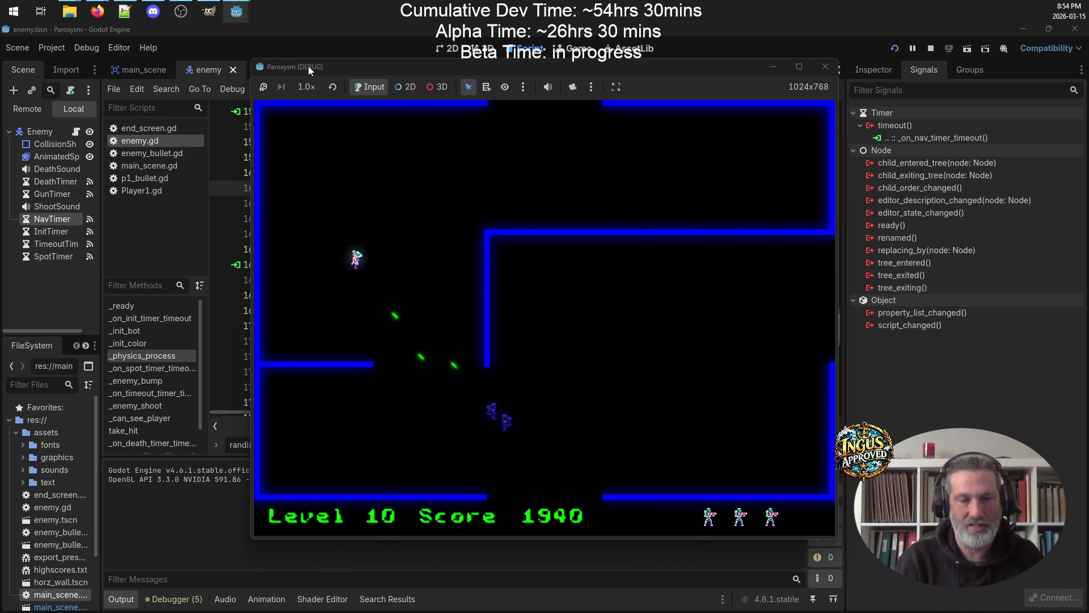
key("Left")
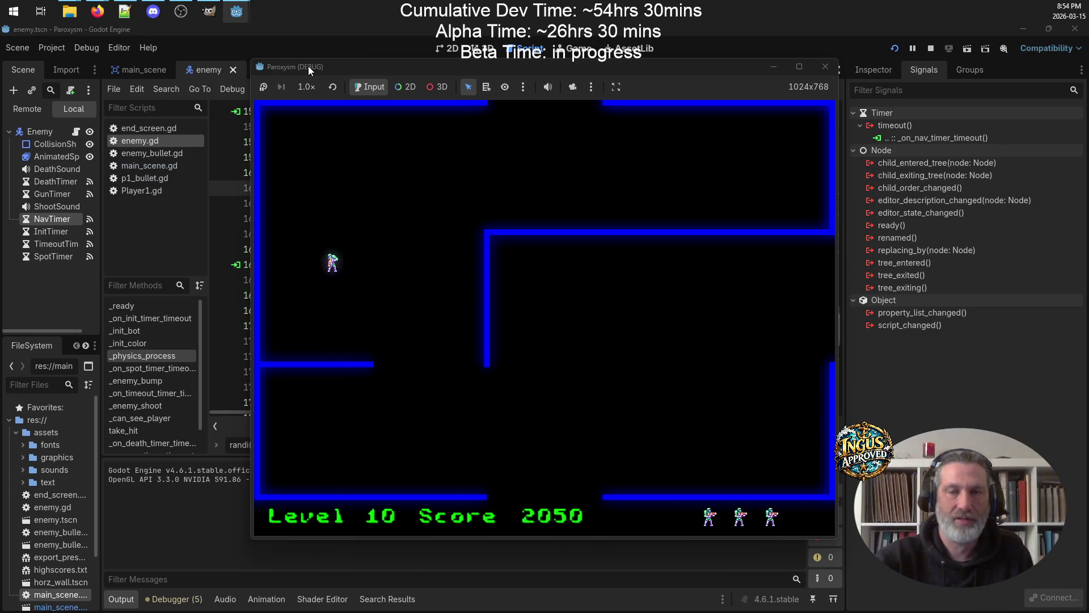
left_click(826, 67)
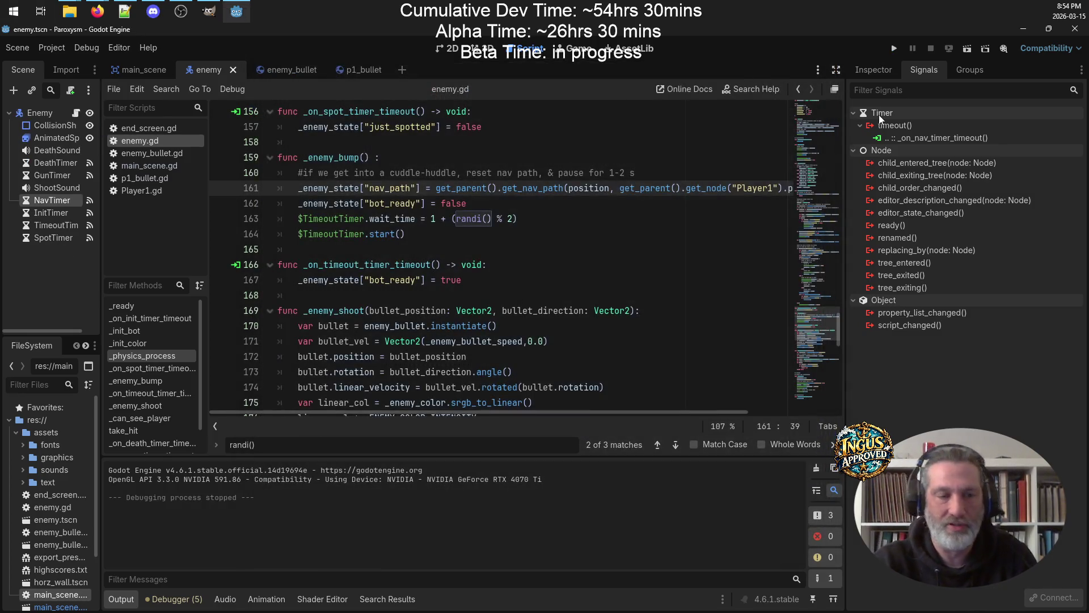
Comment out lines 162–164 in _enemy_bump with Toggle Comment and save enemy.gd
key("alt+Tab")
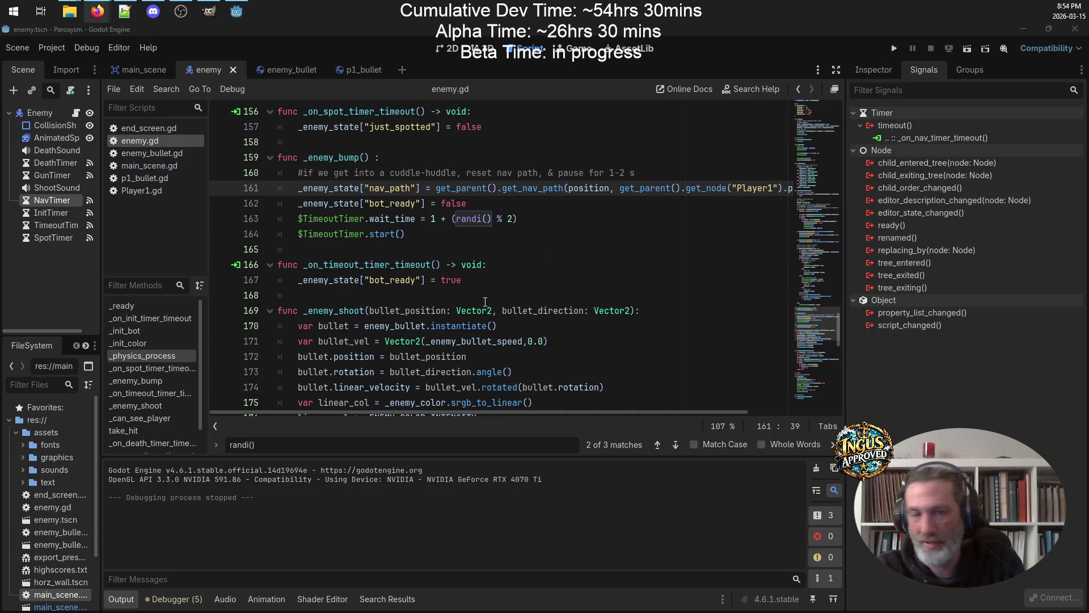
scroll(503, 231, "up", 3)
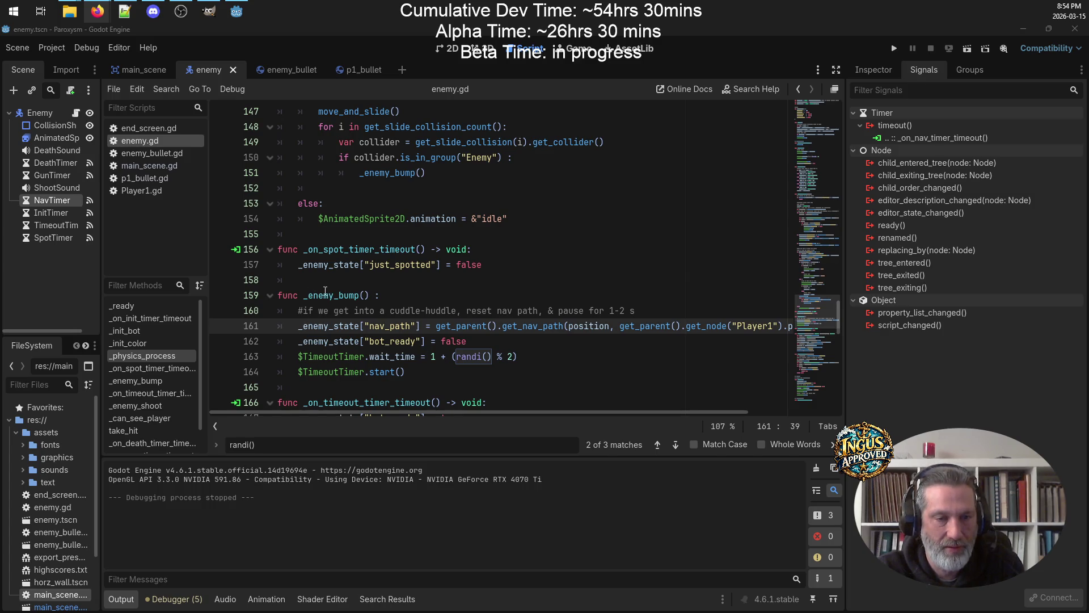
double_click(325, 294)
double_click(475, 324)
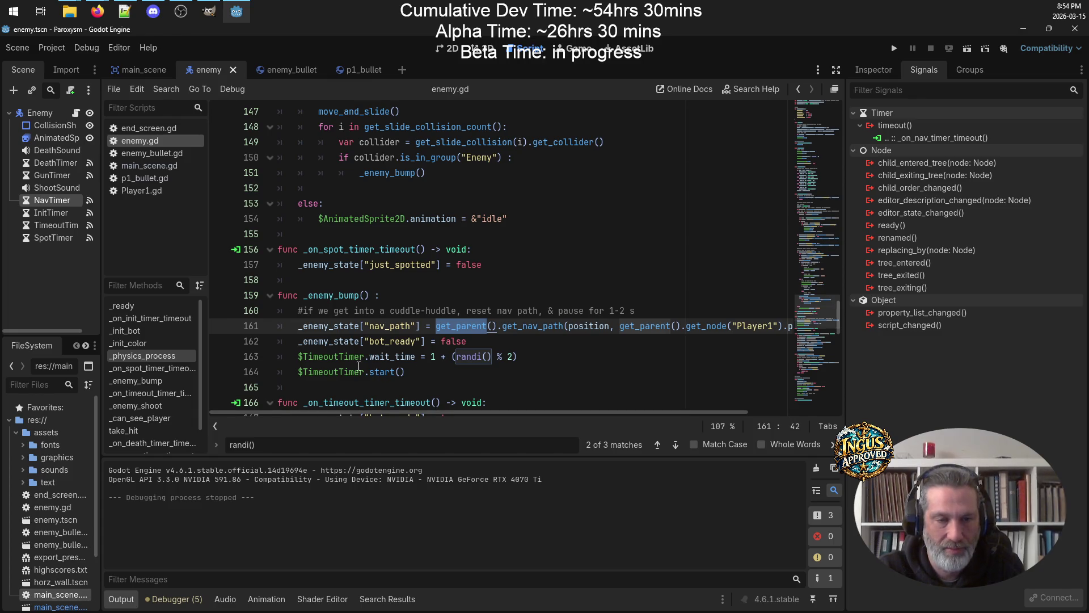
double_click(339, 341)
left_click(496, 341)
mouse_move(426, 367)
left_mouse_down()
mouse_move(301, 371)
mouse_move(238, 348)
left_mouse_up()
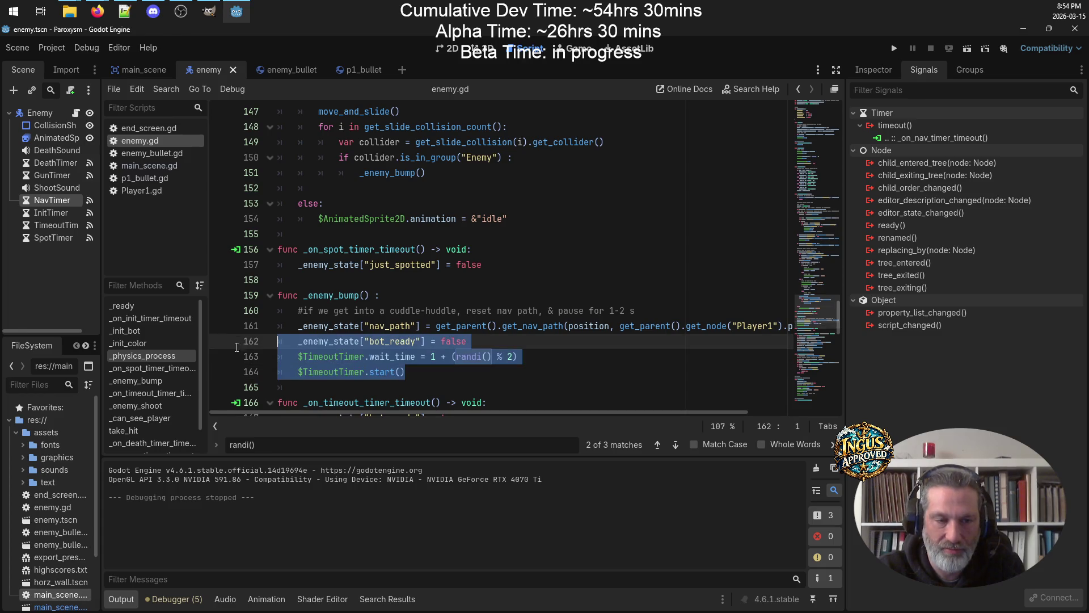
right_click(358, 351)
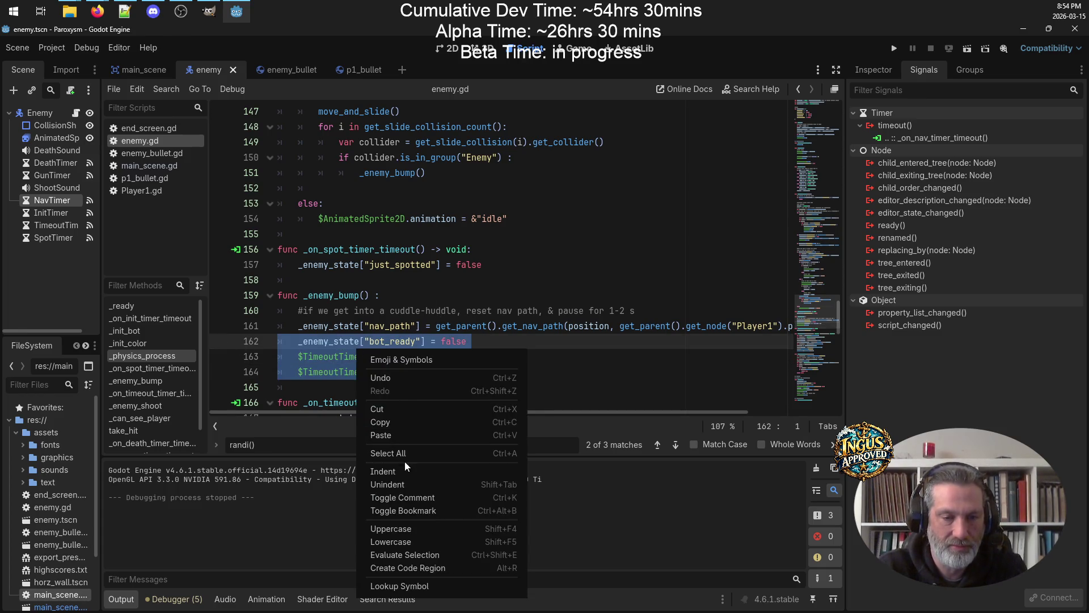
left_click(403, 497)
left_click(576, 354)
key("ctrl+s")
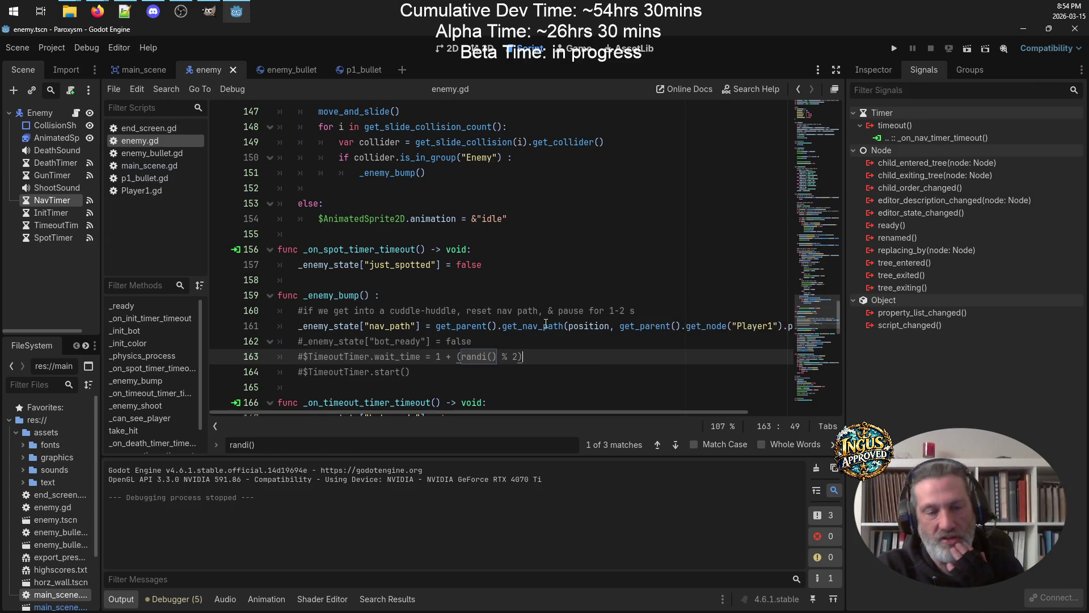
Look over the edited script, then relaunch the Paroxysm debug run
scroll(546, 324, "down", 3)
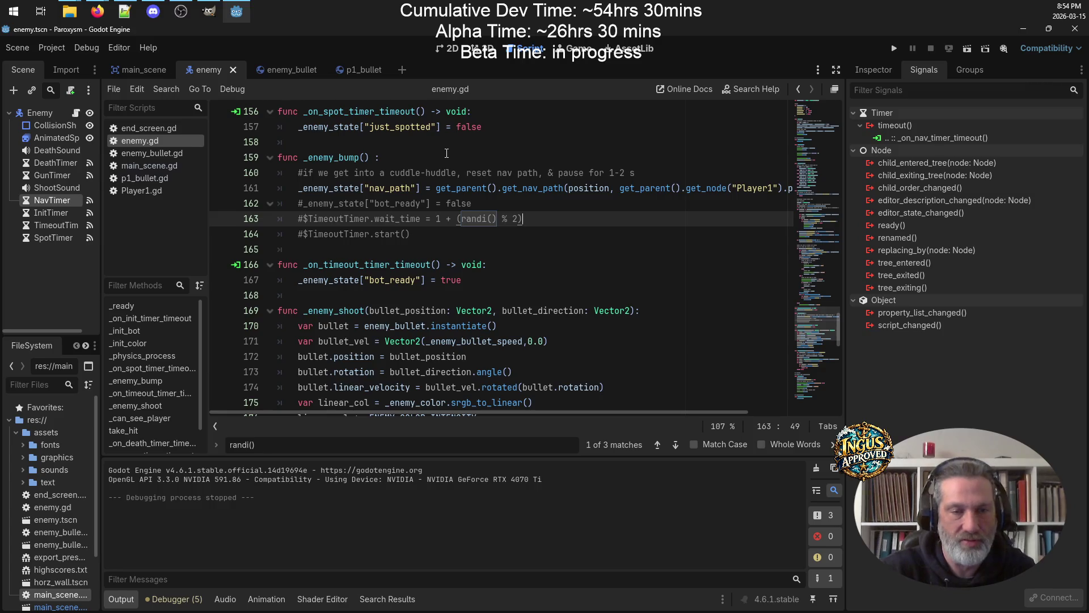
scroll(573, 249, "down", 13)
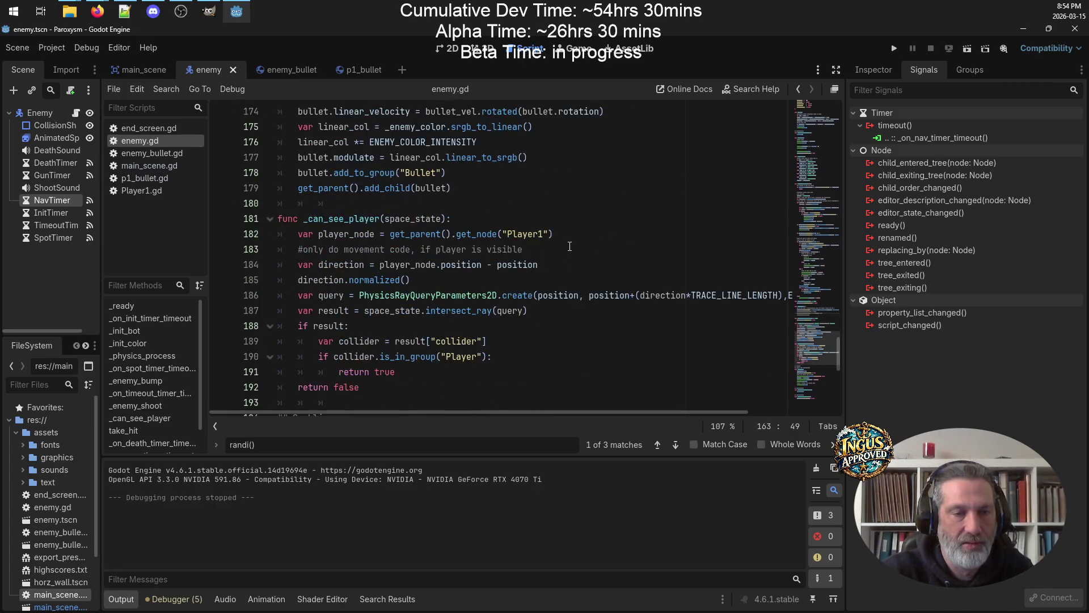
scroll(571, 257, "up", 6)
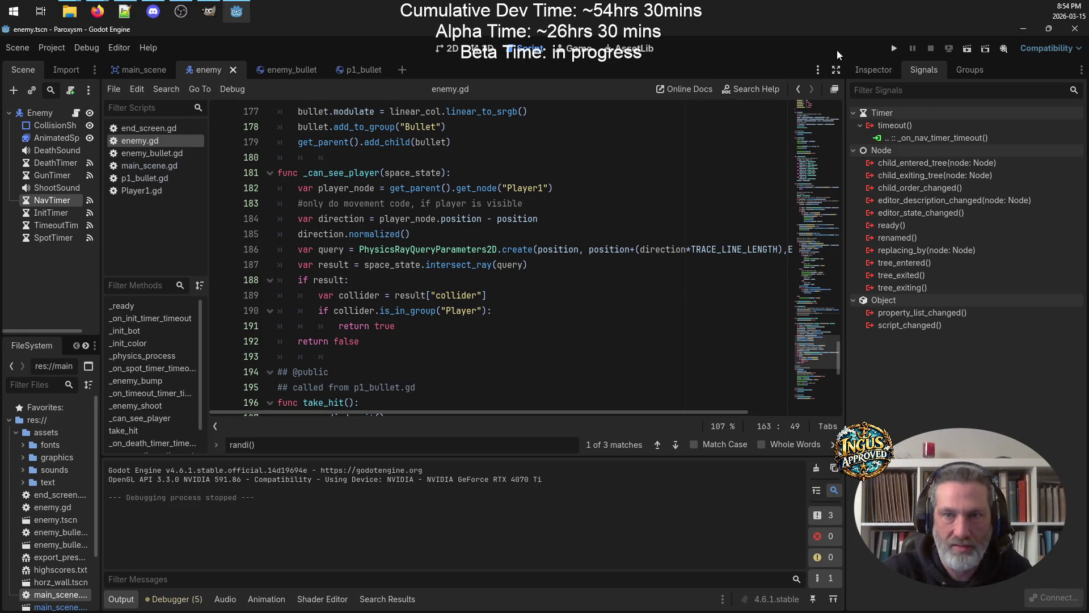
left_click(894, 50)
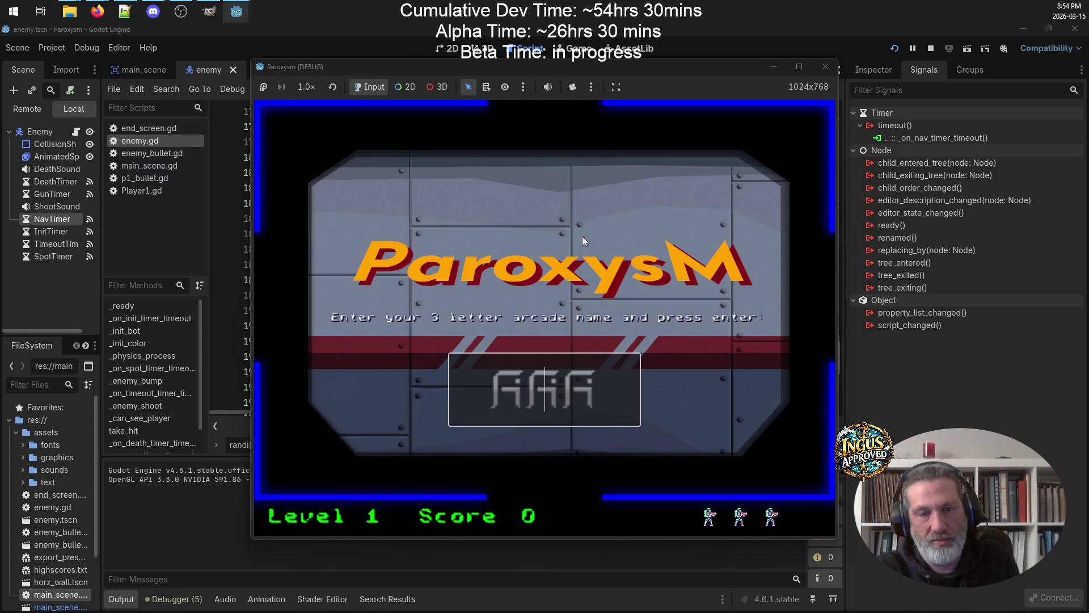
Enter 'GRA' as the arcade name and begin Level 1, shooting the first enemy
type("GRA")
key("Return")
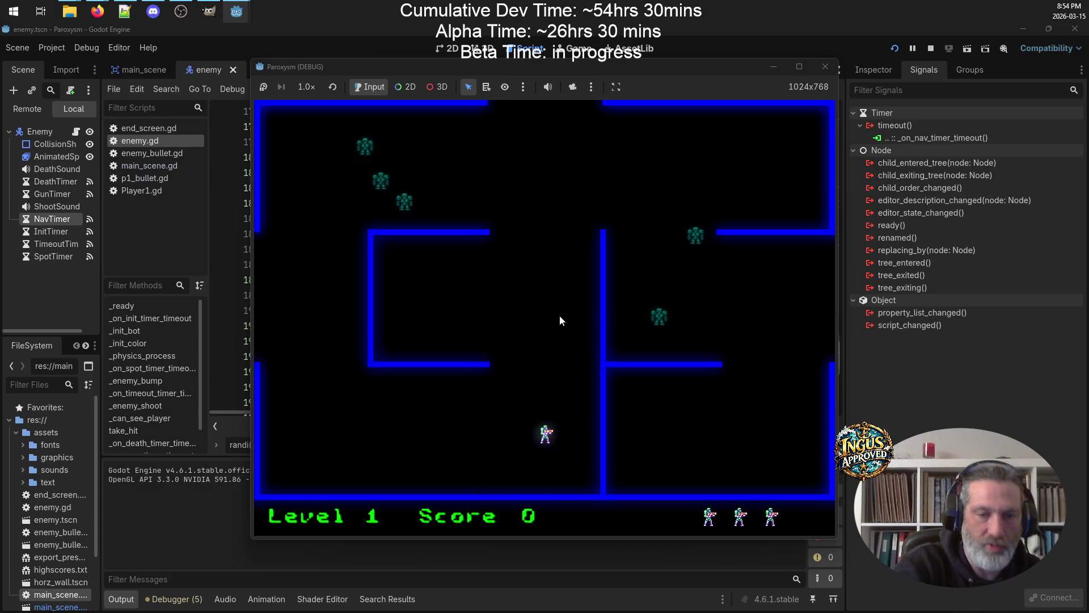
key("Up")
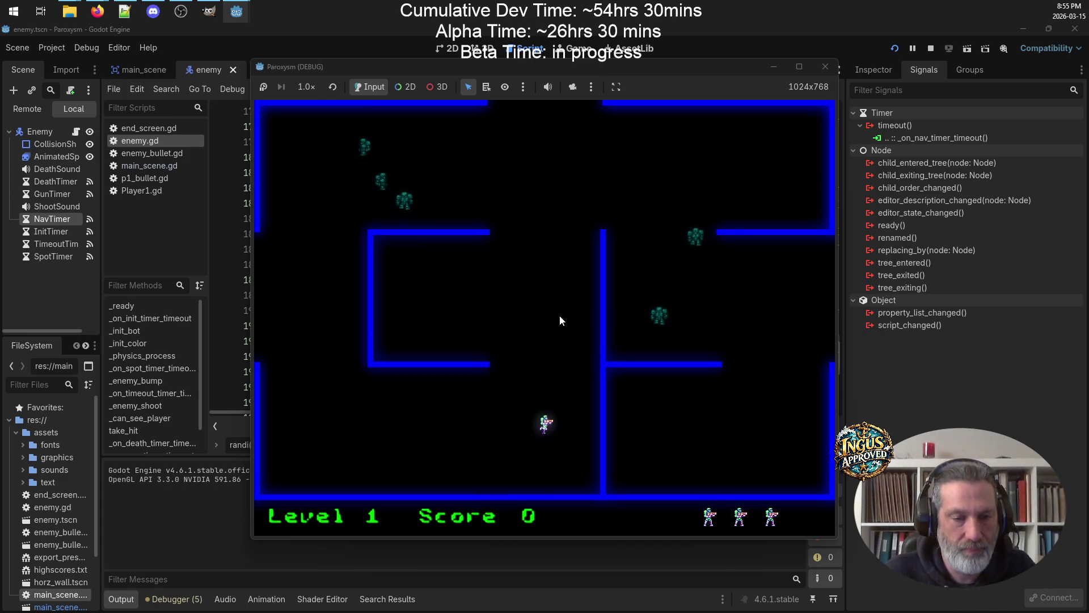
key("Up")
key("Right")
key("space")
key("space")
key("Down")
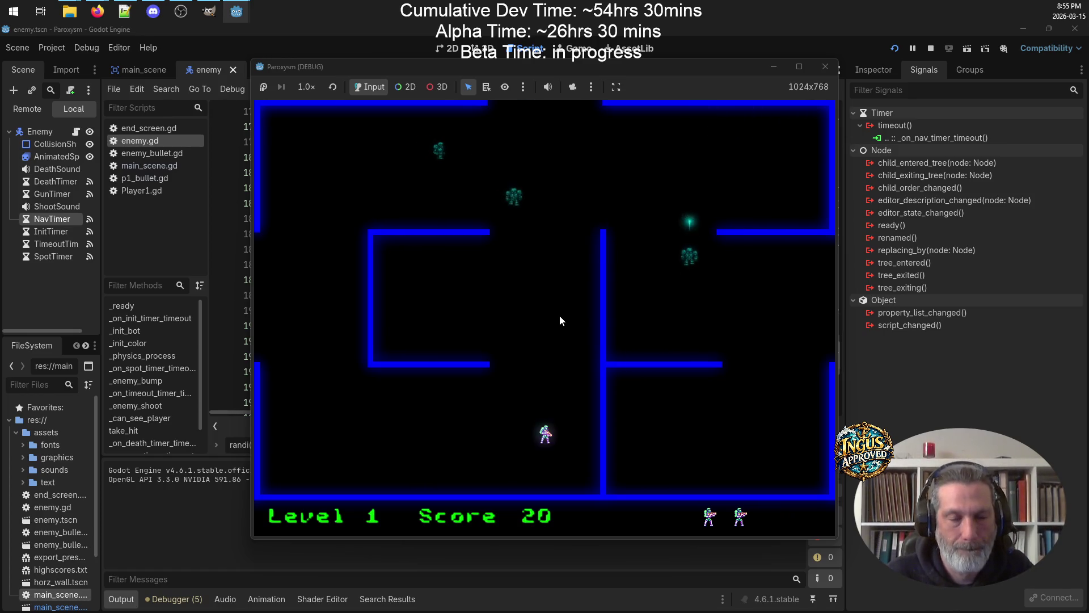
key("Left")
key("space")
key("Right")
Move up and shoot the top enemies on Level 1
key("Left")
key("Right")
key("Up")
key("Up")
key("Left")
key("space")
key("Right")
Clear the top-right room's enemies and exit the Level 1 maze to Level 2
key("Up")
key("Right")
key("space")
key("Right")
key("Down")
key("Left")
key("Up")
key("Left")
Fire from the bottom-left and along the upper ledge at Level 2 enemies
key("Left")
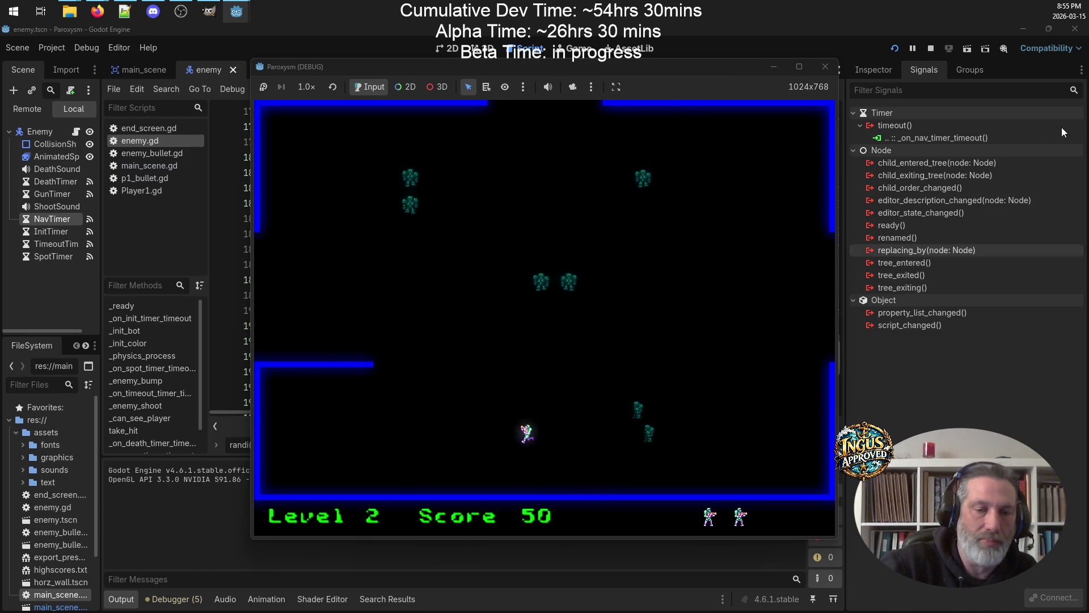
key("Down")
key("space")
key("Left")
key("Up")
key("space")
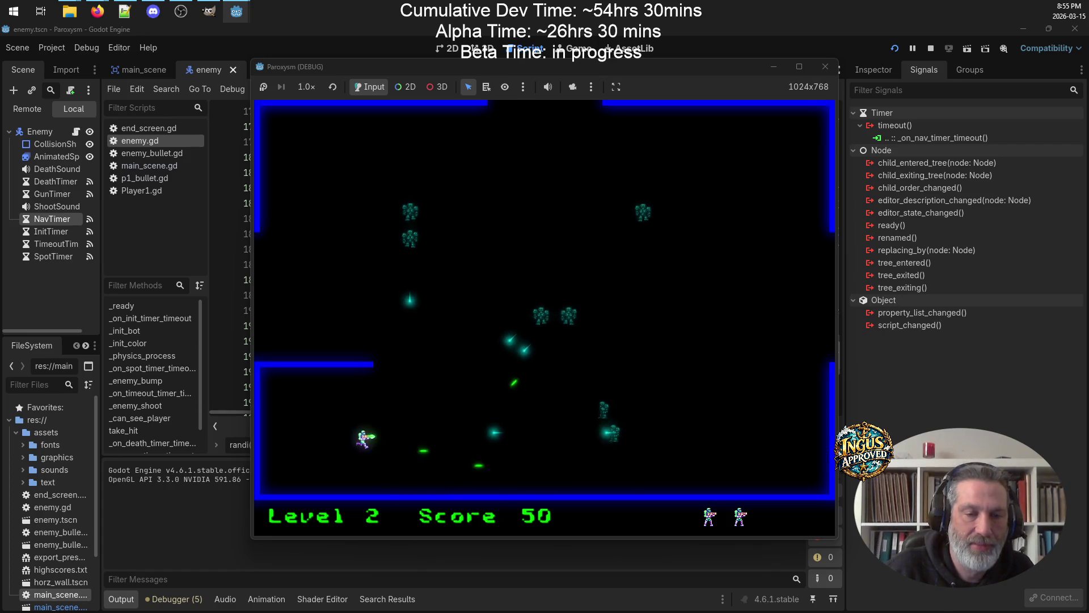
key("Right")
key("Up")
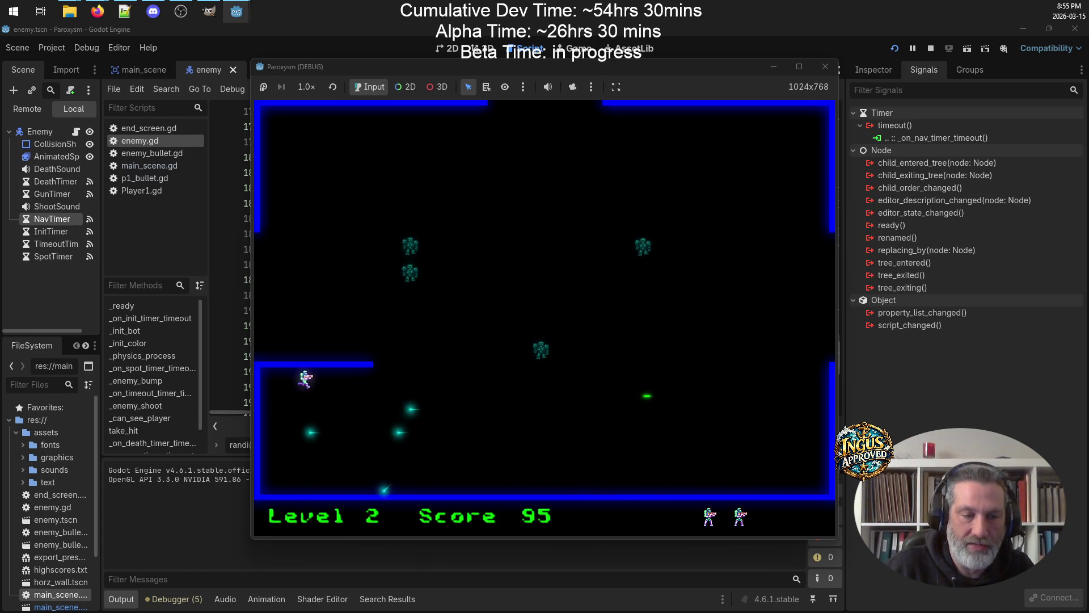
key("Left")
key("space")
key("Right")
Run right firing diagonally to destroy Level 2's last enemies, reaching score 155
key("Down")
key("Right")
key("space")
key("Right")
key("Up")
key("space")
key("Up")
key("Right")
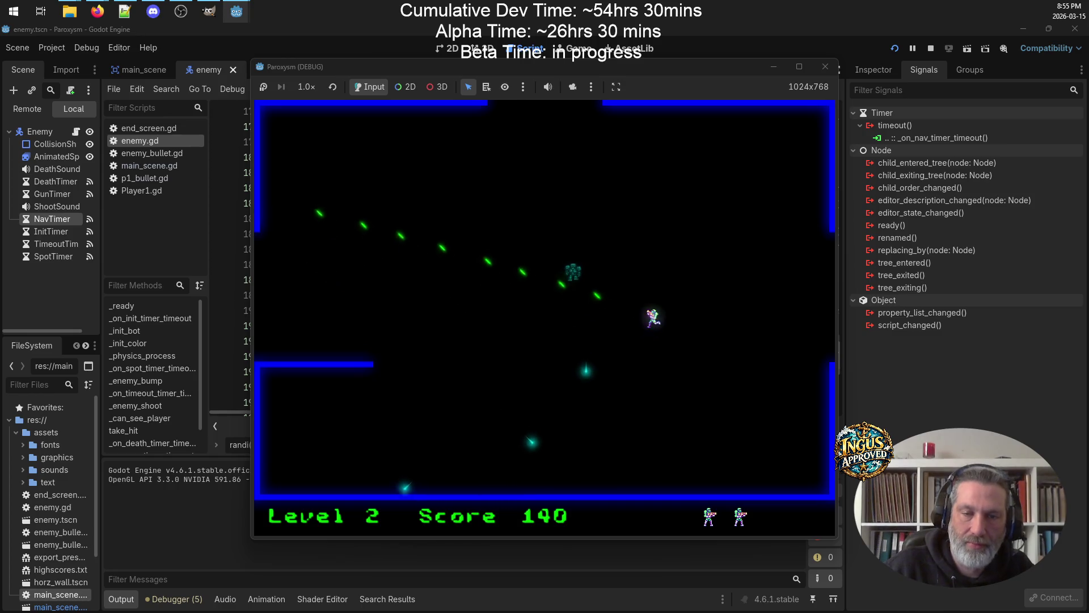
key("Left")
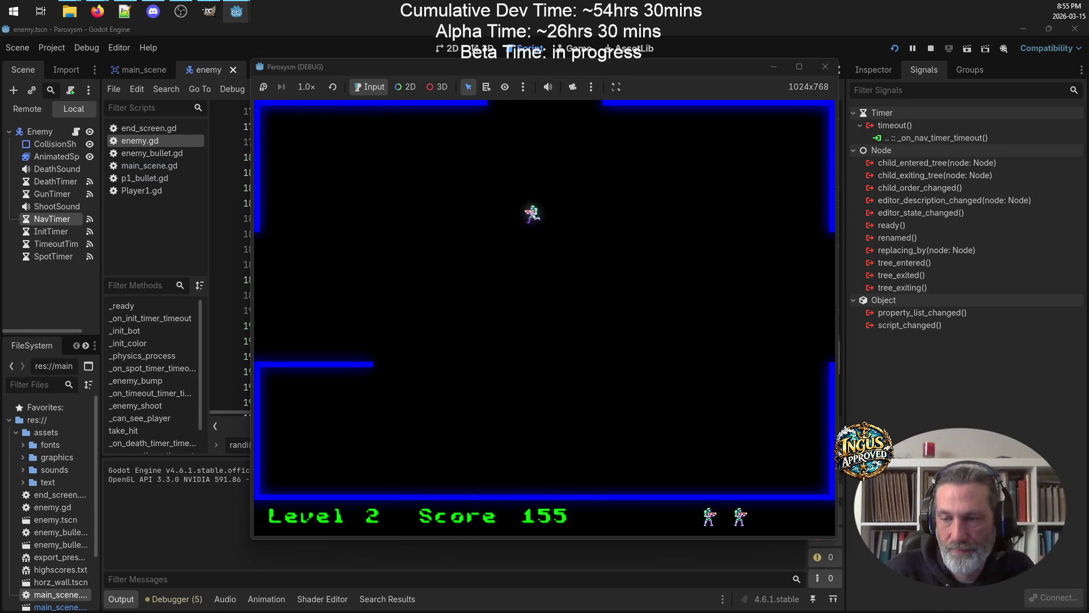
Exit through the top to Level 3, then strafe and fire at enemies along the bottom corridor
key("Up")
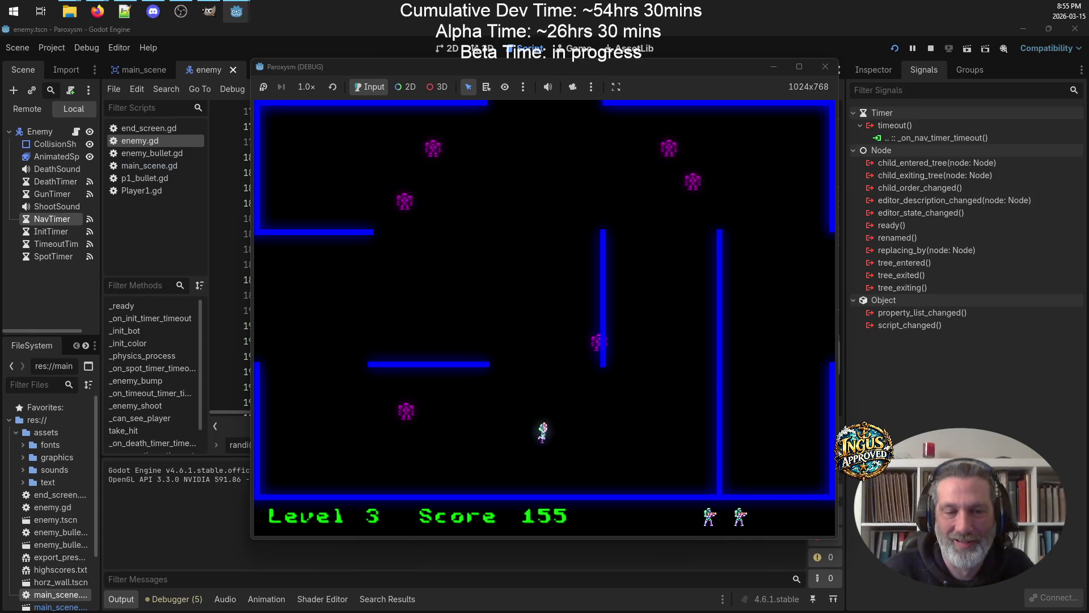
key("space")
key("Down")
key("Right")
key("Up")
key("Right")
key("Left")
key("space")
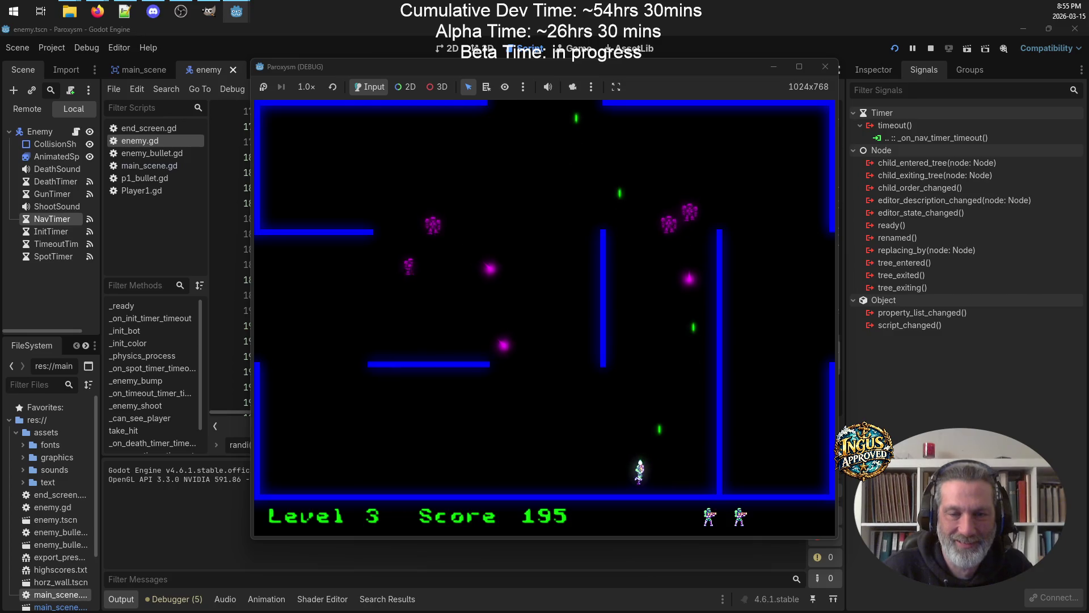
key("Left")
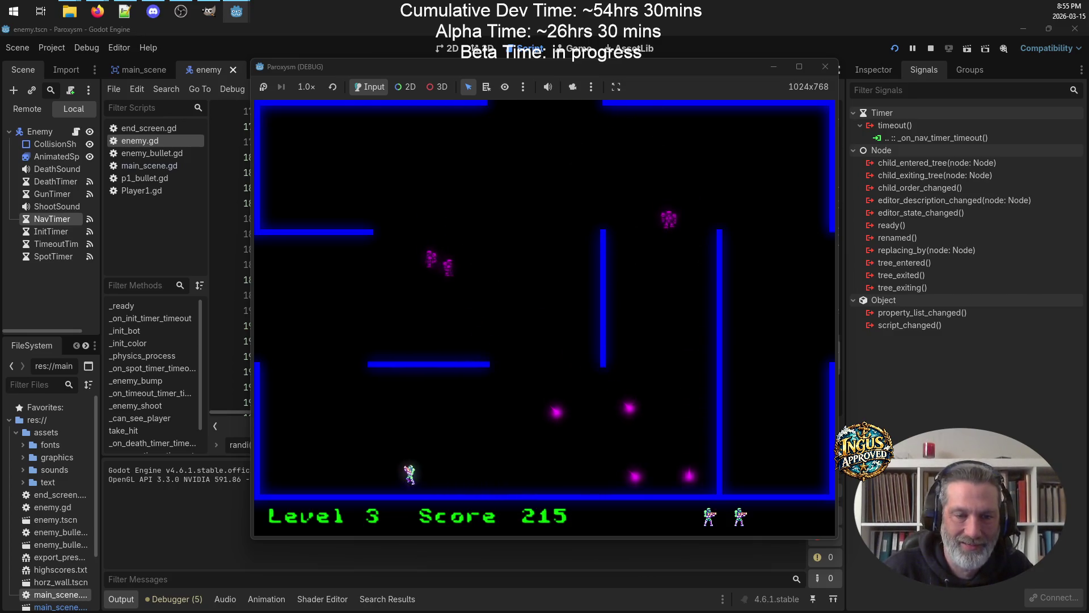
key("Up")
key("Left")
Move around the maze firing diagonal shots, destroying several enemies
key("Up")
key("space")
key("Left")
key("Down")
key("Left")
key("Right")
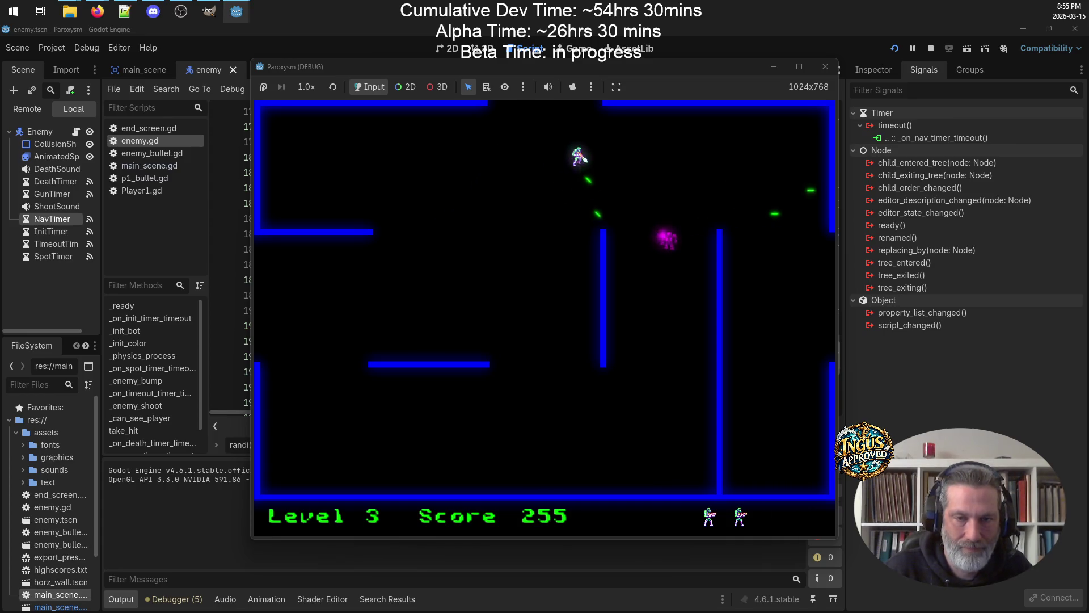
key("Down")
key("Right")
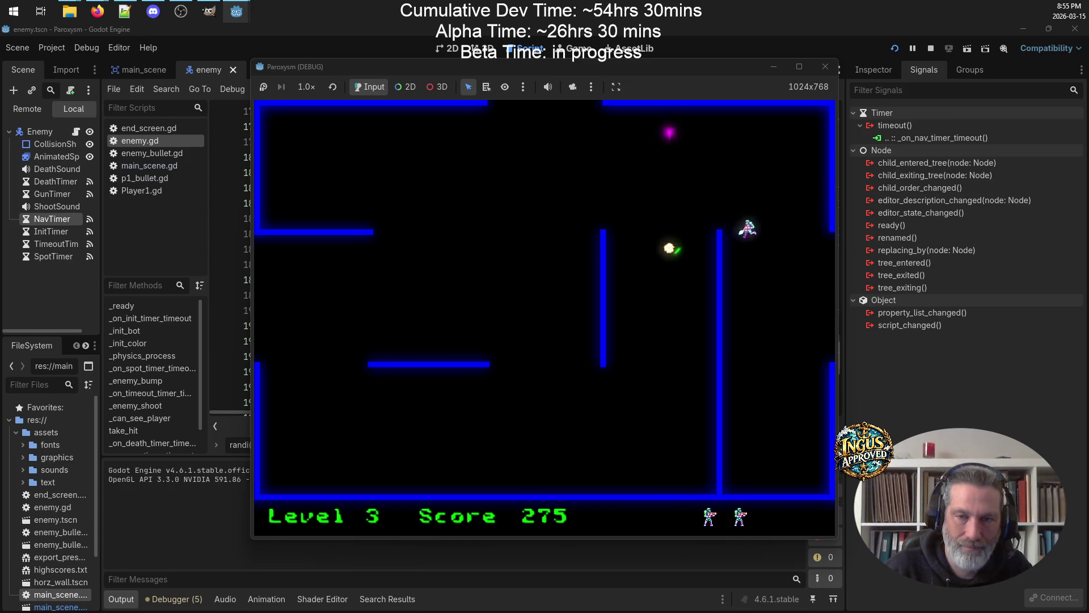
key("Down")
key("Right")
key("Up")
key("Right")
key("Up")
key("Right")
Reposition near the top, then head down-left and exit through the bottom gap to Level 5
key("Left")
key("Down")
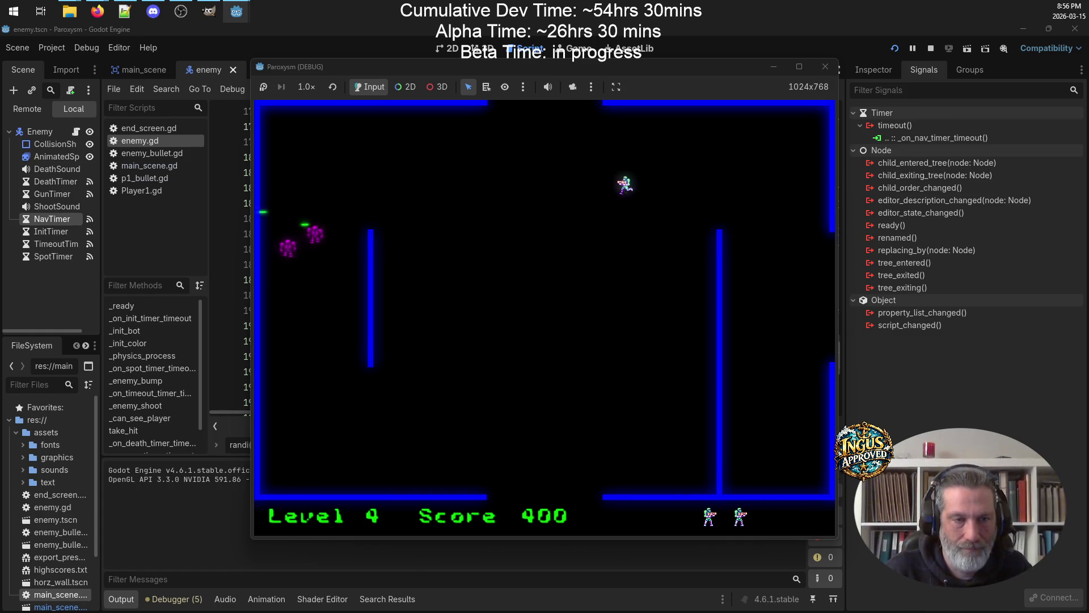
key("Right")
key("Down")
key("Left")
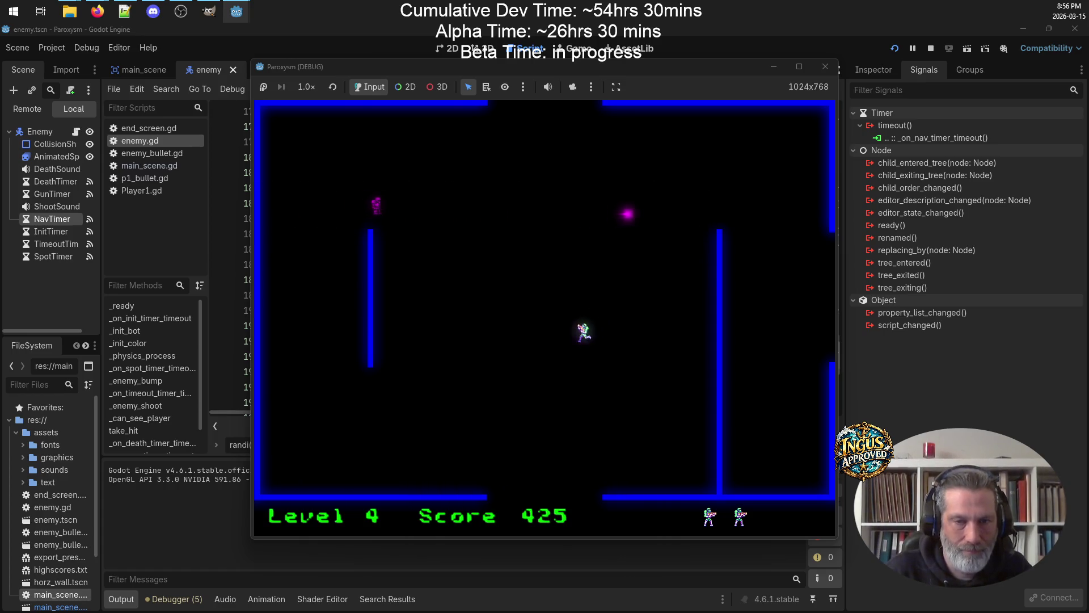
key("Down")
key("Left")
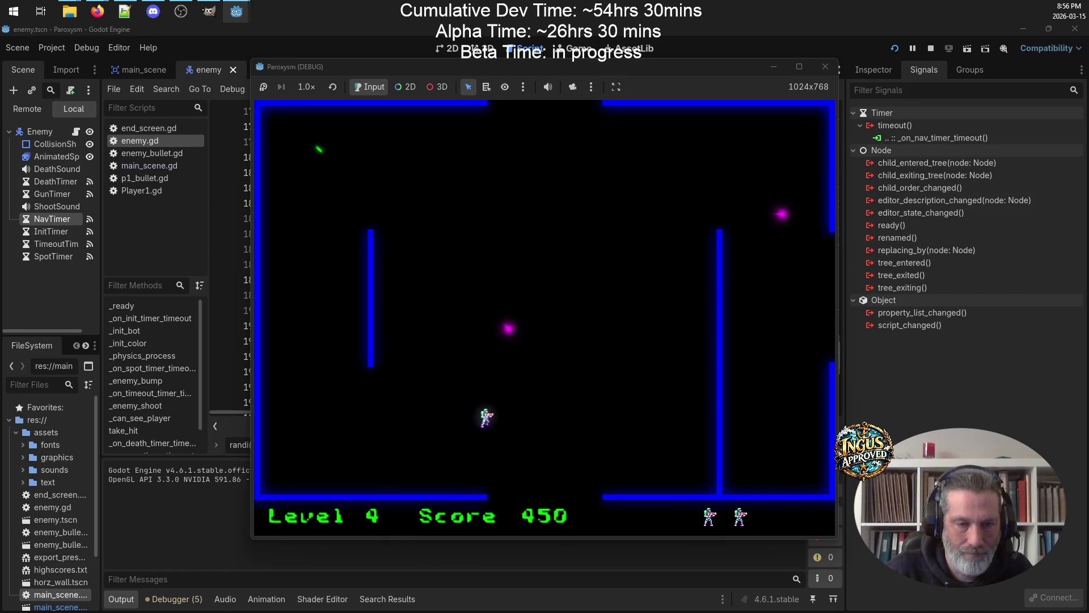
key("Down")
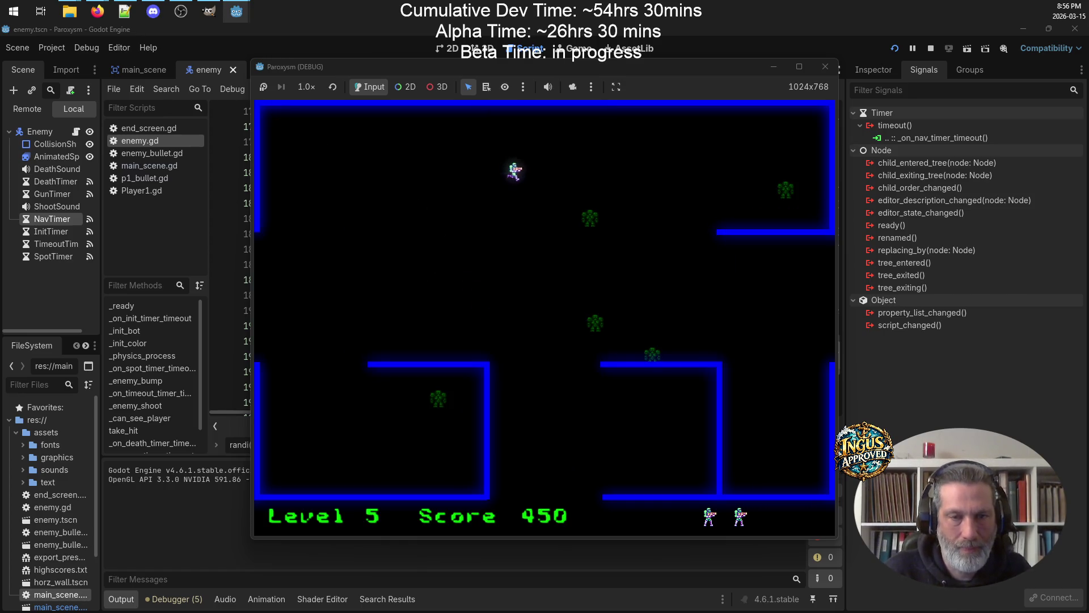
Clear the Level 5 enemies and exit through the left edge to Level 6 at score 600
key("Left")
key("Down")
key("Up")
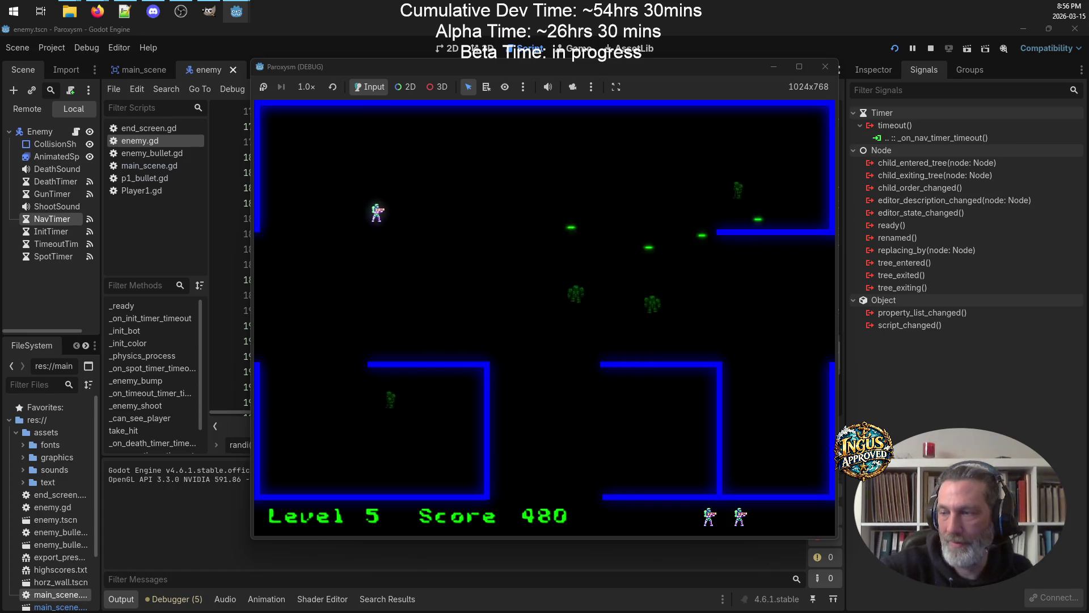
key("Left")
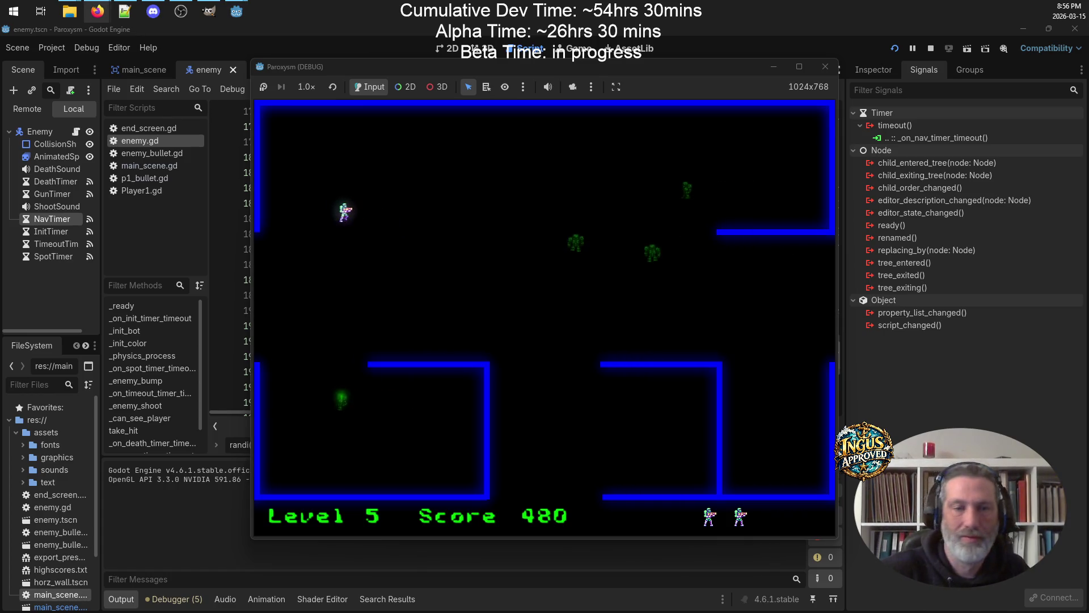
key("Right")
key("Up")
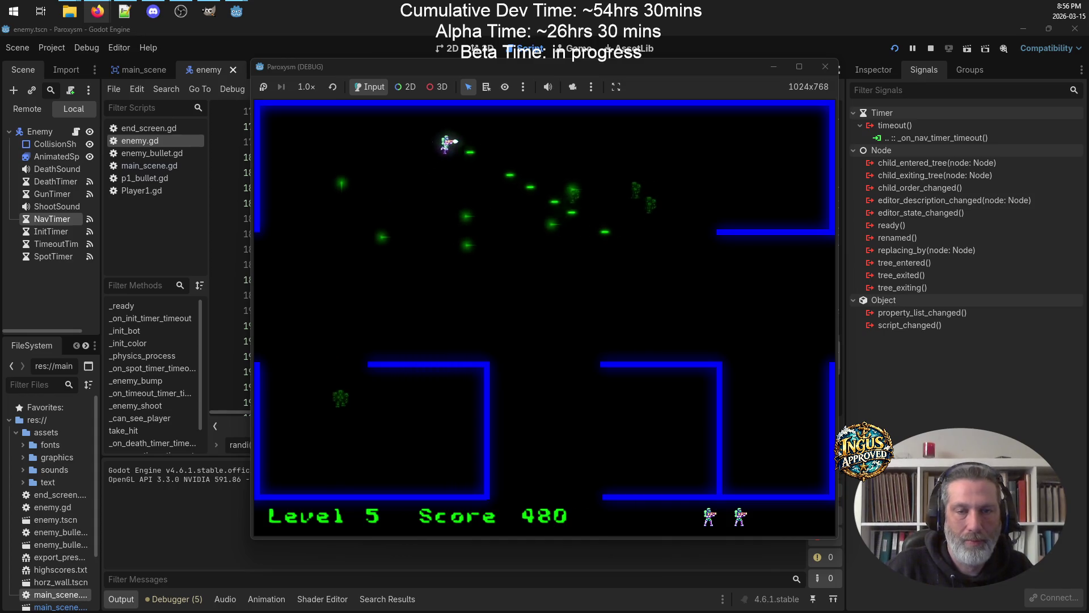
key("Right")
key("Down")
key("Left")
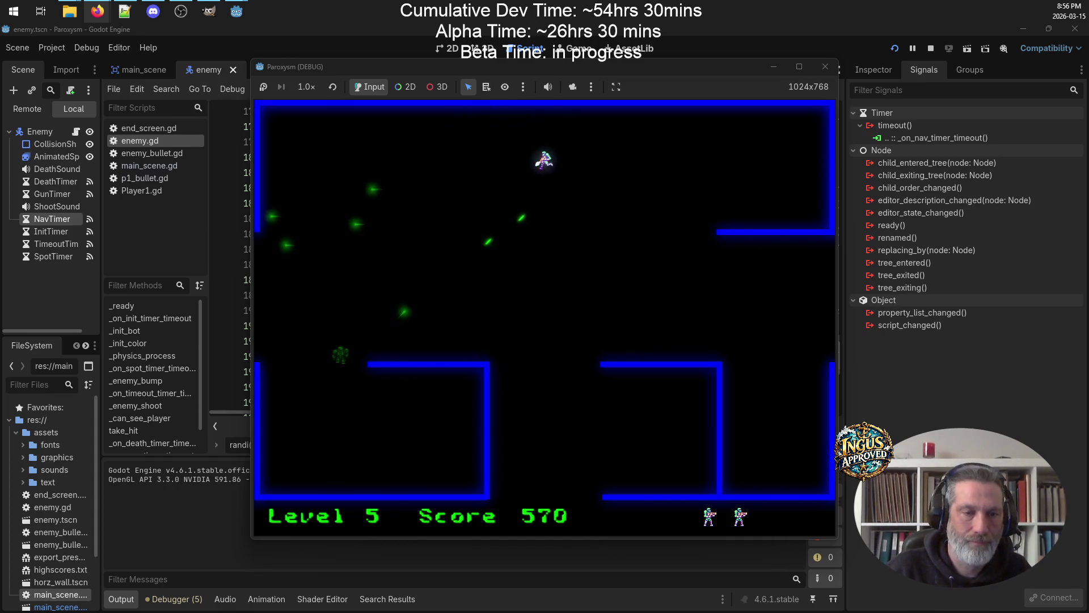
key("Left")
key("Down")
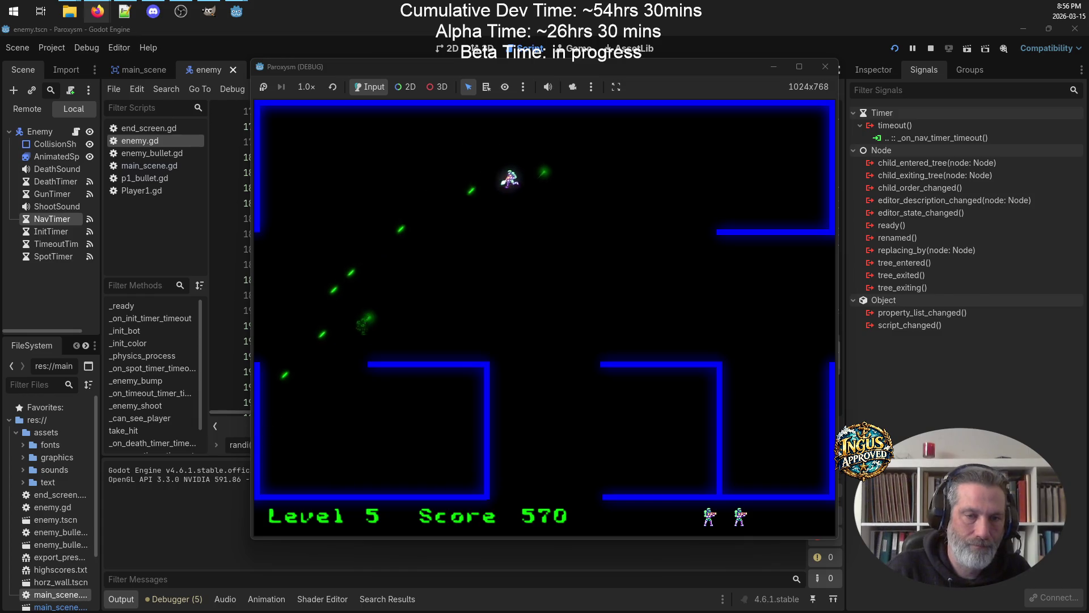
key("Up")
key("Left")
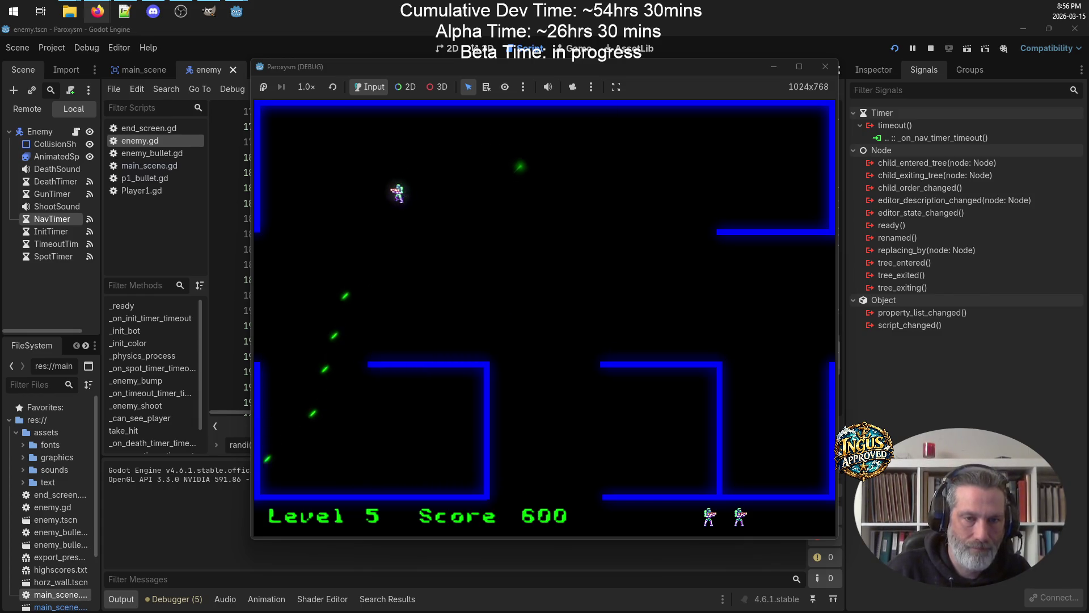
key("Left")
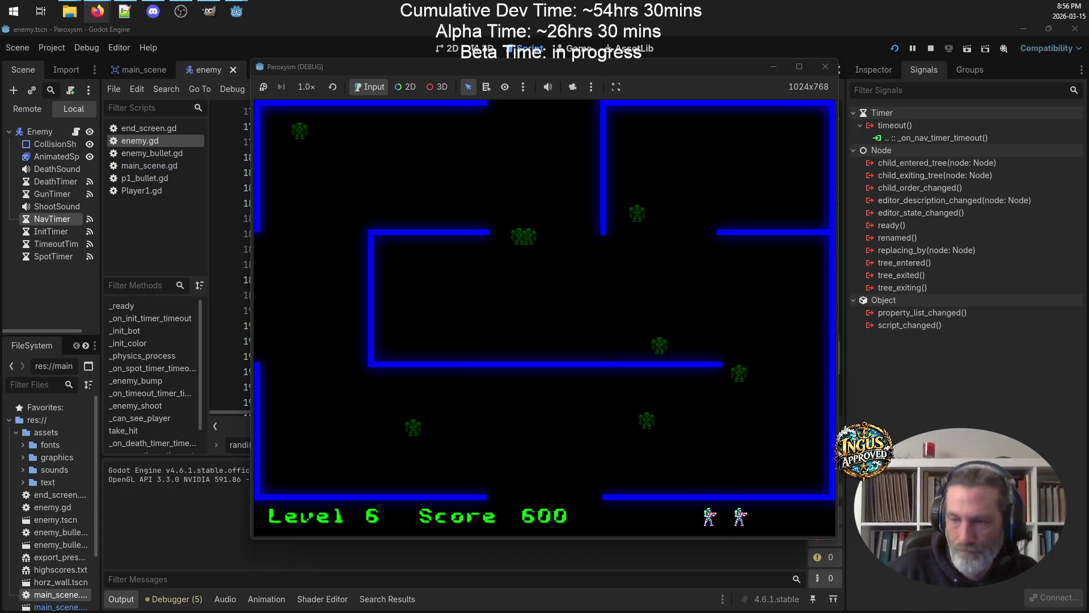
Destroy the enemies on Level 6 and exit through the top gap to Level 7
key("Down")
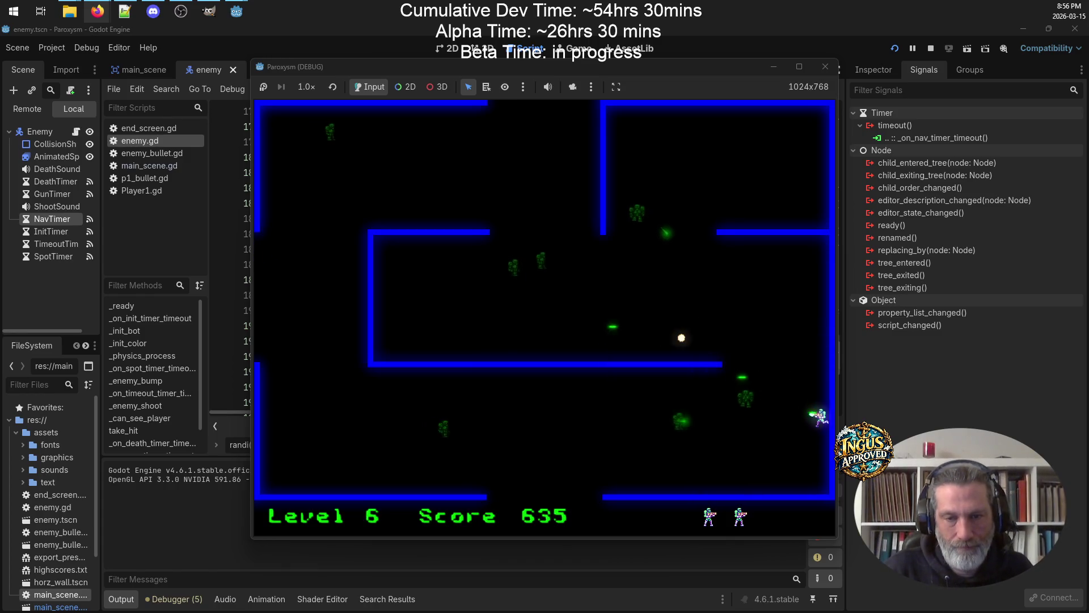
key("Left")
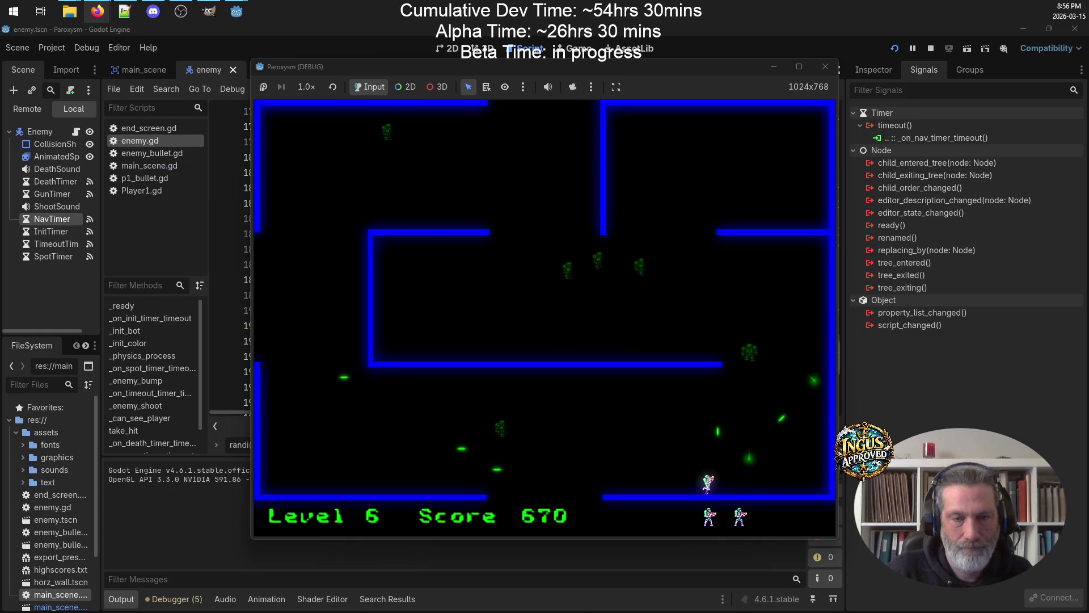
key("Up")
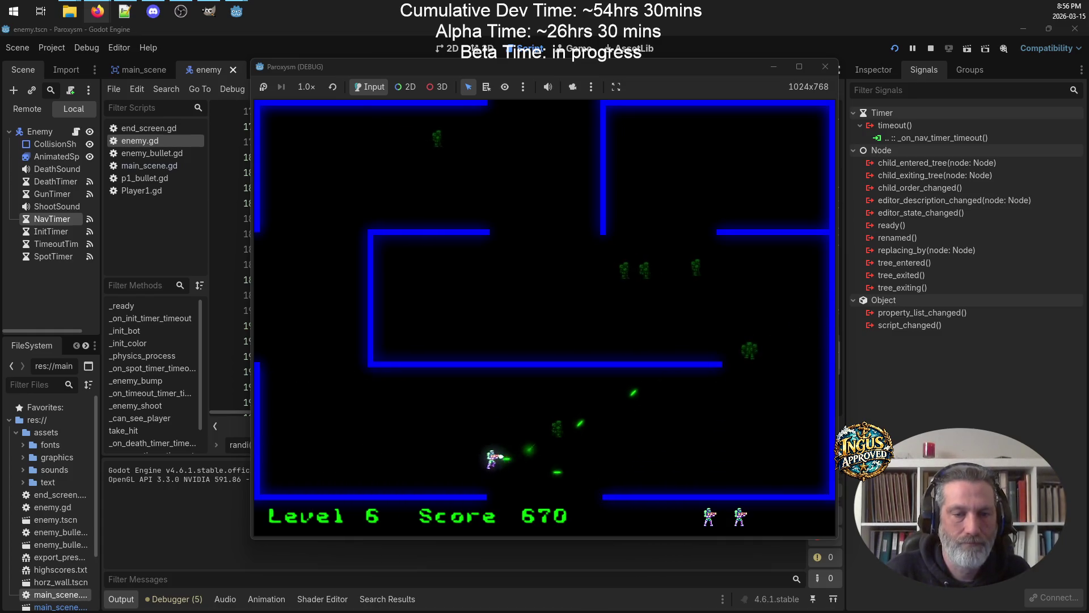
key("Left")
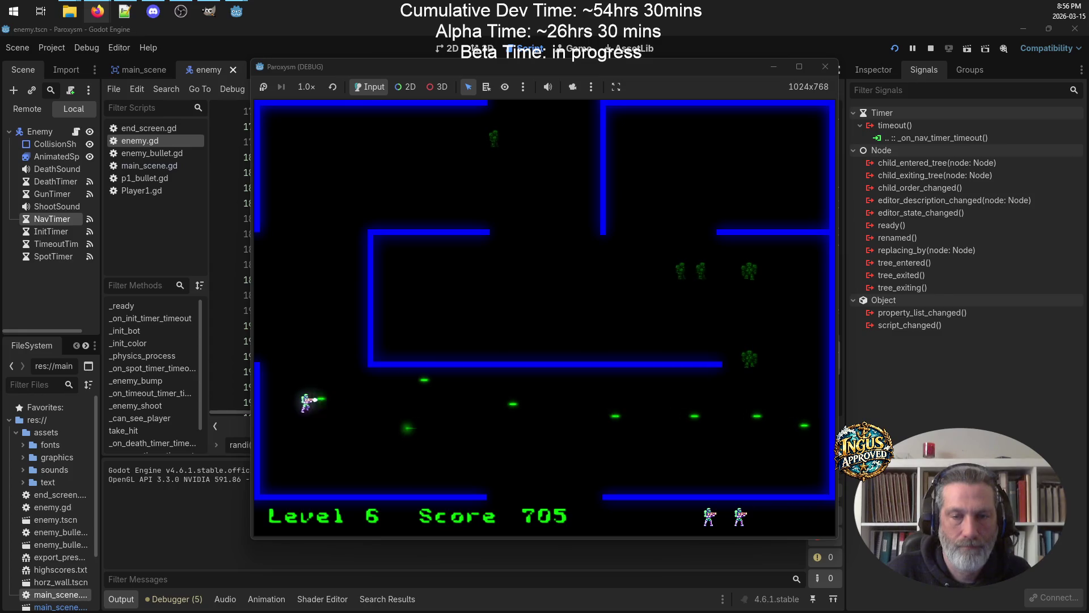
key("Right")
key("Left")
key("Down")
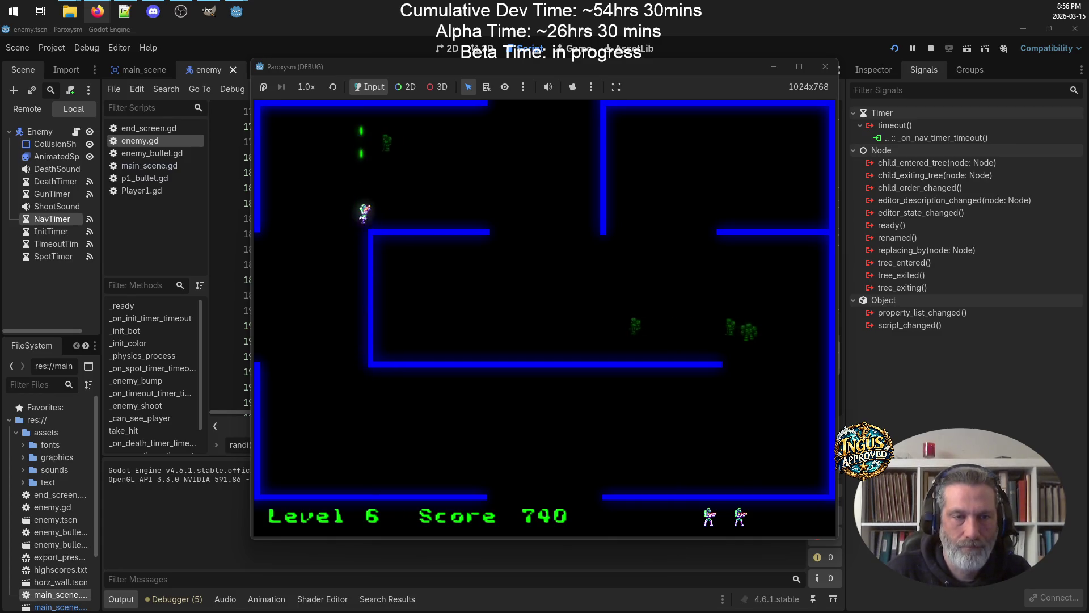
key("Up")
key("Right")
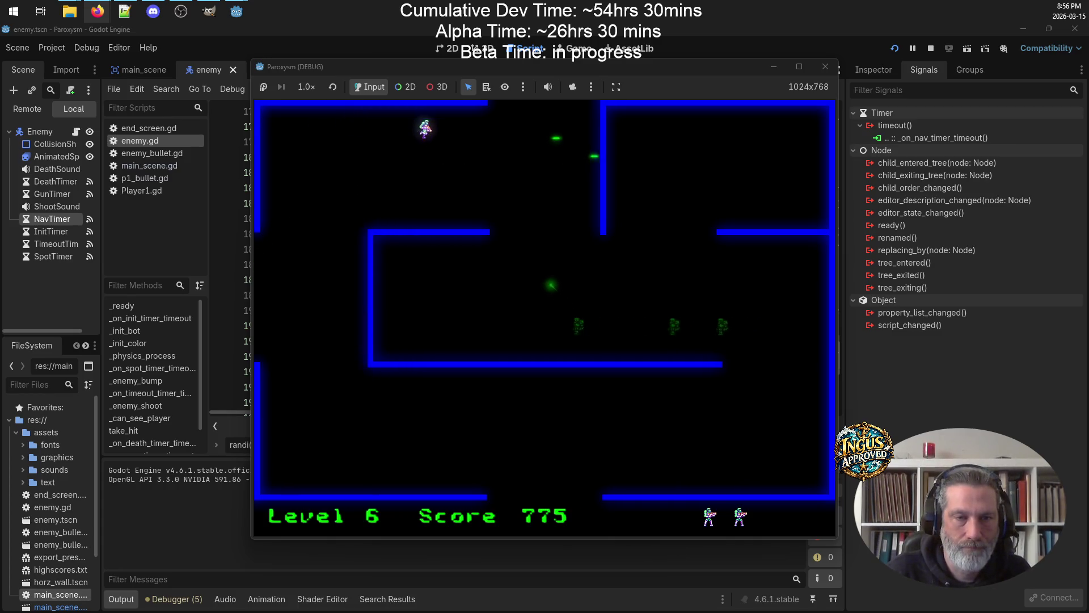
key("Right")
key("Left")
key("Up")
key("Left")
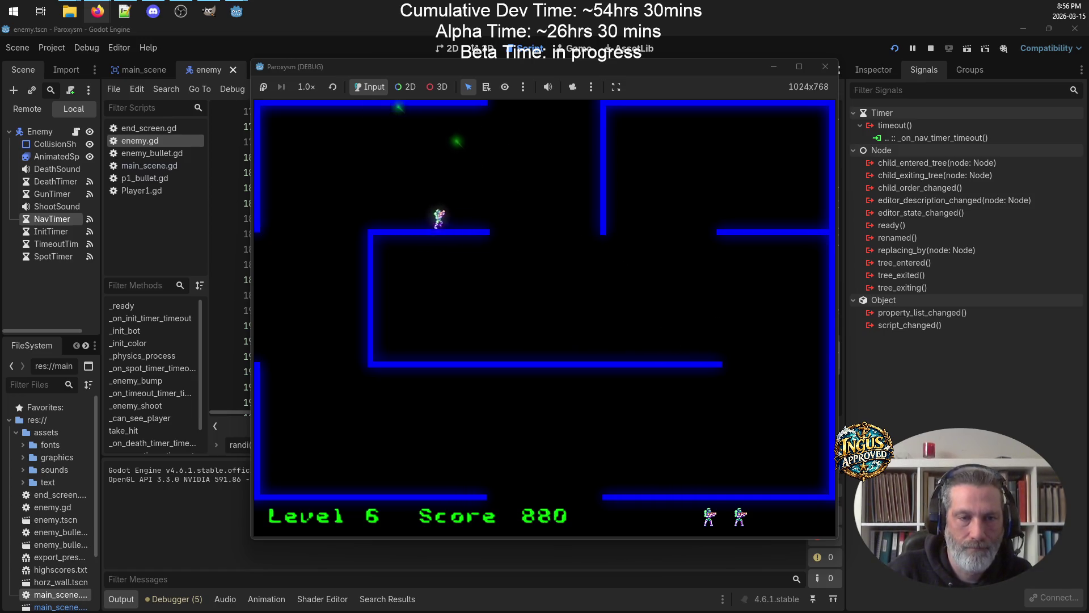
key("Up")
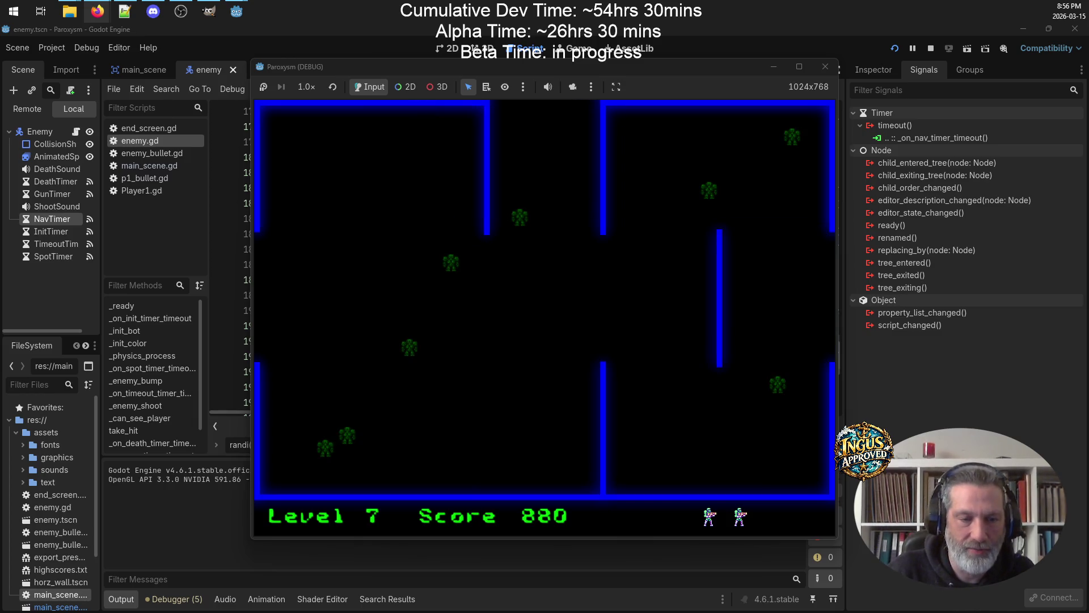
Shoot down Level 7's enemies and leave the maze to reach Level 8 at score 1200
key("Down")
key("Left")
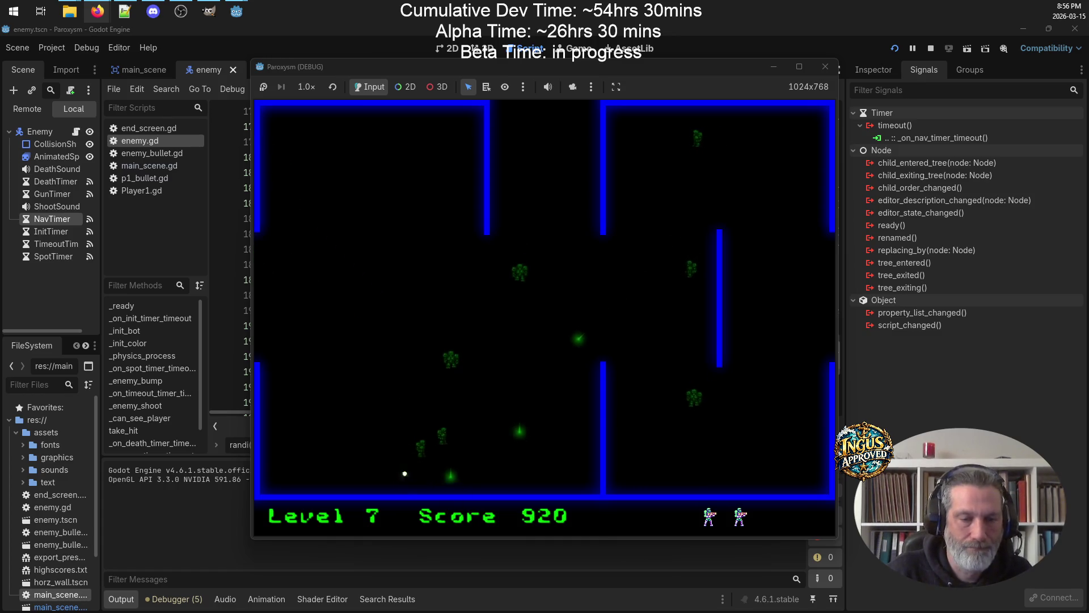
key("Up")
key("Left")
key("Left")
key("Up")
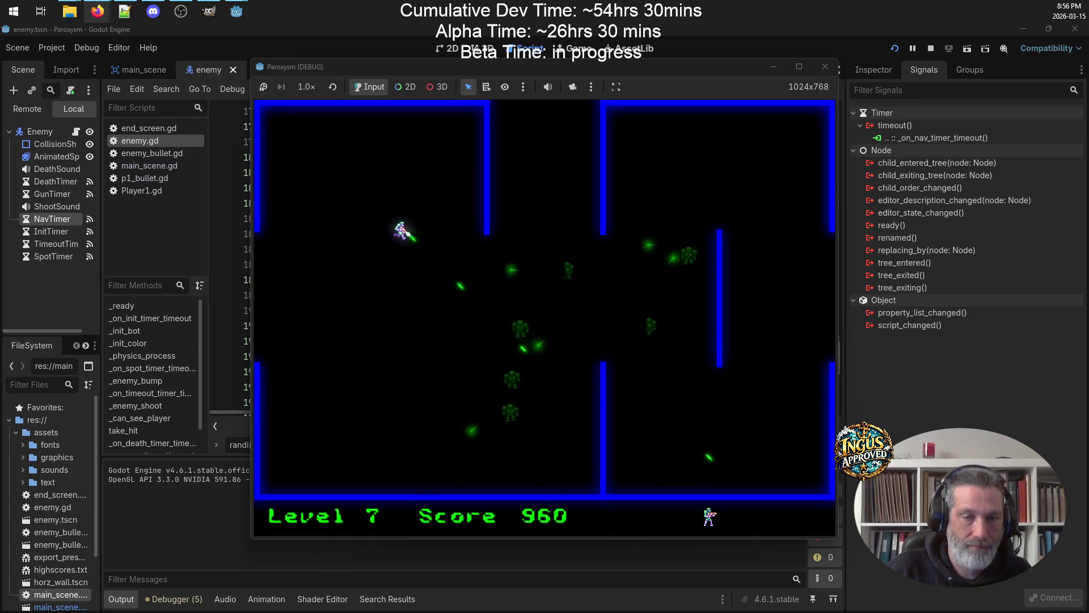
key("Left")
key("Left")
key("Down")
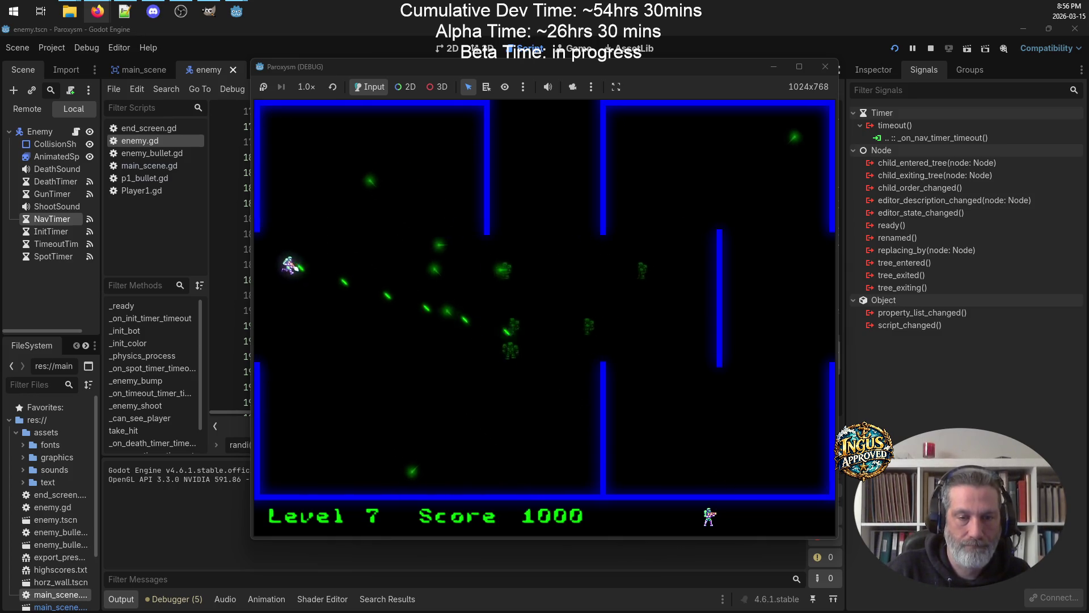
key("Right")
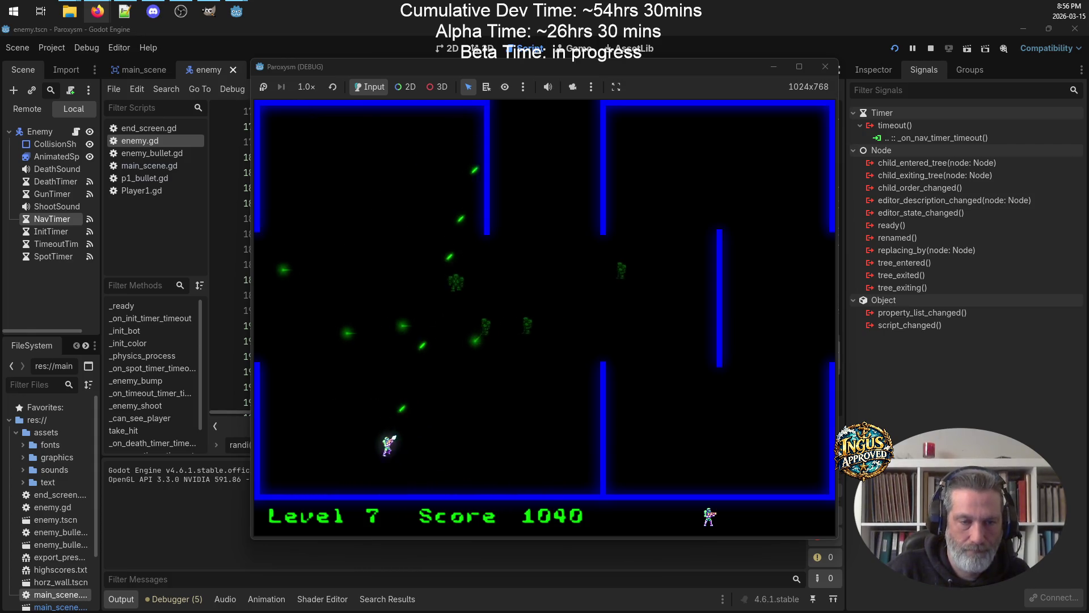
key("Up")
key("Right")
key("Left")
key("Up")
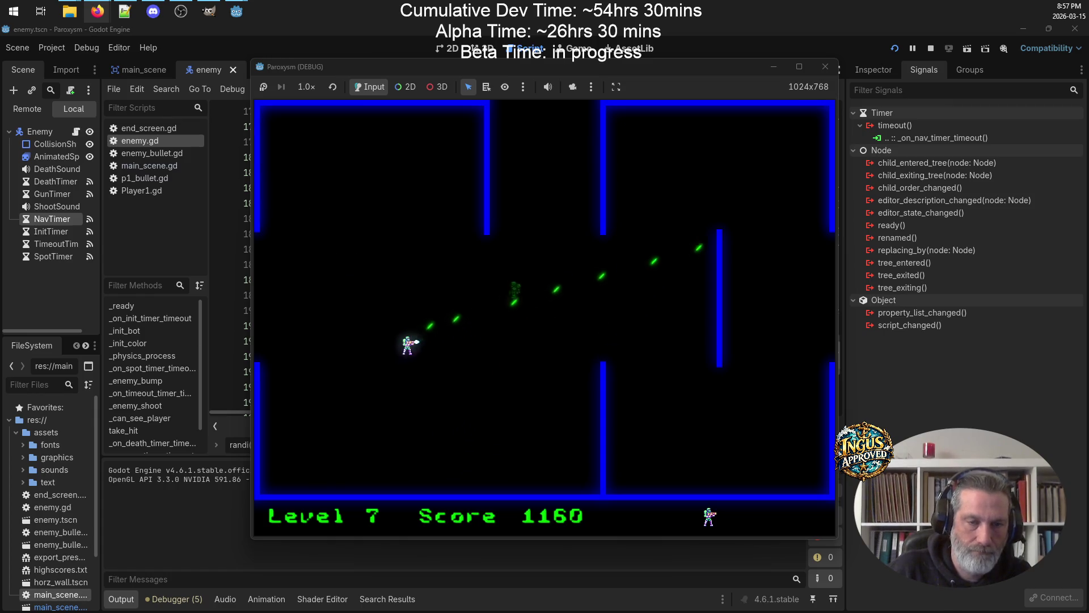
key("Left")
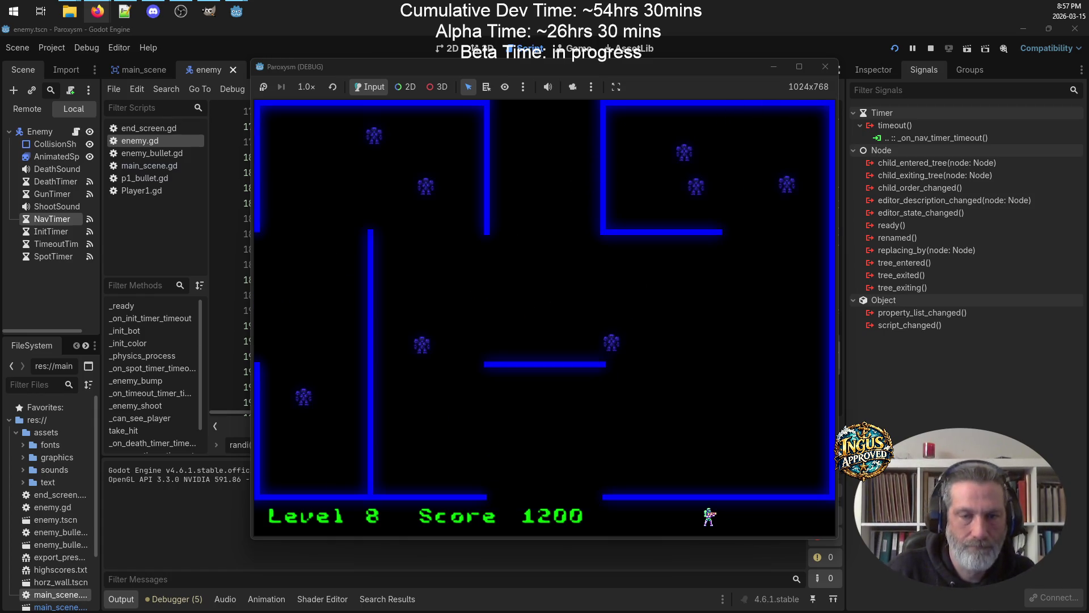
Clear the Level 8 robots while moving and firing, then move on to Level 9
key("Down")
key("Left")
key("Left")
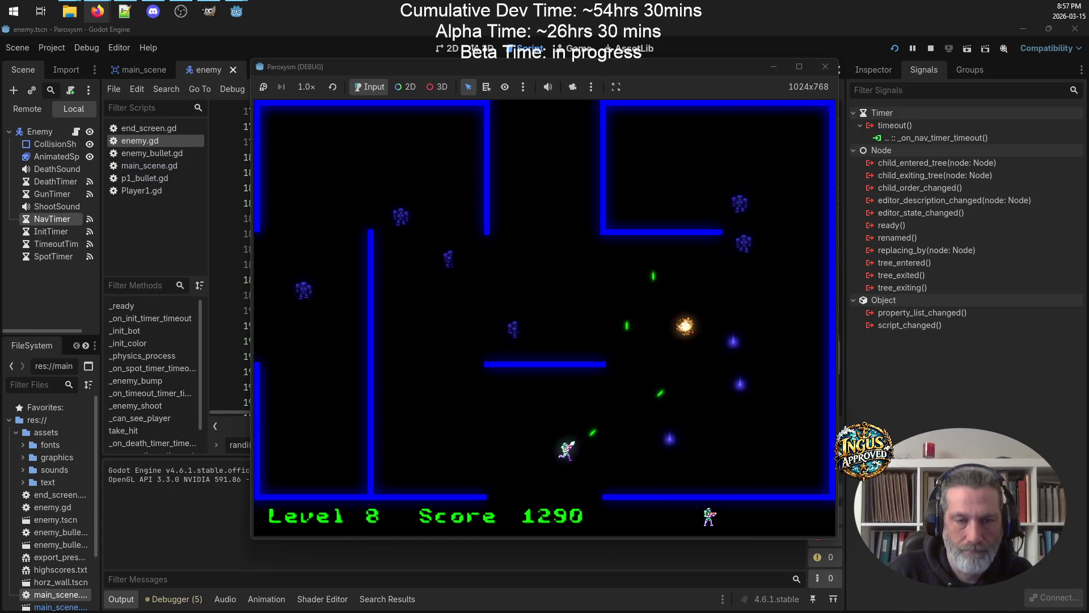
key("Left")
key("Right")
key("Up")
key("Up")
key("Left")
key("Down")
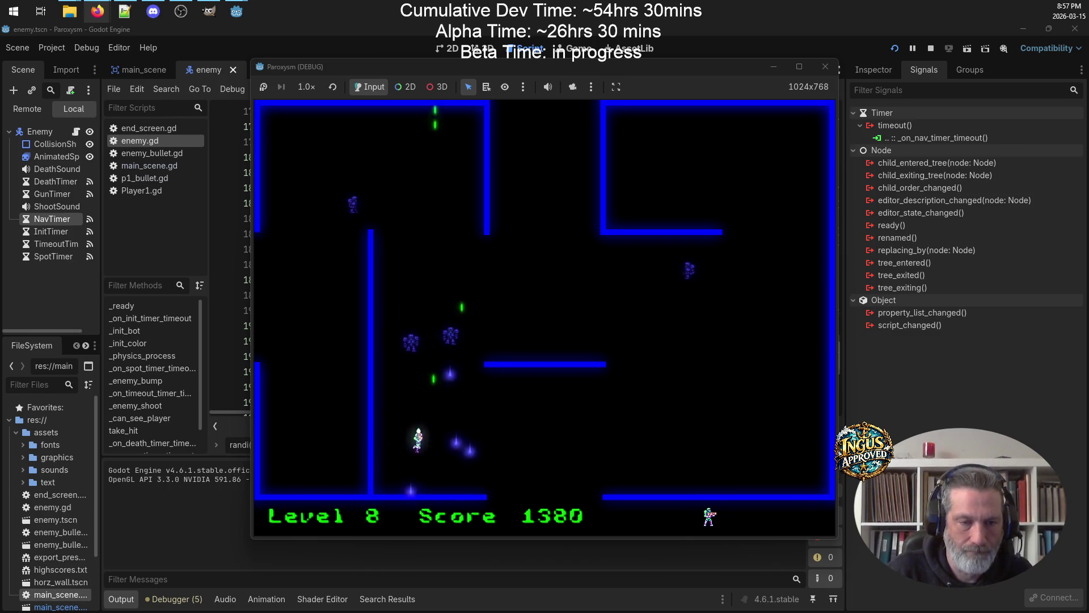
key("Up")
key("Up")
key("Right")
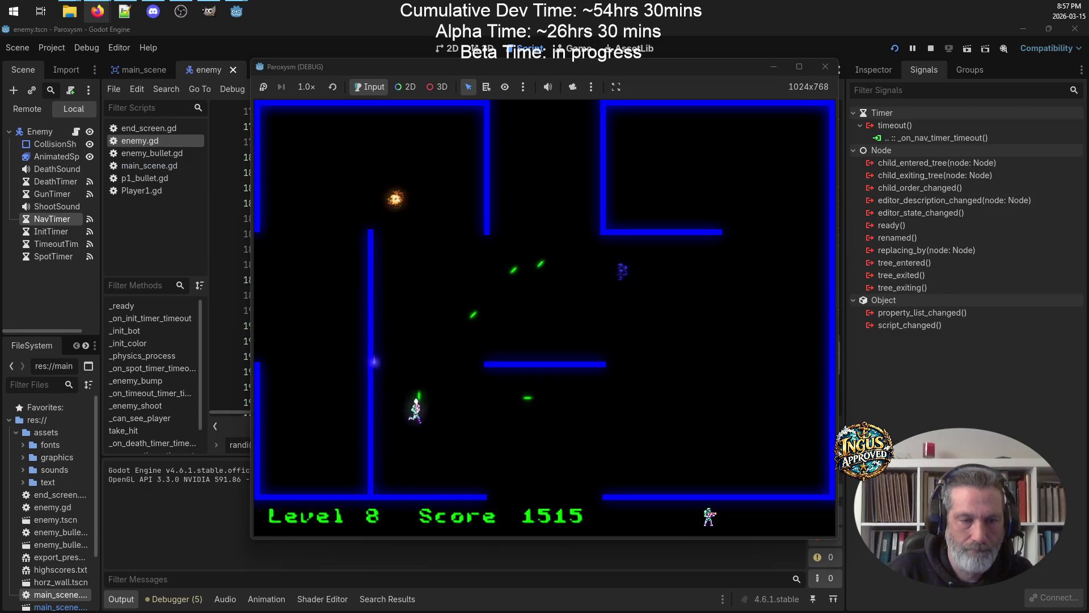
key("Up")
key("Left")
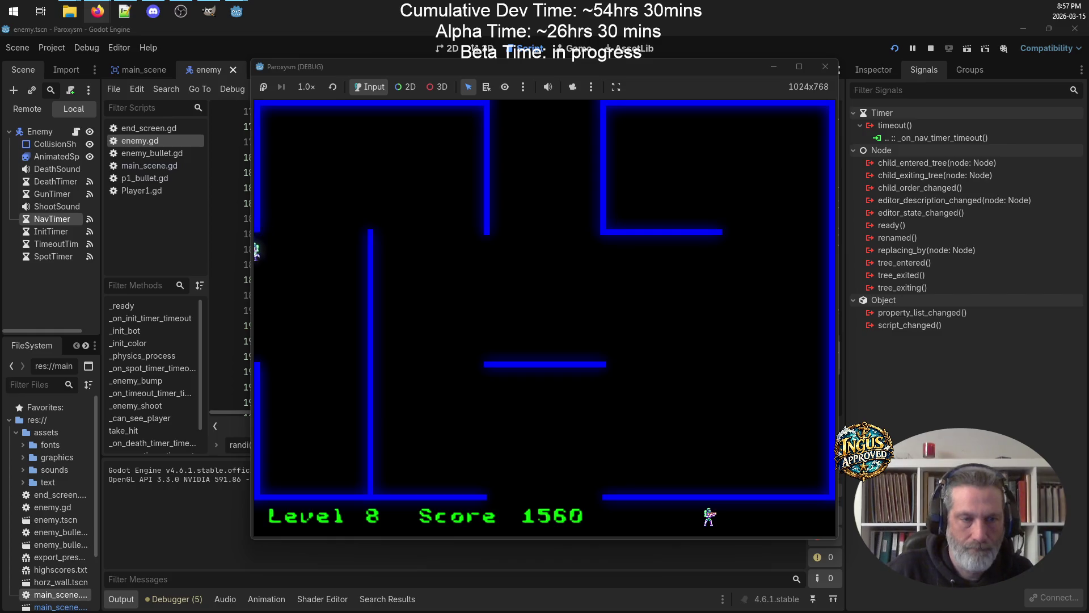
key("Right")
key("Down")
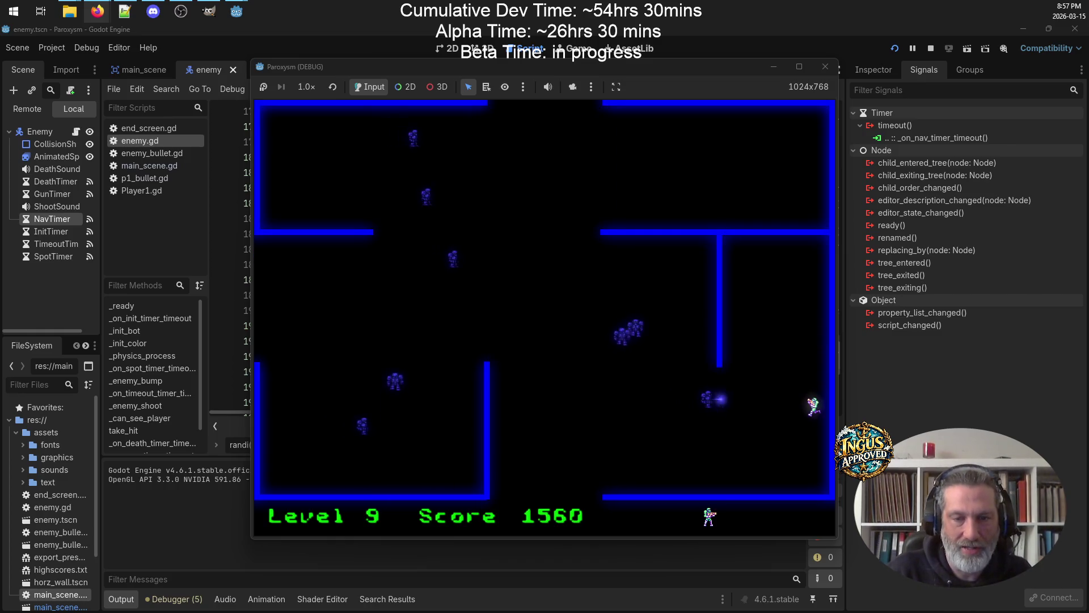
Shoot the Level 9 enemies and leave through the bottom exit to Level 10
key("Left")
key("Up")
key("Right")
key("Left")
key("Left")
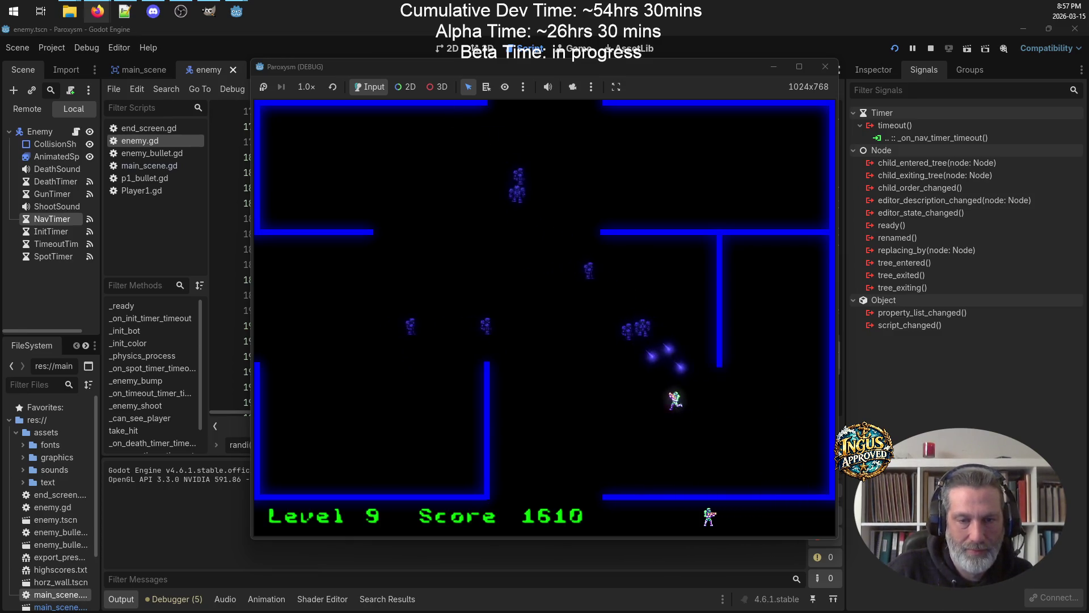
key("Left")
key("Down")
key("Right")
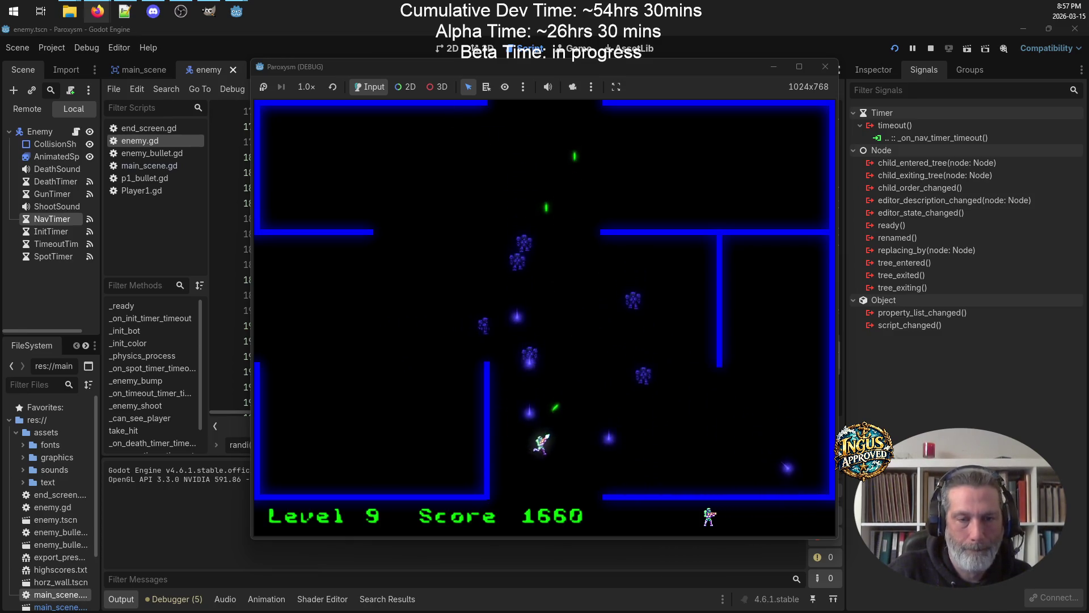
key("Right")
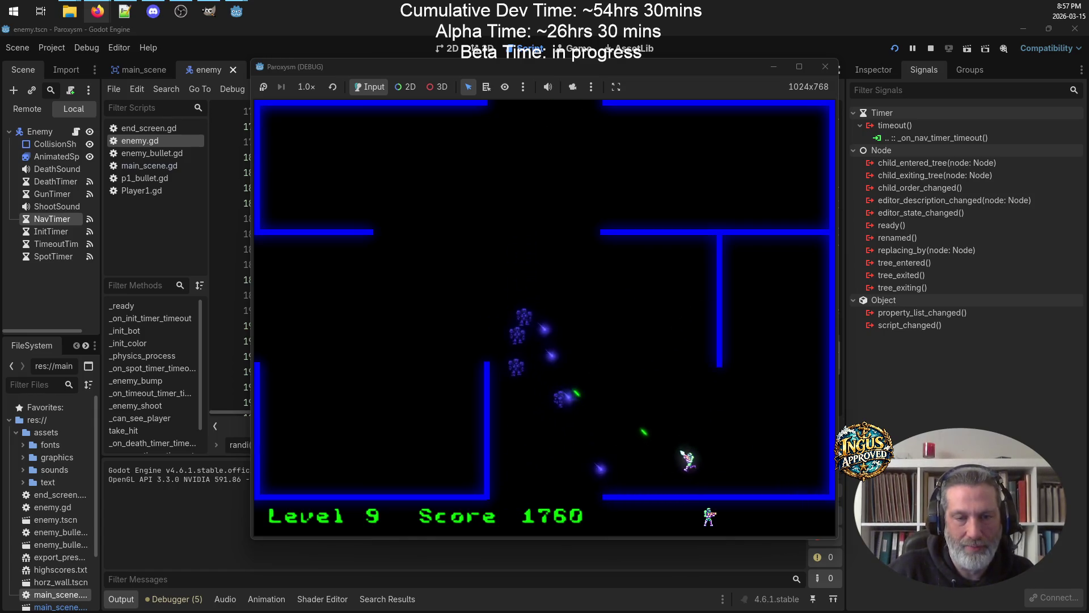
key("Up")
key("Down")
key("Up")
key("Left")
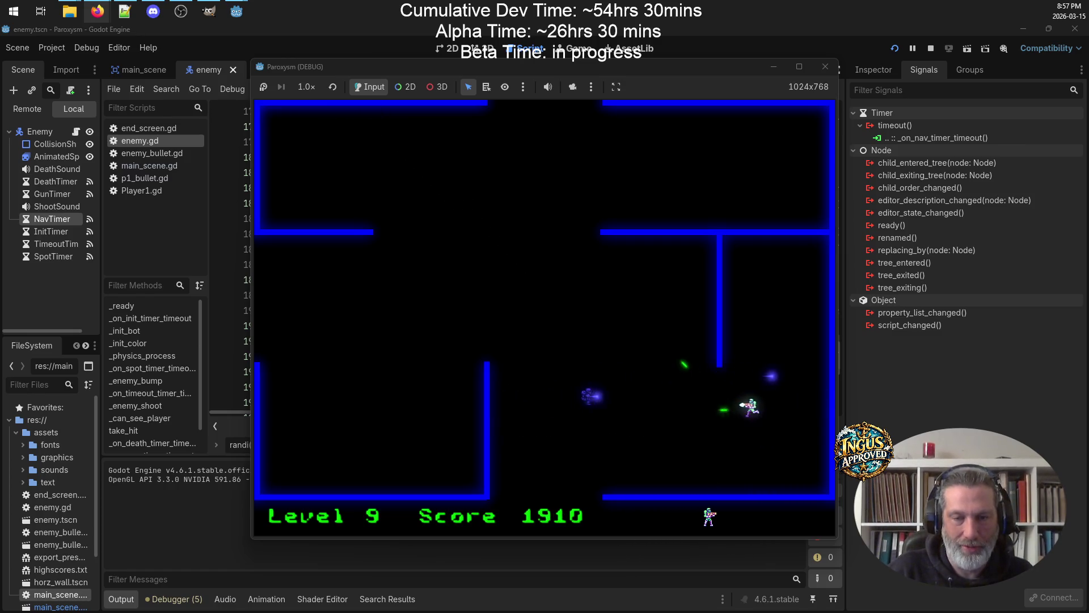
key("Down")
key("Left")
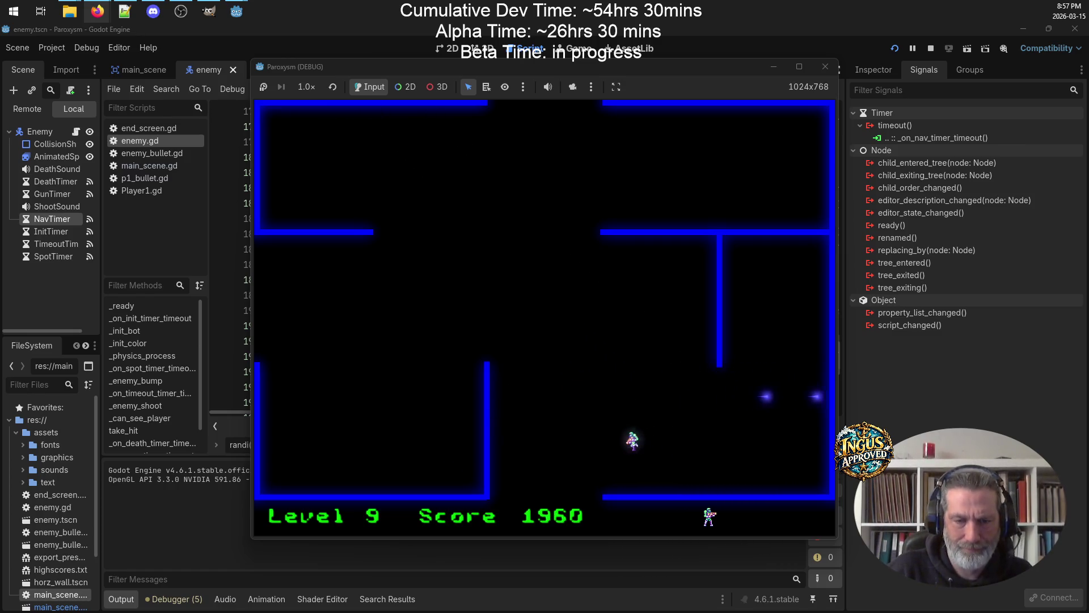
key("Down")
Dodge enemy shots on Level 10 and keep fighting until the last life is lost
key("Left")
key("Up")
key("Right")
key("Down")
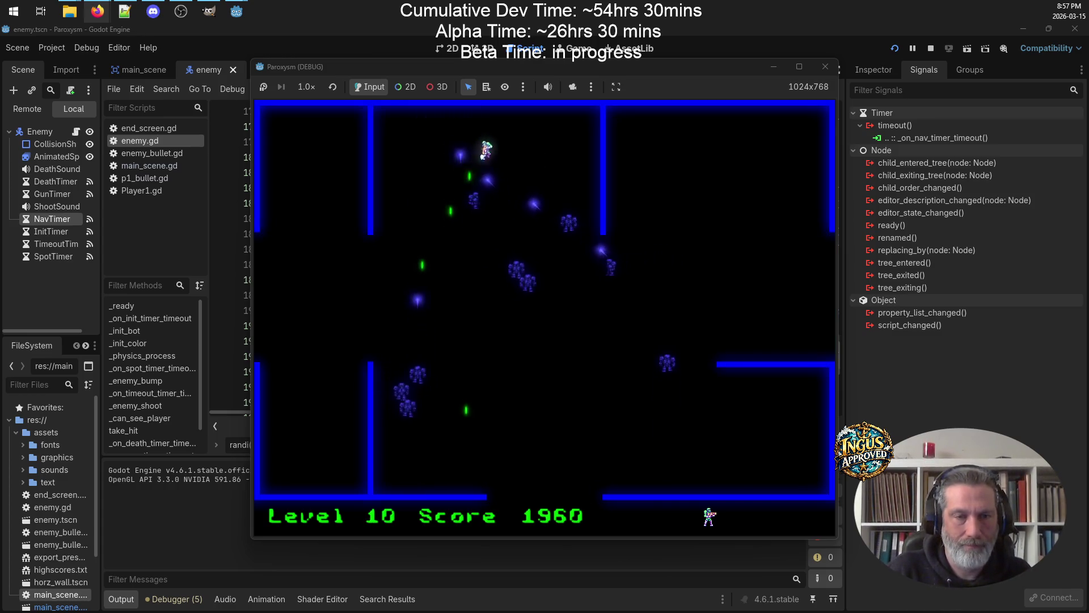
key("Right")
key("Down")
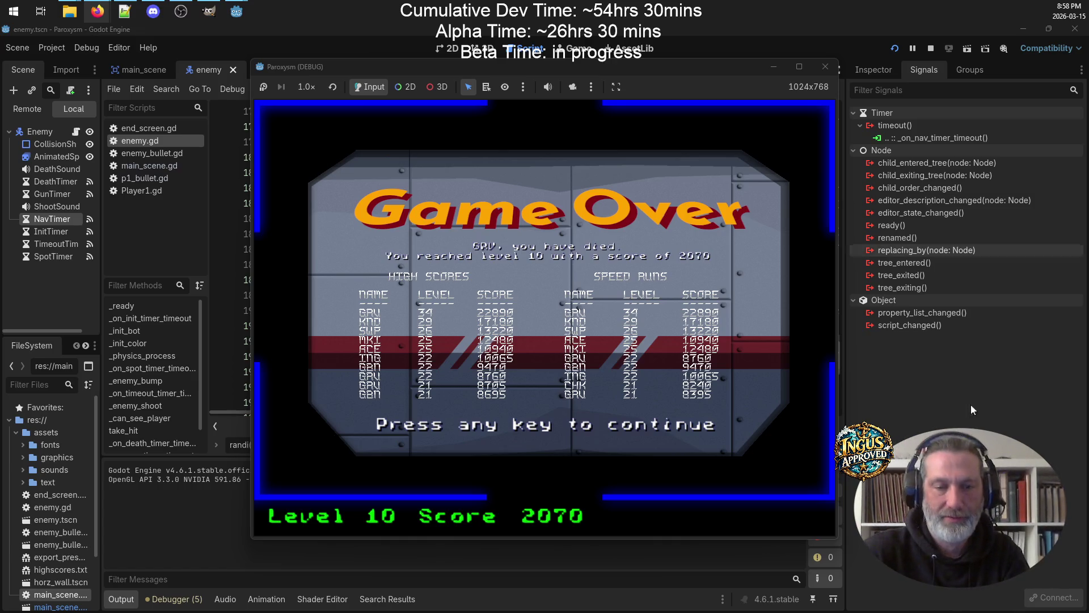
Dismiss Game Over, start a new game with the arcade initials, and maximize the game window
key("space")
left_click(499, 429)
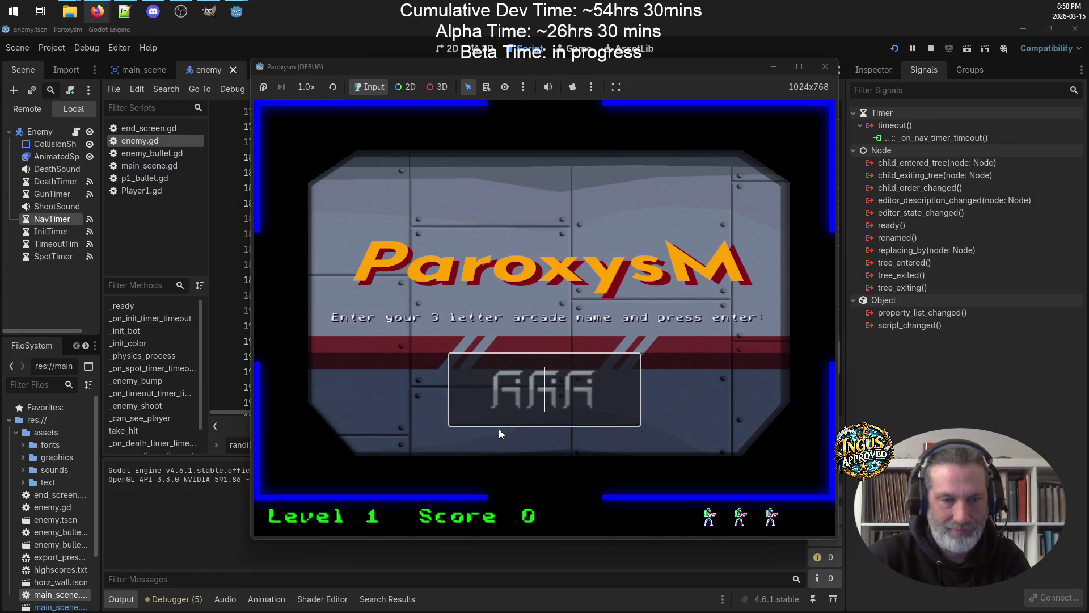
type("ING")
key("Return")
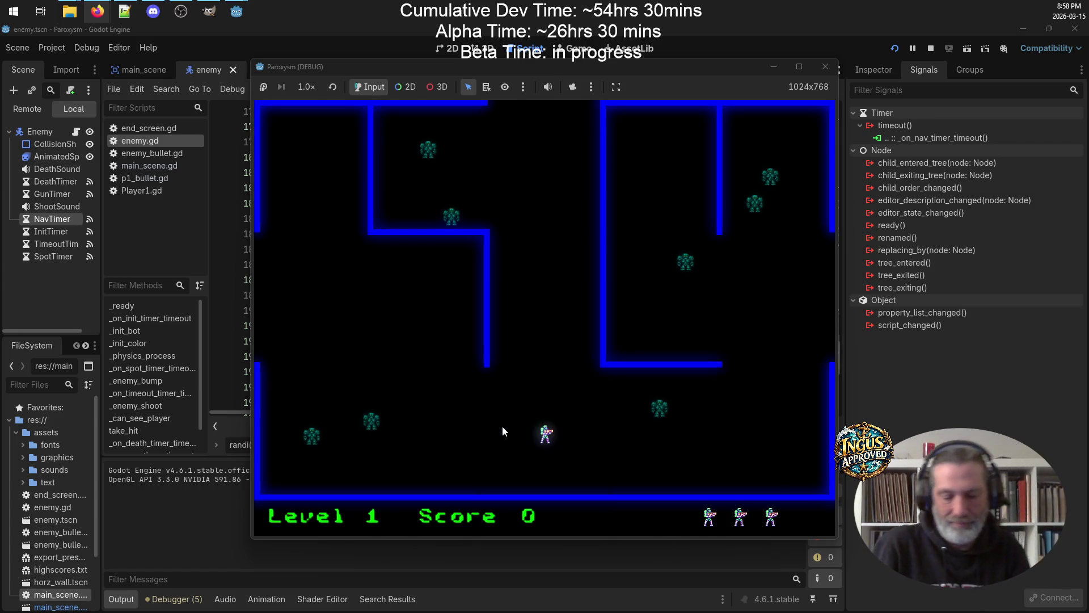
key("Up")
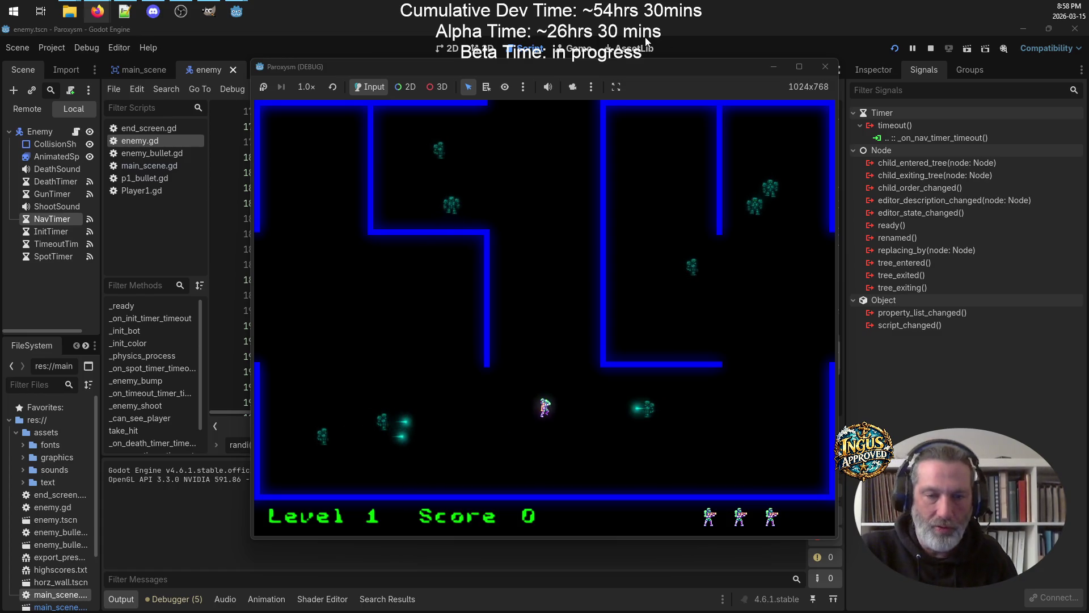
left_click(797, 67)
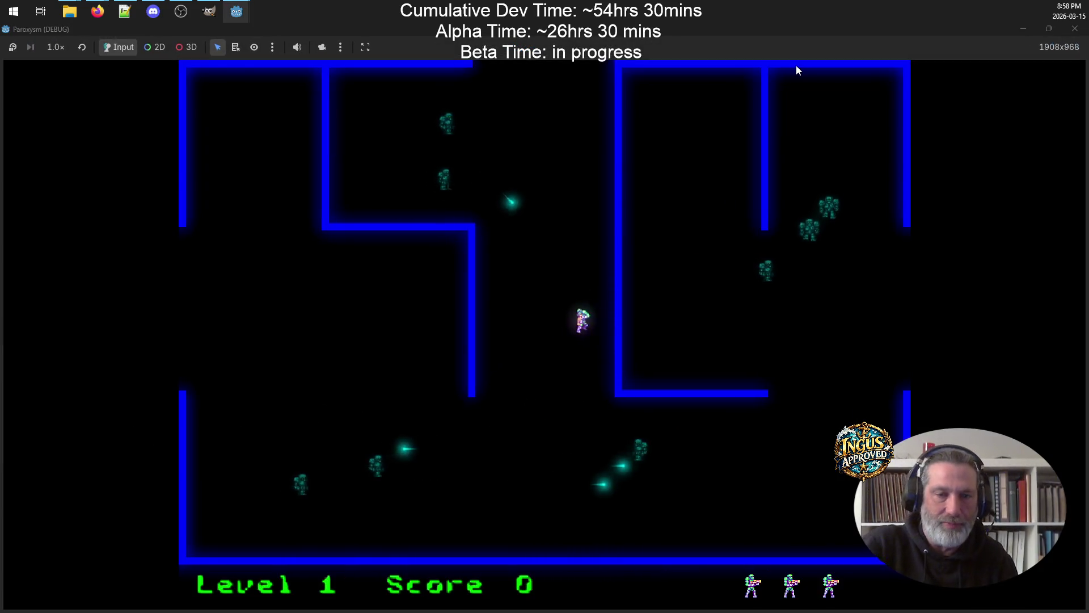
Score the first kill in Level 1 while dodging enemy fire along the bottom
key("Down")
key("Right")
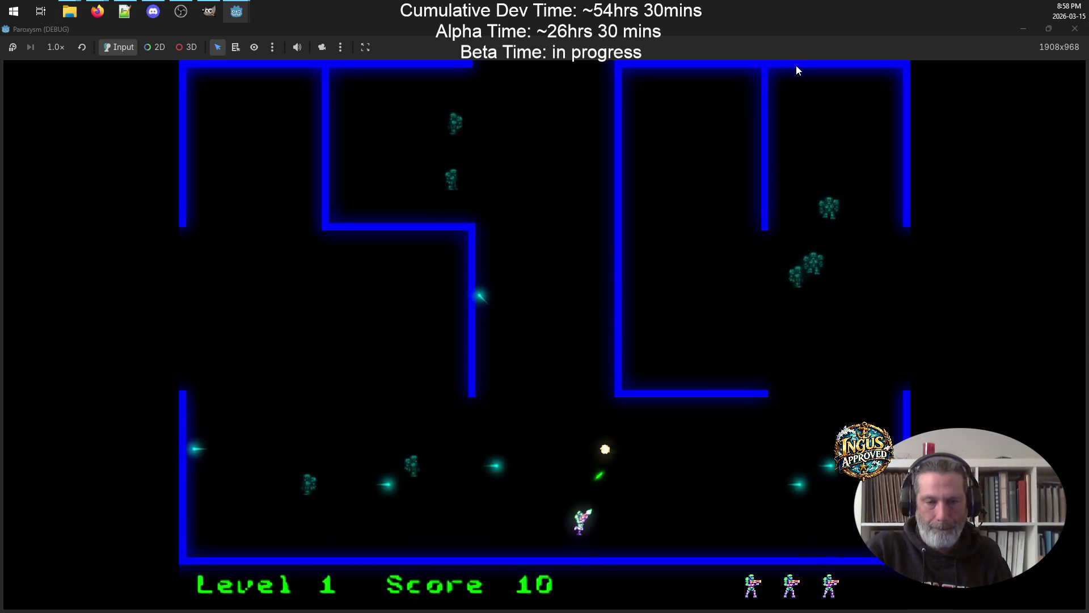
key("Right")
key("Down")
key("Left")
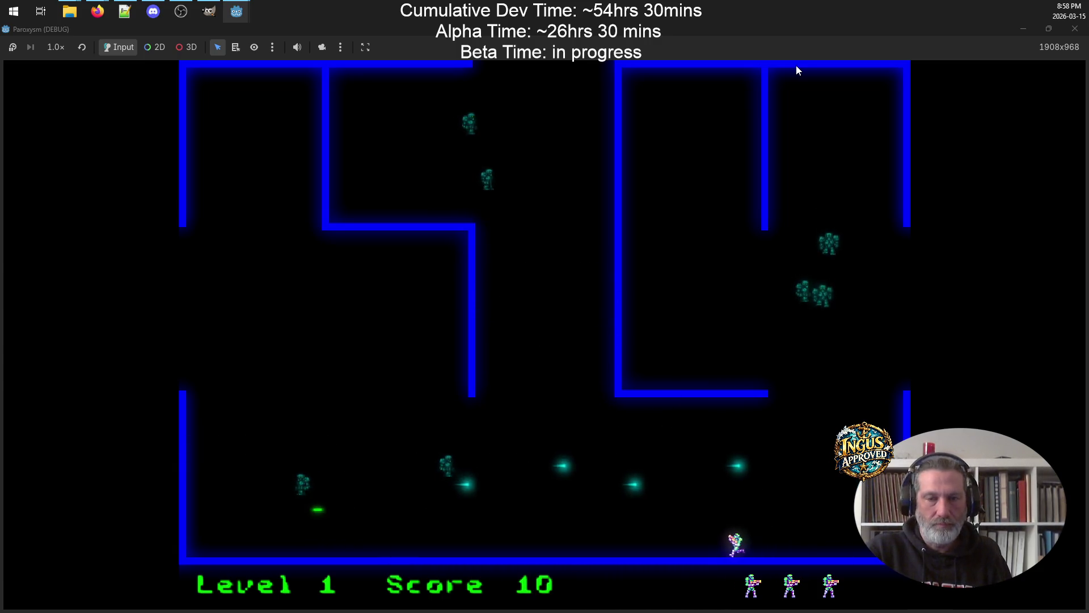
Run left and back right, firing upward to destroy an enemy
key("Left")
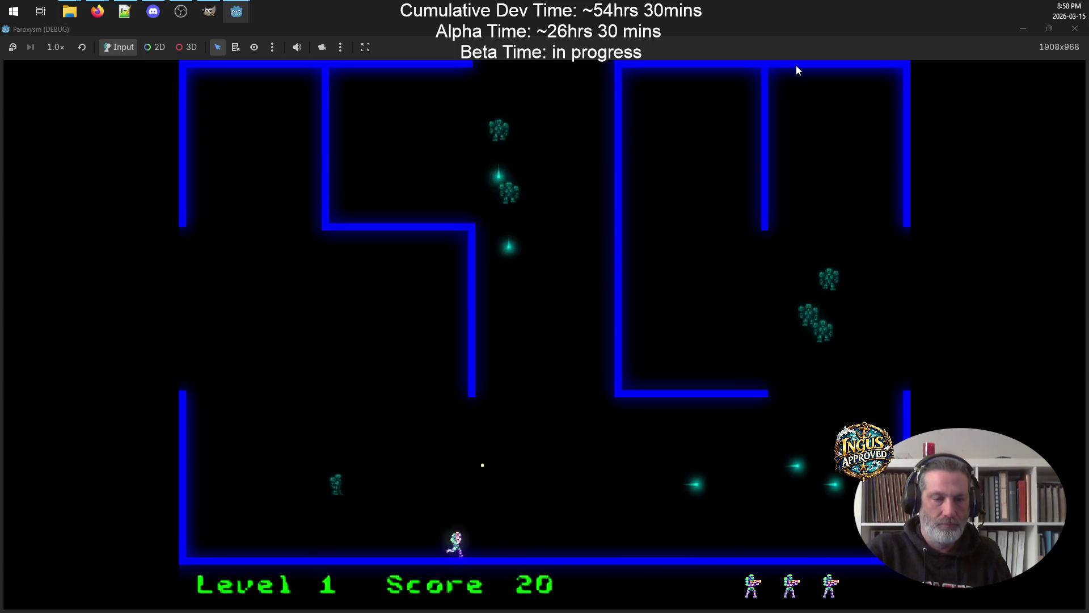
key("Left")
key("Right")
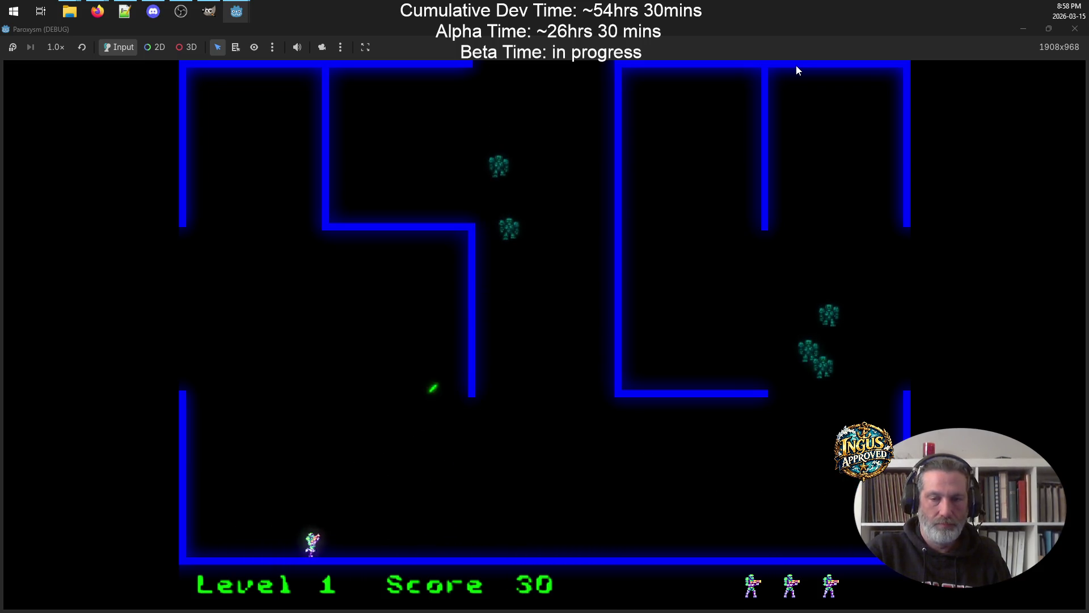
key("Right")
key("Up")
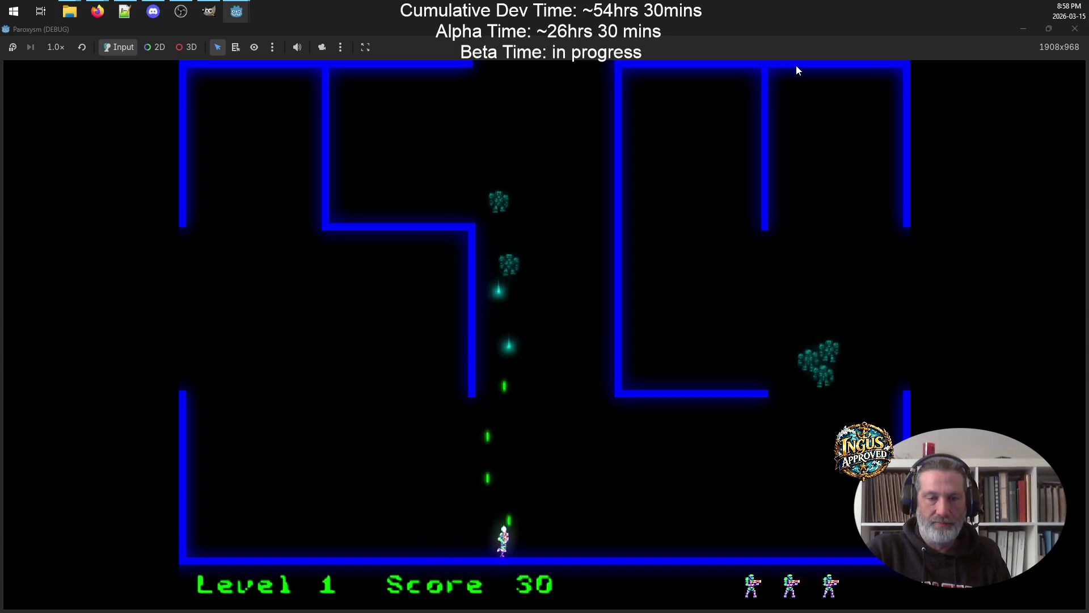
Shuffle side to side shooting upward at enemies, then move up to the left area
key("Left")
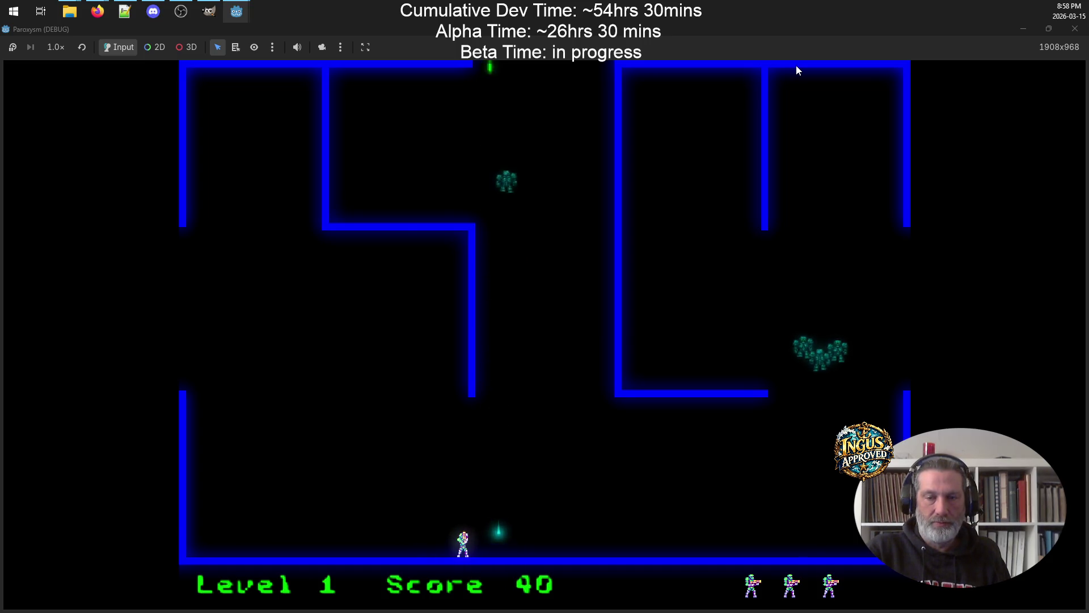
key("Right")
key("space")
key("space")
key("space")
key("Left")
key("Right")
key("space")
key("Left")
key("Up")
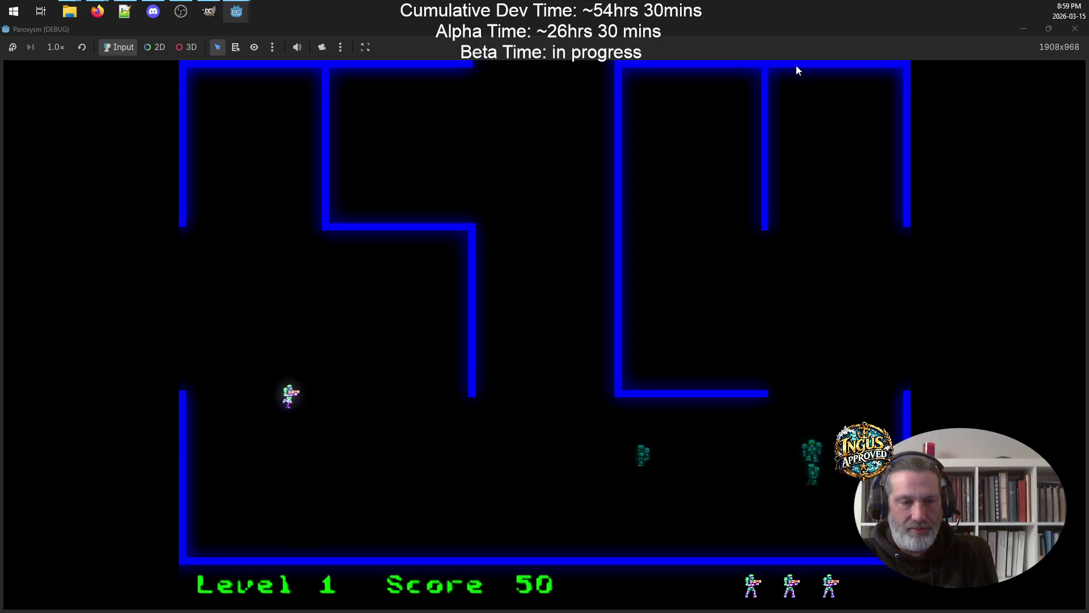
Move the player diagonally up-right, then down-left away from enemies
key("Up")
key("Right")
key("Up")
key("Right")
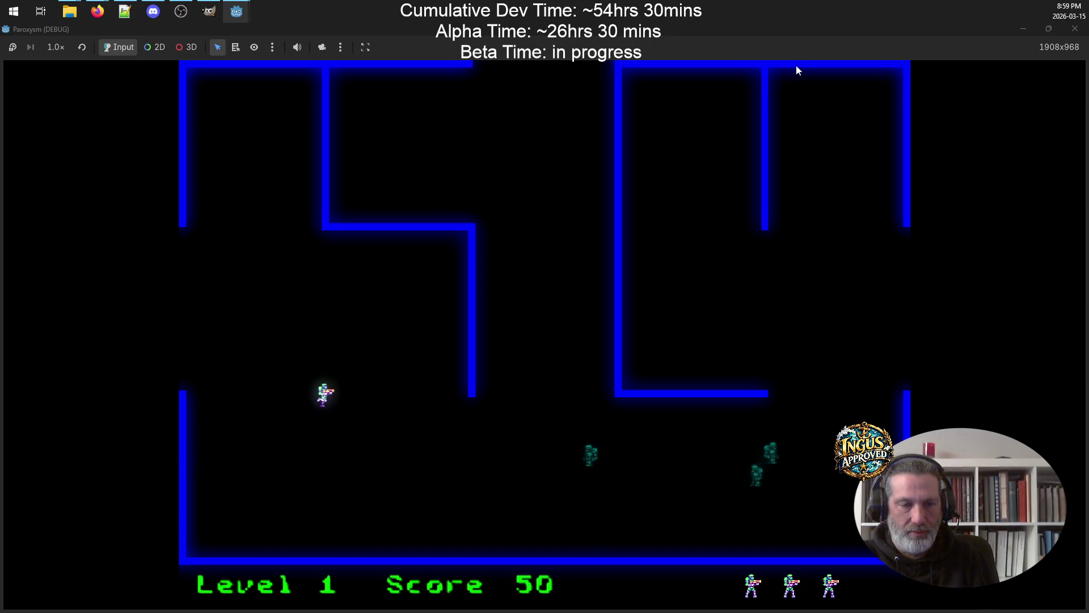
key("Down")
key("Left")
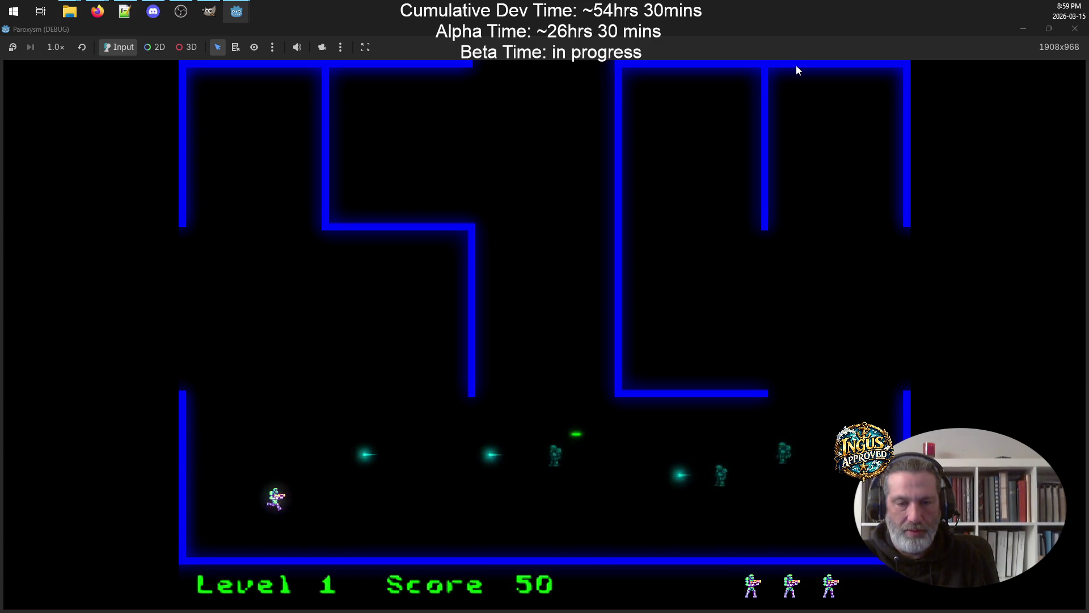
Step up and fire right repeatedly to destroy the nearby enemies
key("Up")
key("space")
key("Down")
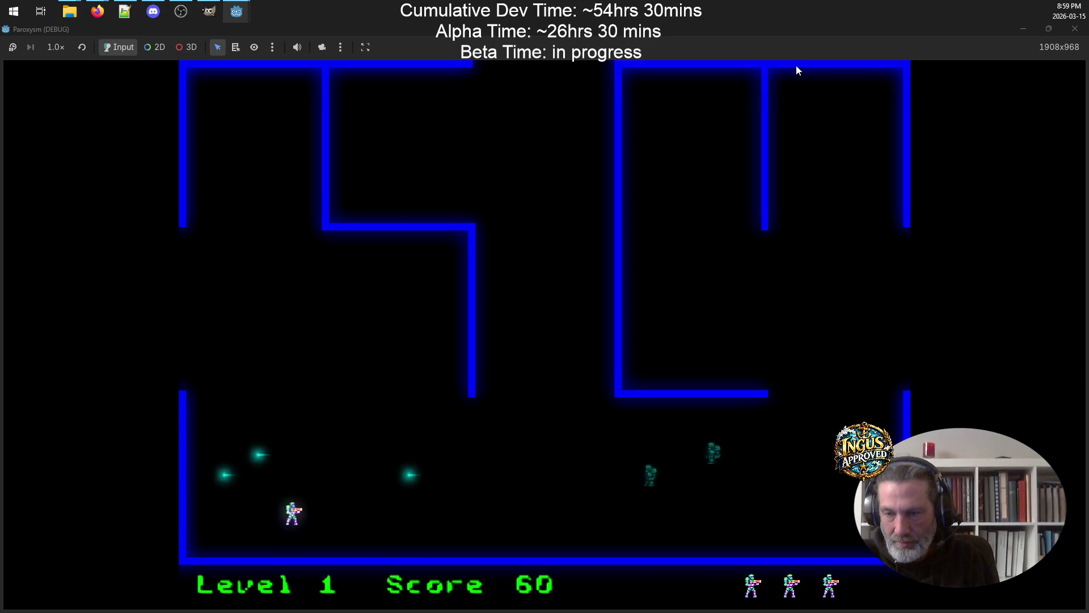
key("Up")
key("space")
key("Down")
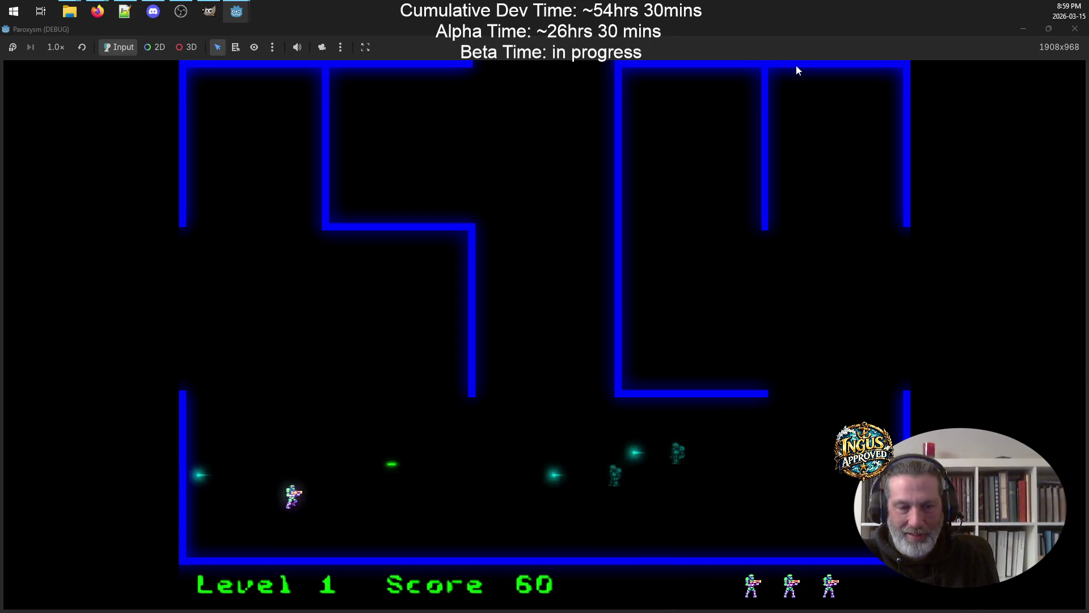
key("Down")
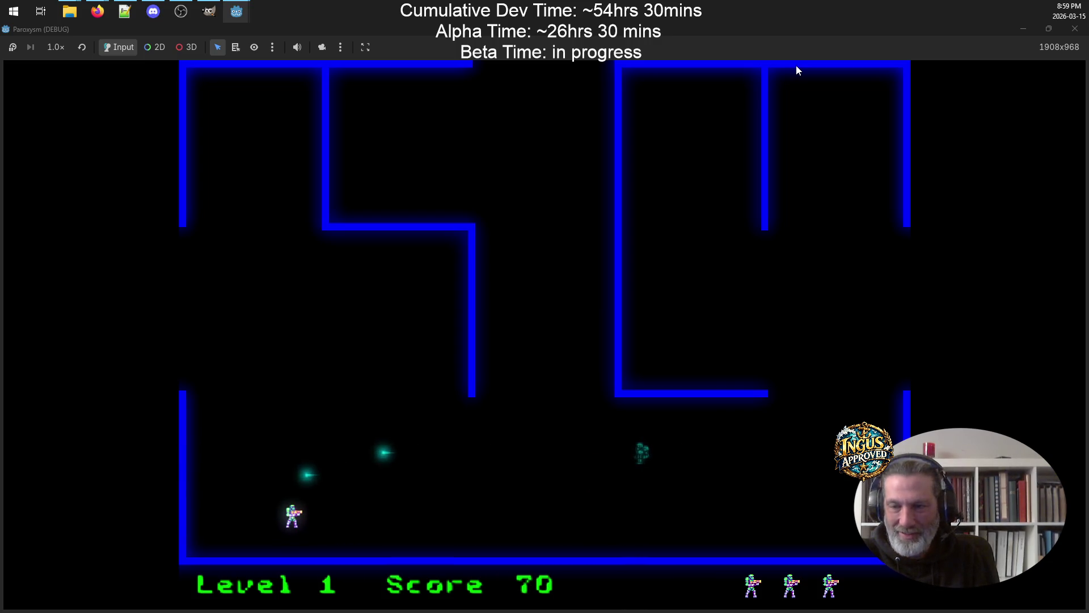
key("Up")
key("space")
Shoot one more enemy to reach 80 points, then walk out the left exit
key("space")
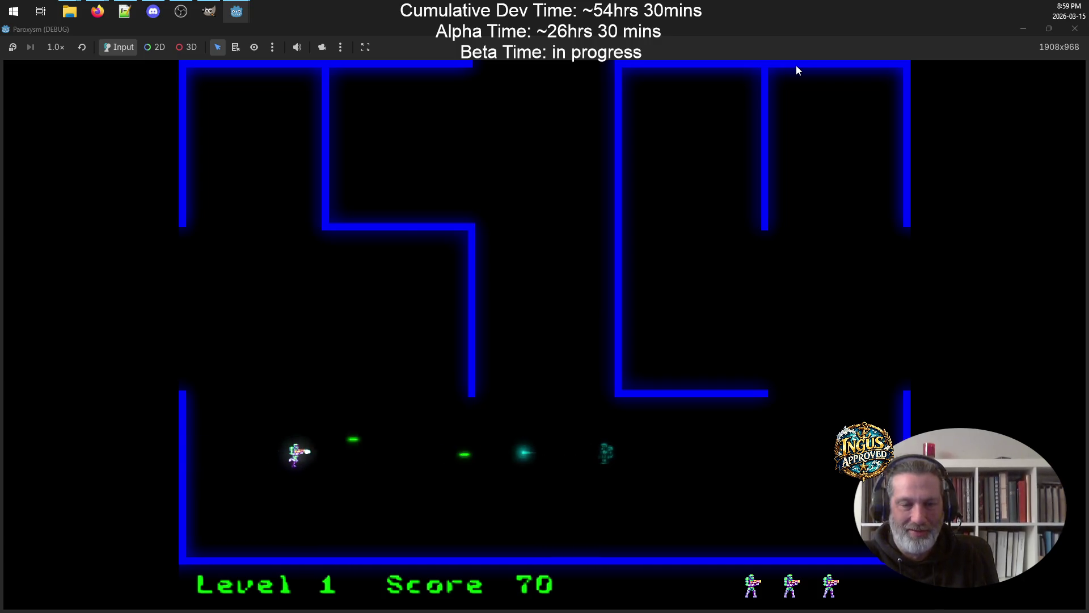
key("Up")
key("space")
key("Down")
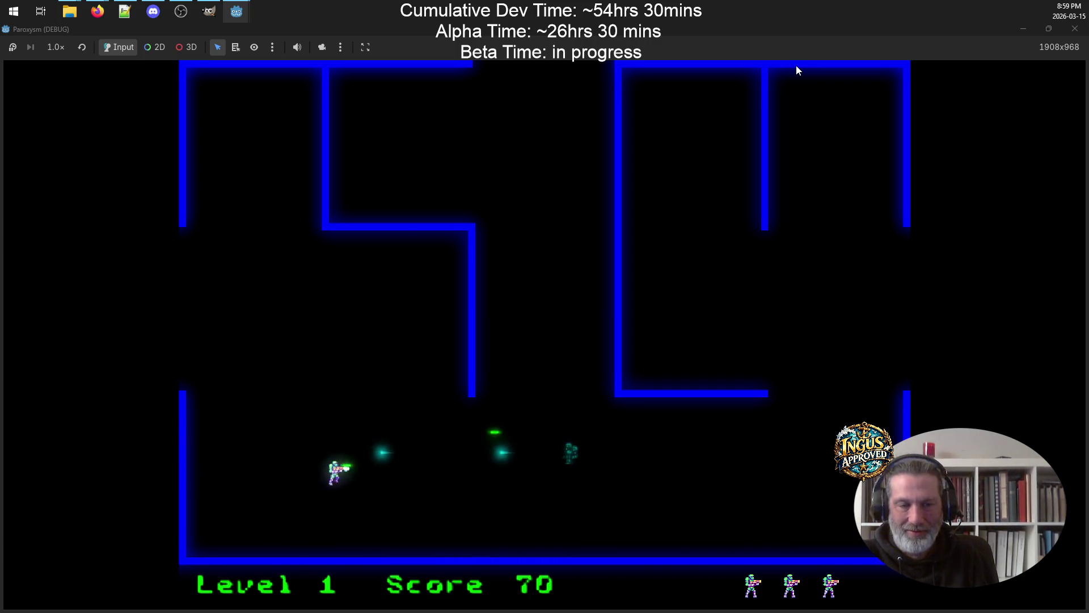
key("Up")
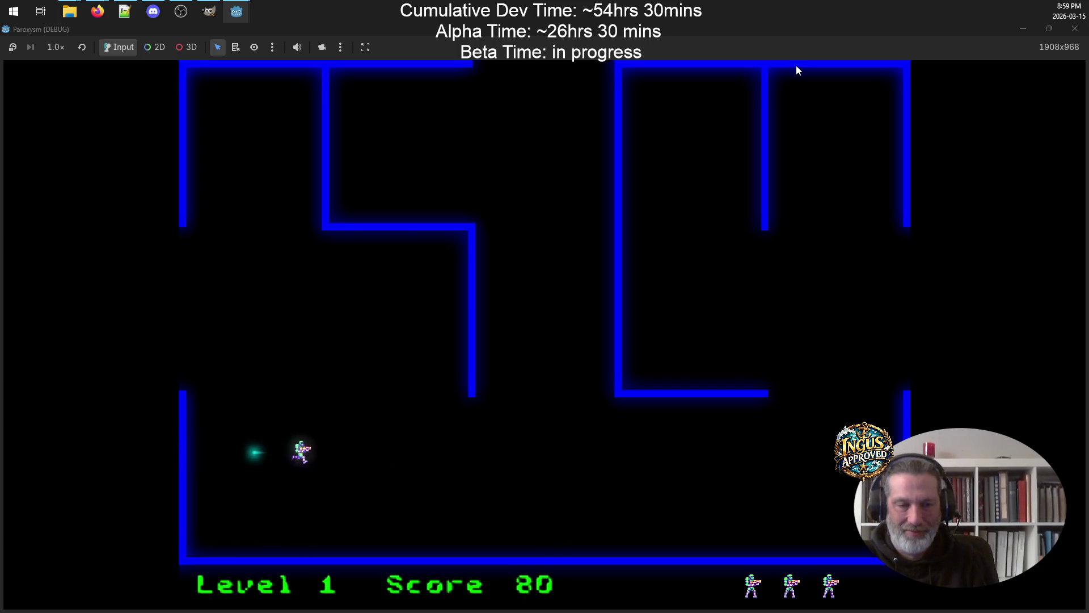
key("Left")
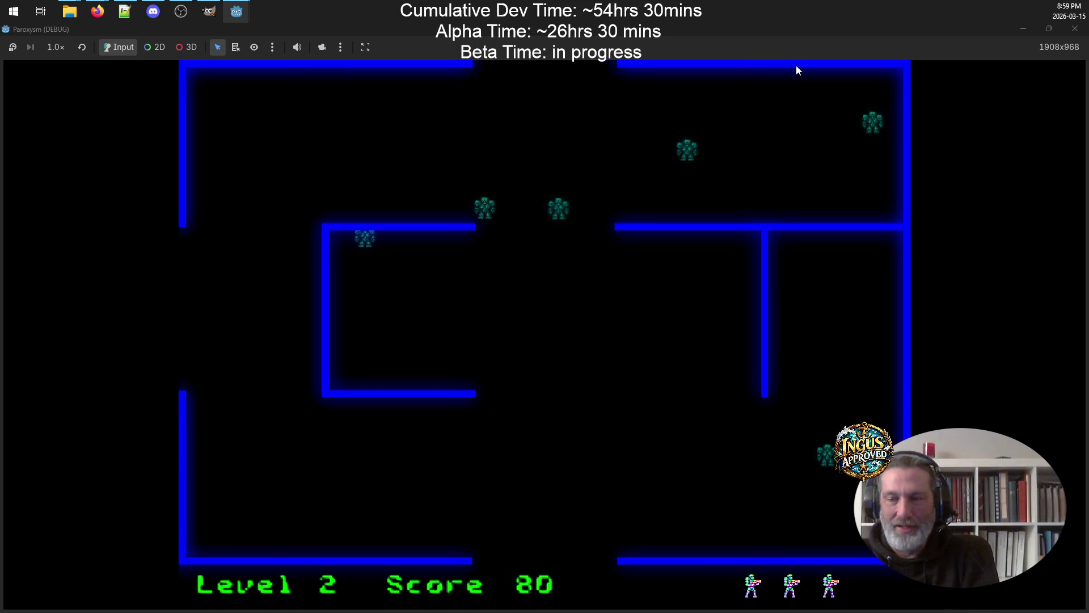
Enter Level 2 and move right to shoot the lower enemy
key("Up")
key("Right")
key("space")
key("Down")
key("Left")
Retreat down-left firing up-left, then weave around to destroy another enemy
key("Down")
key("Left")
key("space")
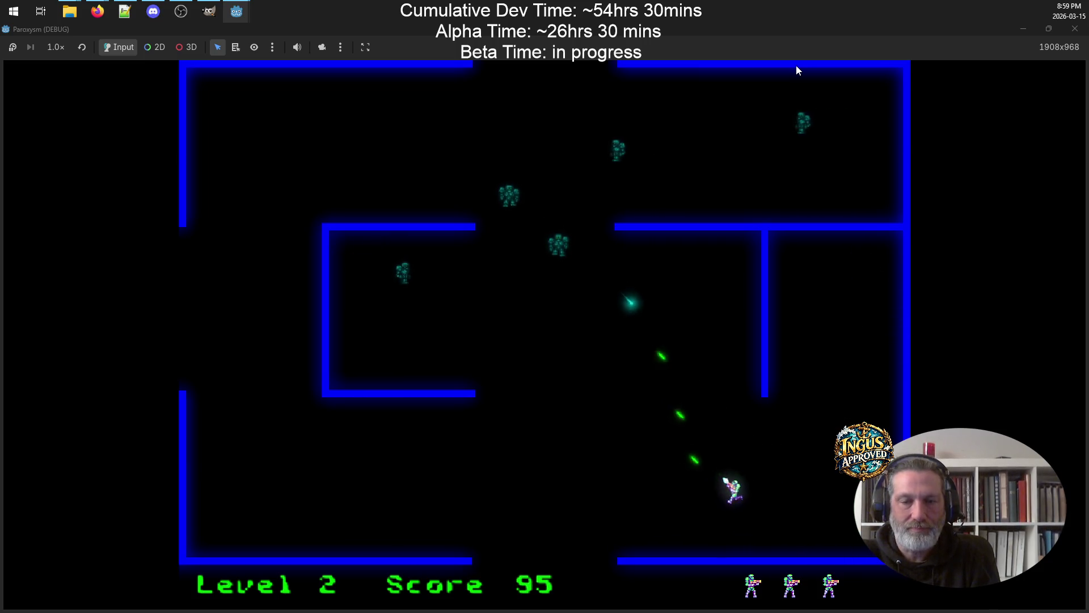
key("Down")
key("Left")
key("Up")
key("Left")
key("space")
key("Up")
key("Right")
key("Up")
key("Left")
Back off down-left, then charge up-right firing to destroy two enemies
key("Down")
key("Left")
key("space")
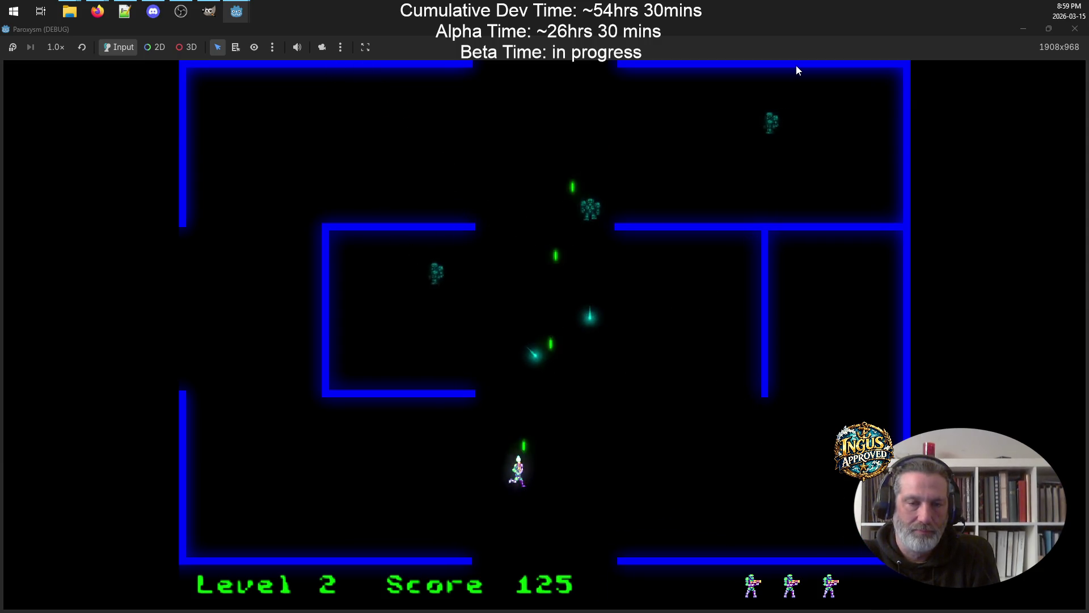
key("Right")
key("Up")
key("Right")
key("space")
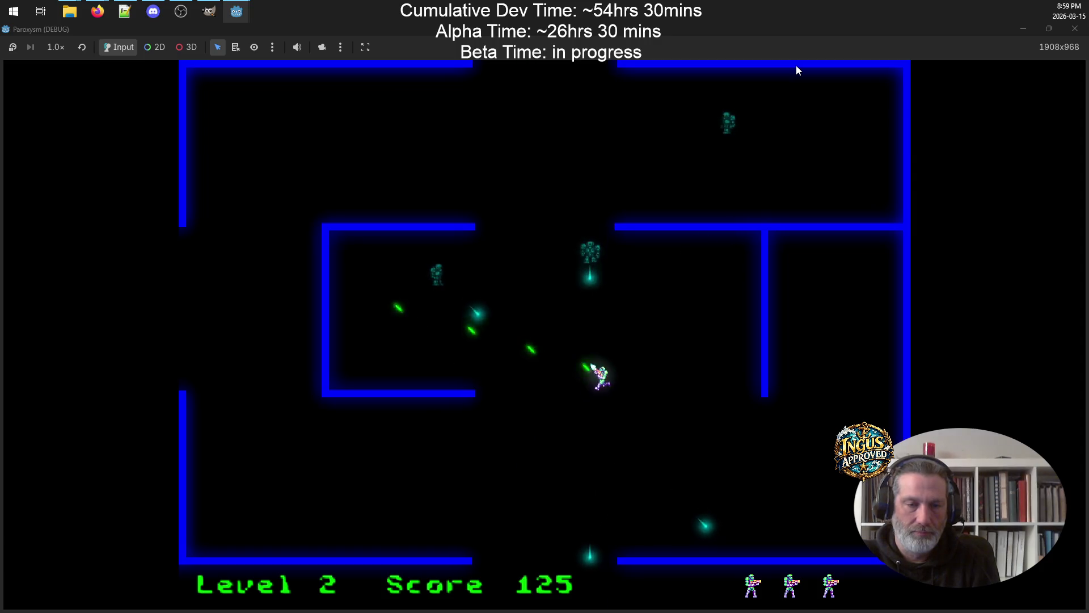
key("Left")
Clear the last Level 2 enemy and exit through the top opening to Level 3
key("Left")
key("Up")
key("Left")
key("space")
key("Up")
key("Up")
key("Right")
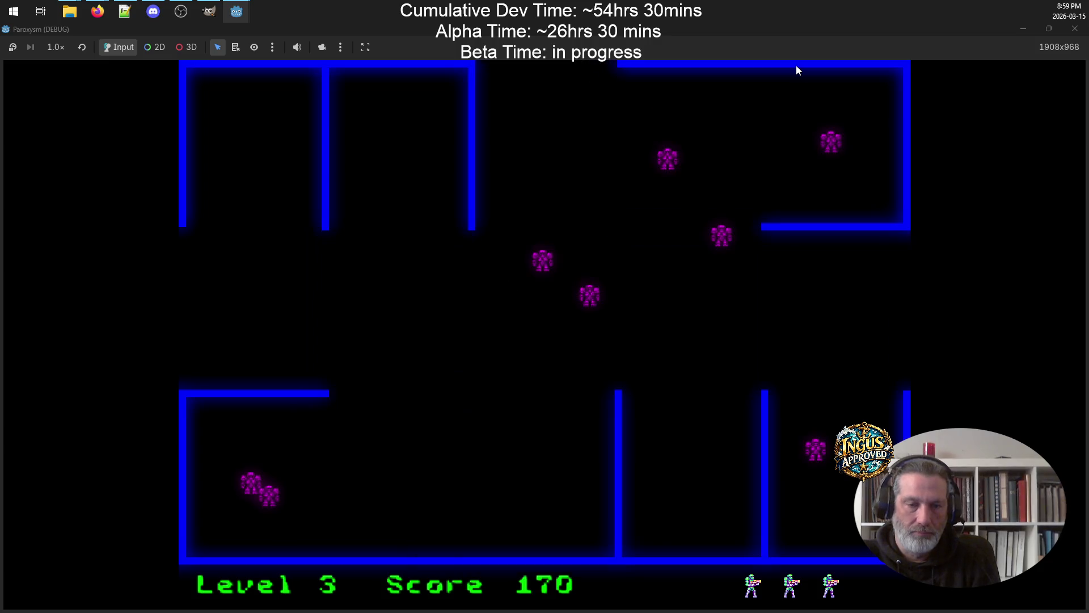
In Level 3, run up firing to destroy several enemies, then circle right and down
key("Up")
key("Right")
key("Up")
key("Left")
key("space")
key("Up")
key("Up")
key("Right")
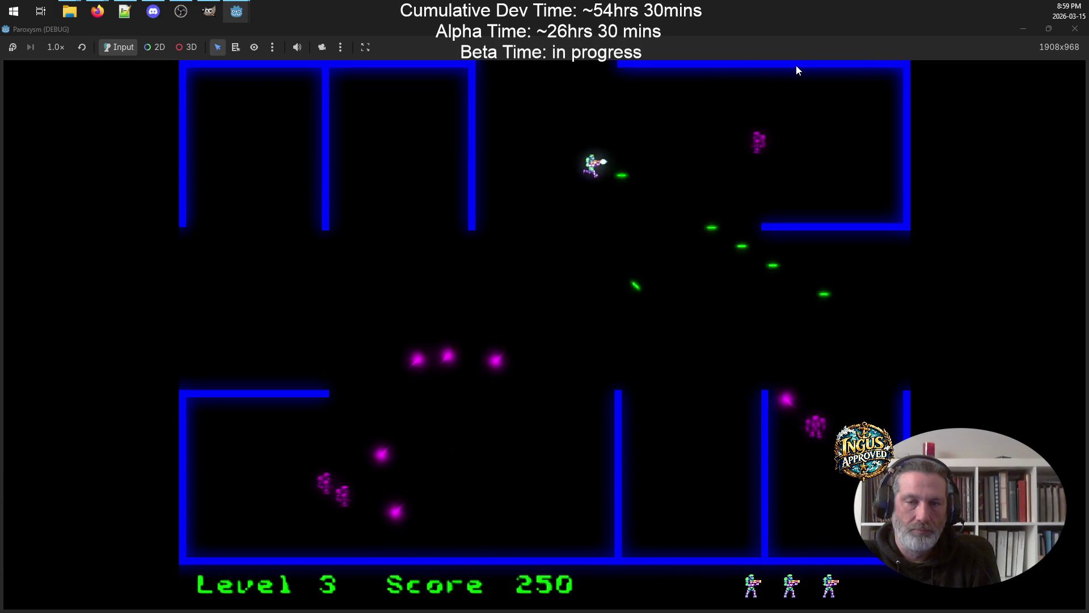
key("Right")
key("Down")
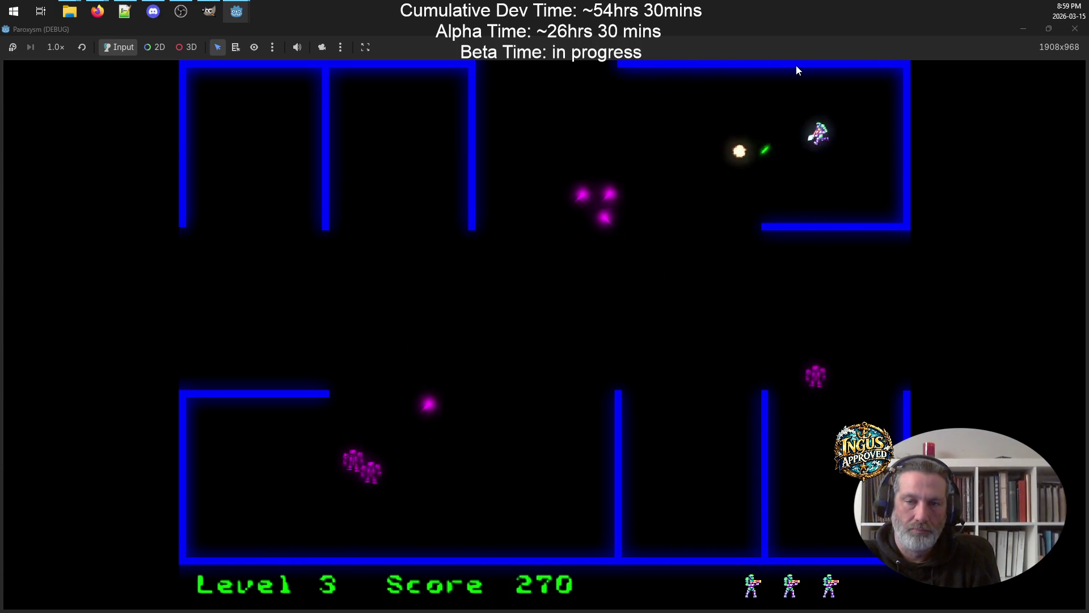
key("Left")
key("Left")
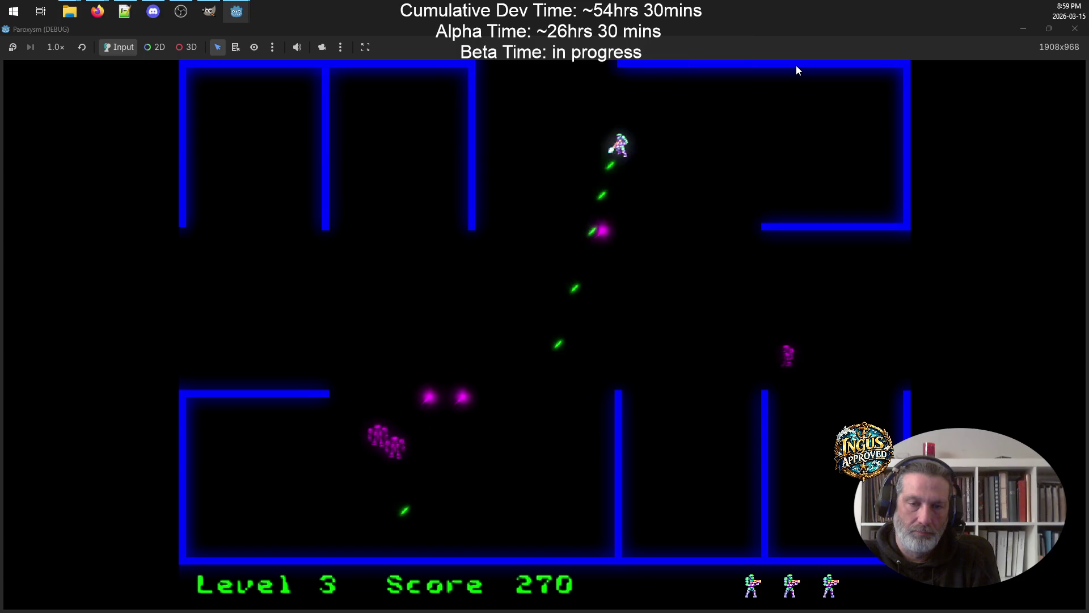
Dodge enemy shots and fire down-right while moving right to score more
key("Down")
key("Up")
key("Right")
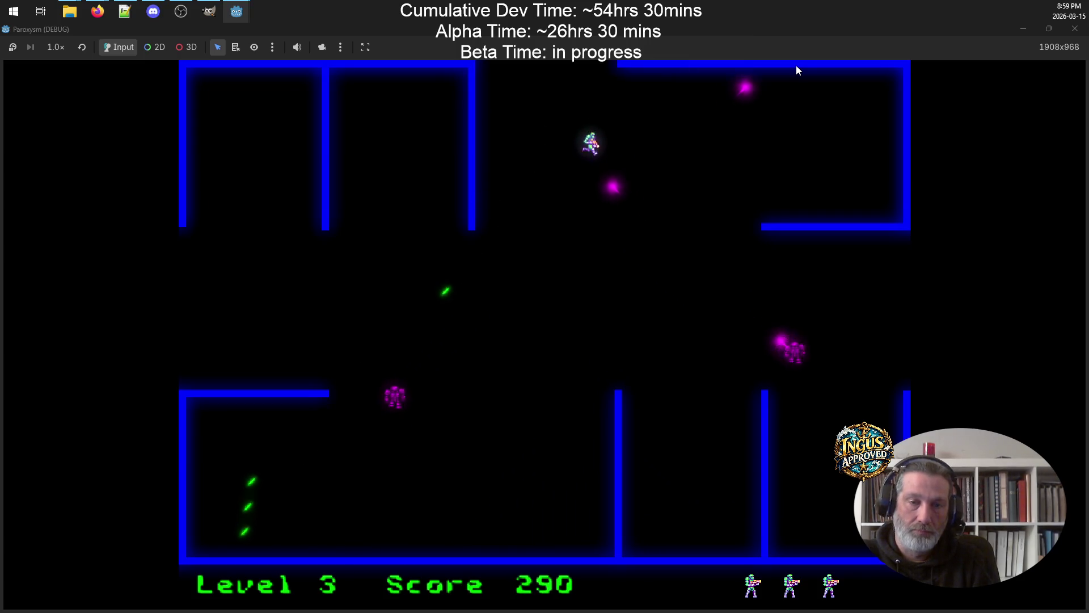
key("Left")
key("Right")
key("Up")
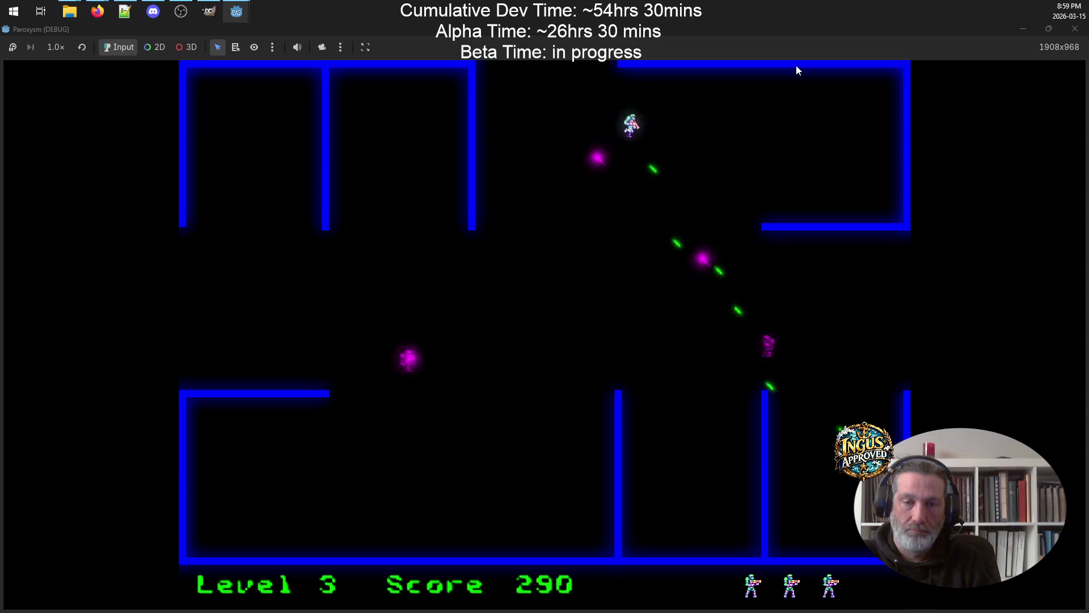
key("Down")
Shoot another enemy to reach 330 points and run down-right to the exit
key("Up")
key("Left")
key("Right")
key("Down")
key("Right")
key("Down")
key("Down")
key("Right")
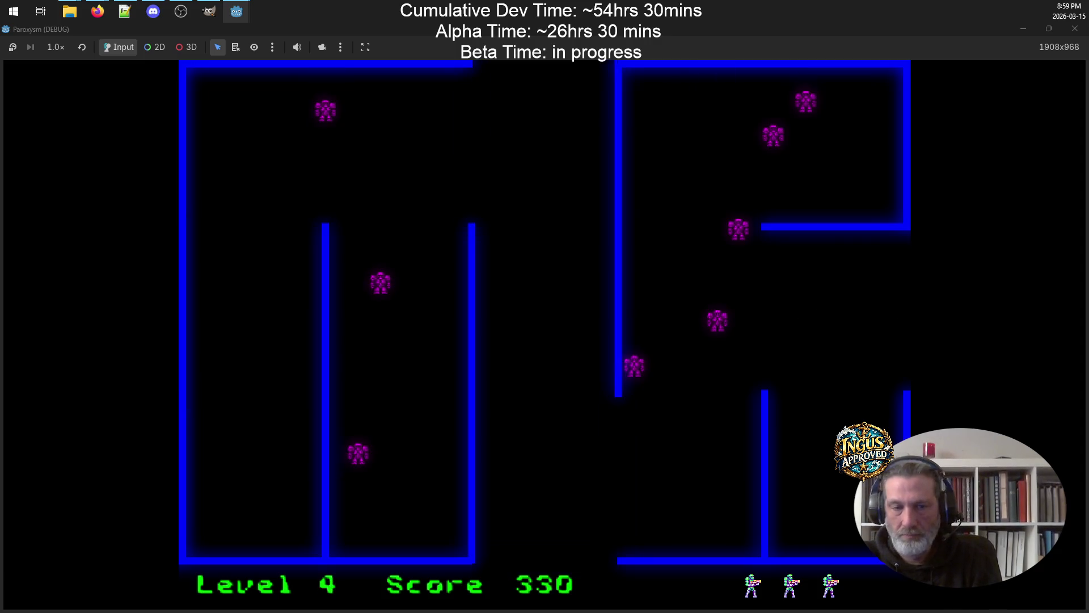
Move up and right through the maze, firing right and diagonally at the enemies ahead
key("Up")
key("Left")
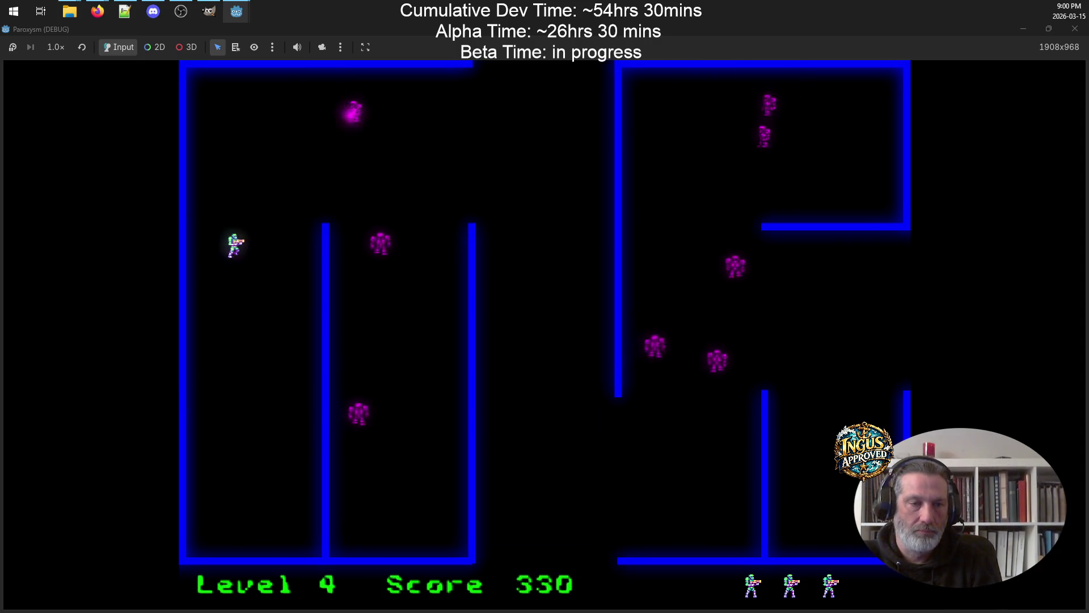
key("Up")
key("Down")
key("Down")
key("Right")
key("Up")
key("Left")
key("Up")
key("Right")
key("Right")
key("Down")
key("Left")
key("Right")
key("Down")
key("Down")
Swing left, then shift right, firing downward at the enemies
key("Left")
key("Up")
key("Left")
key("Left")
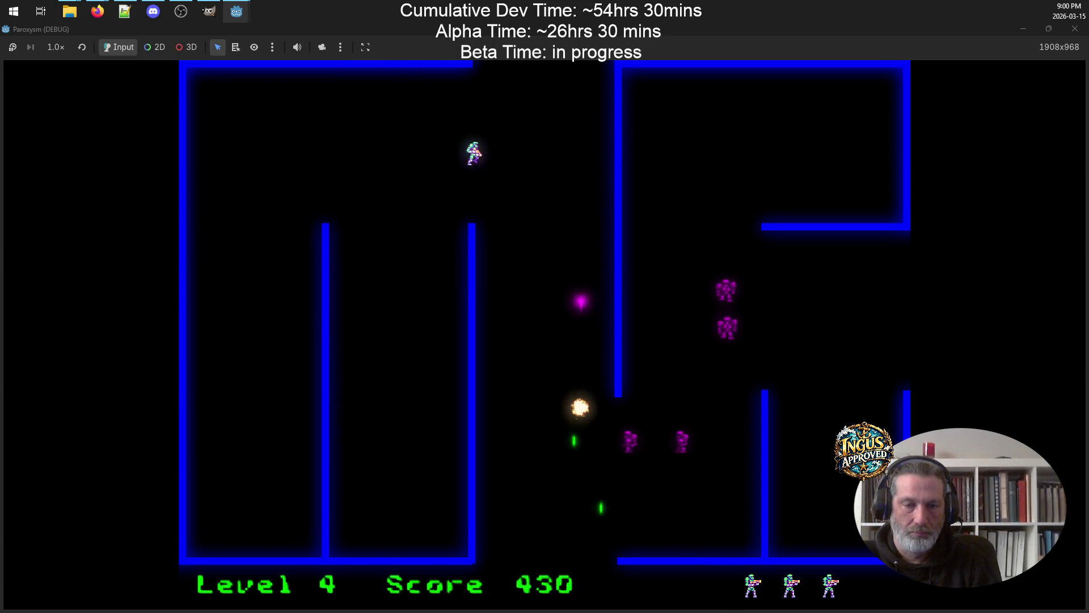
key("Right")
key("Left")
key("Right")
key("Down")
Weave down and around firing at the enemies below, bringing the score to 480
key("Left")
key("Down")
key("Right")
key("Up")
key("Right")
key("Down")
key("Up")
key("Left")
key("Left")
key("Right")
key("Down")
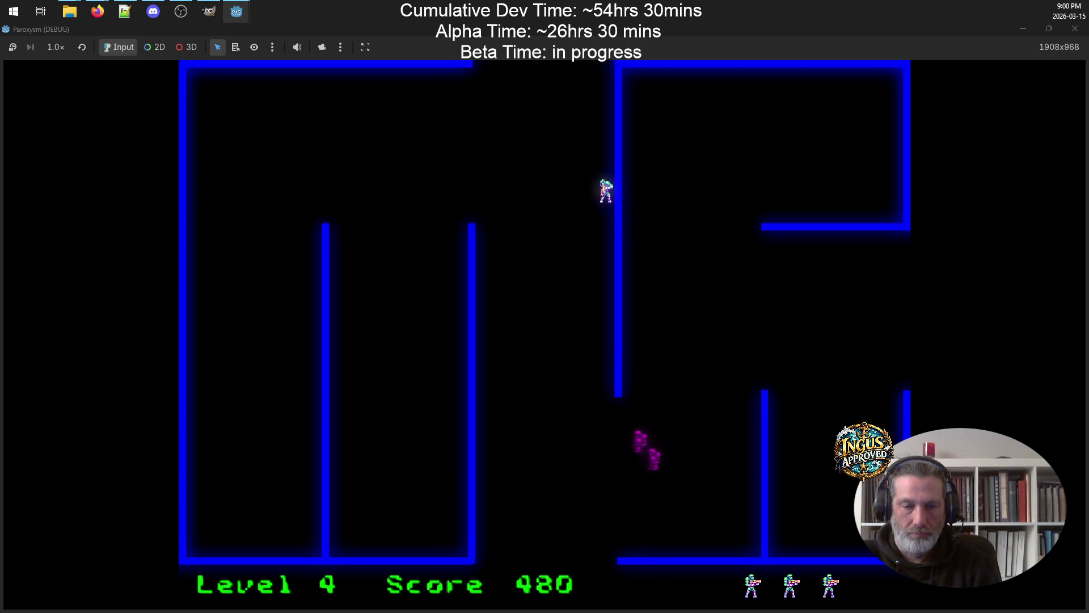
Dodge the approaching enemies and fire downward to destroy one
key("Left")
key("Right")
key("Up")
key("Right")
key("Up")
key("Left")
key("Left")
key("Right")
key("space")
key("Up")
Back up-left firing downward and shoot the remaining enemy, reaching 530 points
key("Left")
key("space")
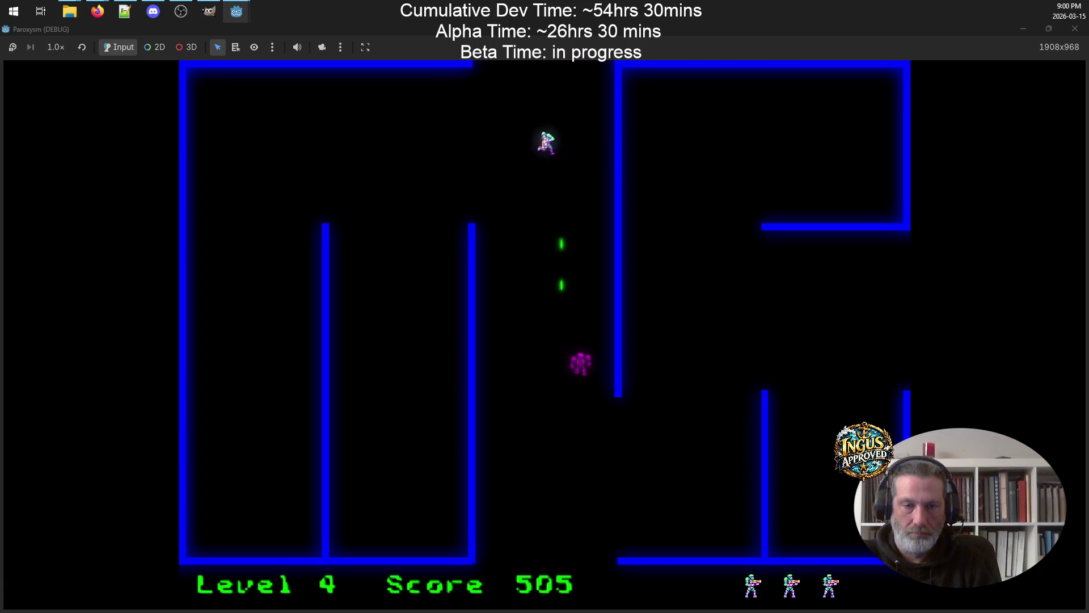
key("Up")
key("Left")
key("space")
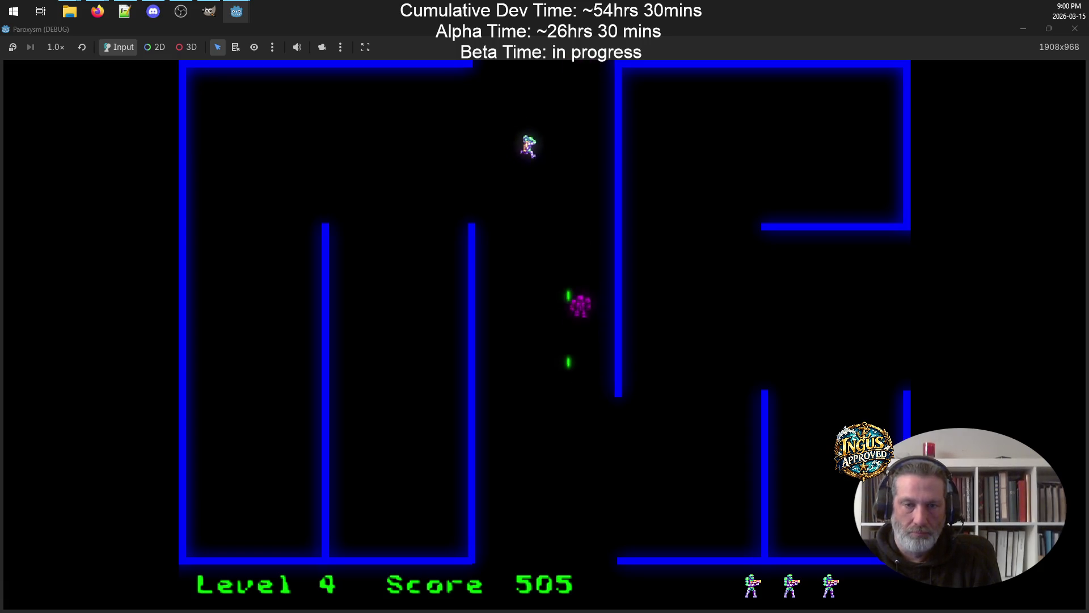
key("Up")
key("space")
key("Up")
key("Left")
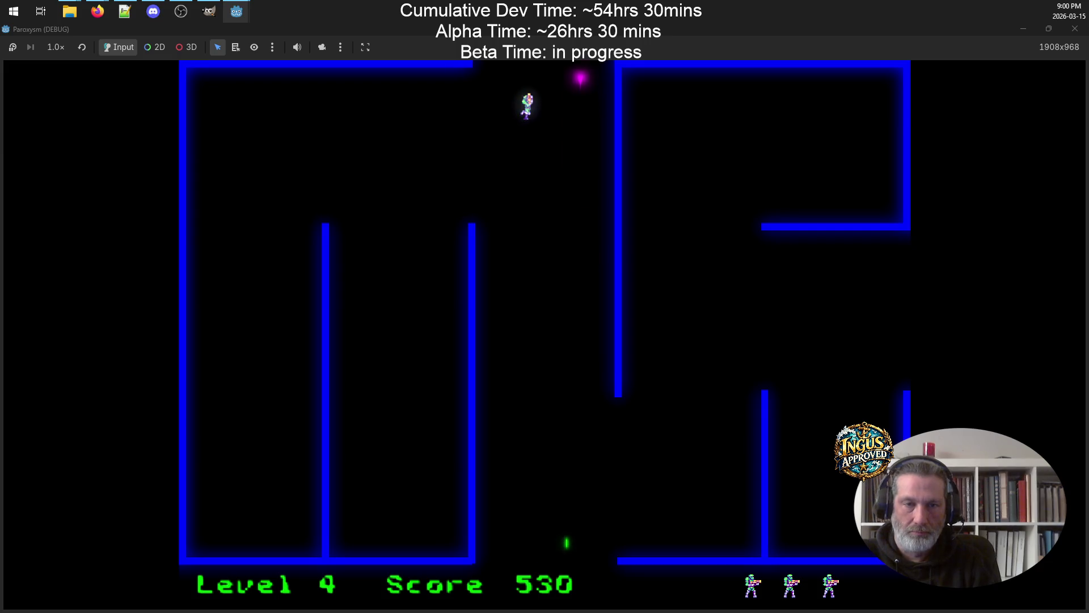
Run right and dodge while firing, pushing the score to 590
key("Right")
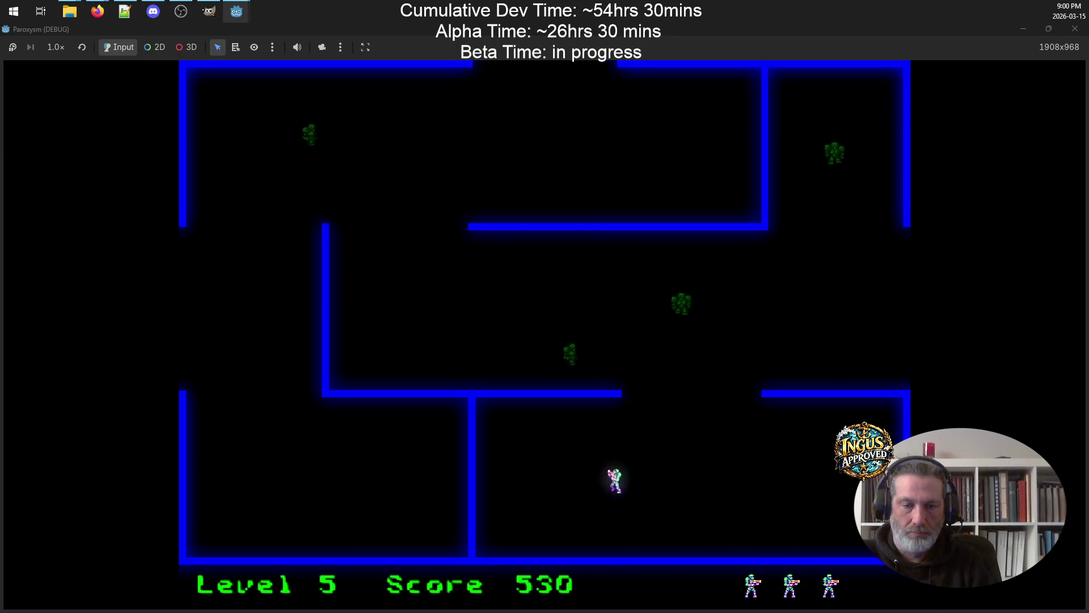
key("space")
key("Up")
key("Down")
key("Left")
key("space")
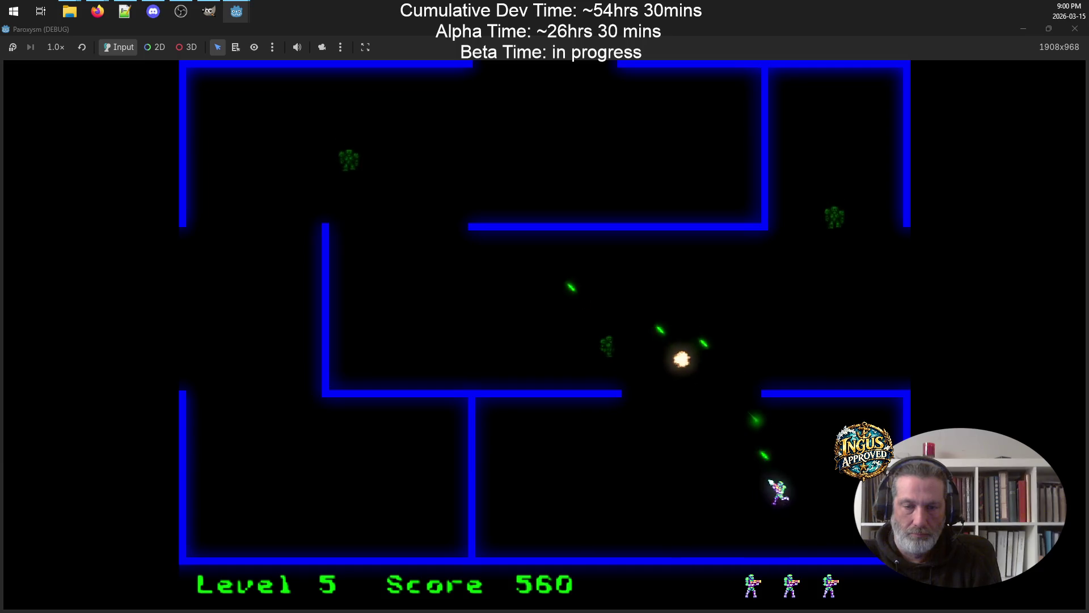
key("Up")
key("Right")
key("Up")
key("Left")
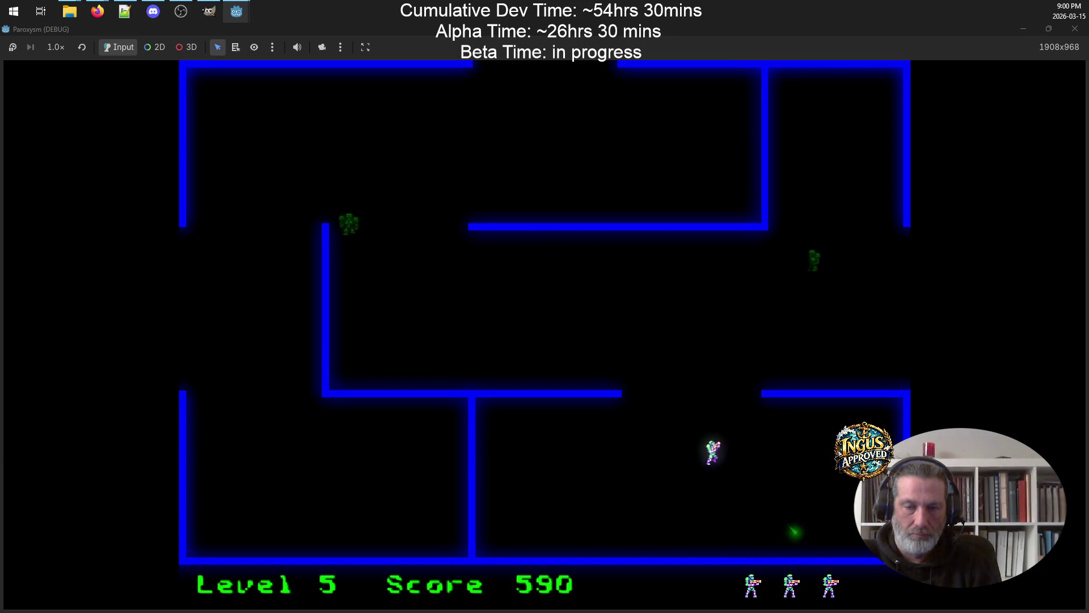
Kill the right and left enemies, then leave off the right edge into Level 6
key("space")
key("Up")
key("Down")
key("Up")
key("Right")
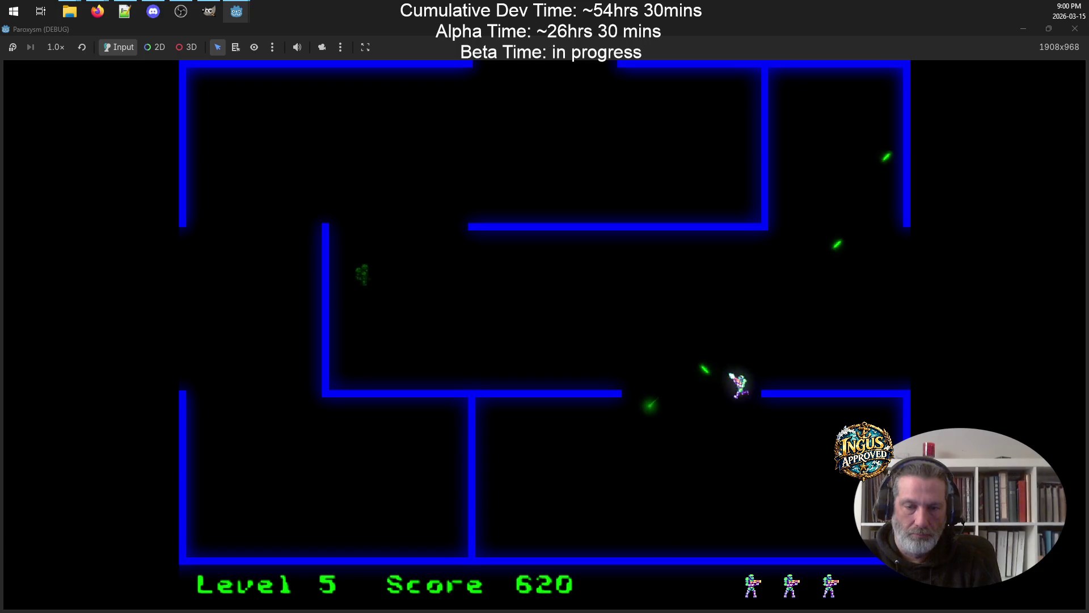
key("space")
key("Down")
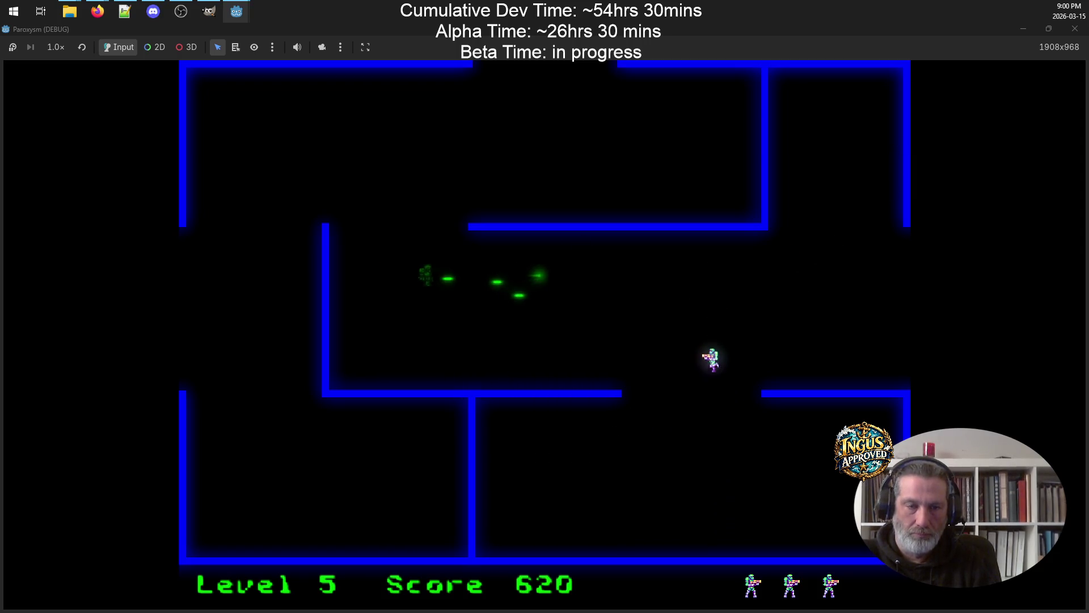
key("Up")
key("Right")
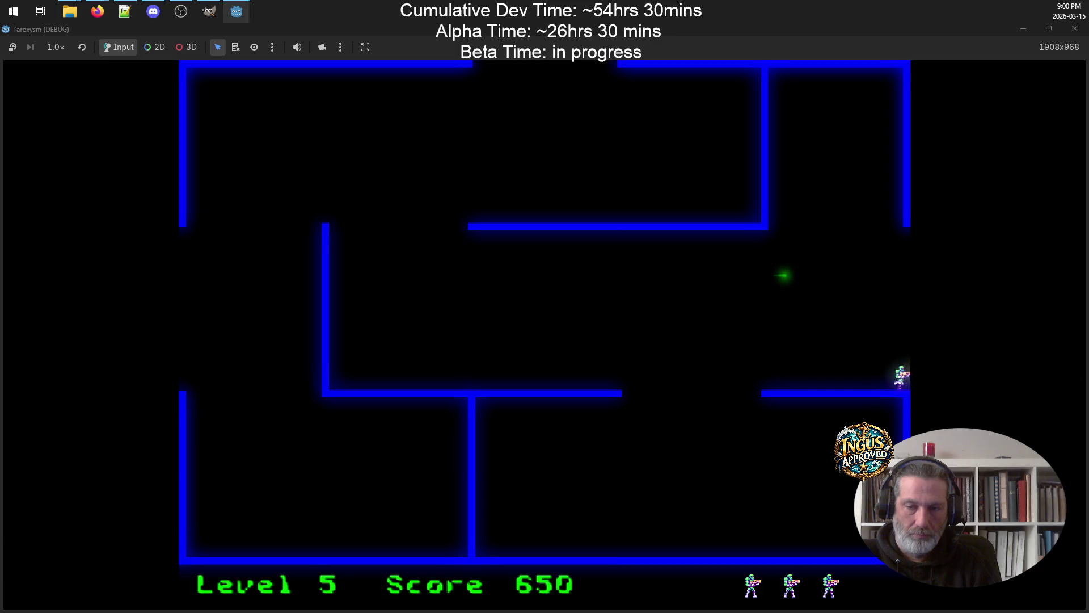
key("Right")
In Level 6, fire right and then upward repeatedly to destroy an enemy
key("Down")
key("space")
key("Up")
key("space")
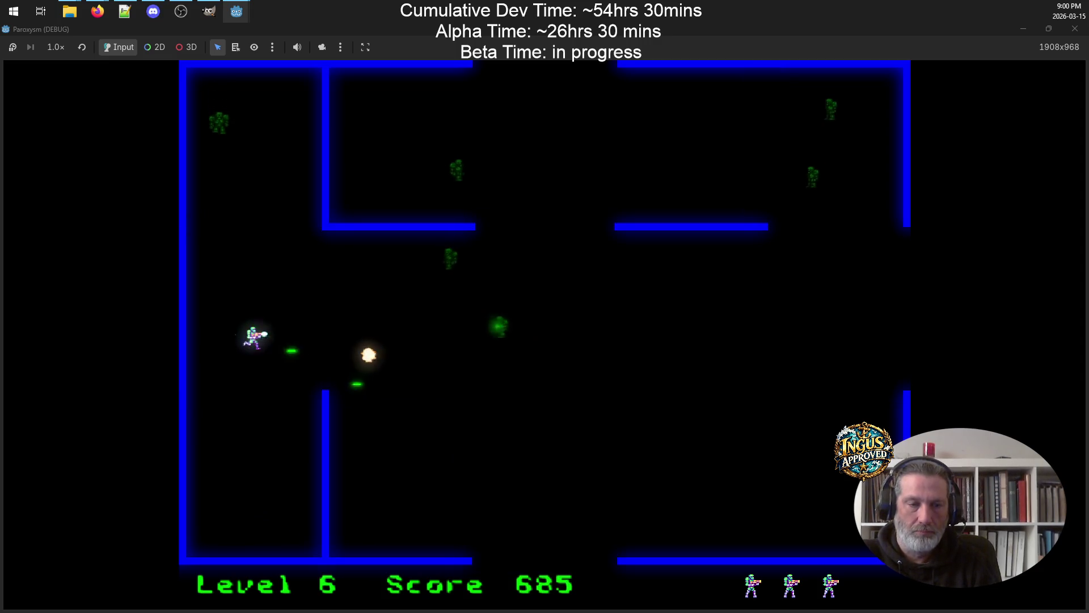
key("Down")
key("space")
key("Down")
key("space")
key("Left")
key("Up")
key("space")
Run right and up, firing streams of shots upward to destroy more enemies
key("Right")
key("Up")
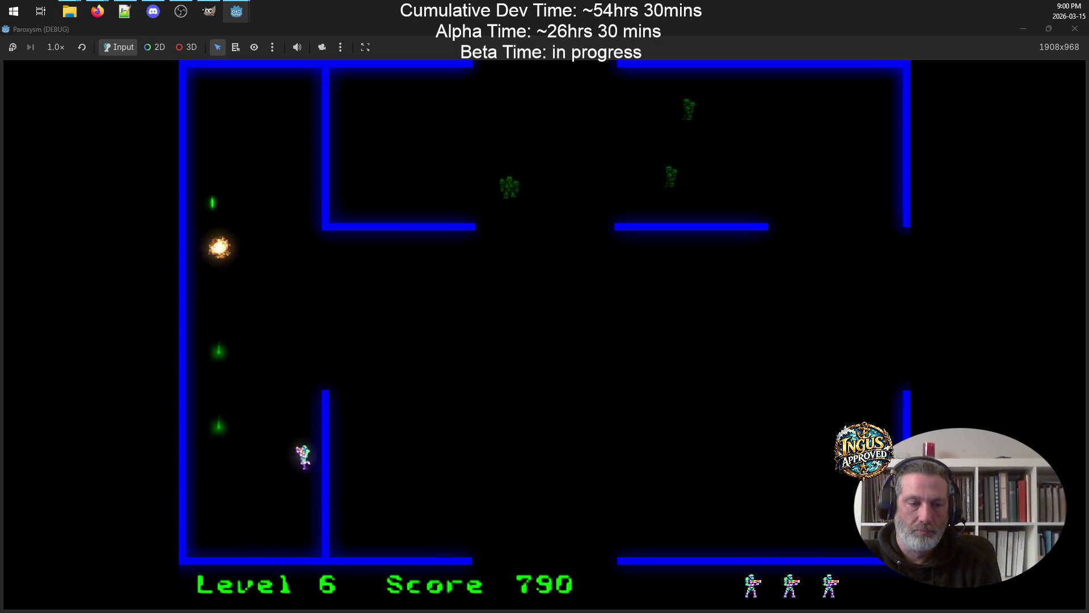
key("Right")
key("Down")
key("Up")
key("space")
key("Right")
key("Down")
key("Left")
key("Up")
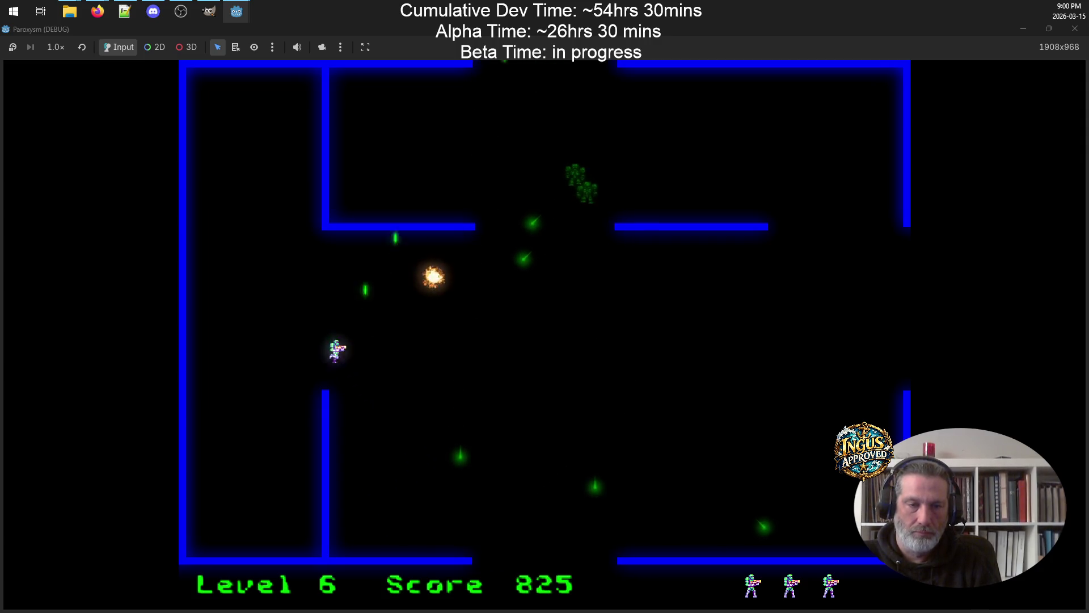
key("Right")
Shoot down another enemy and leave through the right exit to Level 7
key("Down")
key("Right")
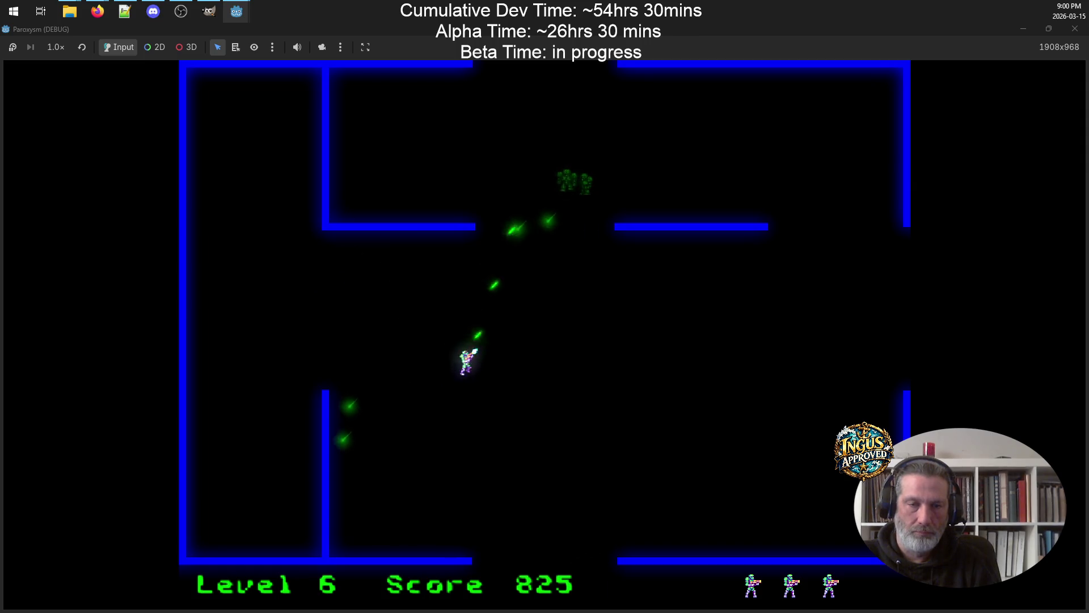
key("Up")
key("Right")
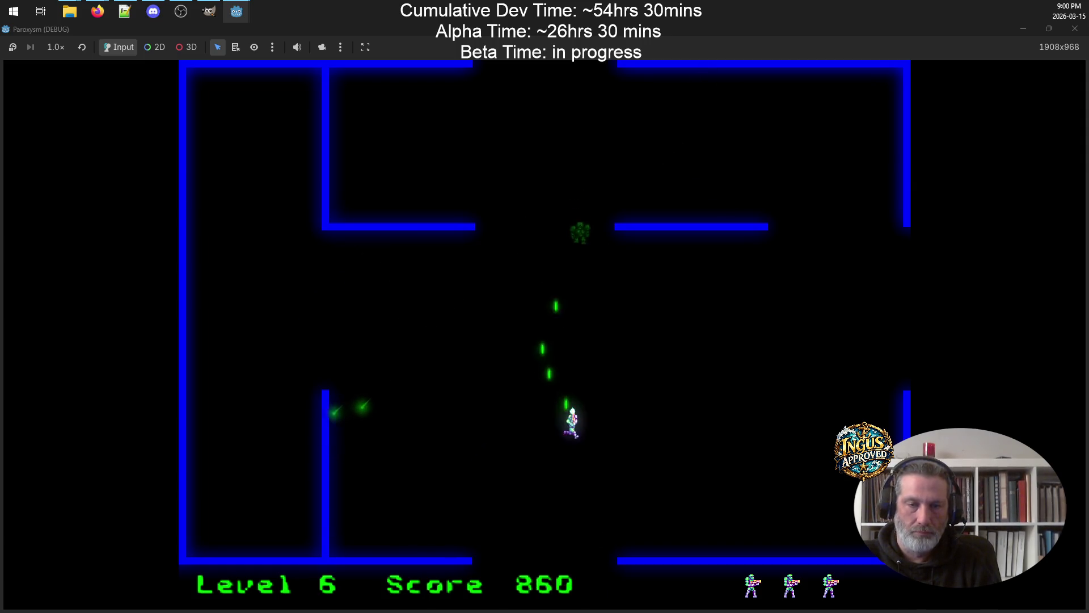
key("Left")
key("Right")
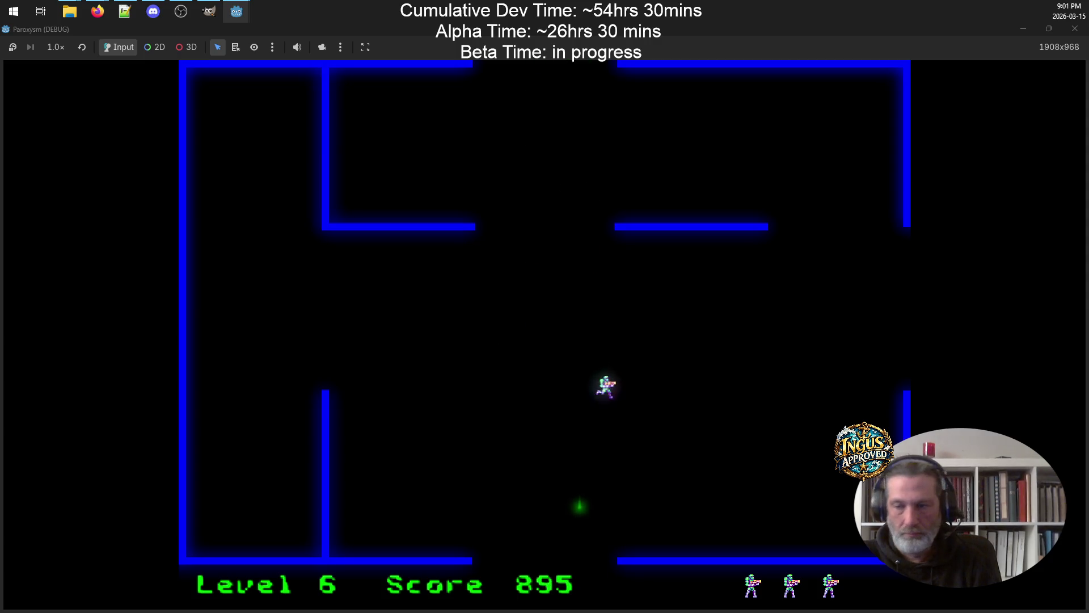
key("Up")
key("Right")
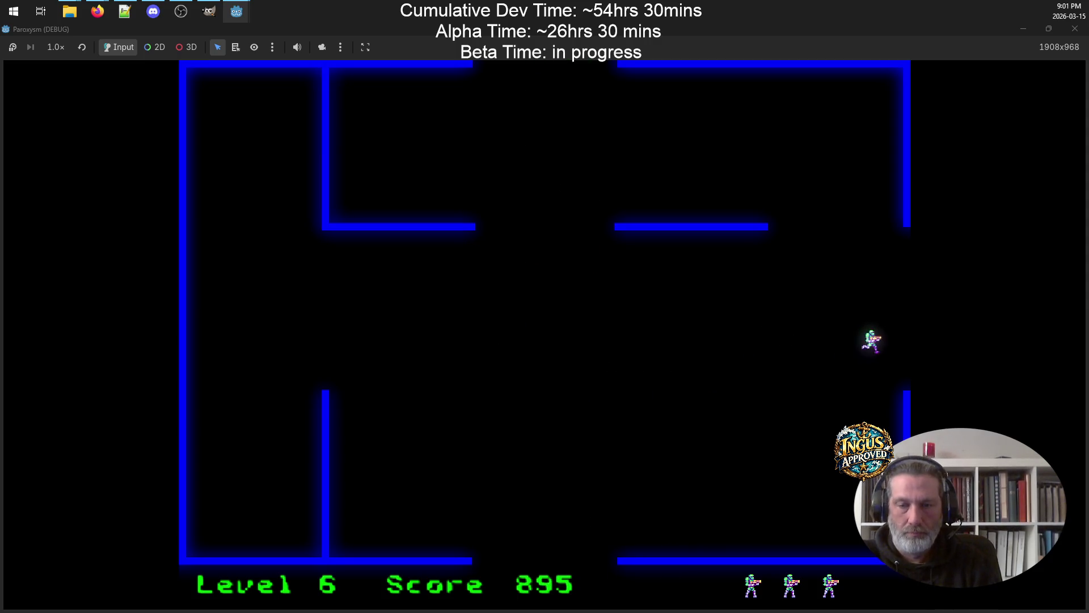
key("Right")
Destroy Level 7's enemies along the top, then open fire on Level 8's robots
key("Up")
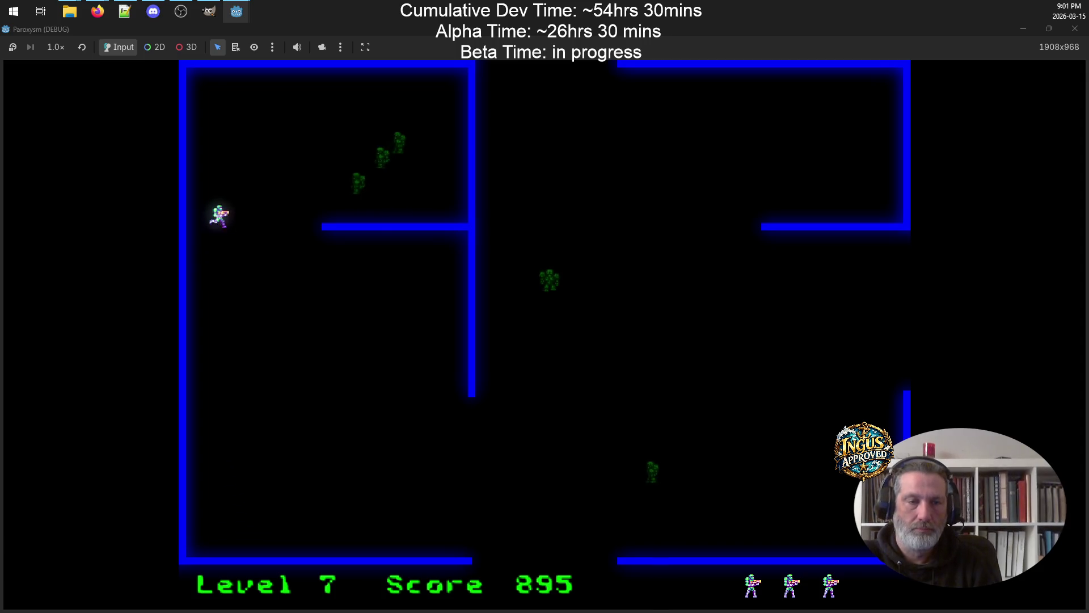
key("Right")
key("Right")
key("Down")
key("Down")
key("Left")
key("Up")
key("Left")
key("Up")
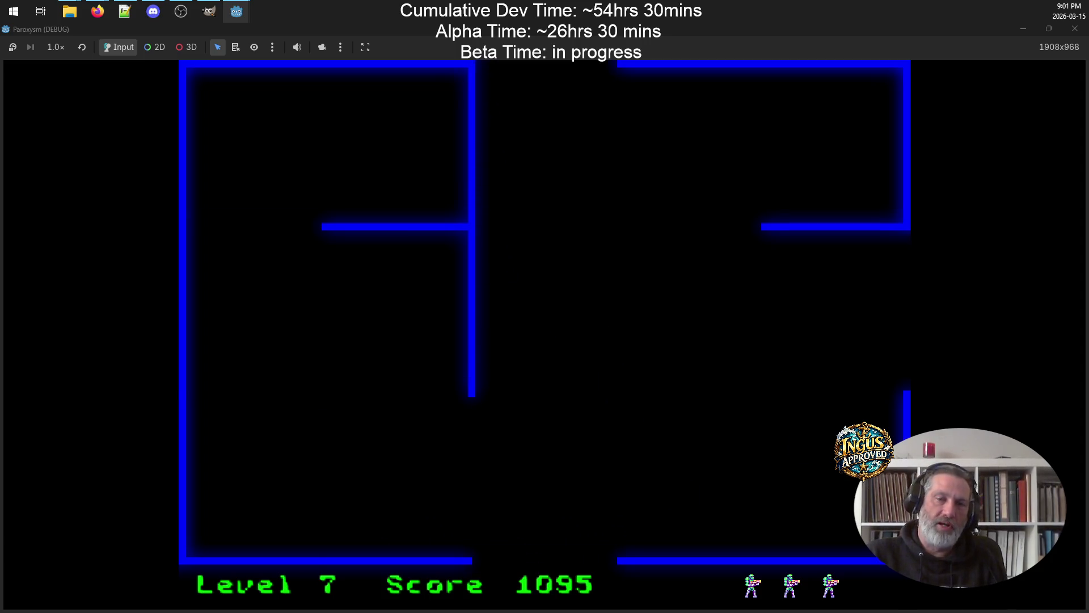
key("Down")
key("space")
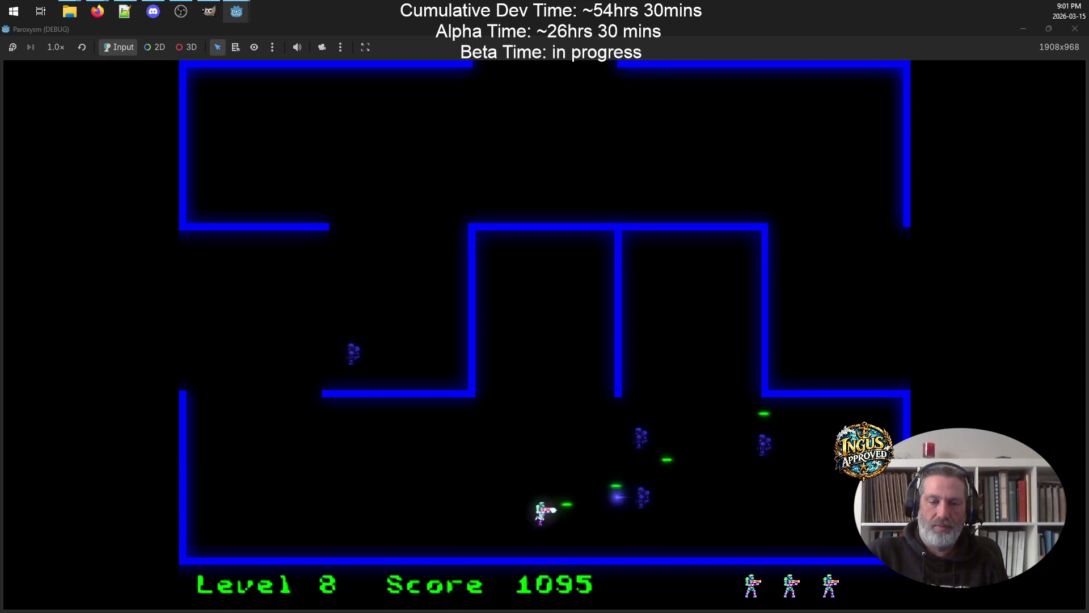
Destroy Level 8's robots, dodging down-left and up-right while firing
key("Left")
key("Up")
key("Down")
key("Left")
key("space")
key("Up")
key("Down")
key("Right")
key("Up")
key("space")
key("Down")
key("Left")
key("Up")
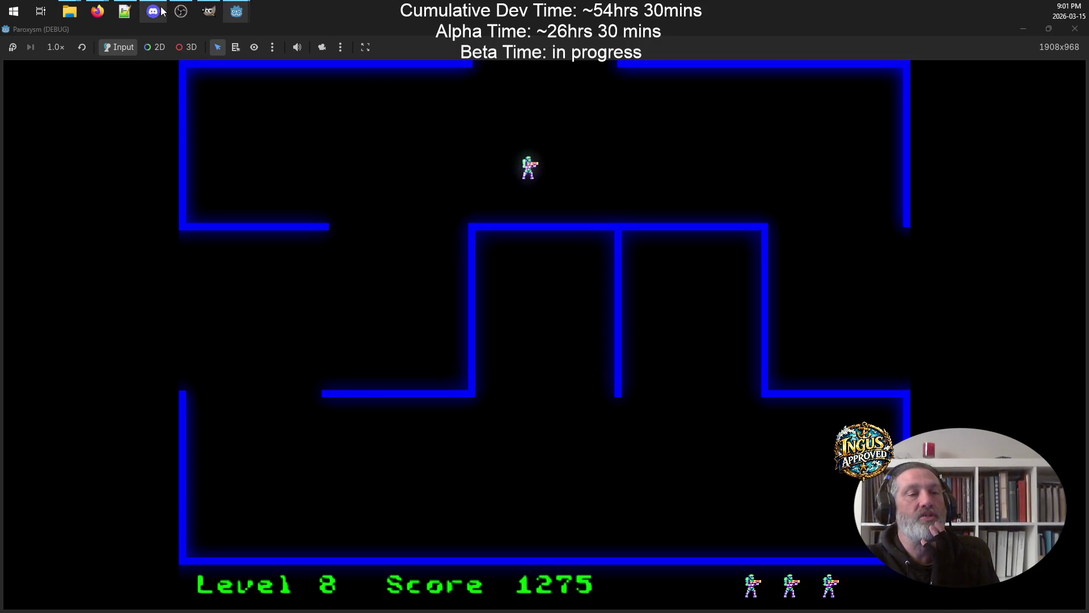
Walk up through the top opening into Level 9 with the score at 1275
mouse_move(163, 12)
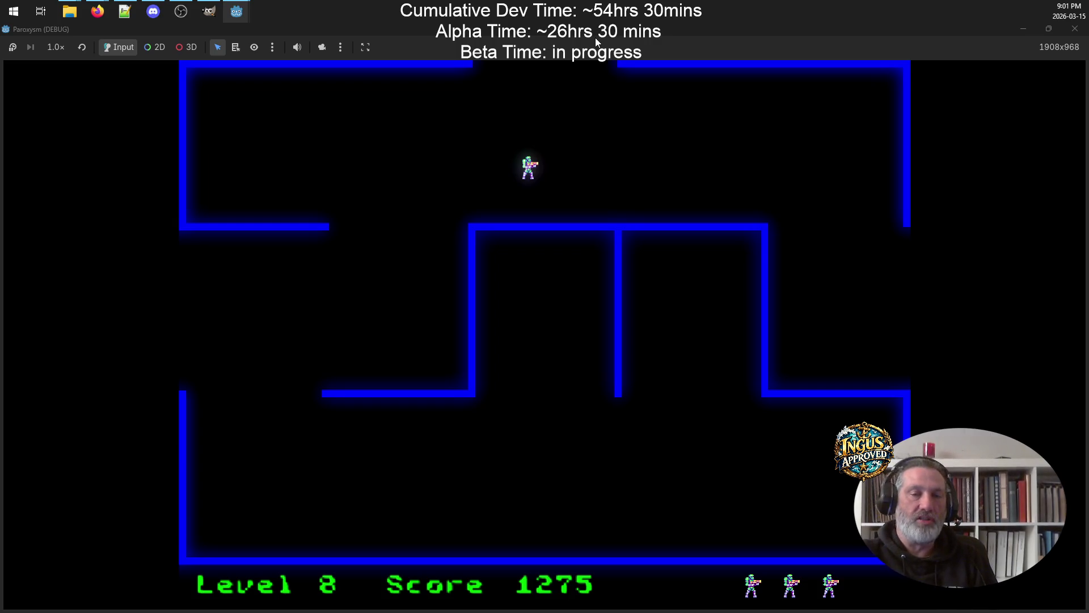
key("Up")
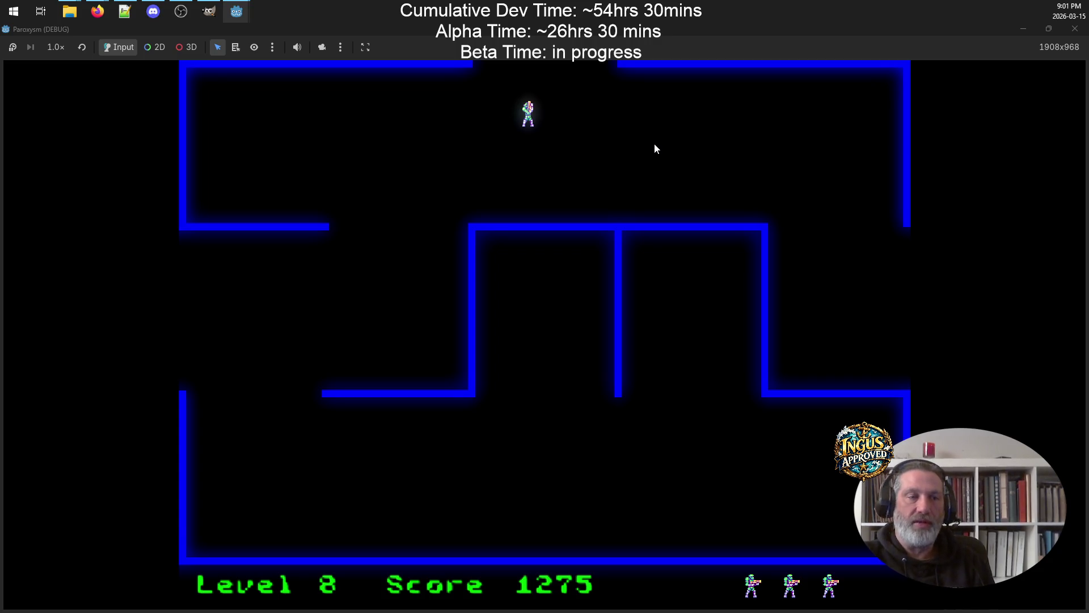
key("Up")
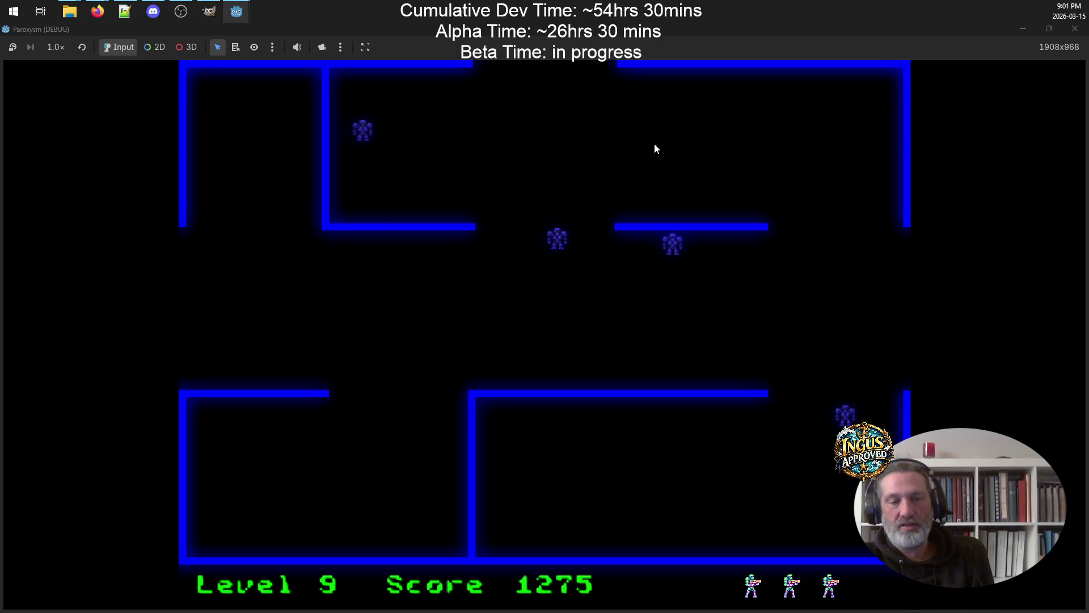
Shoot the Level 9 robots along the bottom and leave through the right exit to Level 10
key("Up")
key("space")
key("Down")
key("Up")
key("Right")
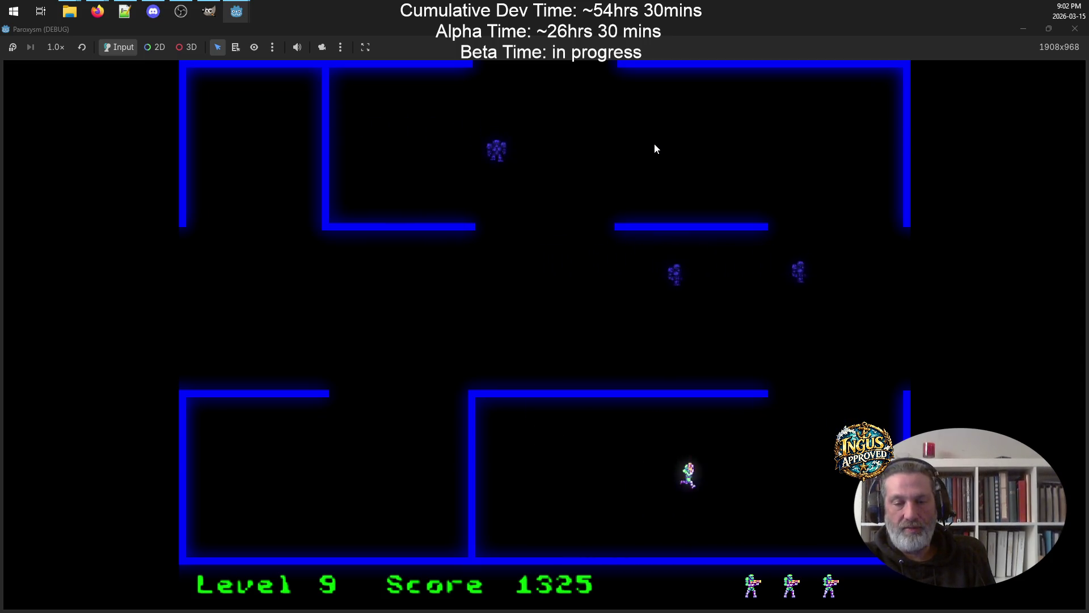
key("Up")
key("Left")
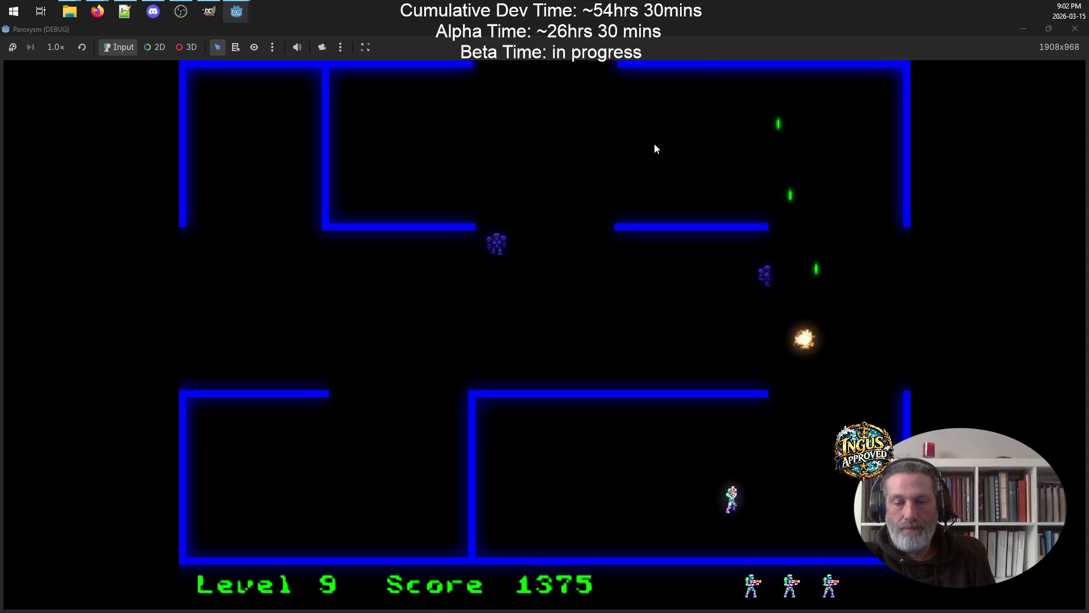
key("Up")
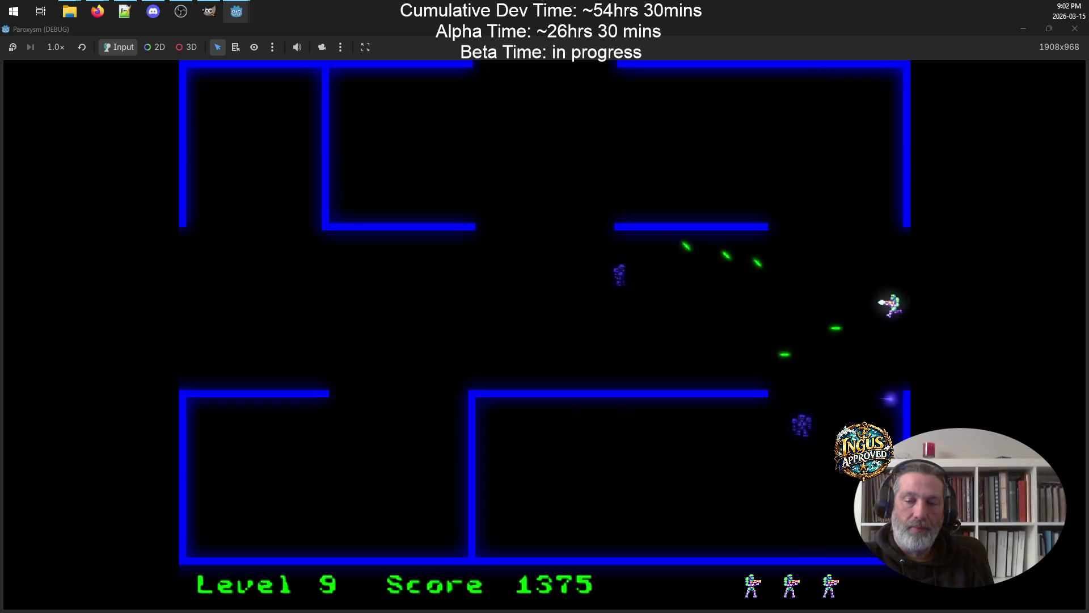
key("Left")
key("Up")
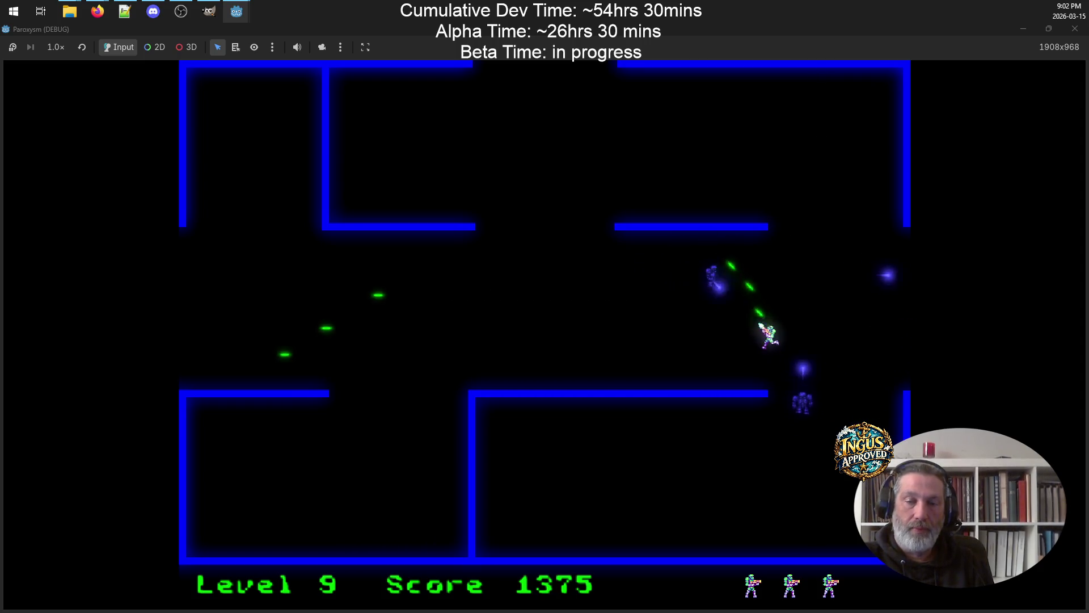
key("Up")
key("Right")
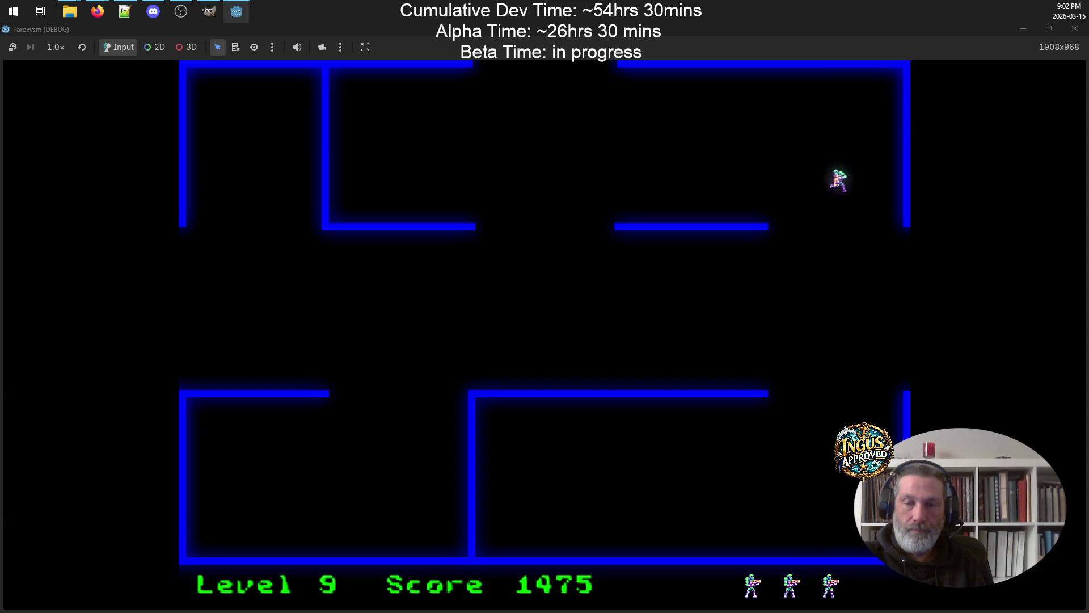
key("Right")
Sweep the Level 10 maze up, down and along the left wall, destroying robots
key("Up")
key("Down")
key("Left")
key("Up")
key("Up")
key("Right")
key("Left")
key("Down")
key("Left")
key("Down")
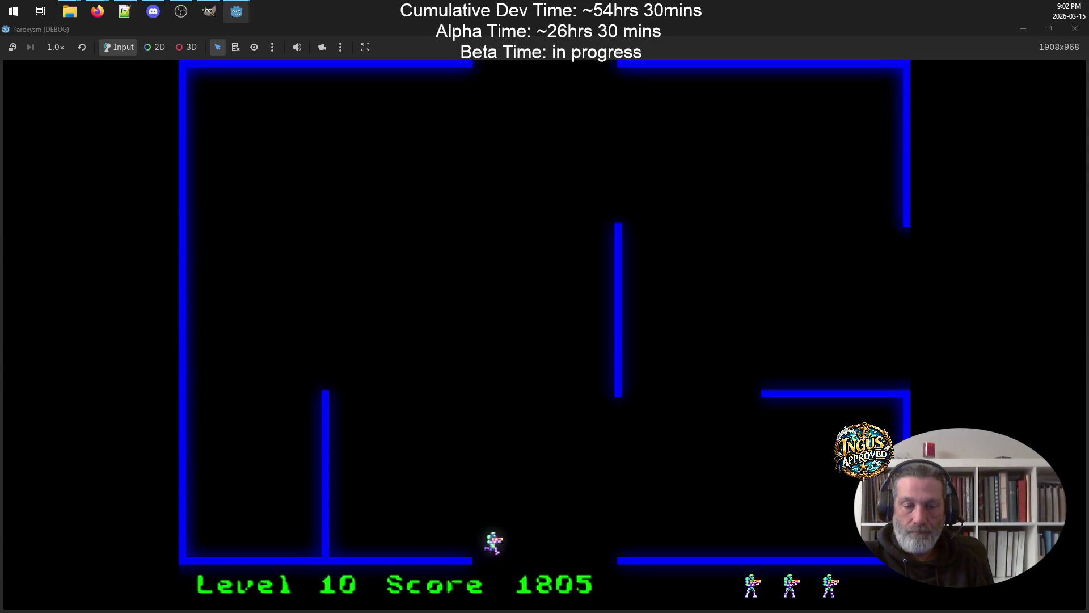
Sweep the top and left side, charging down-right and backing off while shooting robots
key("Left")
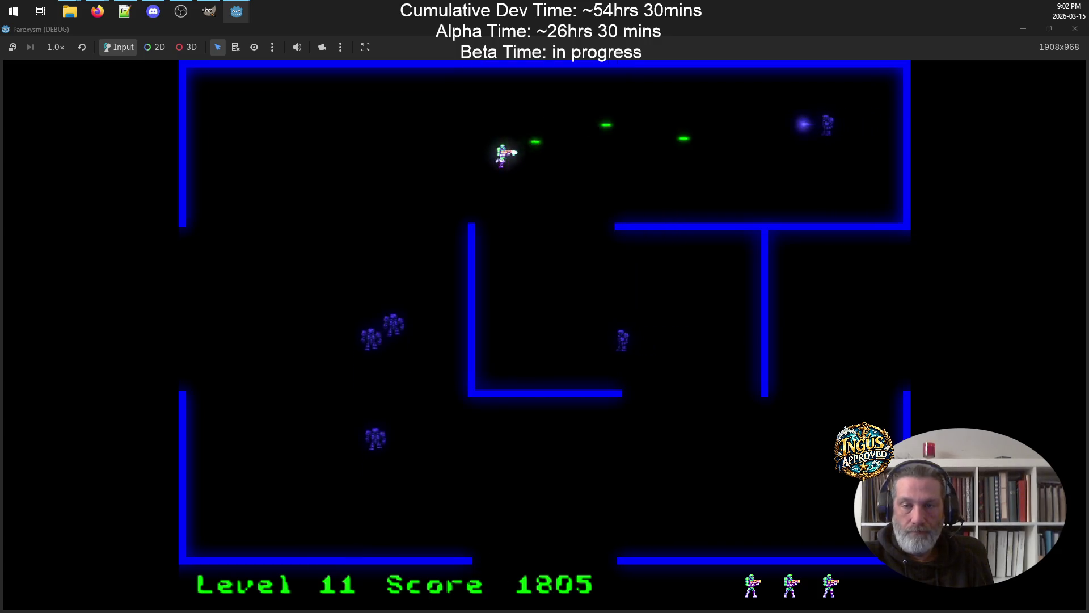
key("Up")
key("Left")
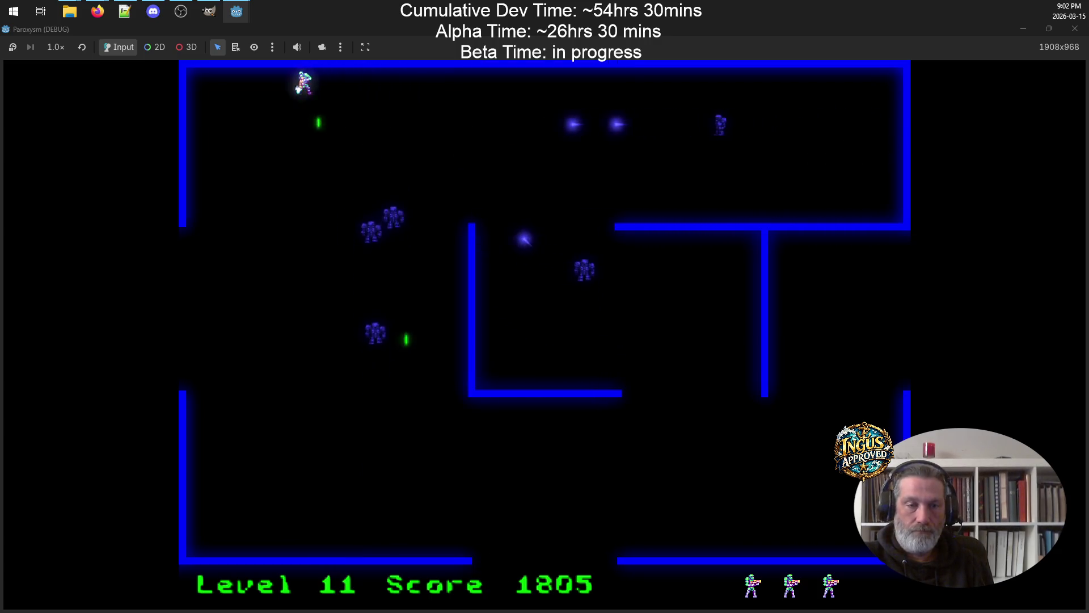
key("Down")
key("Down")
key("Right")
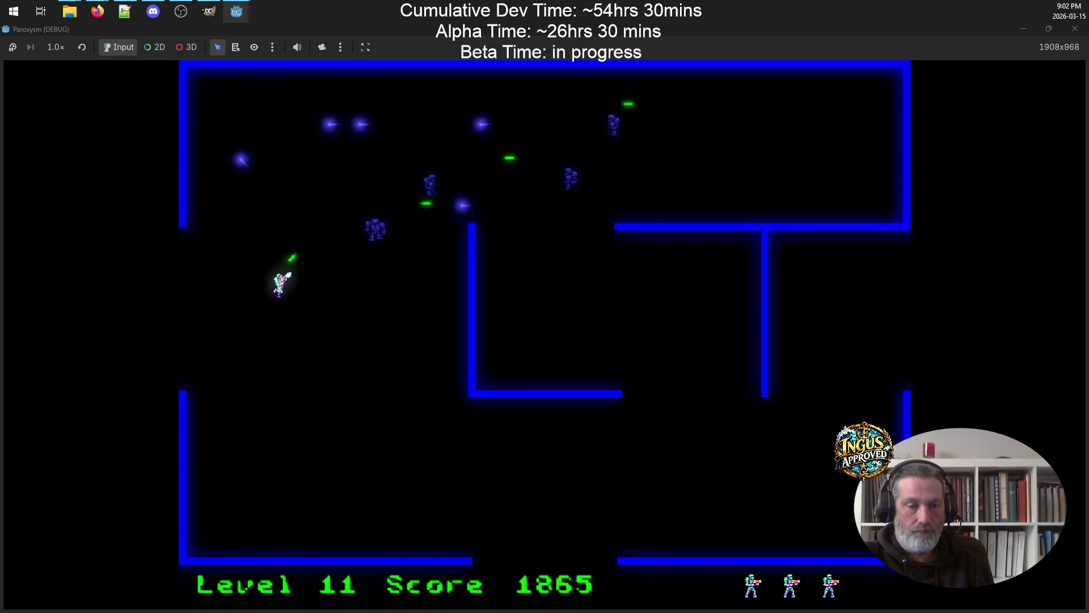
key("Down")
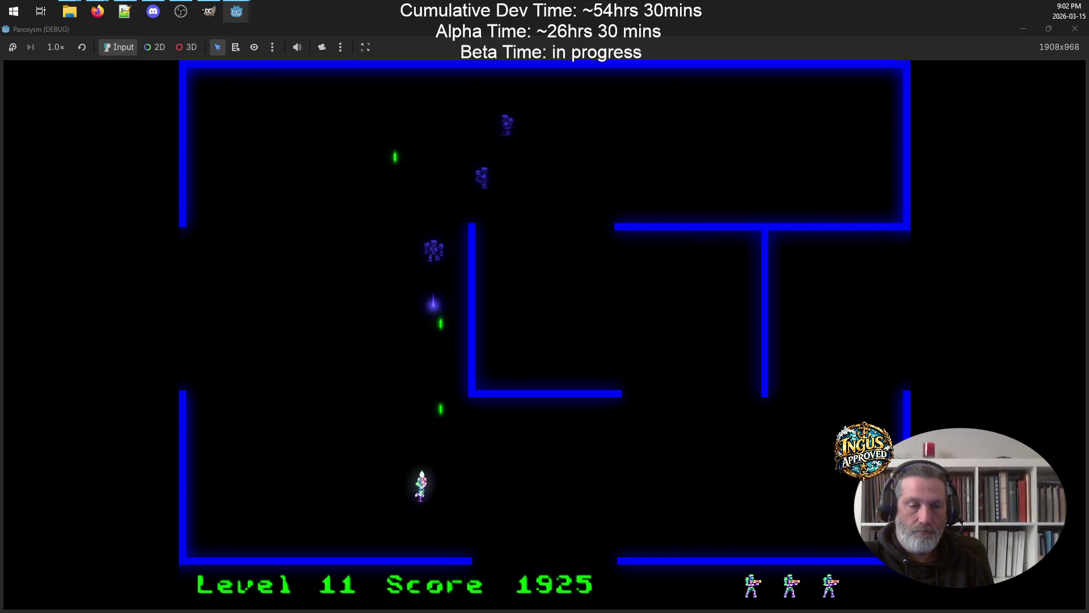
key("Up")
key("Left")
Clear the robots along the top wall and head through the centre gap to Level 12 at score 2105
key("Up")
key("Left")
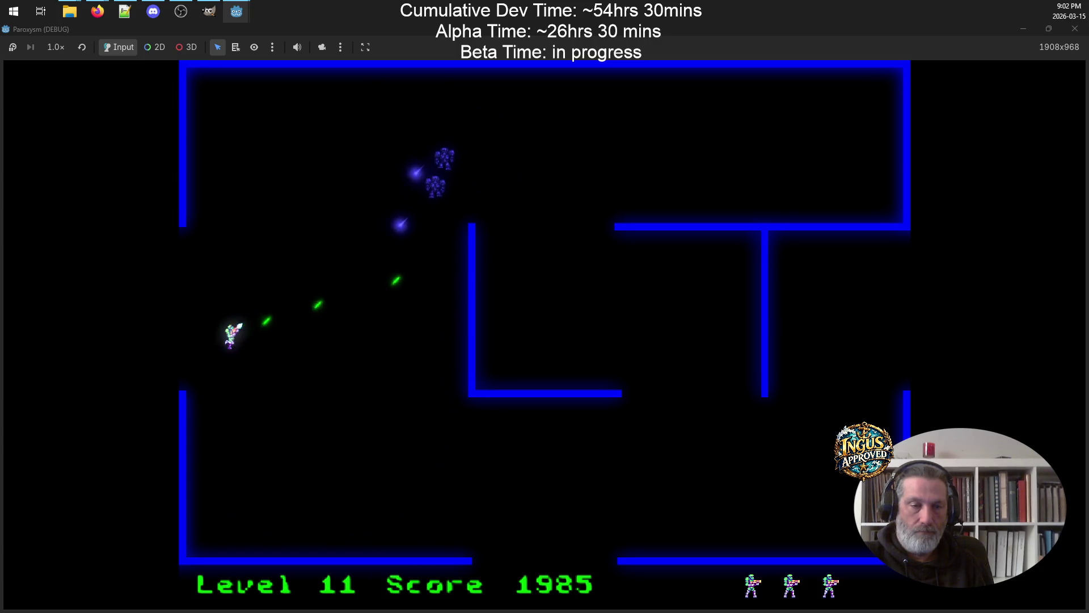
key("Up")
key("Right")
key("Right")
key("Down")
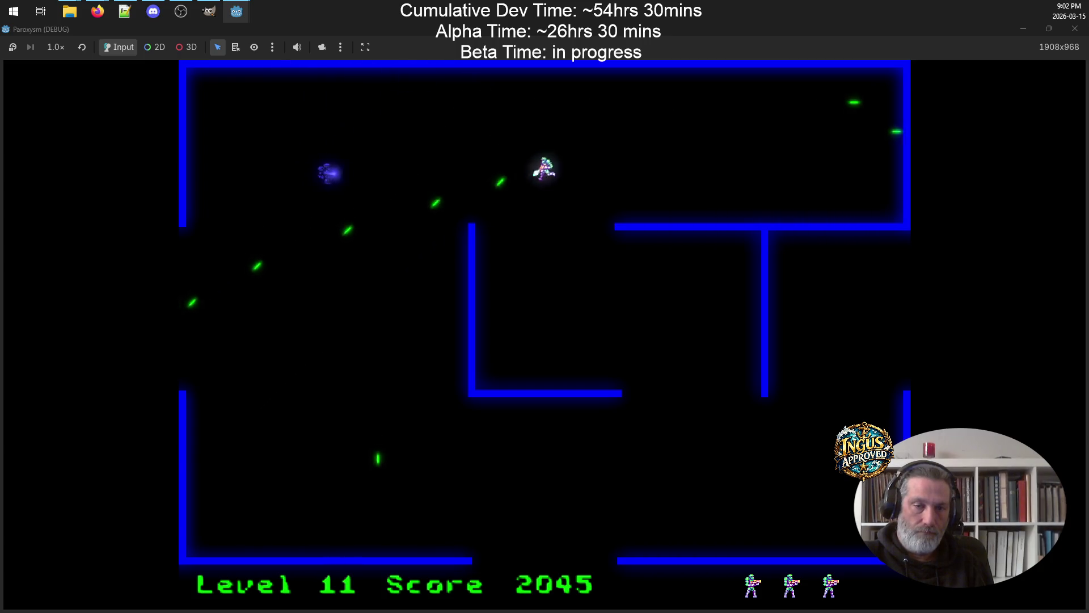
key("Right")
key("Down")
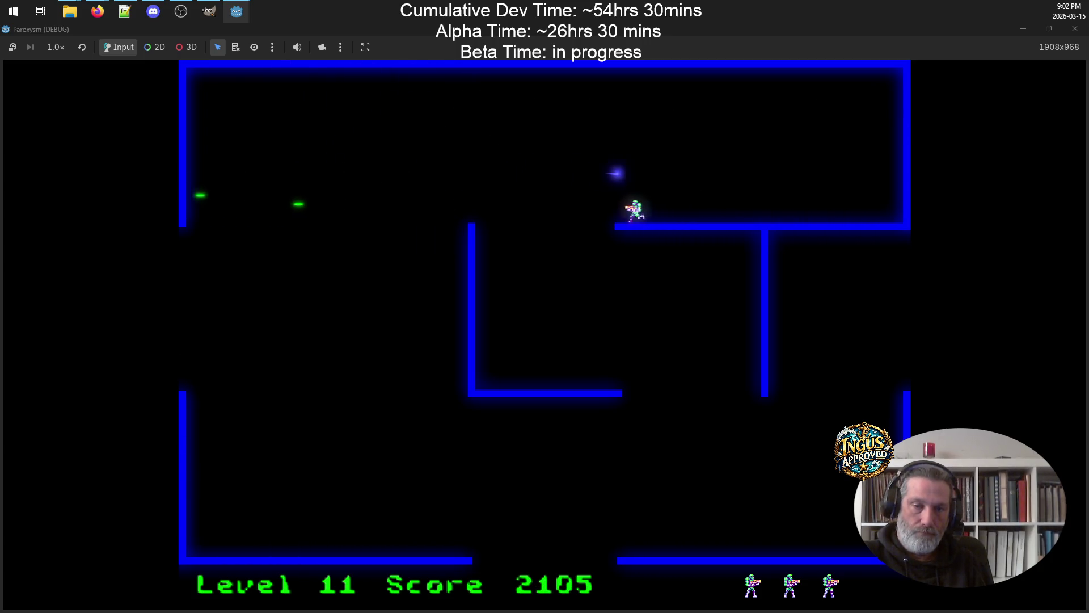
key("Down")
key("Right")
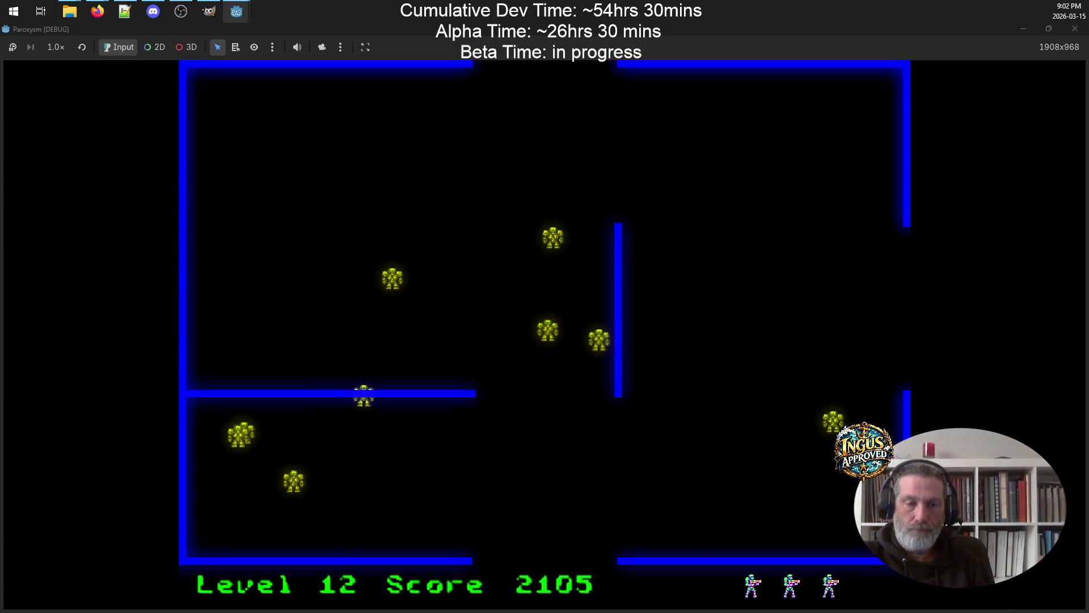
Dodge and shoot every robot in the current maze, then exit through the right side
key("Up")
key("Down")
key("Up")
key("Up")
key("Right")
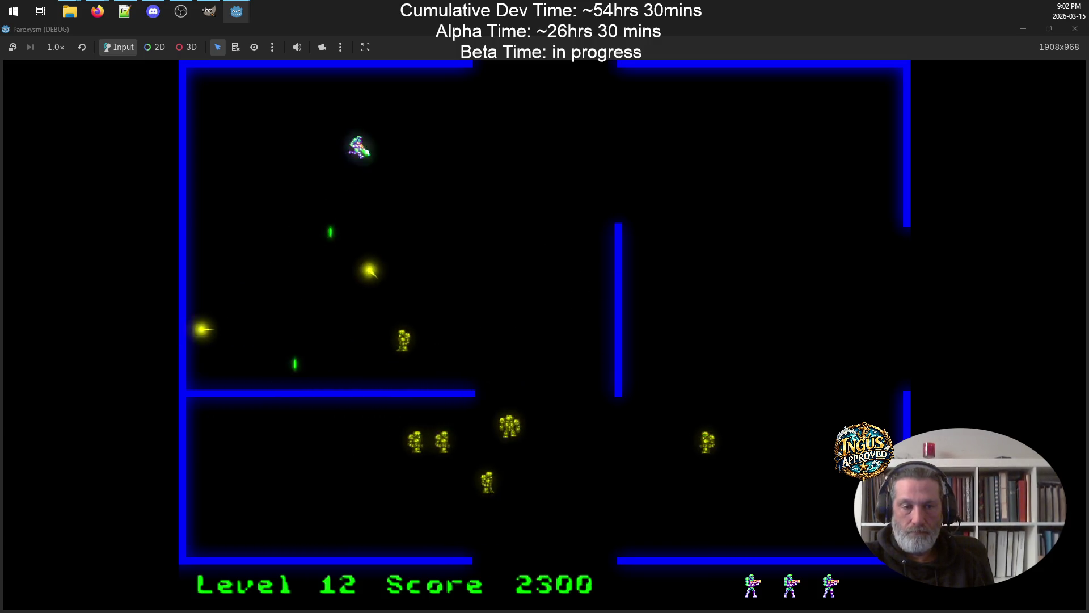
key("Right")
key("Down")
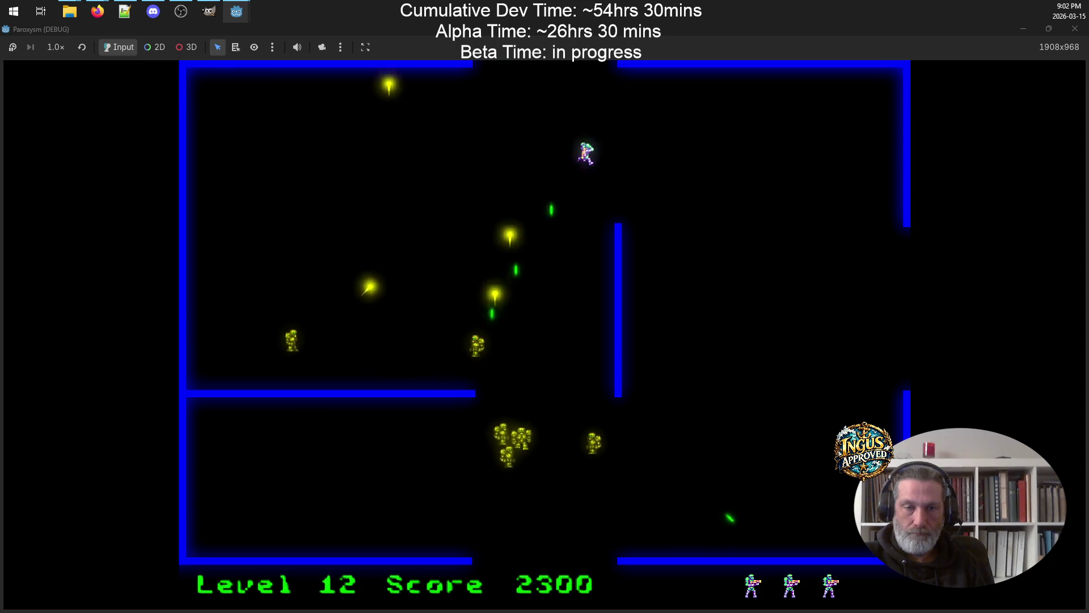
key("Down")
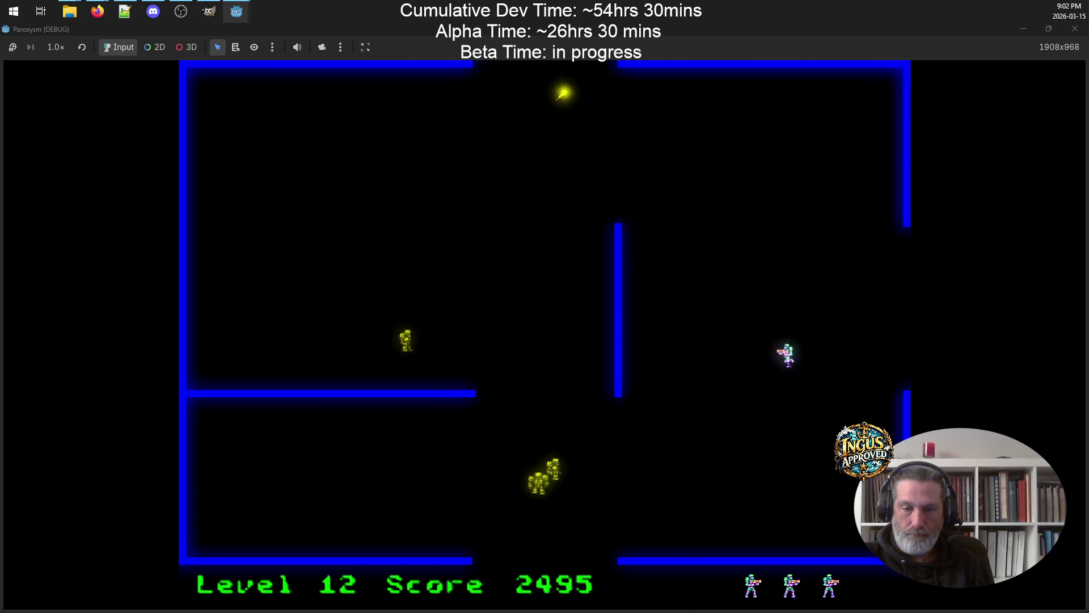
key("Down")
key("Up")
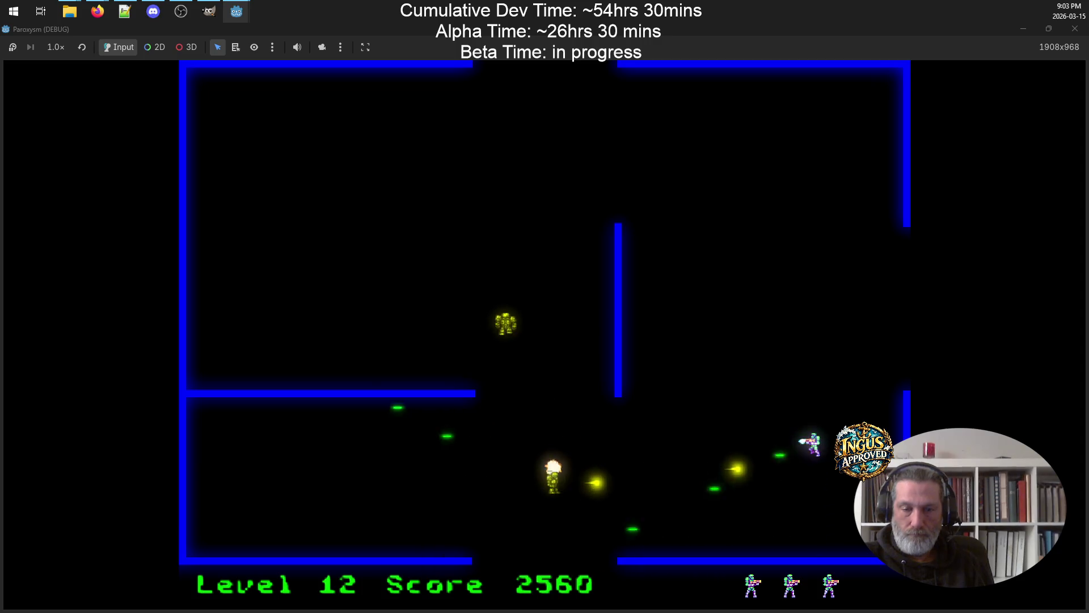
key("Up")
key("Left")
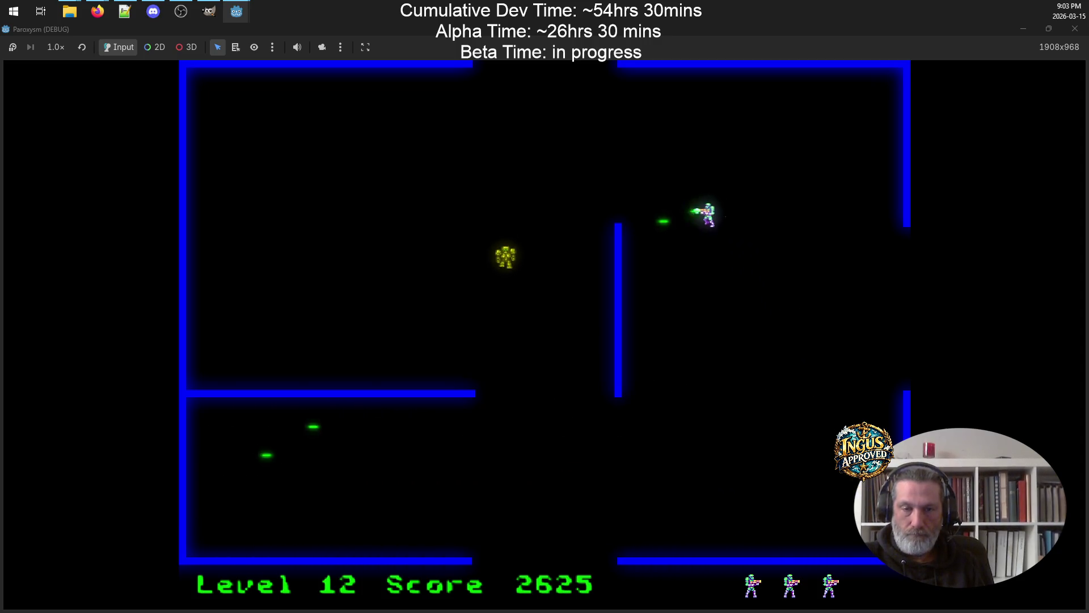
key("Up")
key("Left")
key("Down")
key("Left")
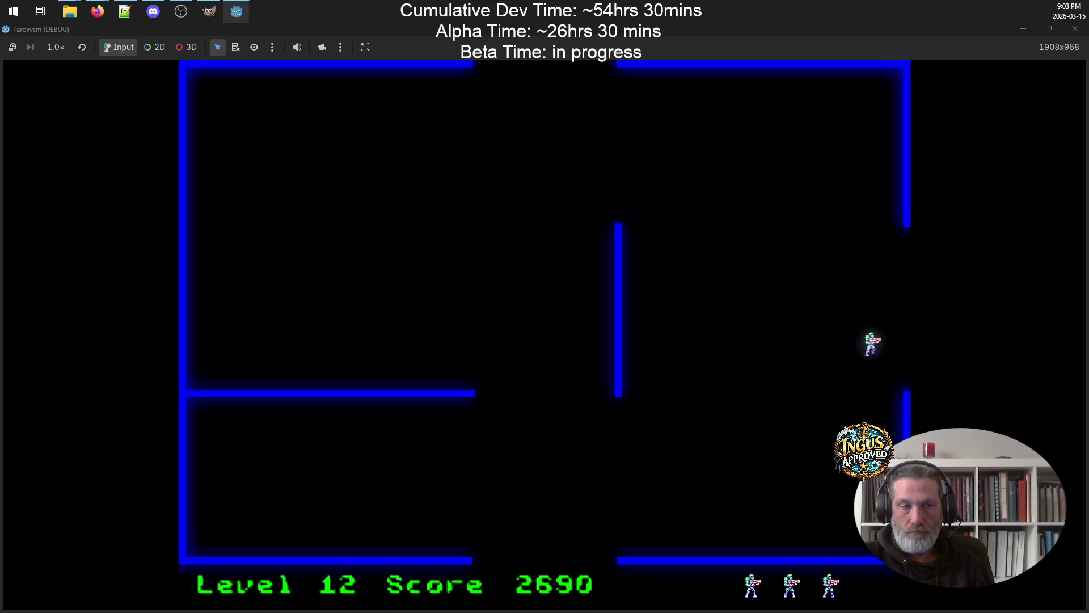
key("Up")
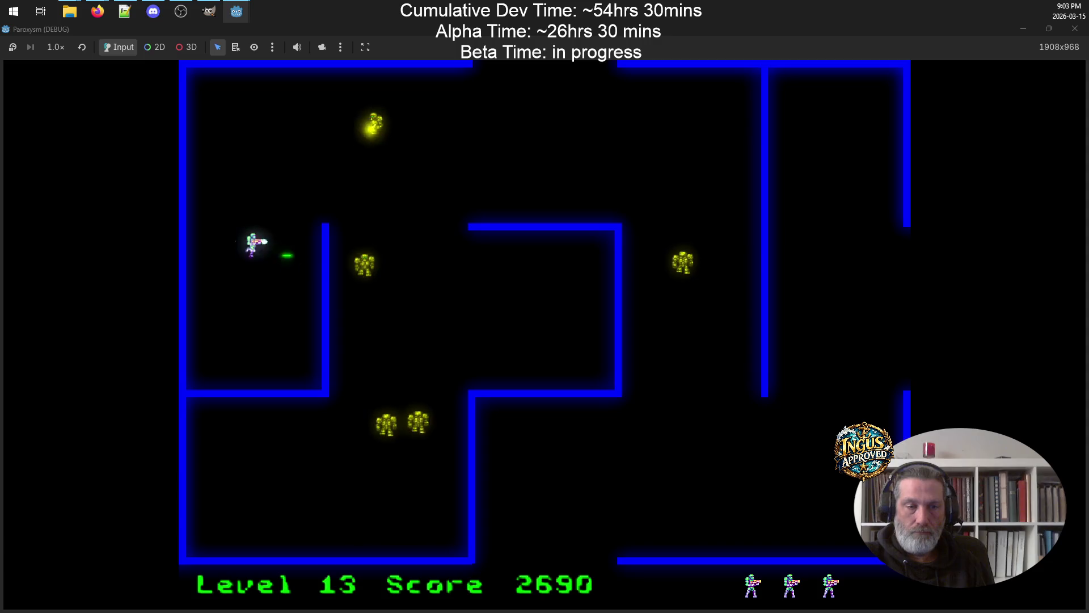
key("Left")
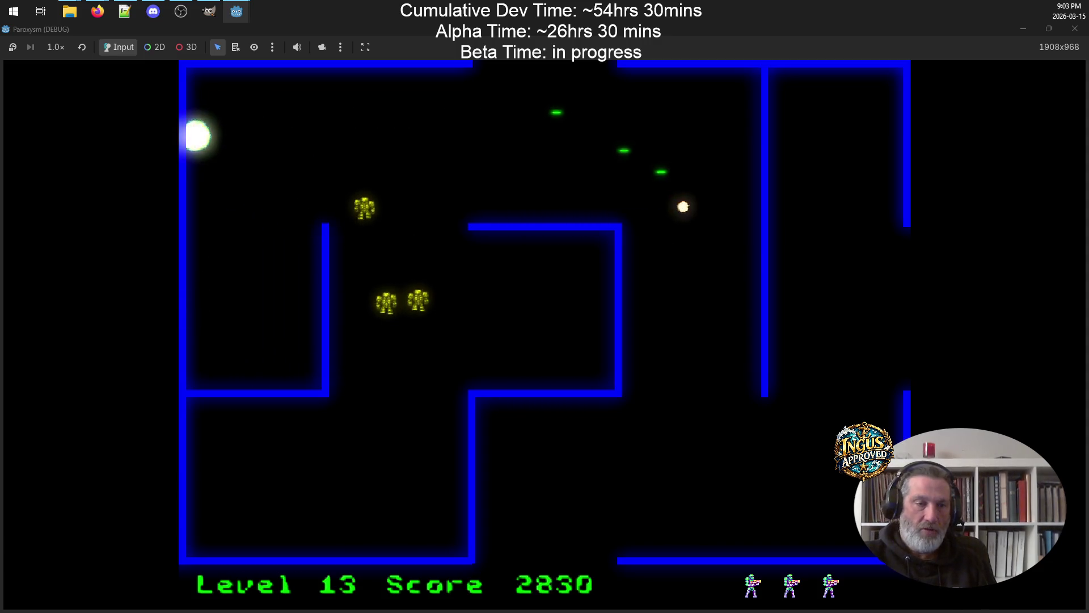
key("Left")
key("Up")
key("Up")
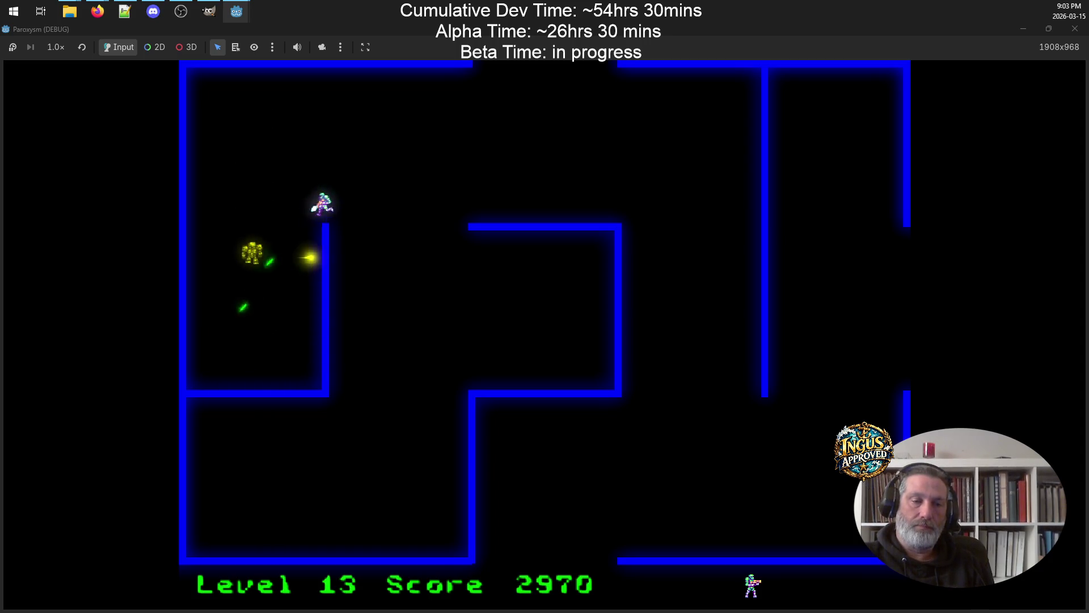
key("Up")
key("Right")
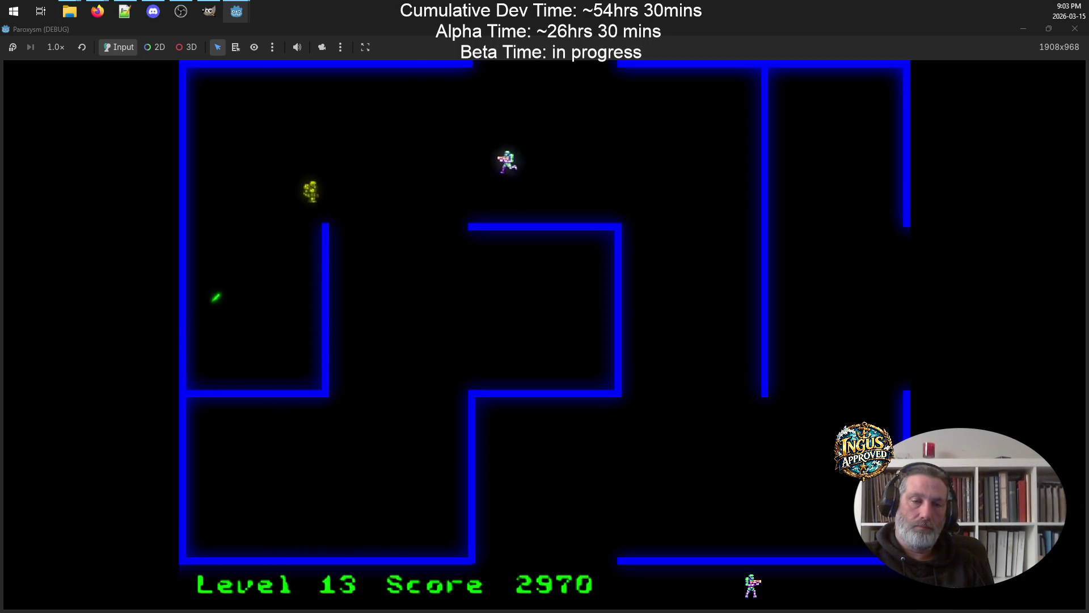
key("Up")
key("Right")
key("Down")
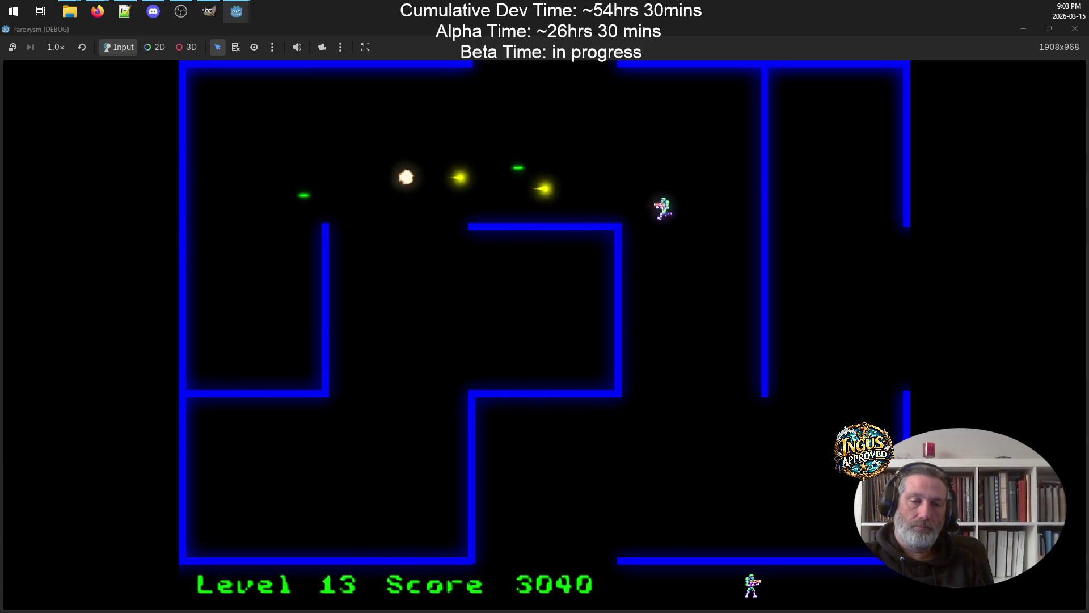
key("Down")
key("Right")
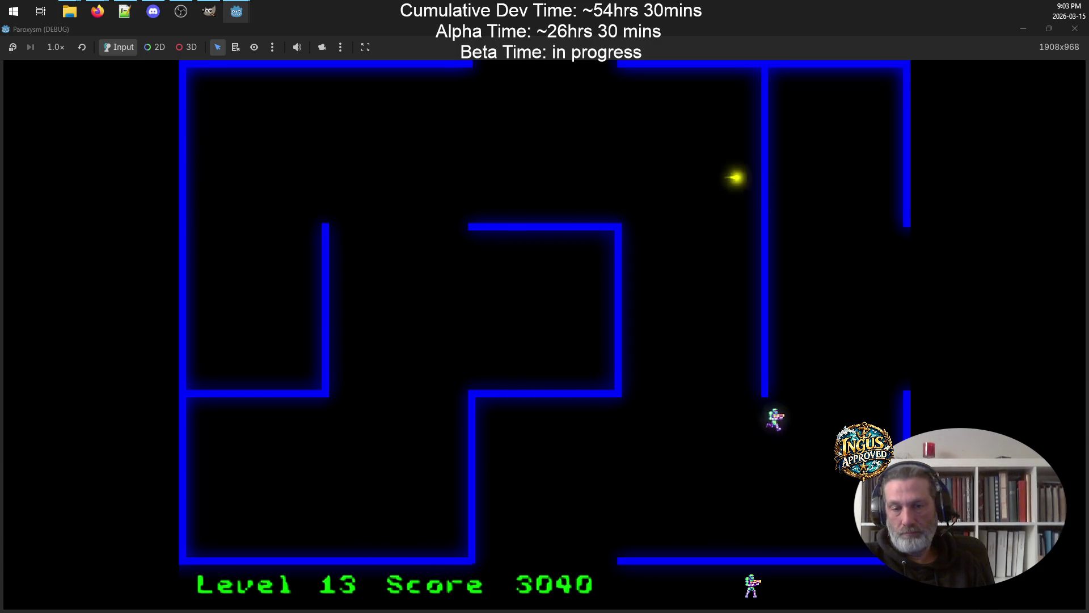
key("Right")
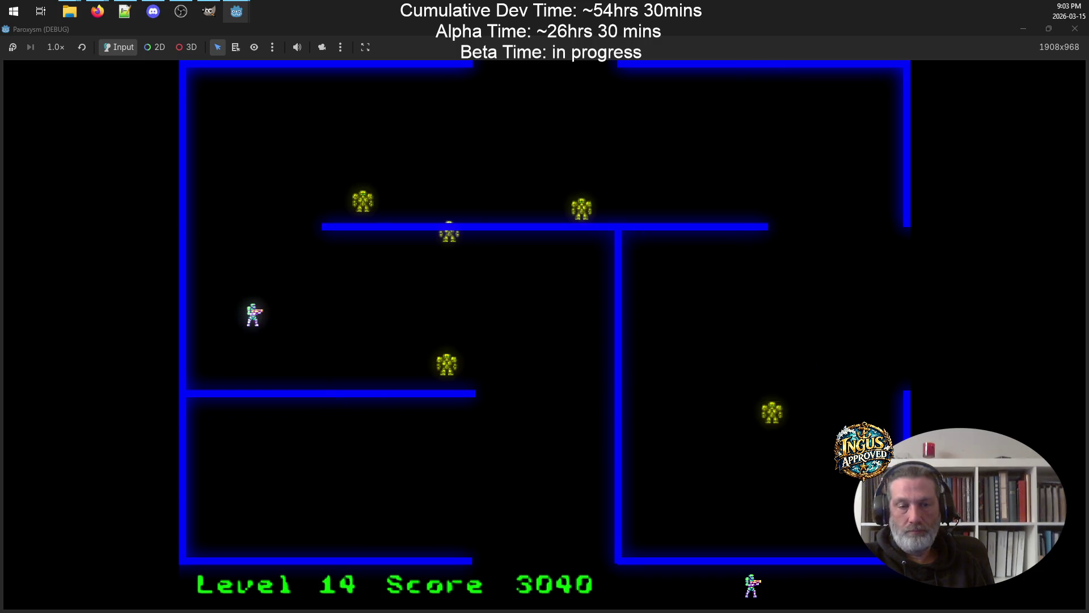
Sweep the next maze's top and left walls, shooting down the robots there
key("Down")
key("Left")
key("Up")
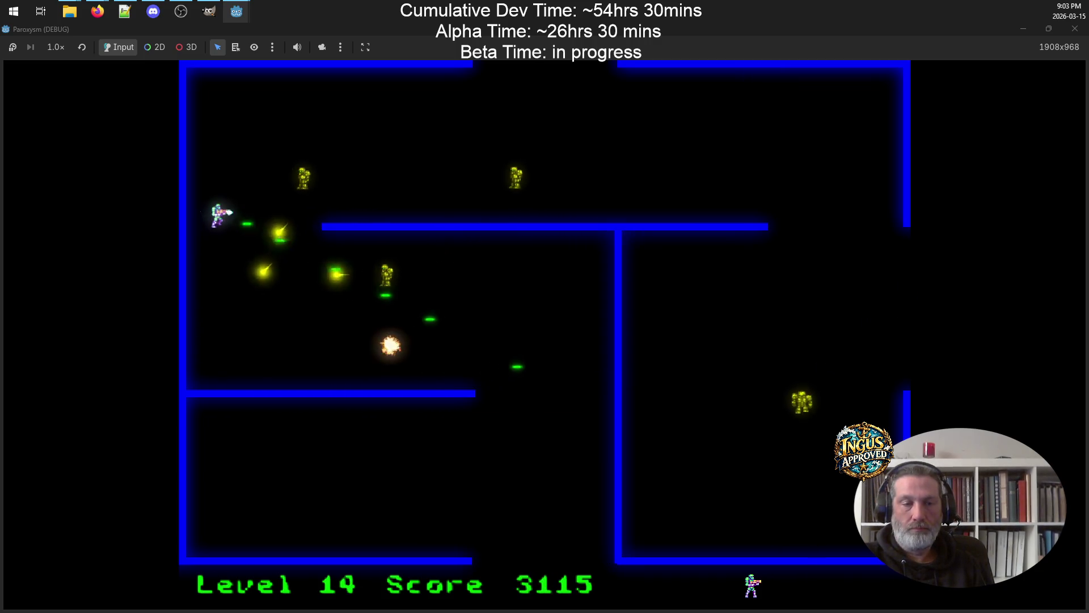
key("Up")
key("Right")
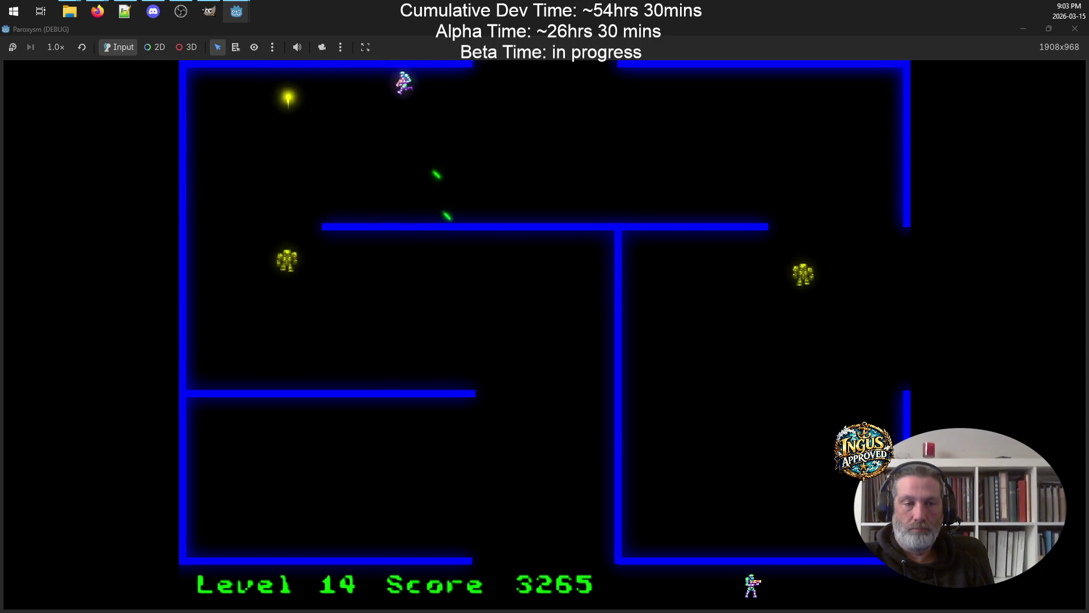
key("Right")
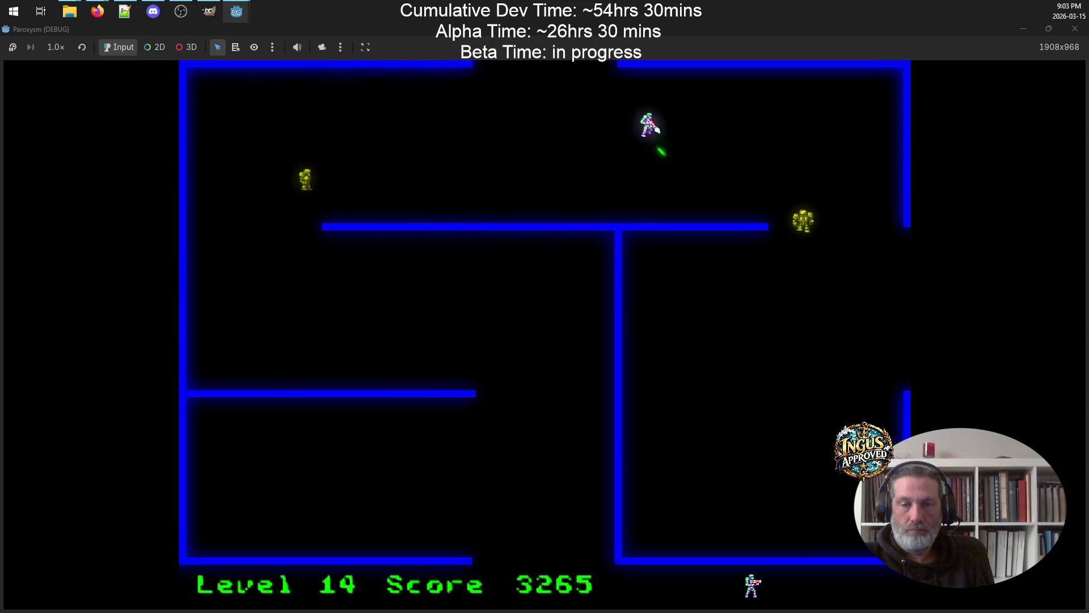
key("Down")
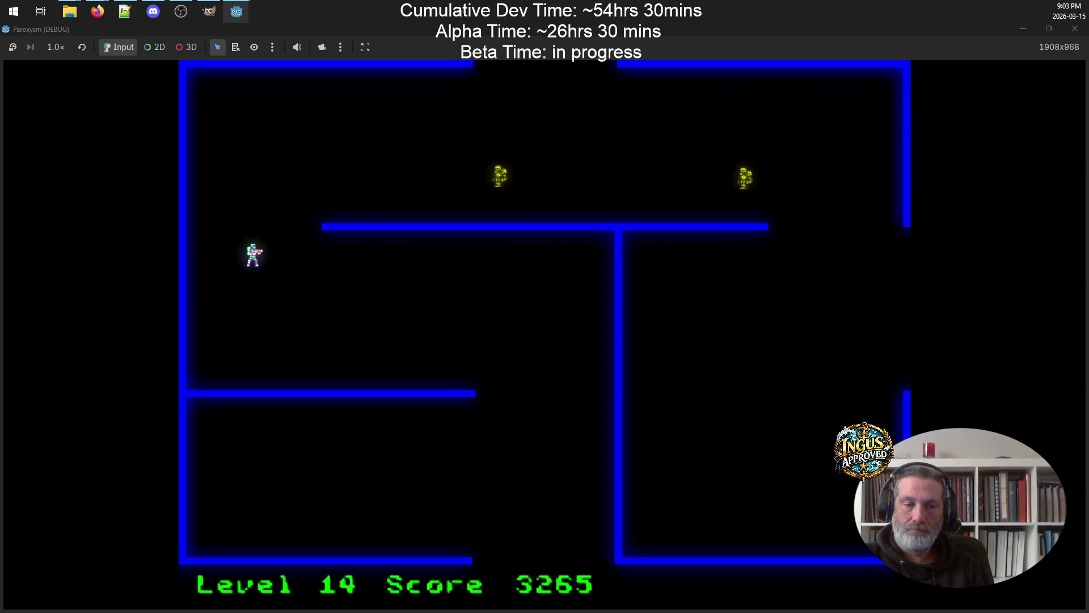
key("Up")
key("Left")
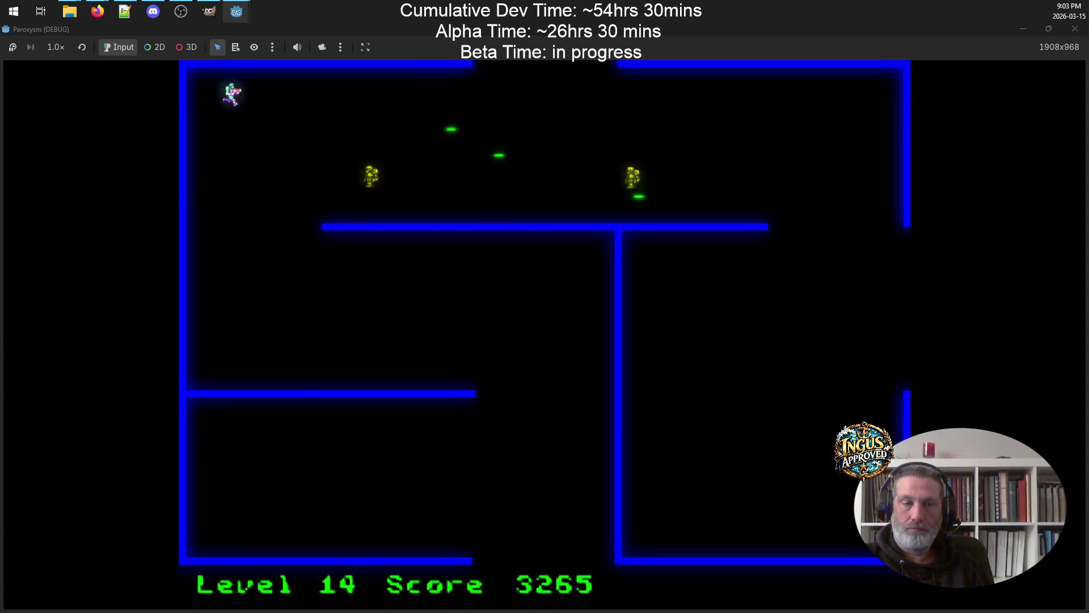
key("Down")
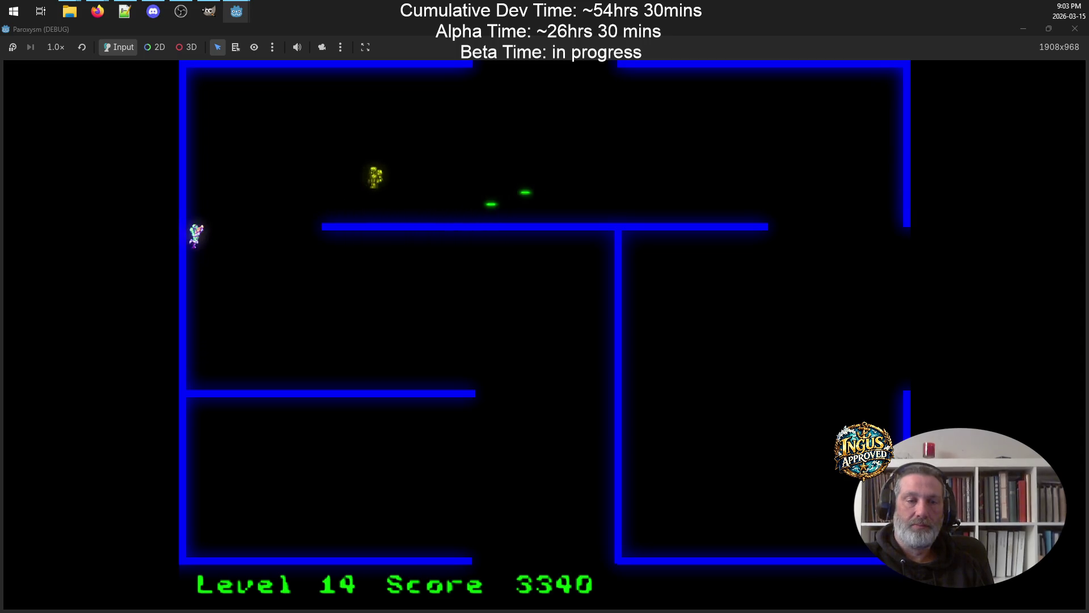
key("Down")
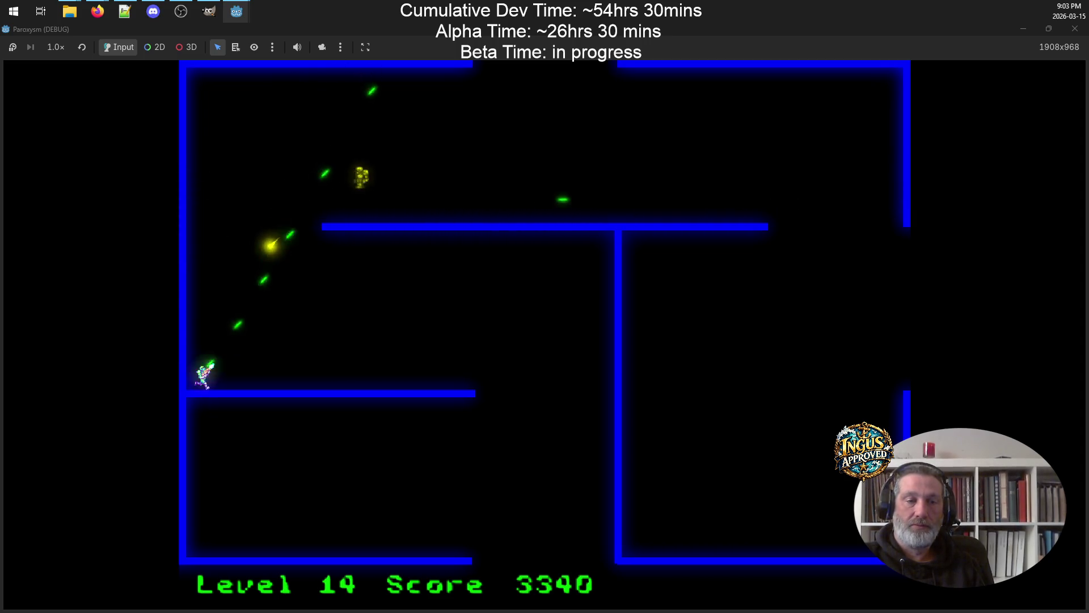
key("Right")
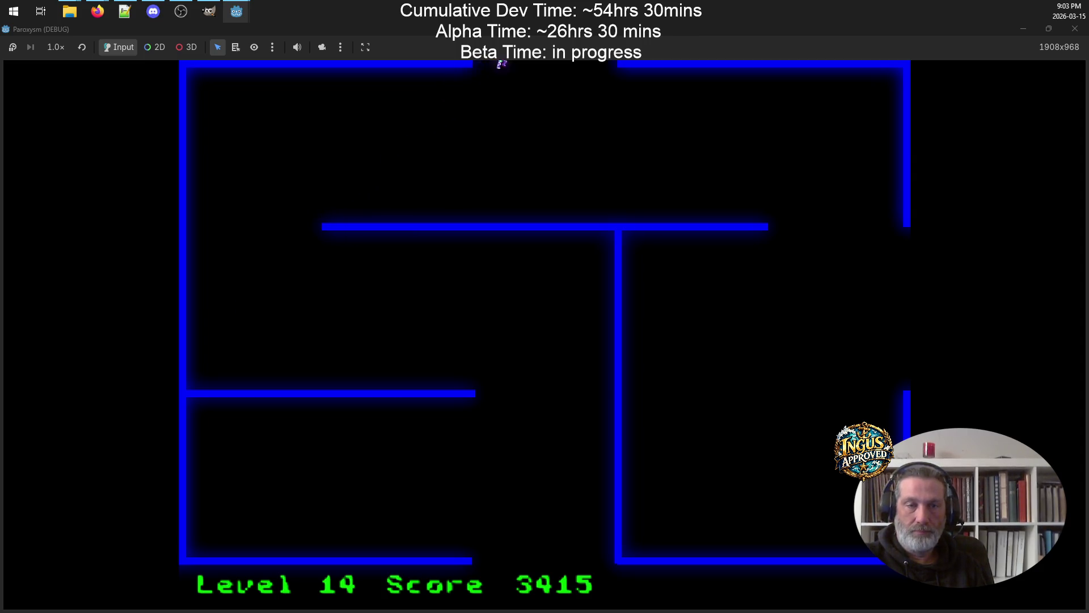
key("Up")
key("Left")
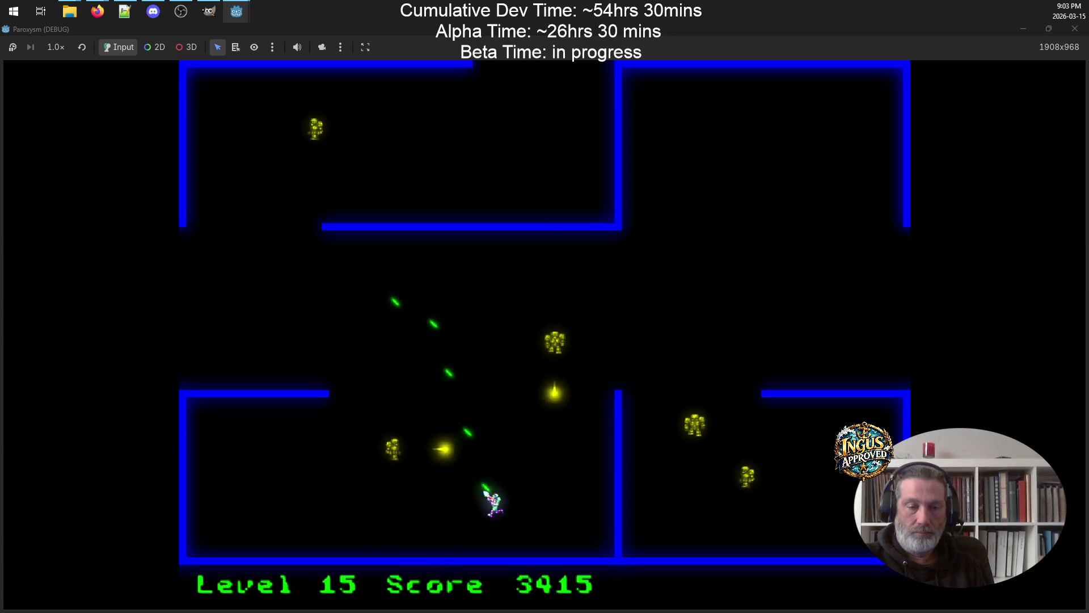
key("Left")
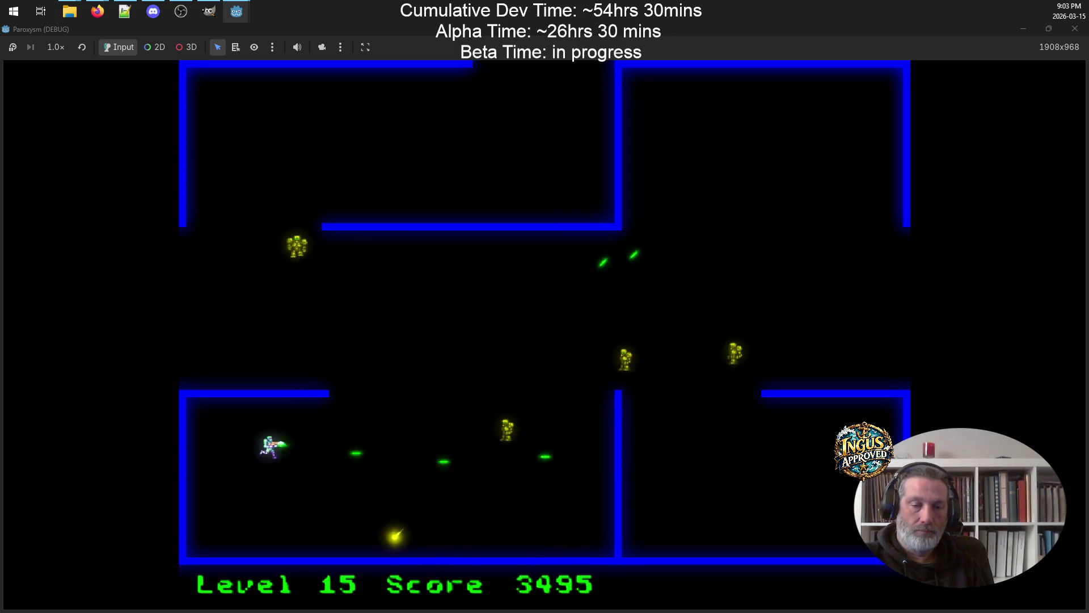
key("Down")
key("Up")
key("Left")
key("Down")
key("Right")
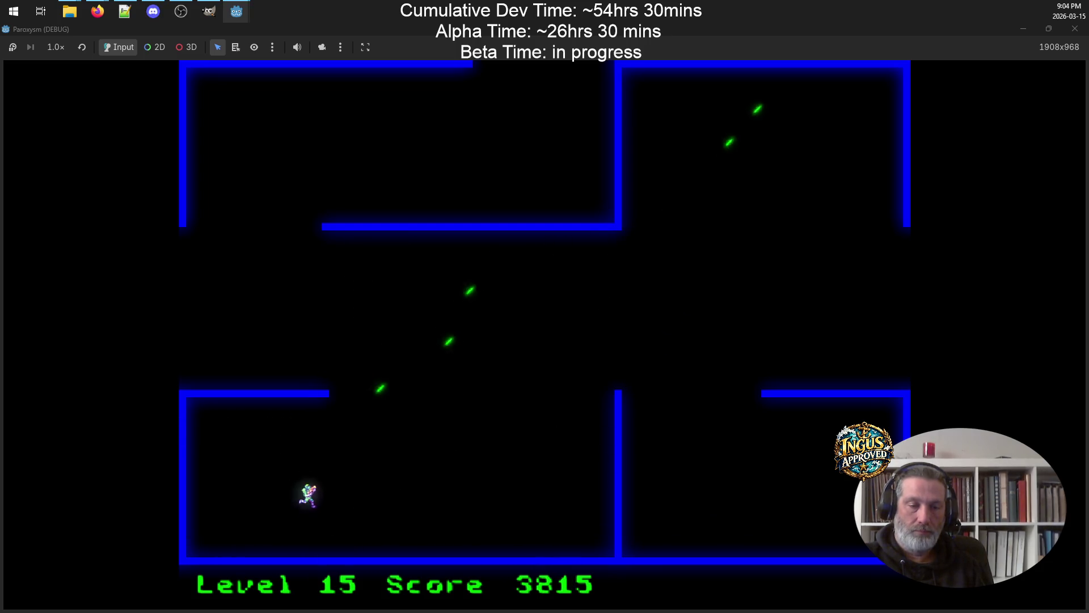
key("Up")
key("Left")
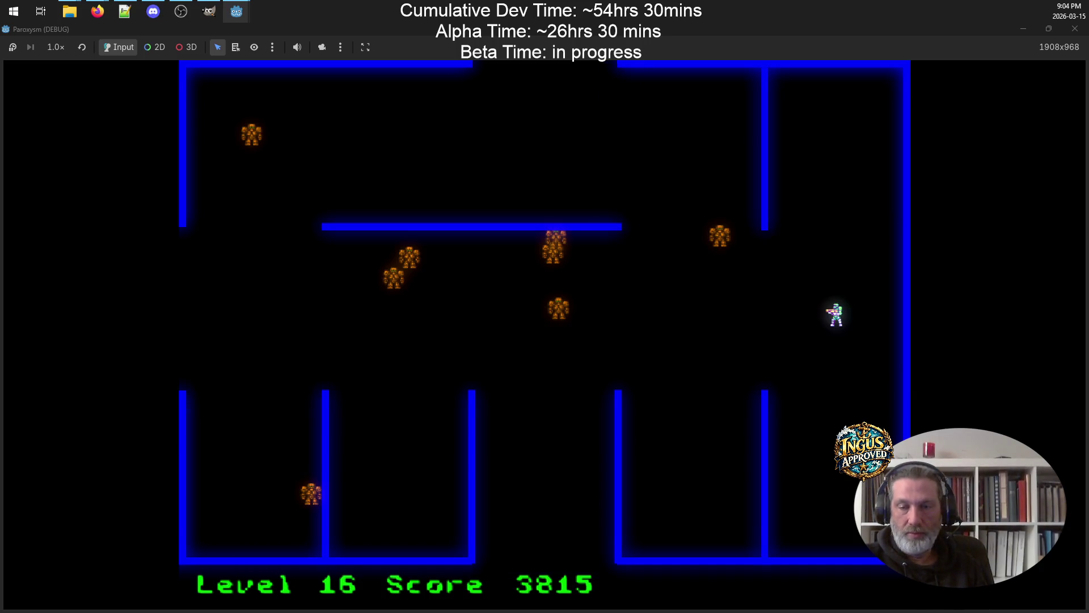
Clear the right side and top corridor of robots, then leave left into Level 18
key("Up")
key("Left")
key("Down")
key("Down")
key("Up")
key("Up")
key("Left")
key("Up")
key("Left")
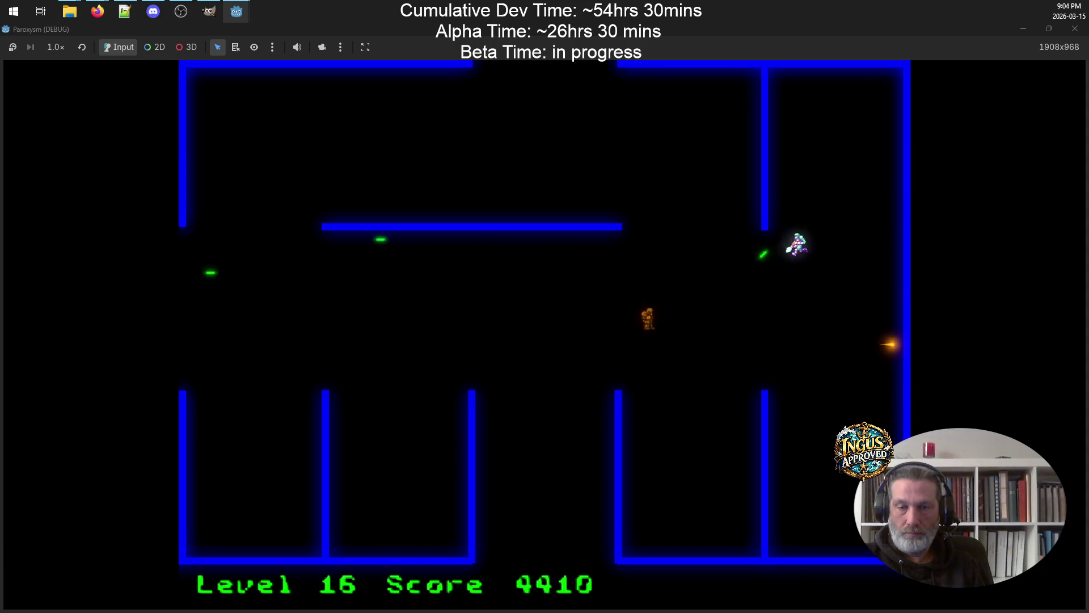
key("Down")
key("Left")
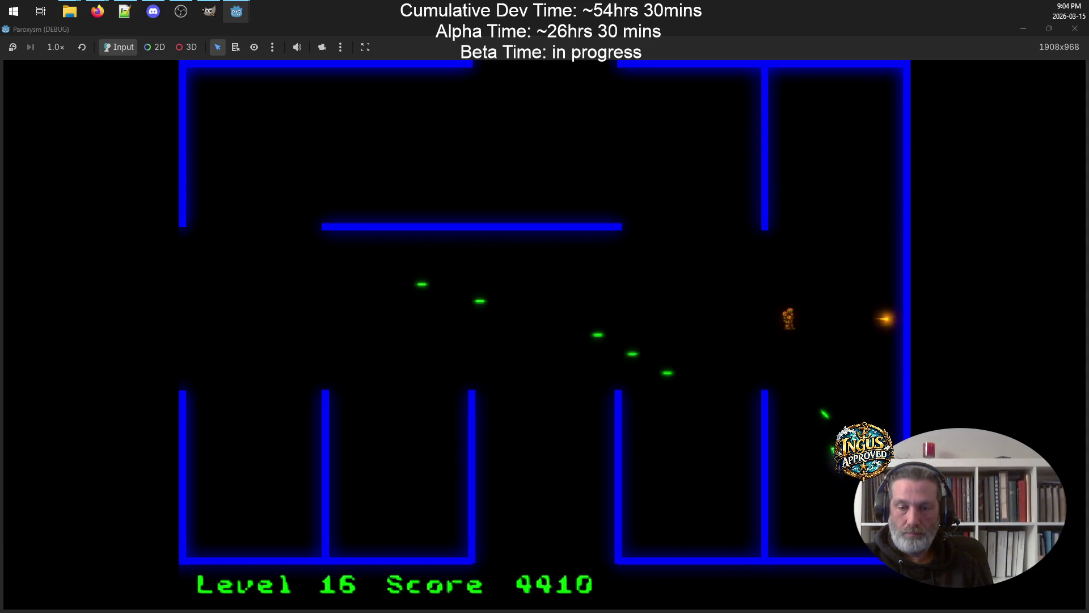
key("Down")
key("Right")
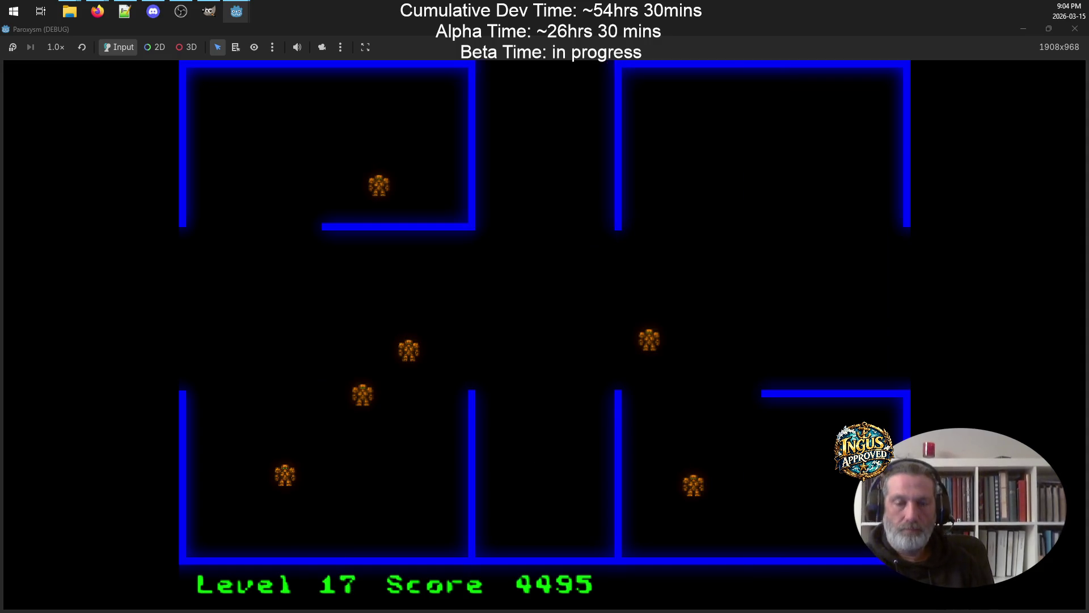
key("Up")
key("Right")
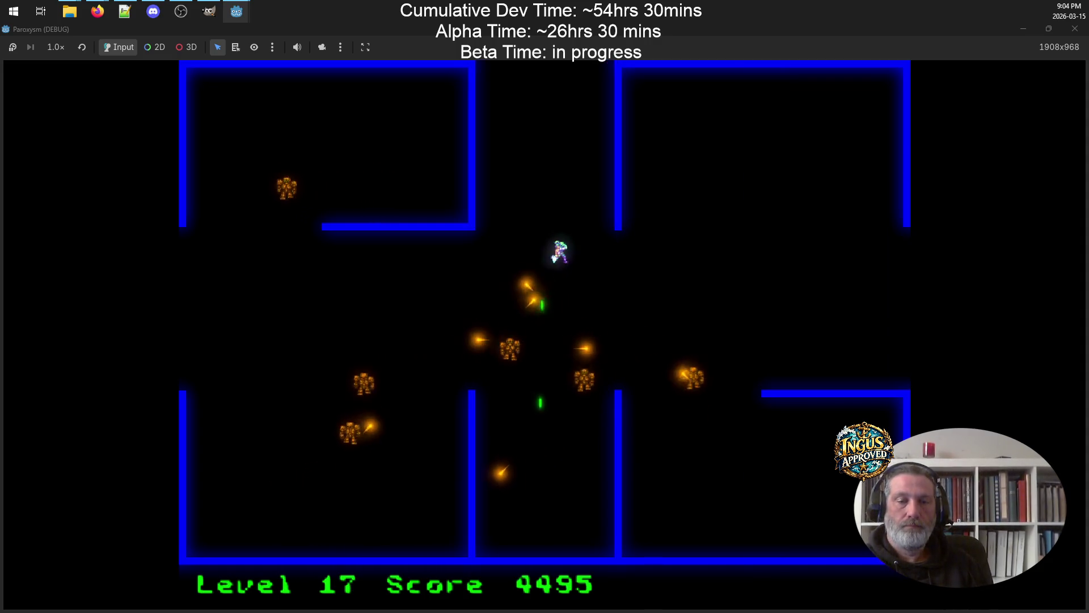
key("Up")
key("Left")
key("Right")
key("Left")
key("Down")
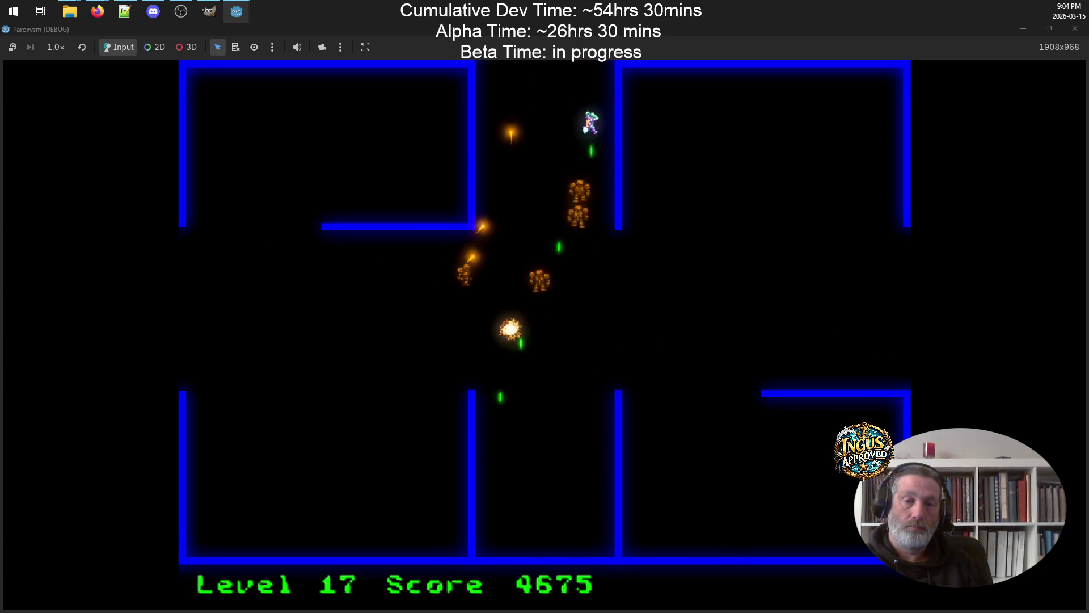
key("Left")
key("Up")
key("Right")
key("Down")
key("Down")
key("Left")
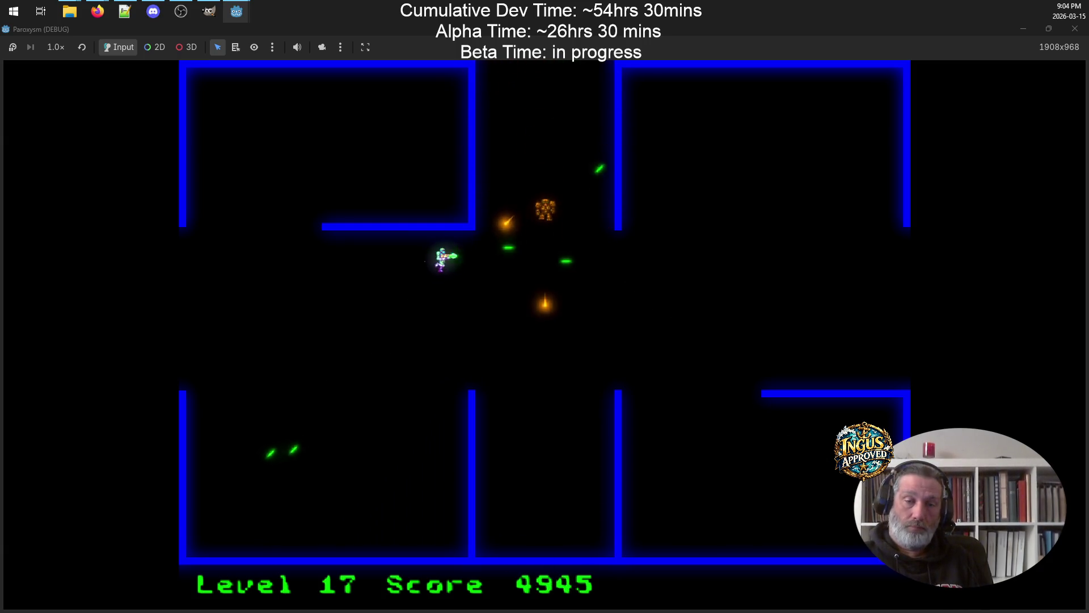
key("Left")
key("Down")
key("Up")
key("Left")
Shoot the Level 18 robots and escape through the top gap into Level 19
key("Up")
key("Down")
key("Down")
key("Left")
key("Up")
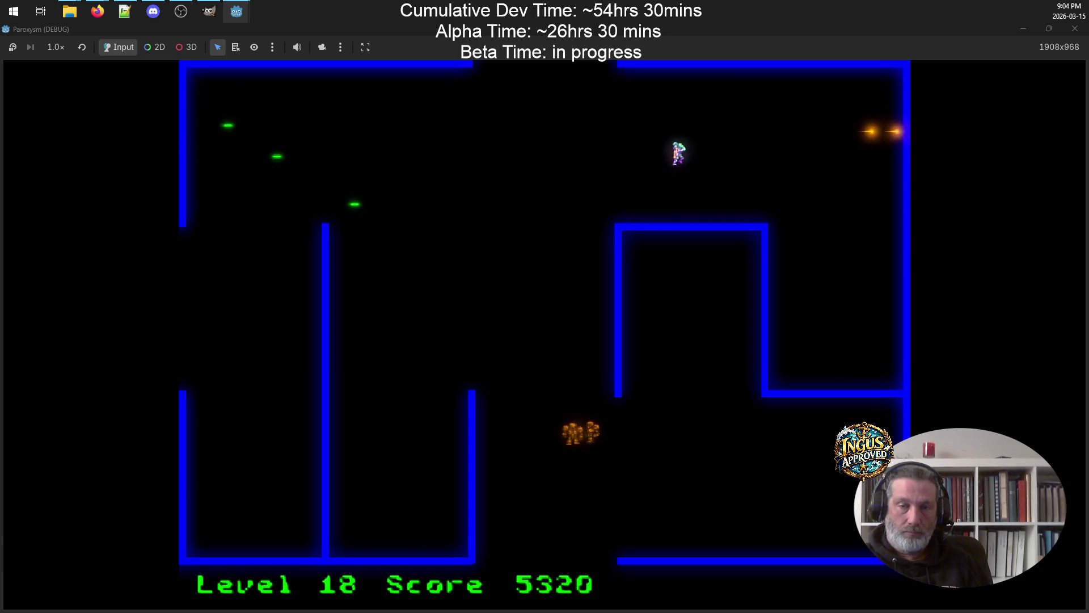
key("Up")
key("Right")
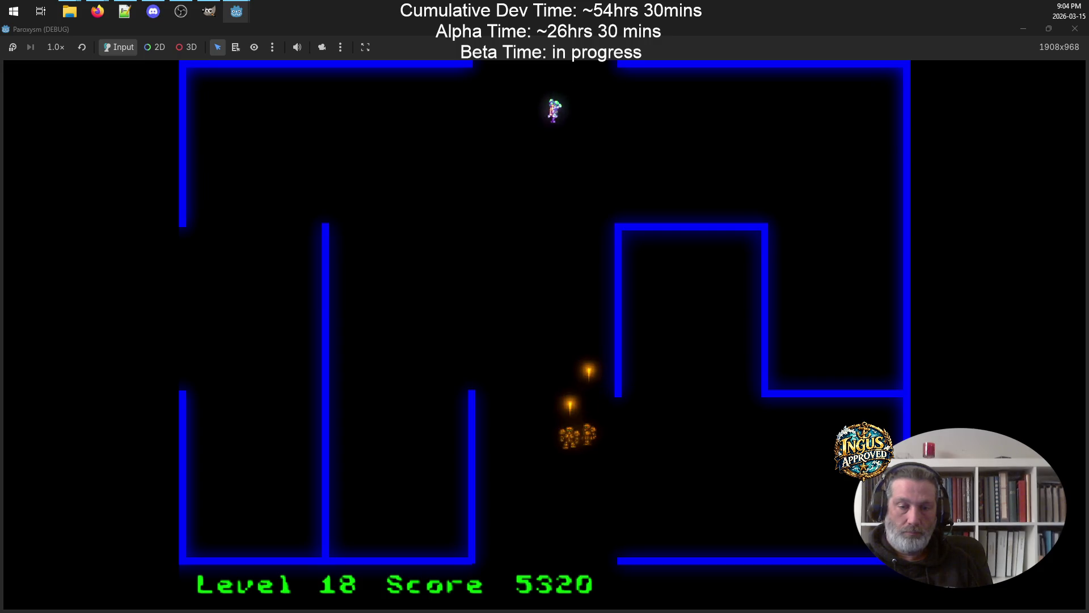
key("Right")
key("Down")
key("Left")
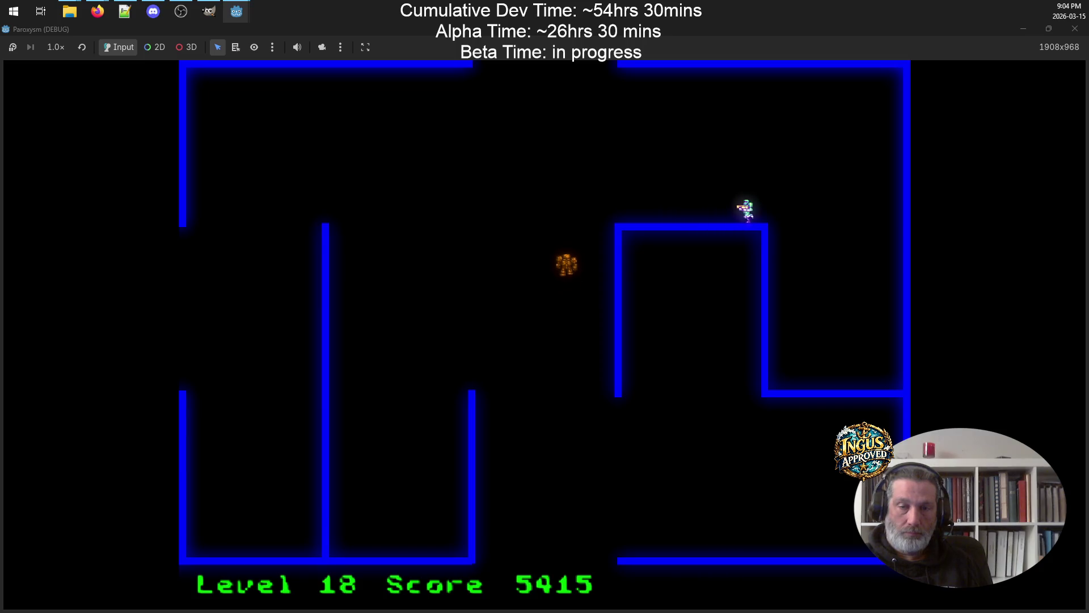
key("Up")
key("Right")
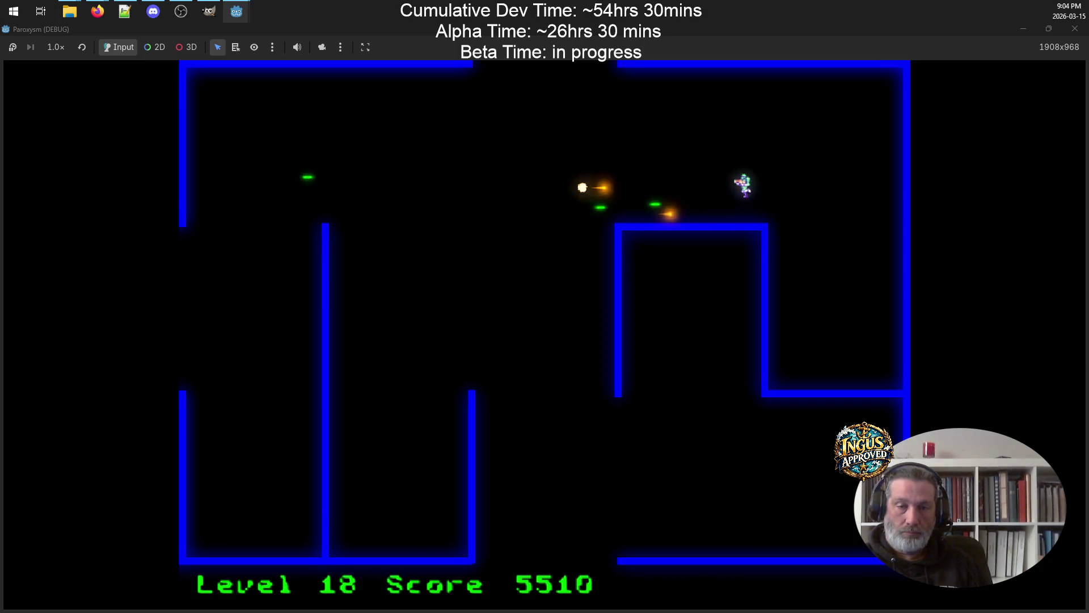
key("Left")
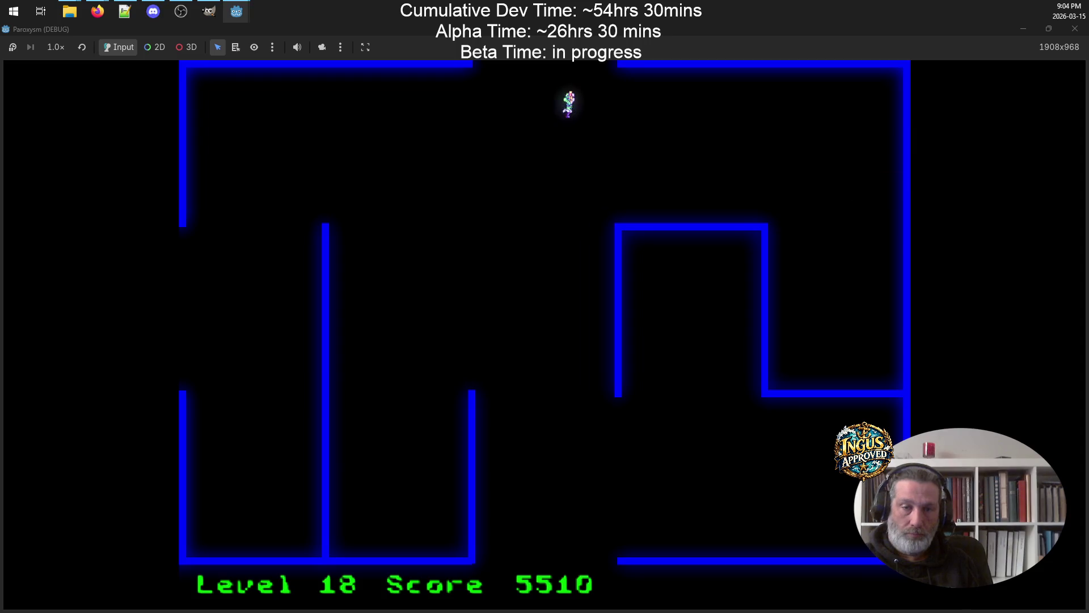
key("Up")
Destroy the Level 19 robots, including the orange one, and exit left into Level 20
key("Up")
key("Right")
key("space")
key("Down")
key("Left")
key("Up")
key("Left")
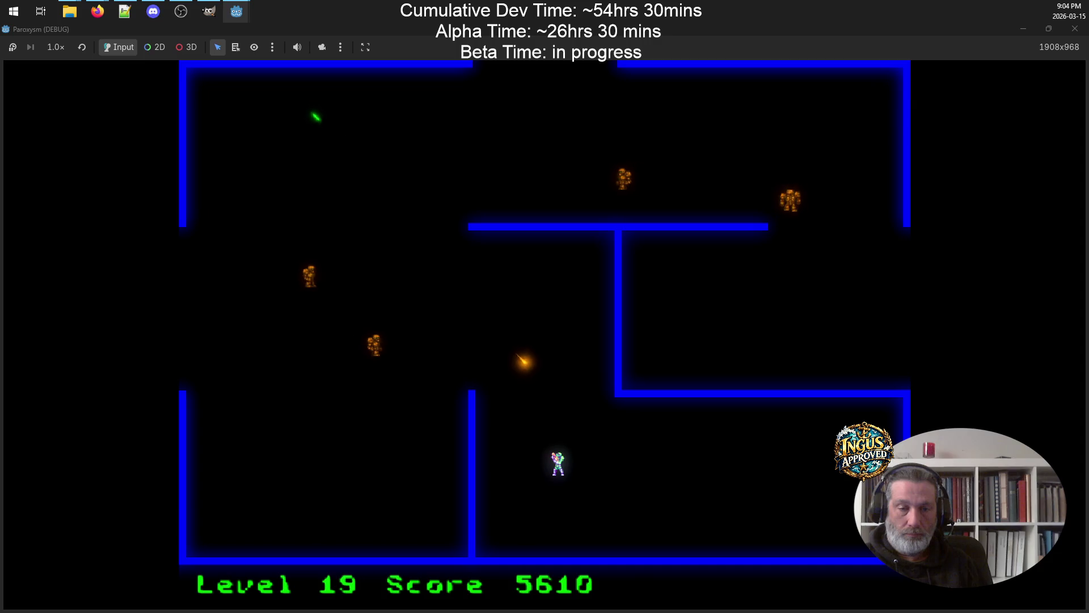
key("space")
key("Right")
key("Down")
key("Right")
key("Left")
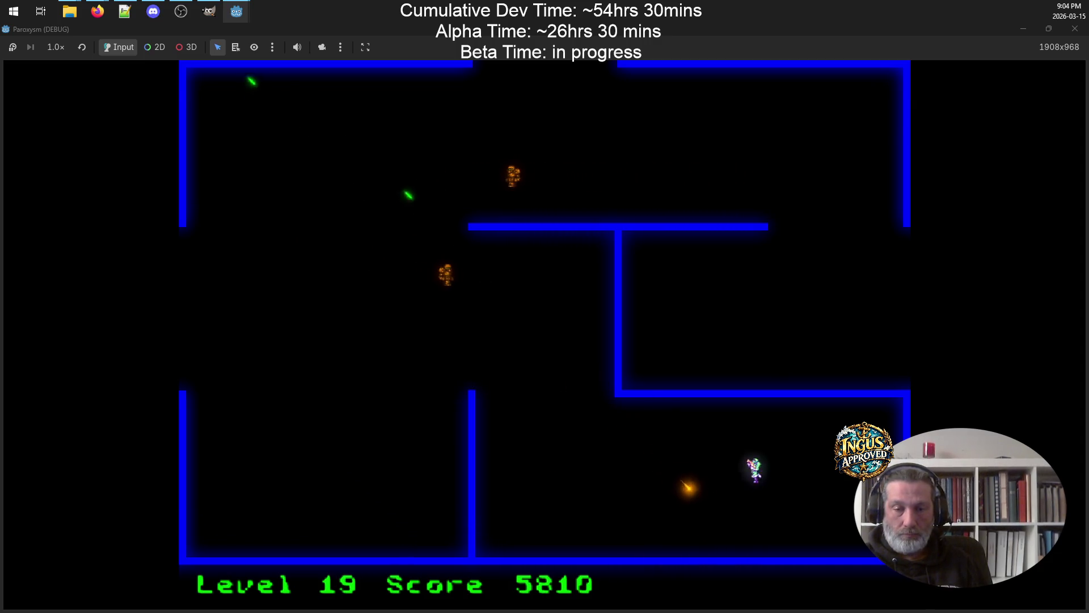
key("Right")
key("Up")
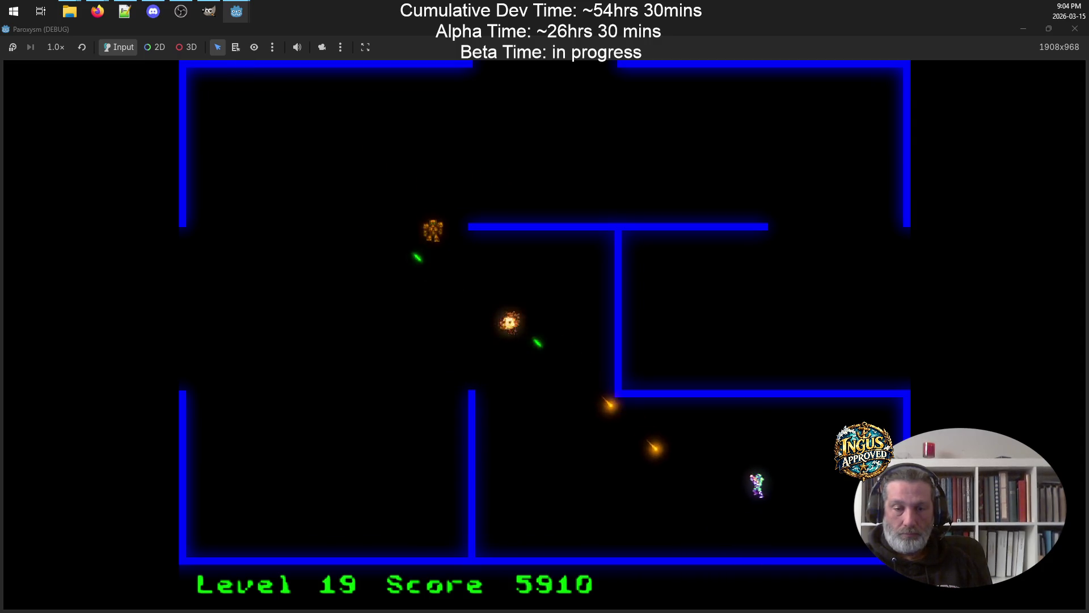
key("Left")
key("space")
key("Down")
key("Up")
key("space")
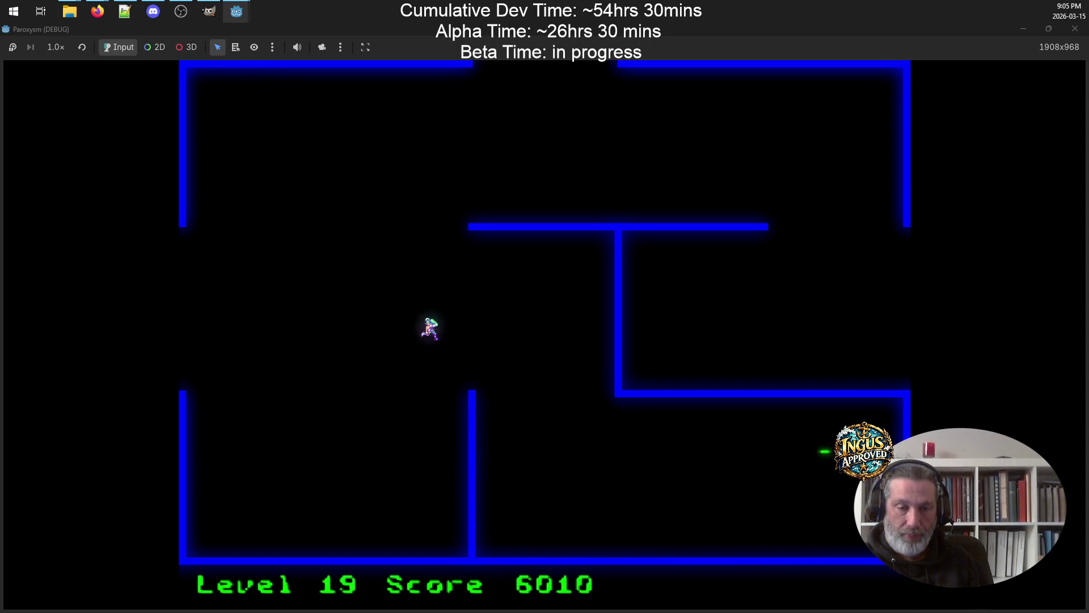
key("Left")
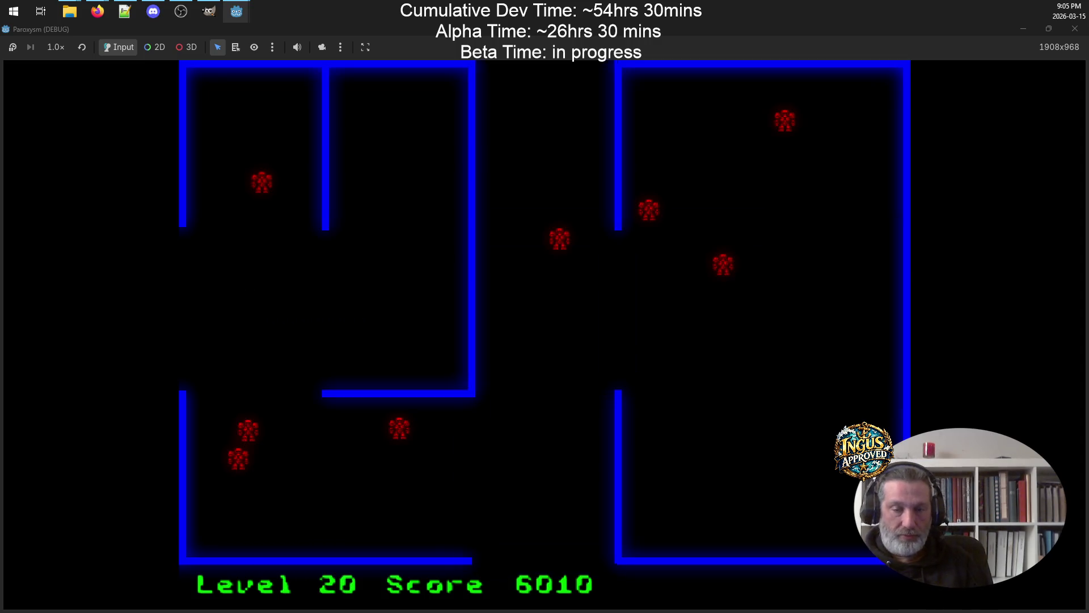
Weave around the Level 20 maze shooting the red robots until it is cleared
key("Left")
key("Down")
key("space")
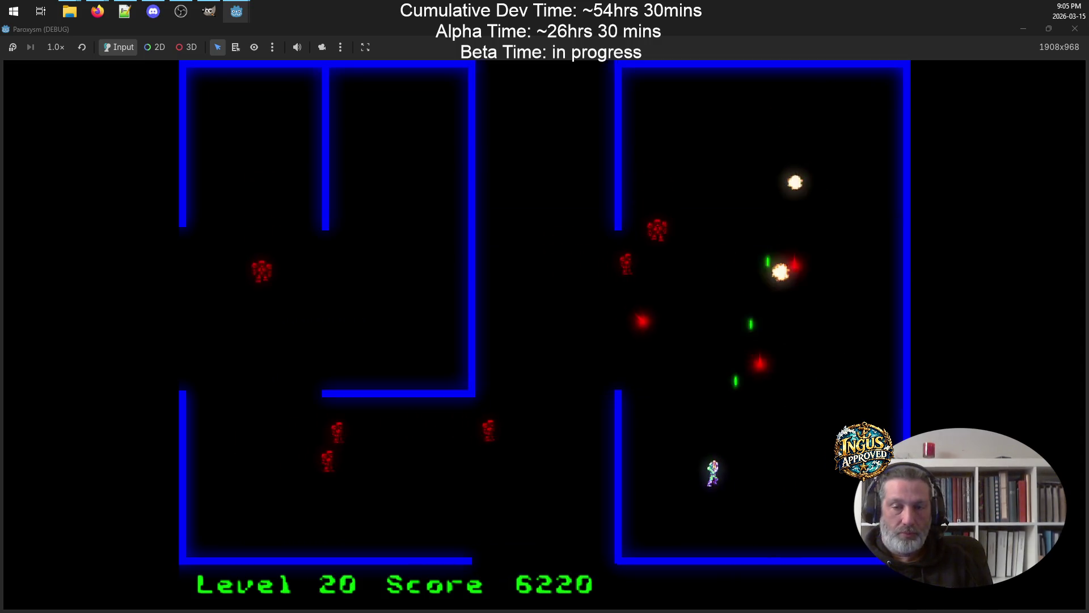
key("Up")
key("Right")
key("space")
key("Up")
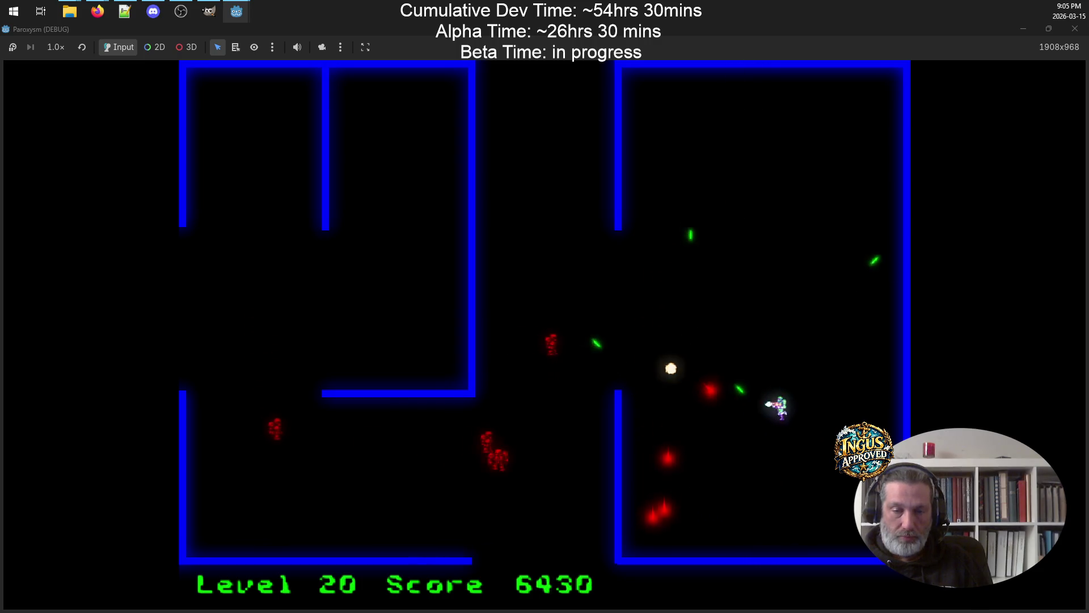
key("Left")
key("Up")
key("Left")
key("space")
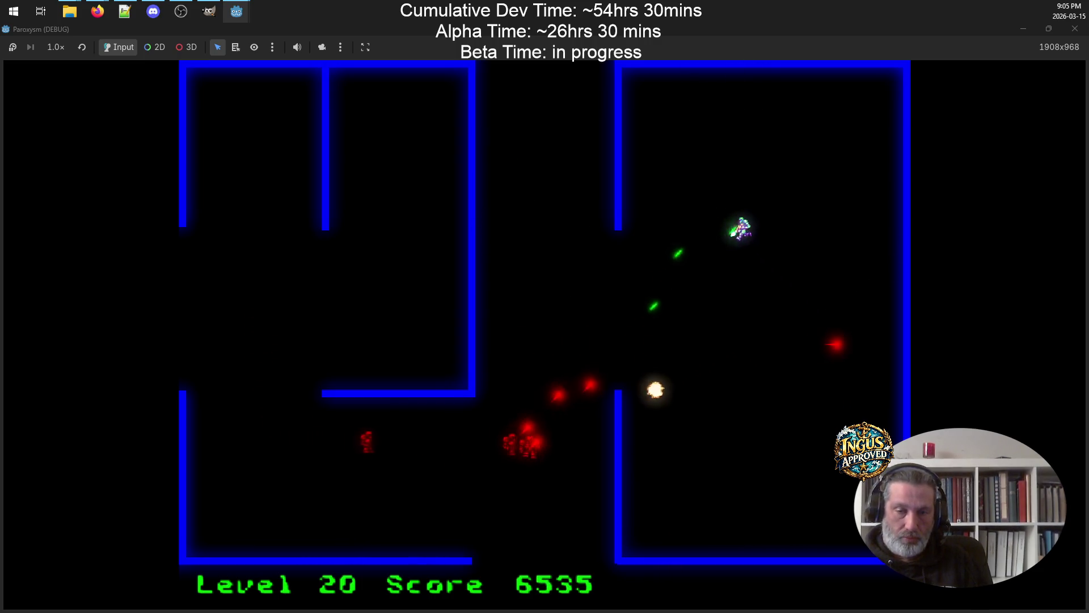
key("Down")
key("Right")
key("space")
key("Up")
key("Left")
key("Down")
key("Left")
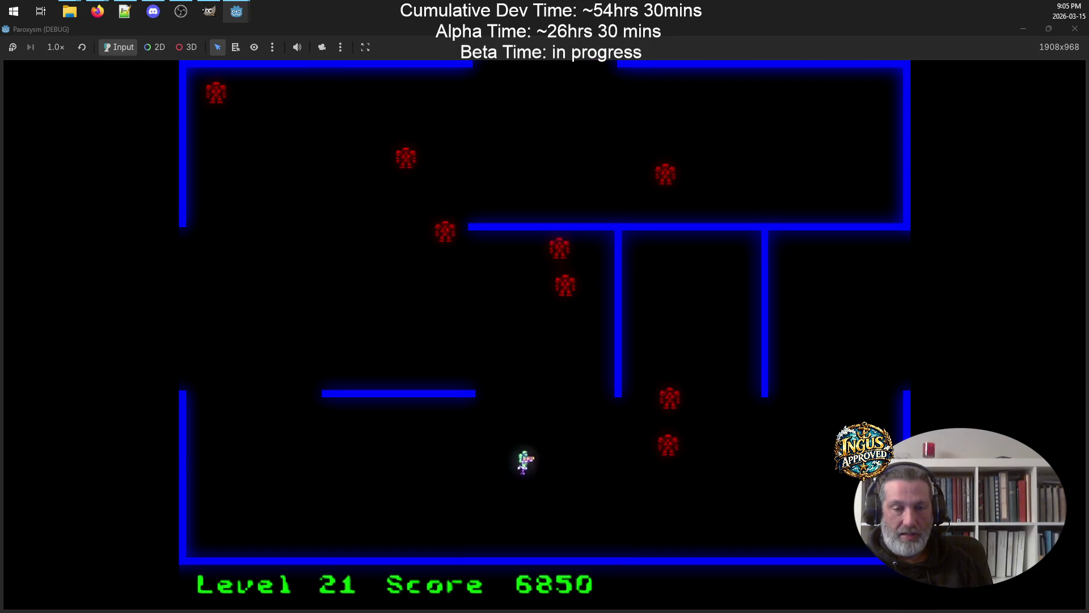
key("Left")
key("space")
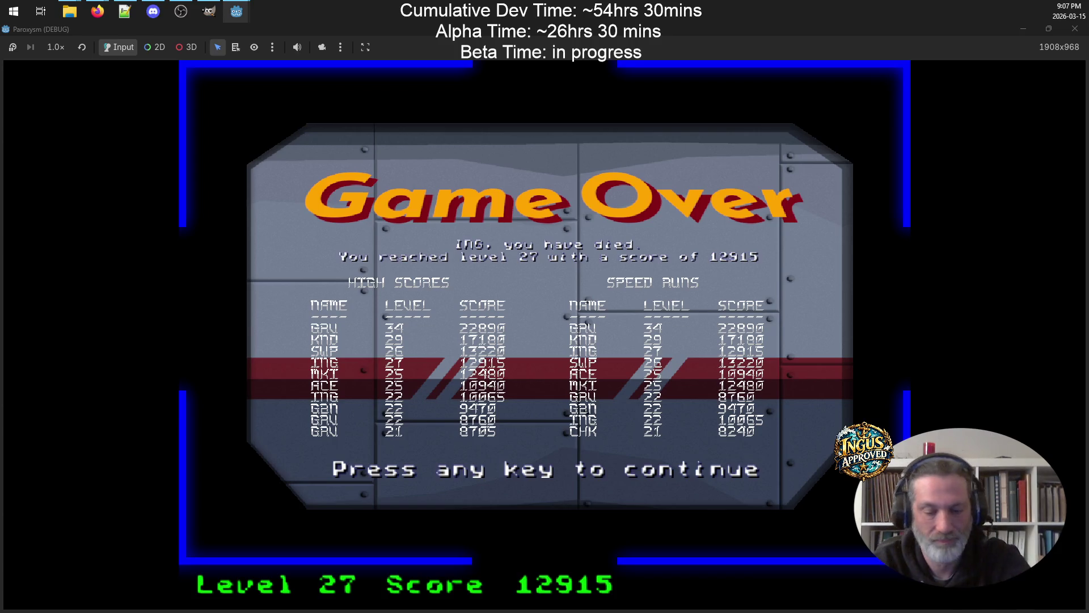
Dismiss the Game Over screen to the Credits and choose QUIT to return to the editor
key("space")
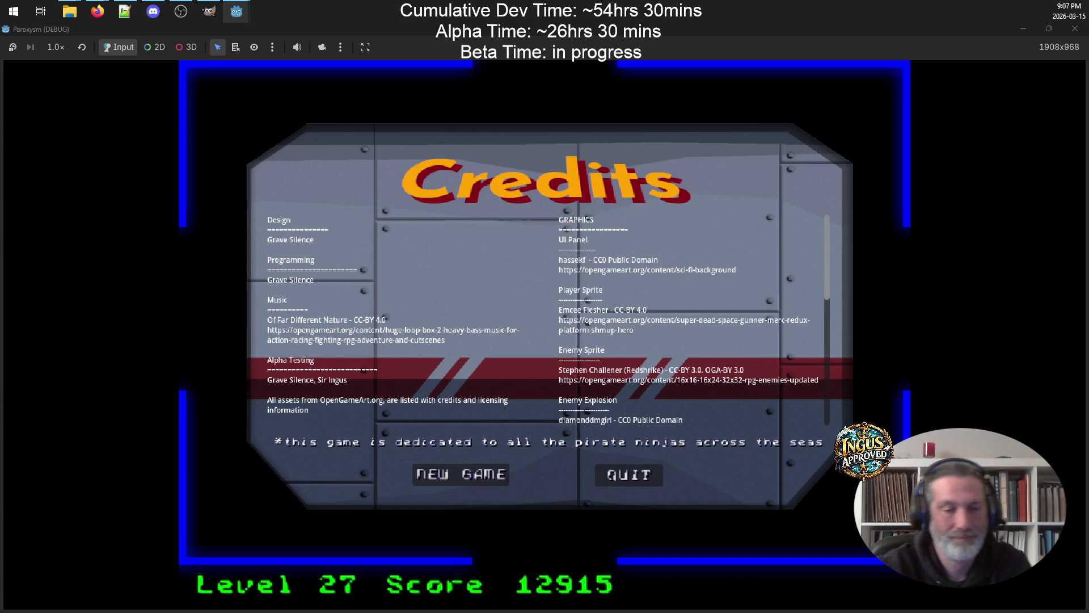
left_click(605, 478)
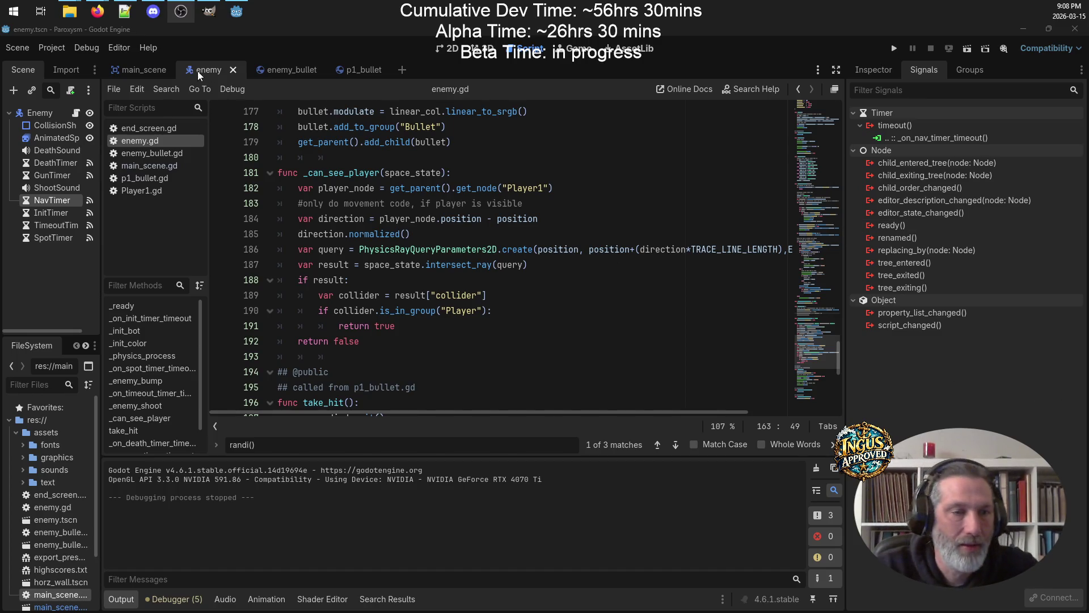
Cut the '*-code cleanup' item and its encapsulation sub-item out of PewPew-build.txt
left_click(123, 14)
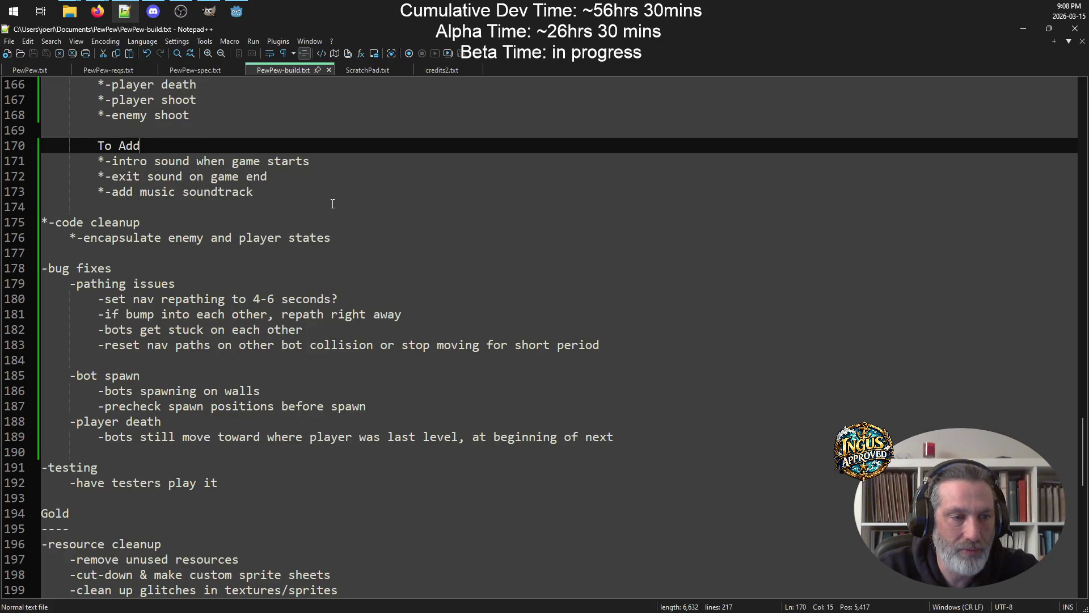
scroll(336, 198, "up", 9)
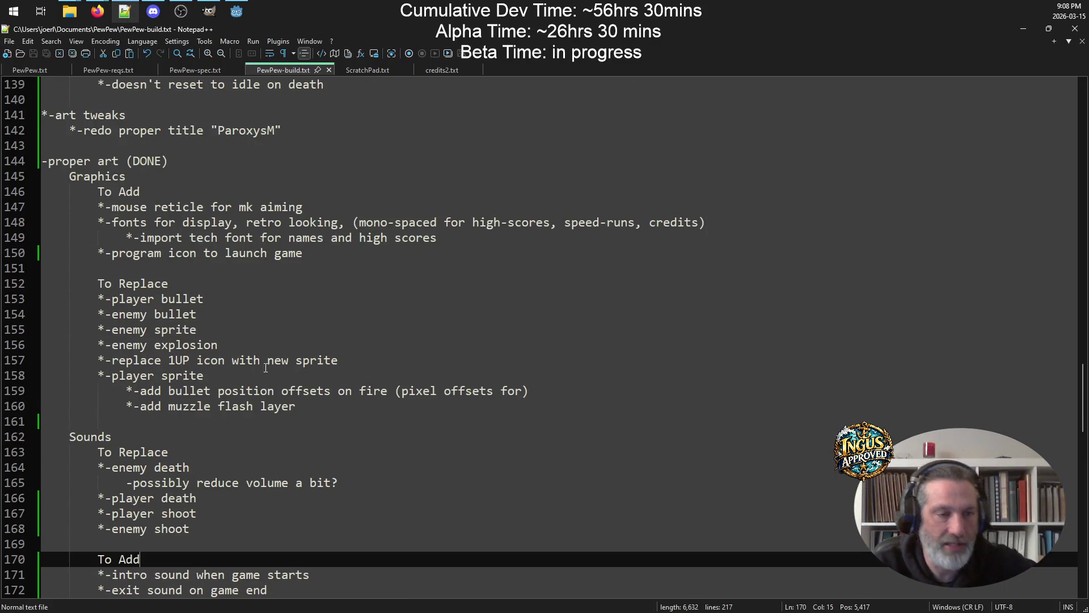
scroll(307, 379, "down", 4)
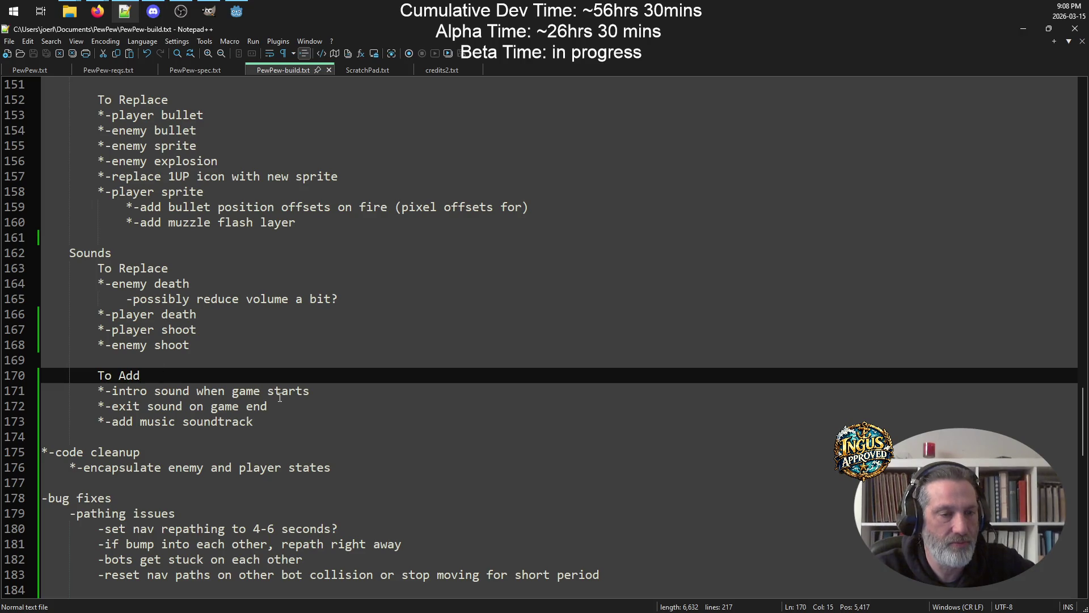
scroll(185, 268, "down", 4)
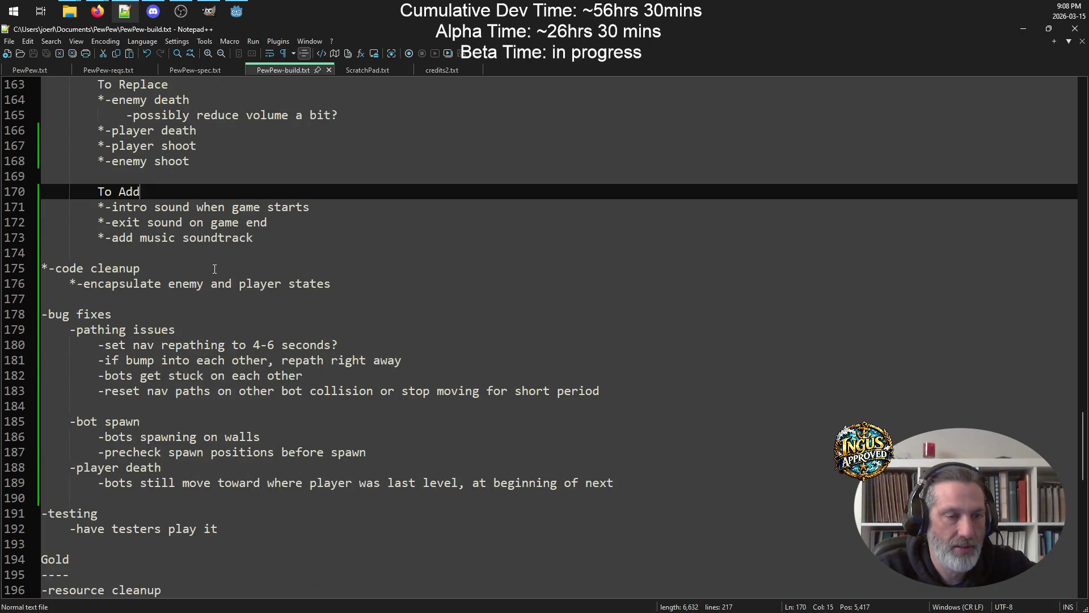
scroll(215, 269, "up", 2)
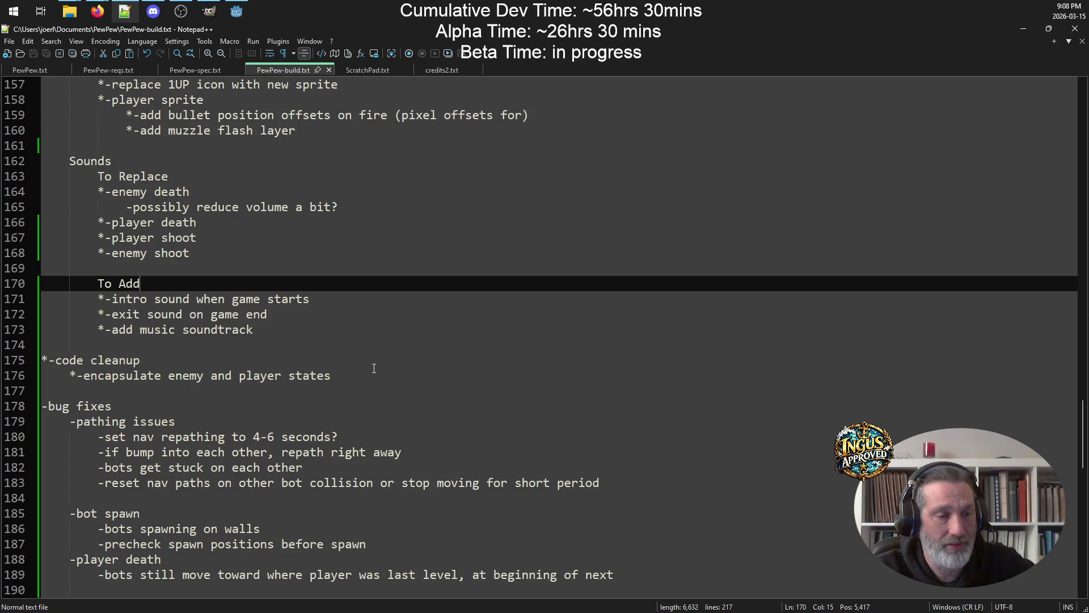
mouse_move(366, 381)
left_mouse_down()
mouse_move(34, 345)
mouse_move(18, 358)
left_mouse_up()
key("ctrl+c")
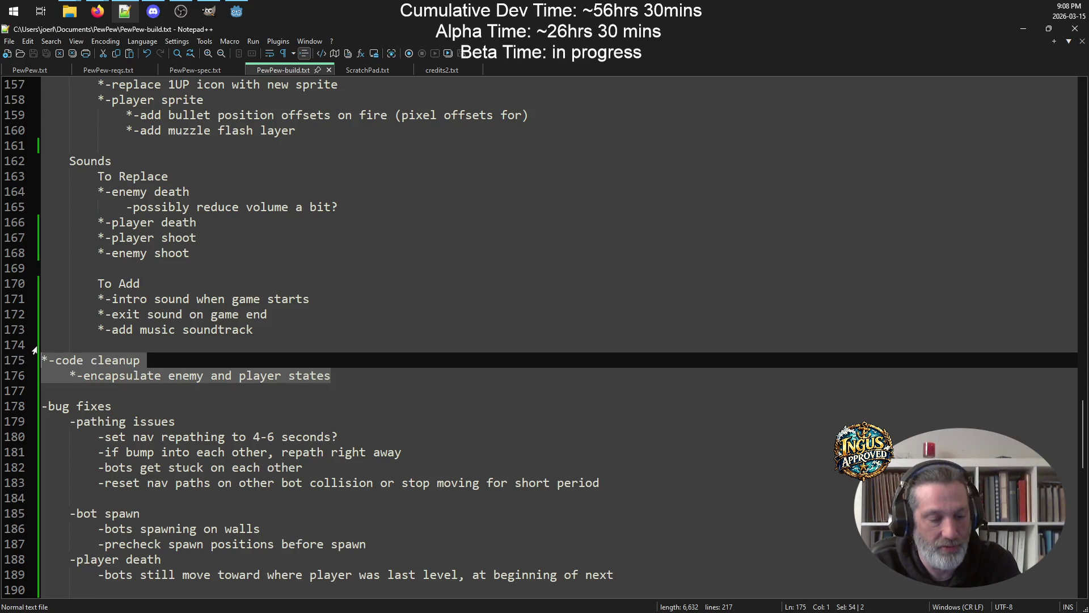
key("Delete")
key("BackSpace")
key("BackSpace")
key("BackSpace")
Paste both lines under the player animation entries, indent them one level, and add a line after
scroll(268, 296, "up", 2)
scroll(267, 297, "up", 7)
scroll(257, 295, "up", 13)
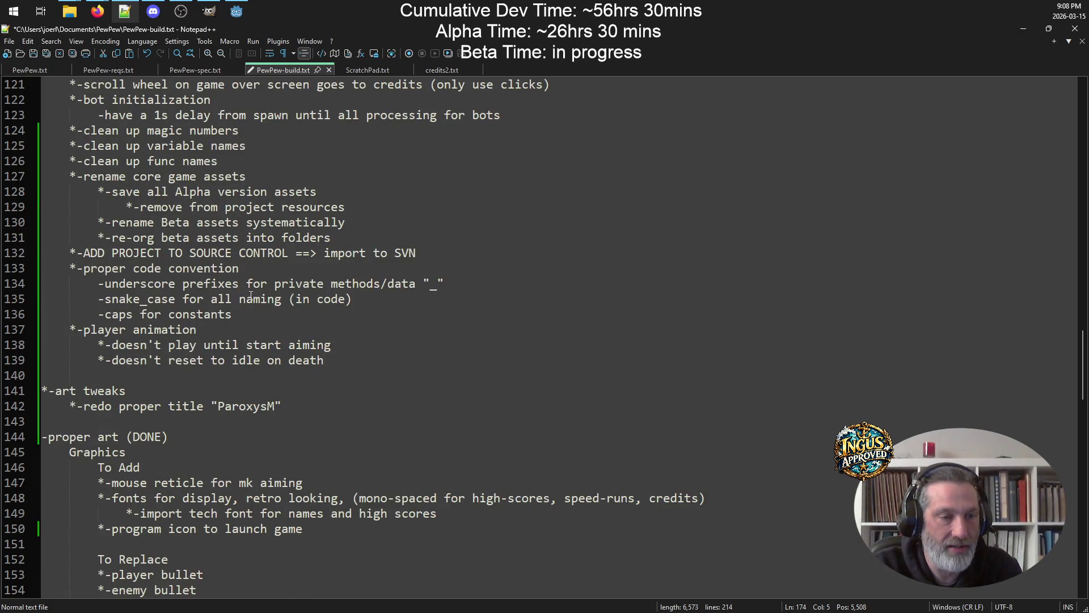
scroll(148, 324, "down", 7)
left_click(79, 513)
key("ctrl+v")
left_click_drag(353, 531, 43, 513)
key("Tab")
left_click(405, 522)
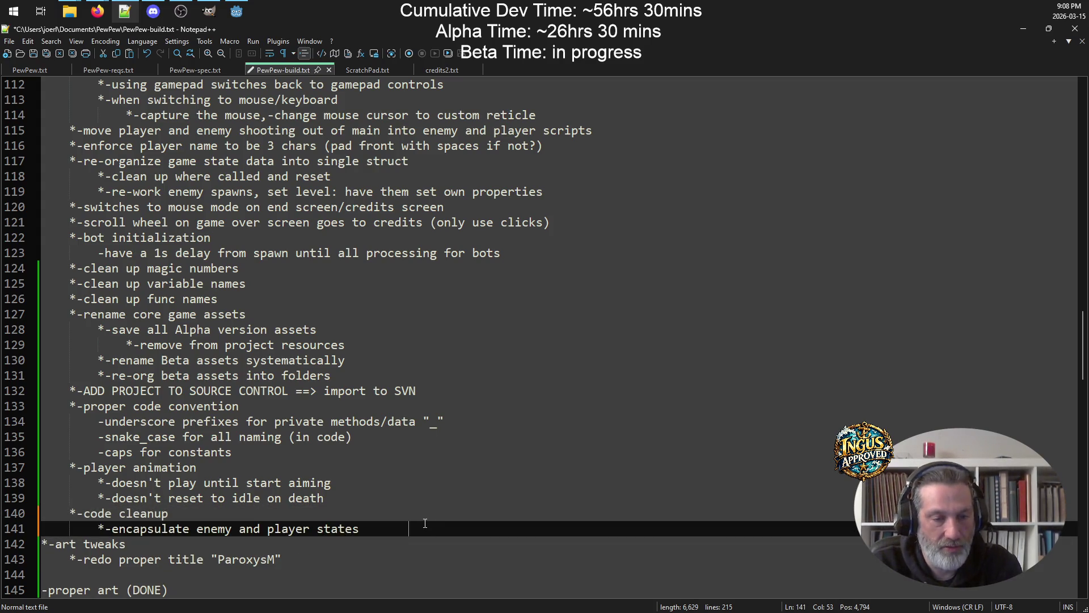
key("Return")
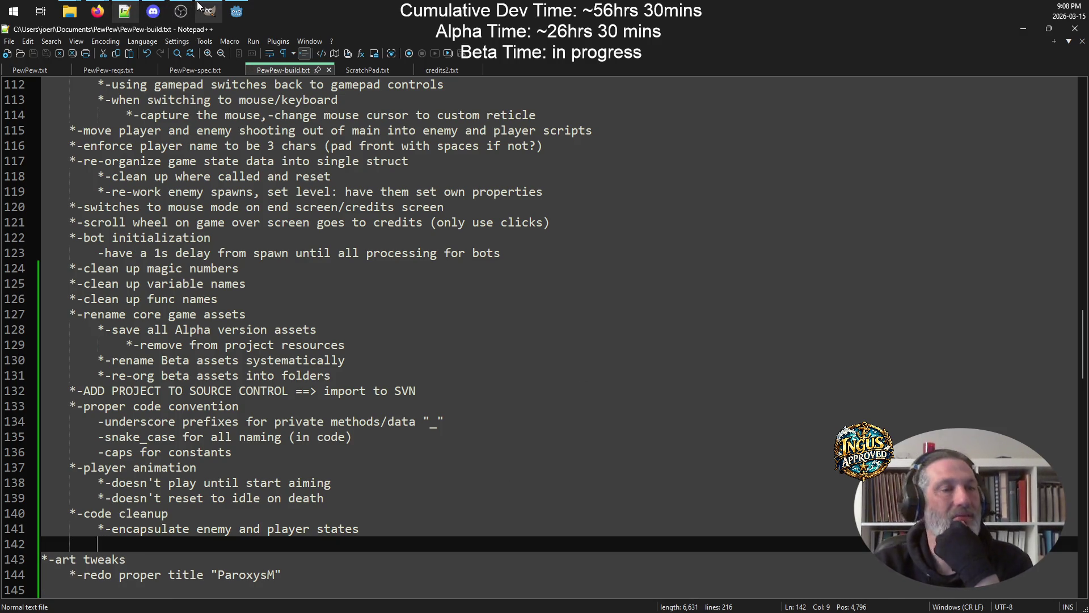
left_click(236, 12)
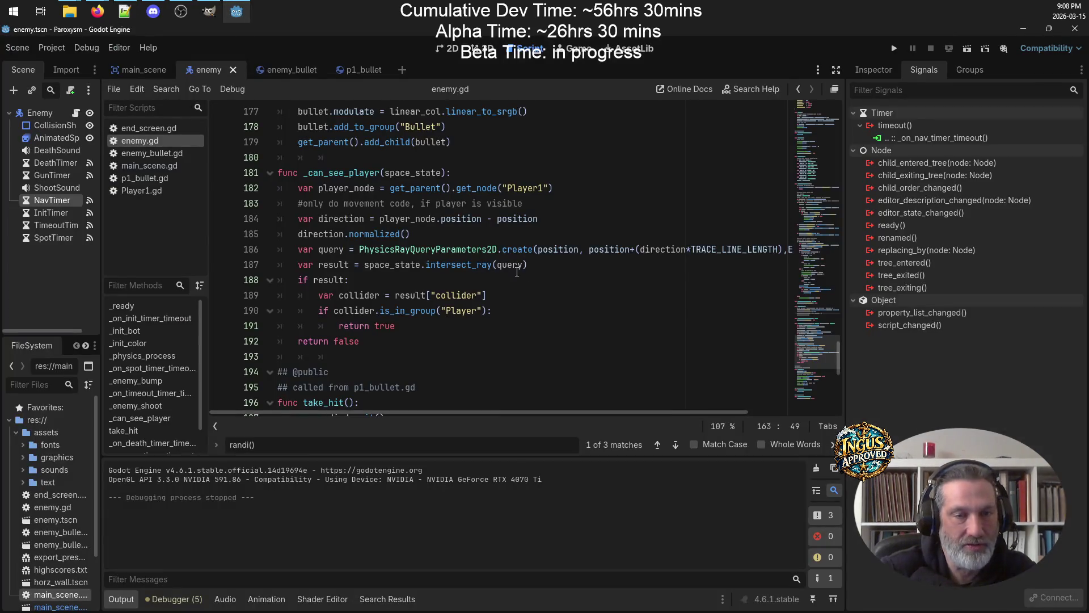
Open main_scene in the Godot editor, then bring PewPew-build.txt back to the front
scroll(584, 209, "up", 2)
scroll(562, 207, "down", 4)
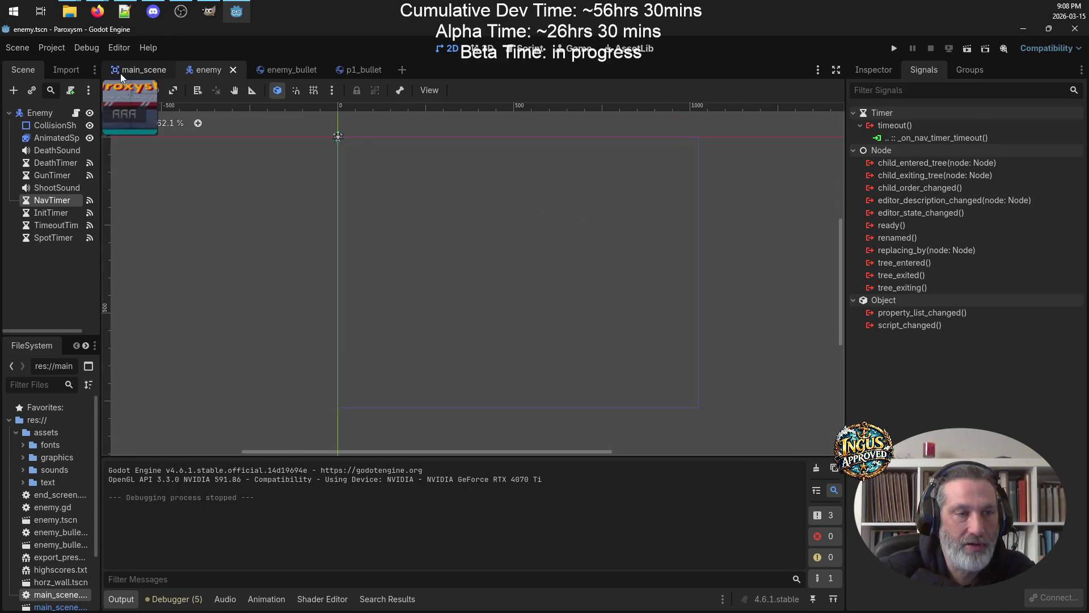
left_click(143, 70)
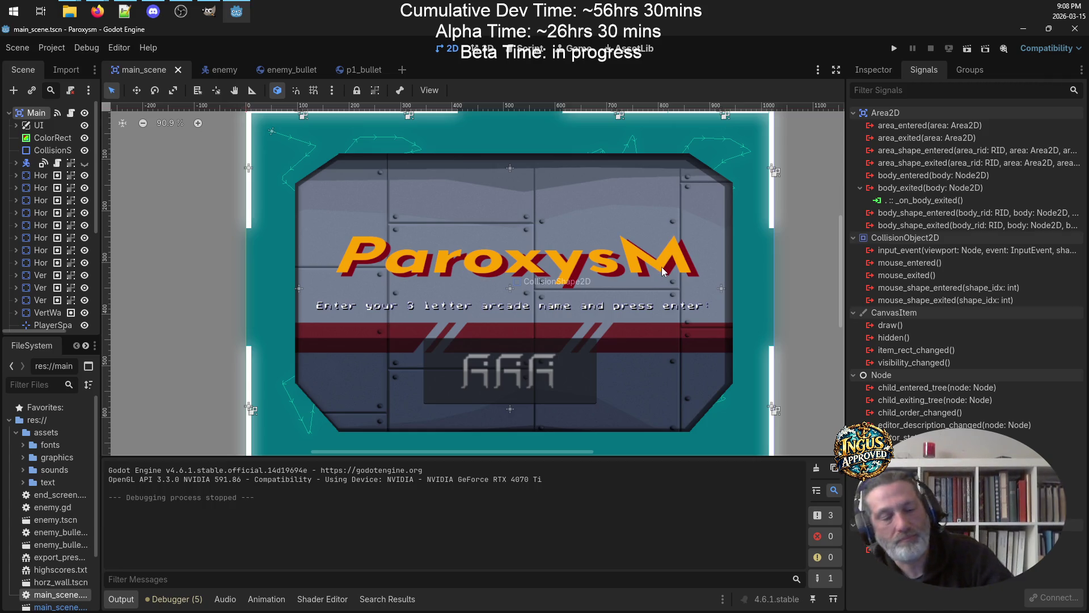
left_click(124, 11)
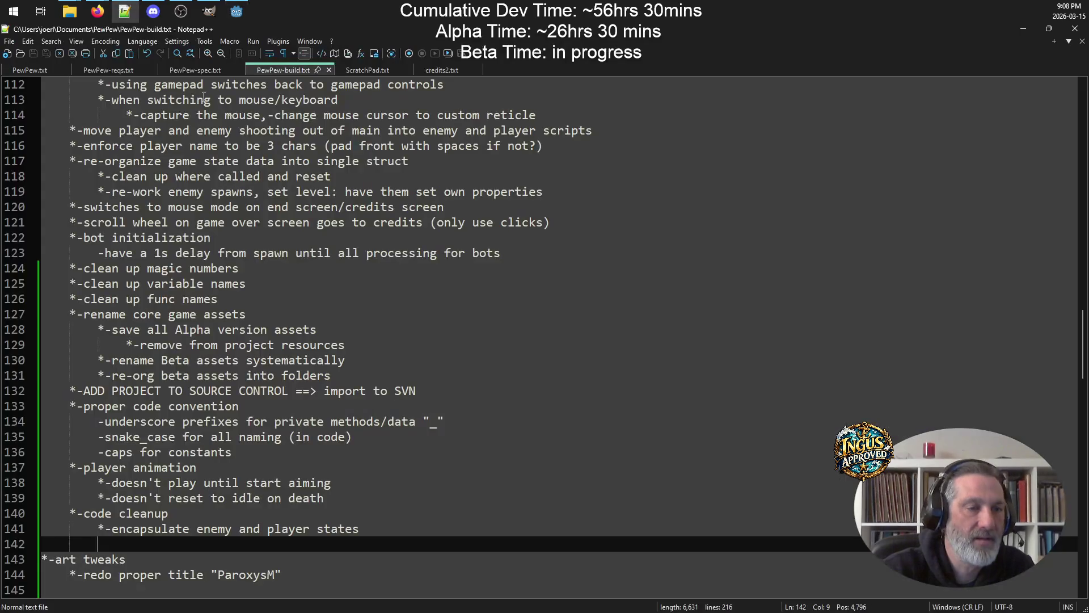